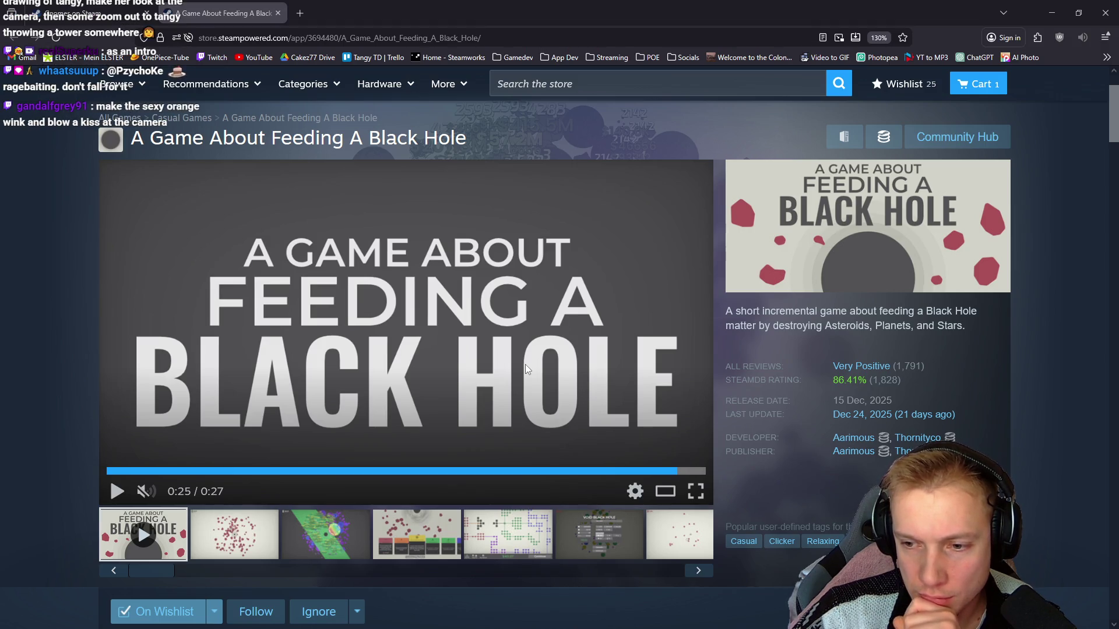
Flip between the Black Hole and Gnomes store pages, then switch to the running Tangy TD game
{"action": "key", "text": "alt+Left"}
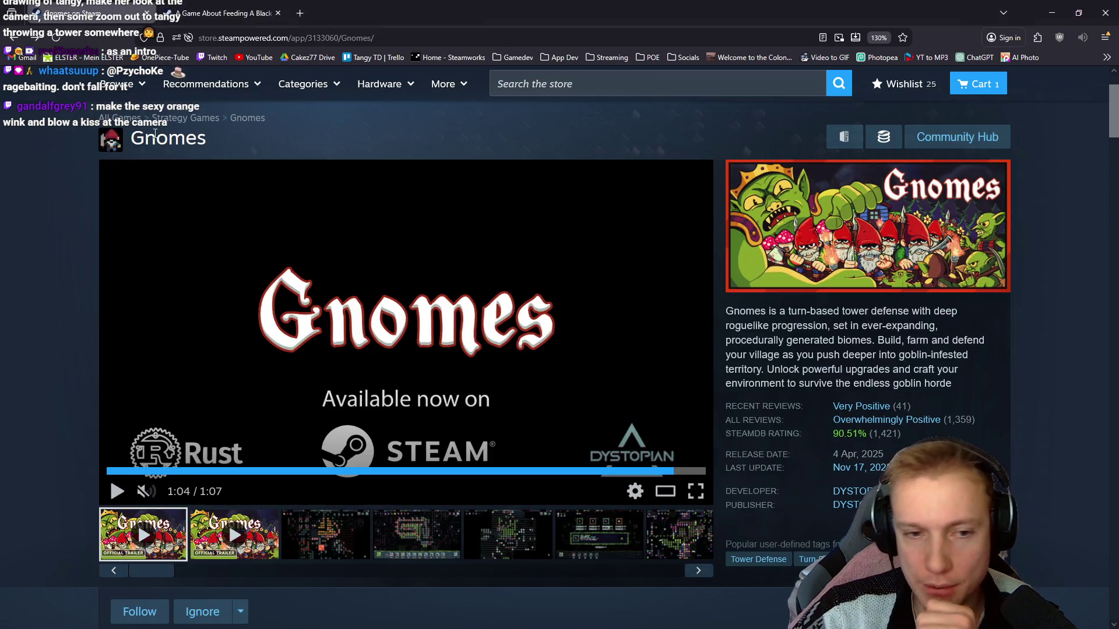
{"action": "mouse_move", "coordinate": [406, 315]}
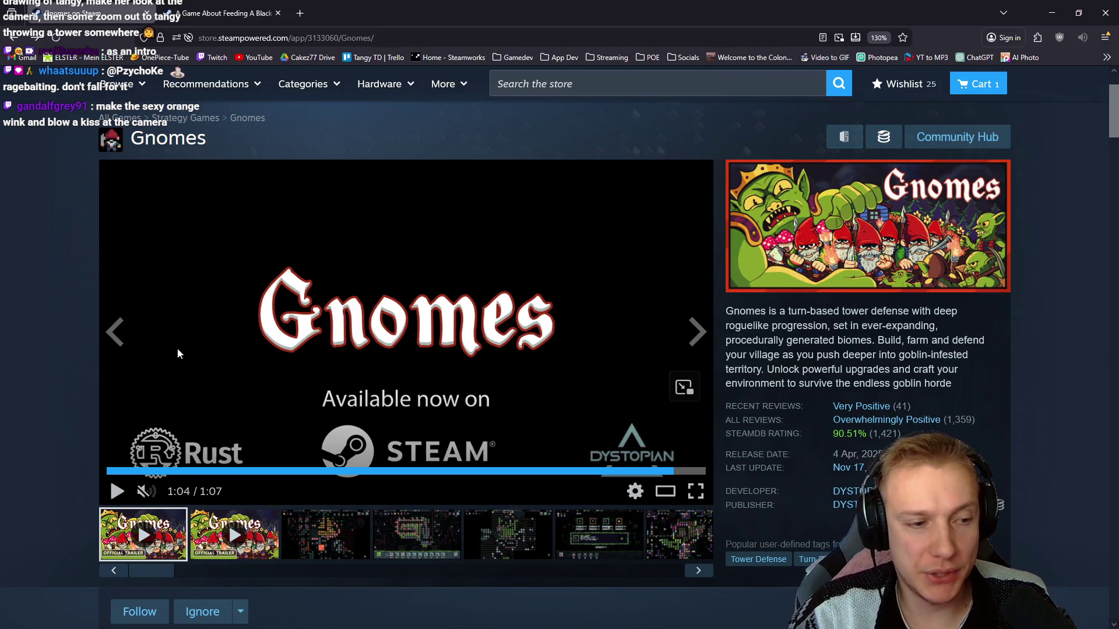
{"action": "left_click", "coordinate": [204, 9]}
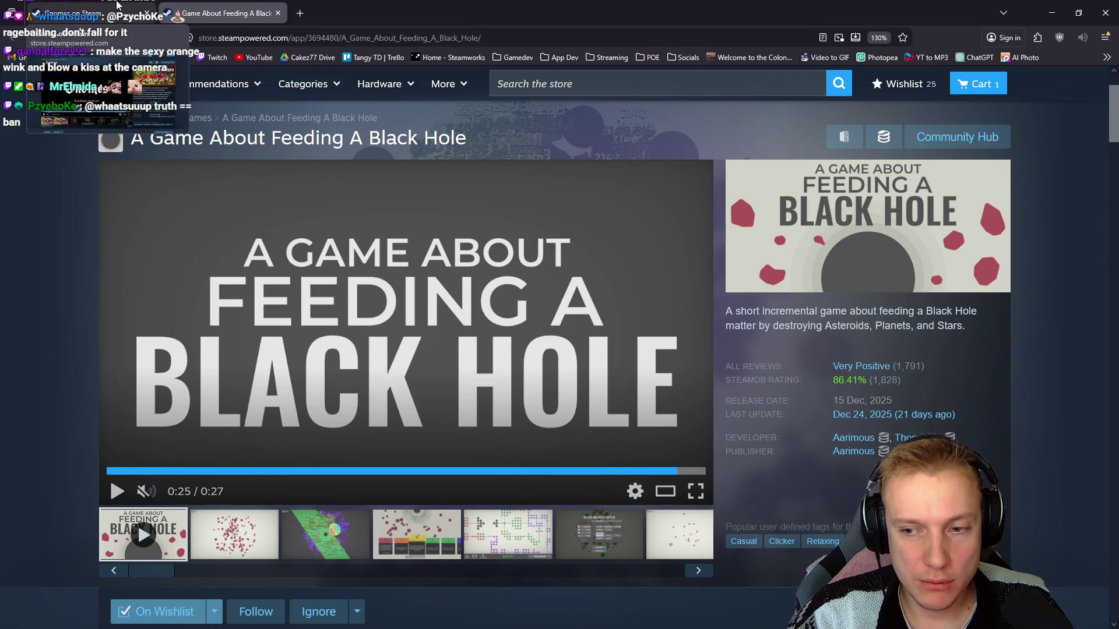
{"action": "left_click", "coordinate": [117, 9]}
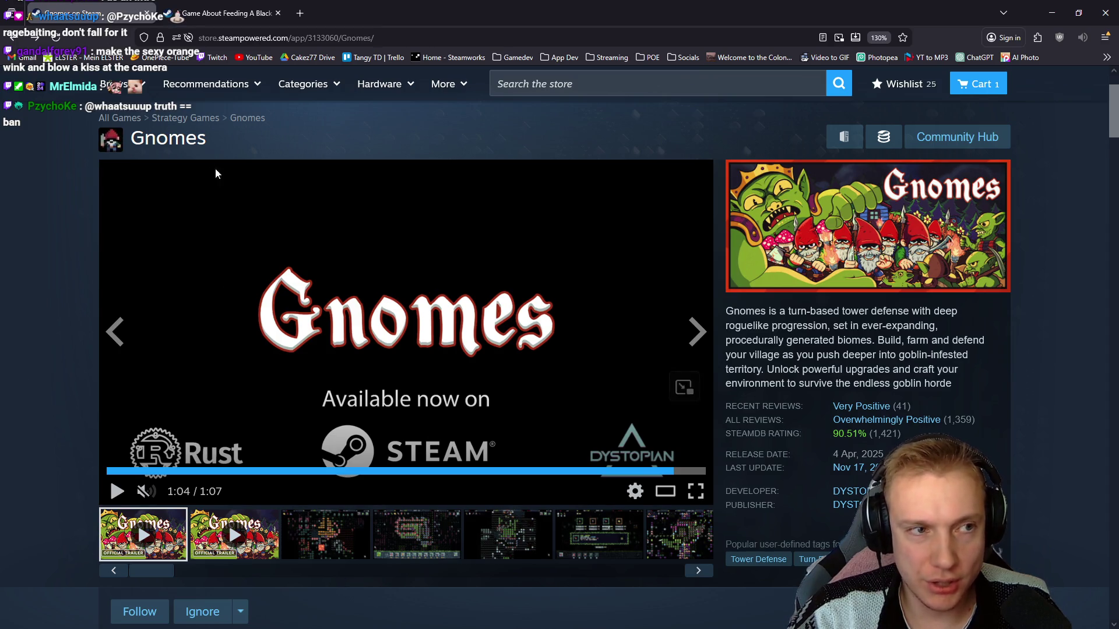
{"action": "key", "text": "alt+Tab"}
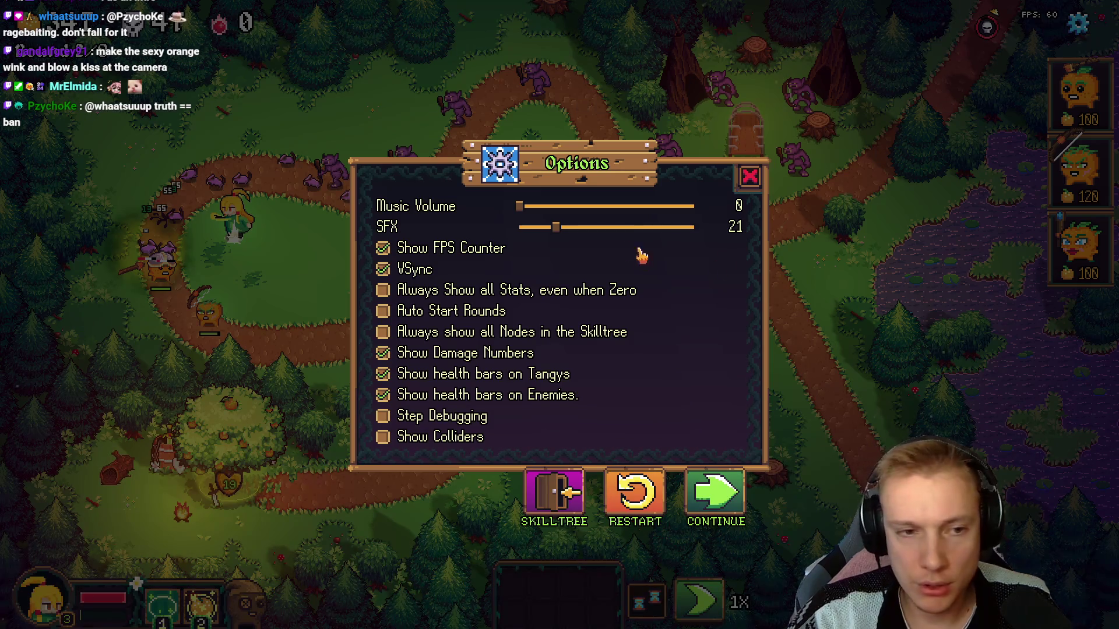
Switch from the game back to the Tangy TD trailer project and scrub the timeline
{"action": "key", "text": "alt+Tab"}
{"action": "left_click_drag", "start_coordinate": [639, 363], "coordinate": [659, 372]}
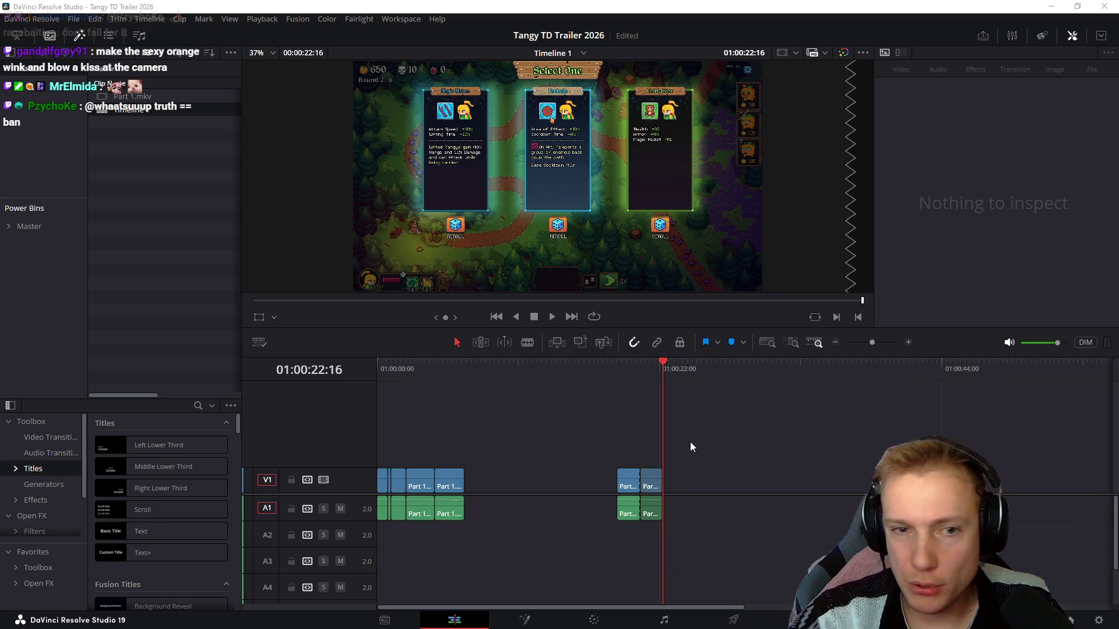
Drop a Text+ title after the gameplay clips and replace its Custom Title text with Tangy TD
{"action": "left_click_drag", "start_coordinate": [158, 554], "coordinate": [664, 481]}
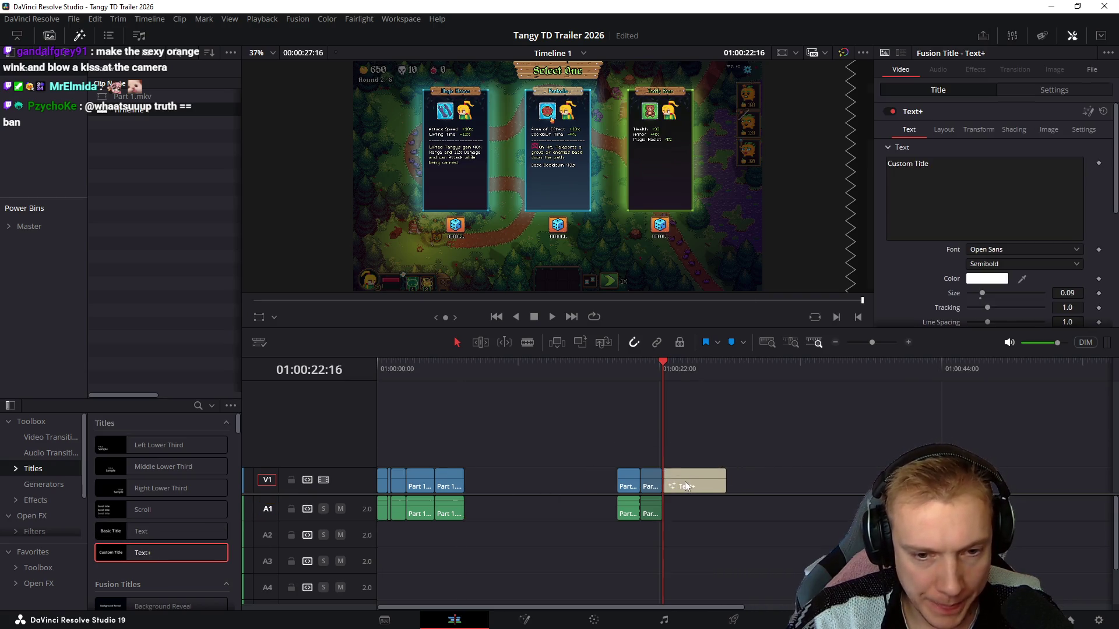
{"action": "left_click", "coordinate": [677, 367]}
{"action": "key", "text": "space"}
{"action": "left_click", "coordinate": [943, 192]}
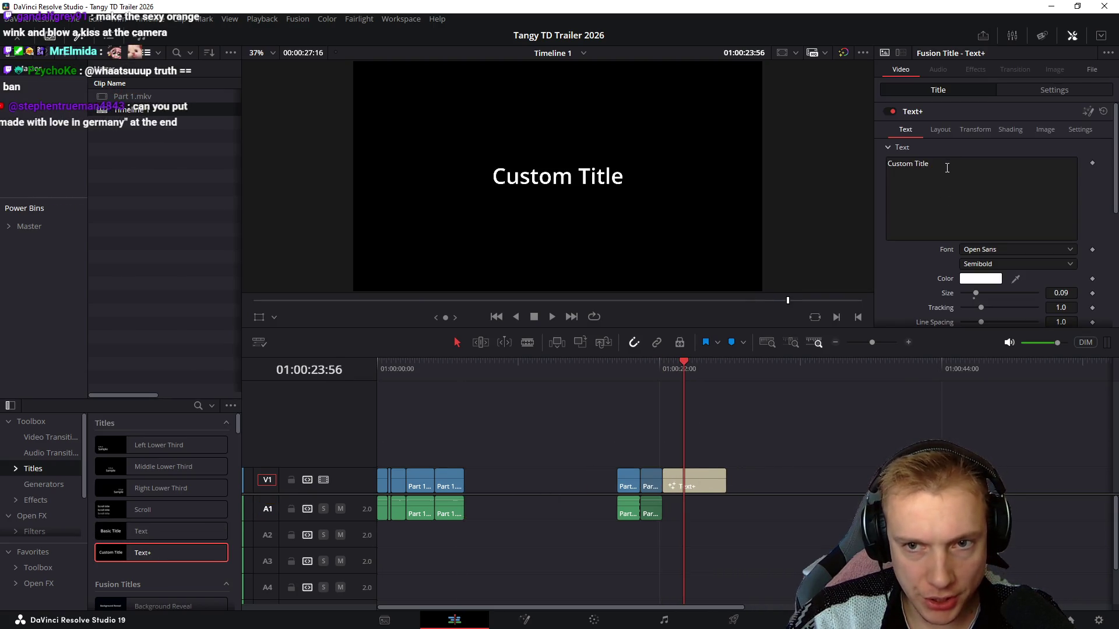
{"action": "key", "text": "ctrl+a"}
{"action": "type", "text": "Tangy"}
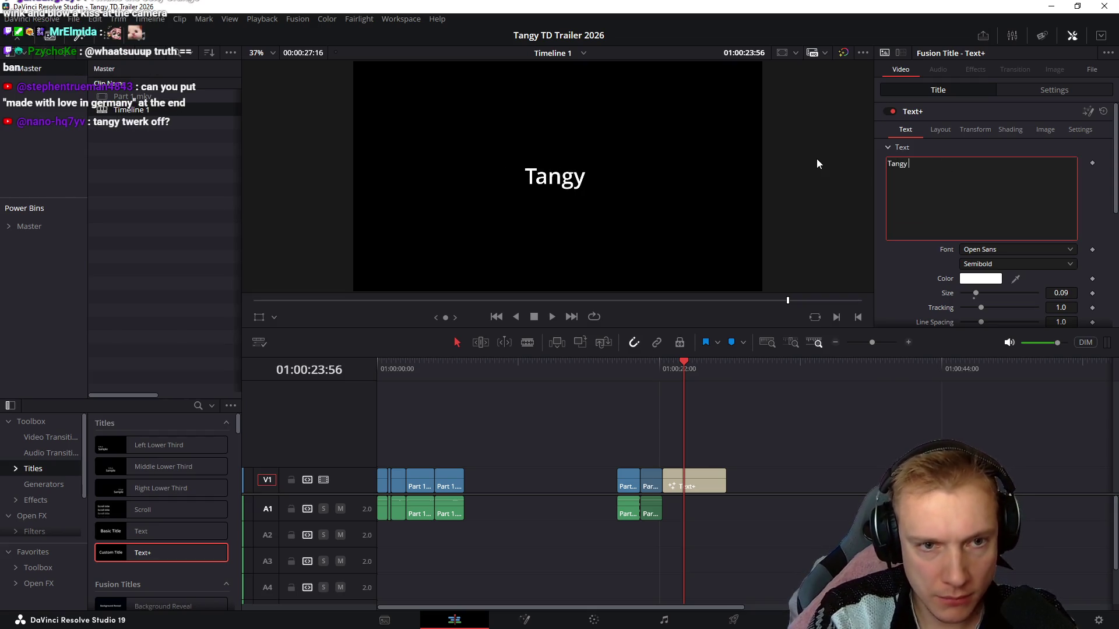
{"action": "type", "text": " TD"}
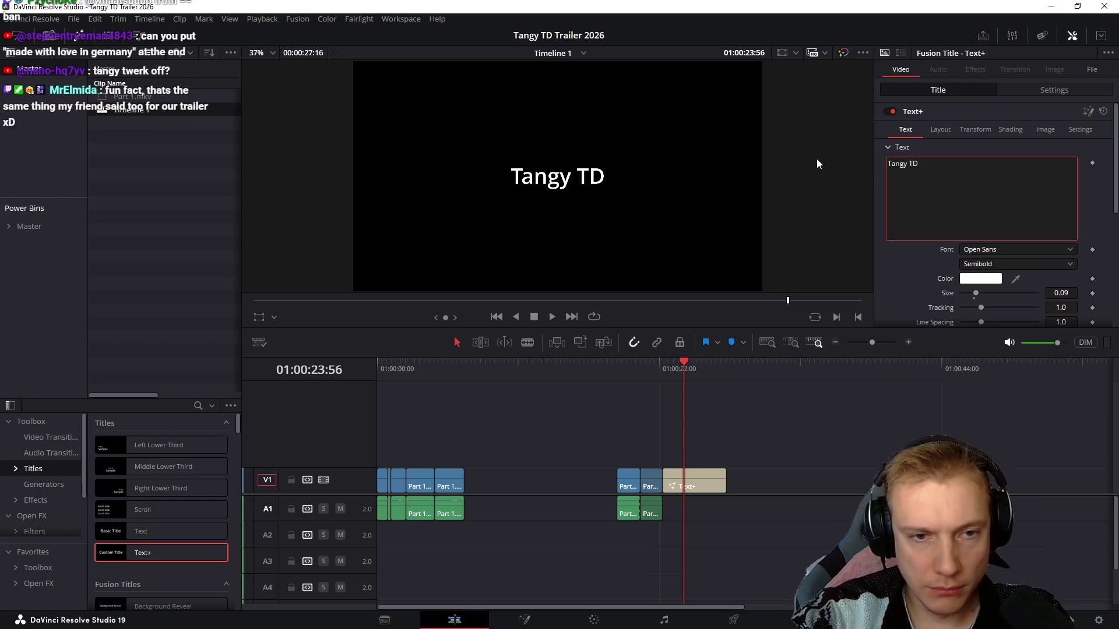
Select the gameplay clip before the title and browse the Video Transitions at that edit point
{"action": "left_click", "coordinate": [641, 372]}
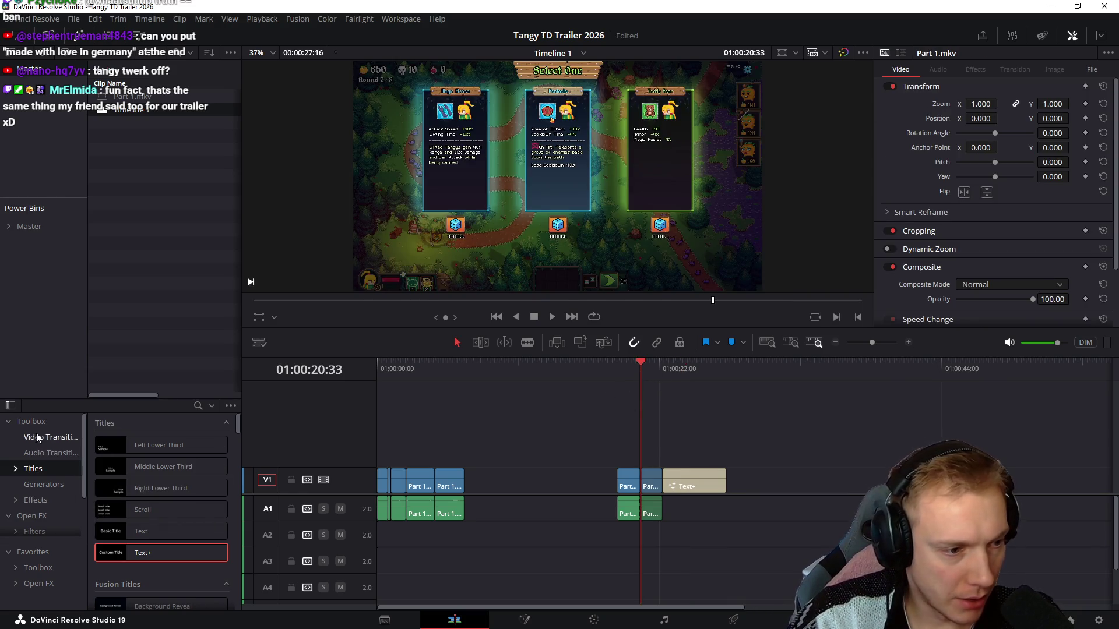
{"action": "left_click", "coordinate": [50, 437]}
{"action": "left_click", "coordinate": [662, 372]}
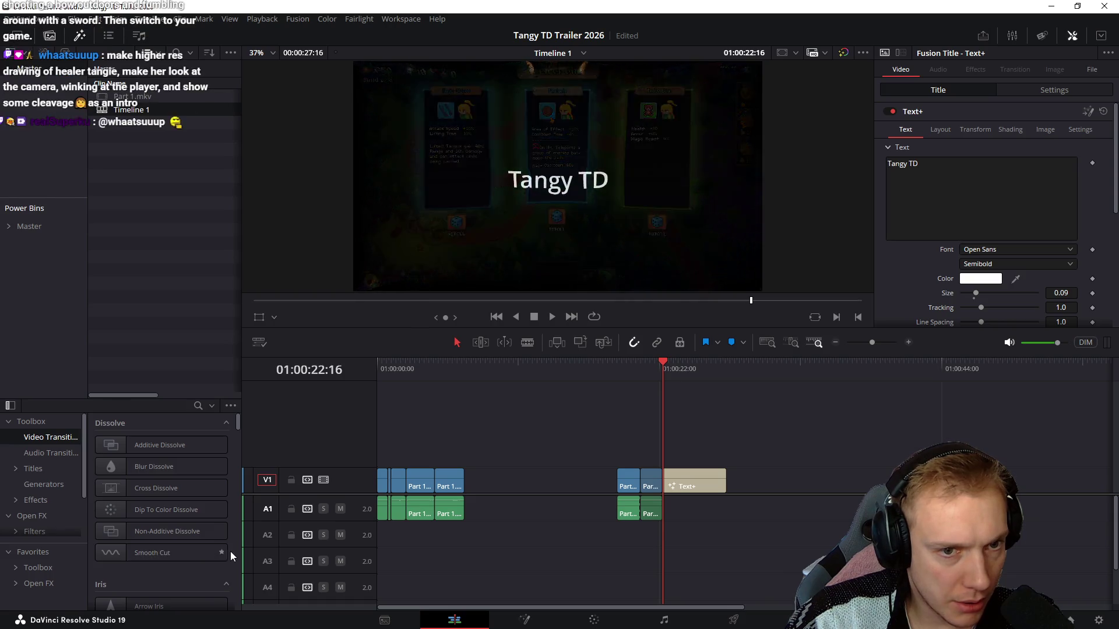
{"action": "scroll", "coordinate": [167, 491], "scroll_direction": "down", "scroll_amount": 2}
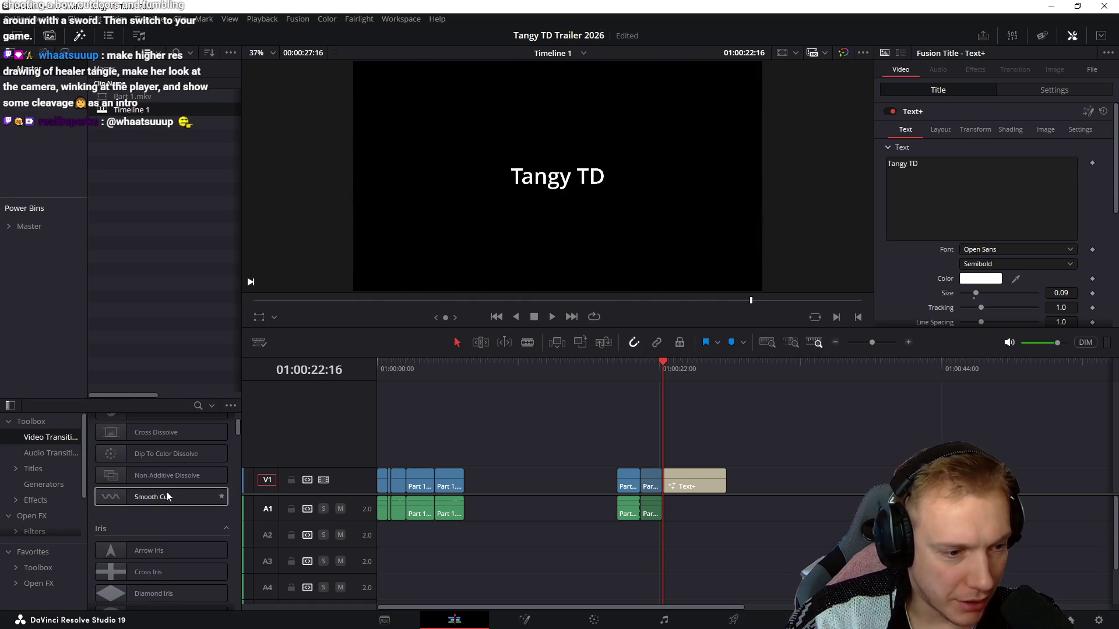
{"action": "scroll", "coordinate": [167, 491], "scroll_direction": "down", "scroll_amount": 1}
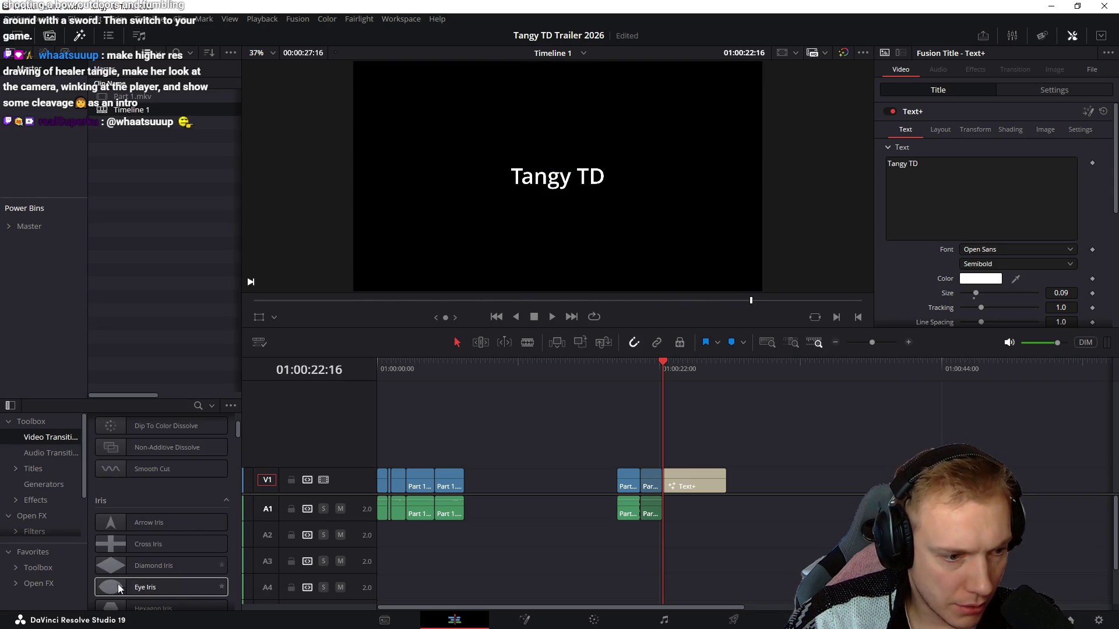
{"action": "scroll", "coordinate": [175, 559], "scroll_direction": "down", "scroll_amount": 3}
{"action": "scroll", "coordinate": [166, 533], "scroll_direction": "down", "scroll_amount": 2}
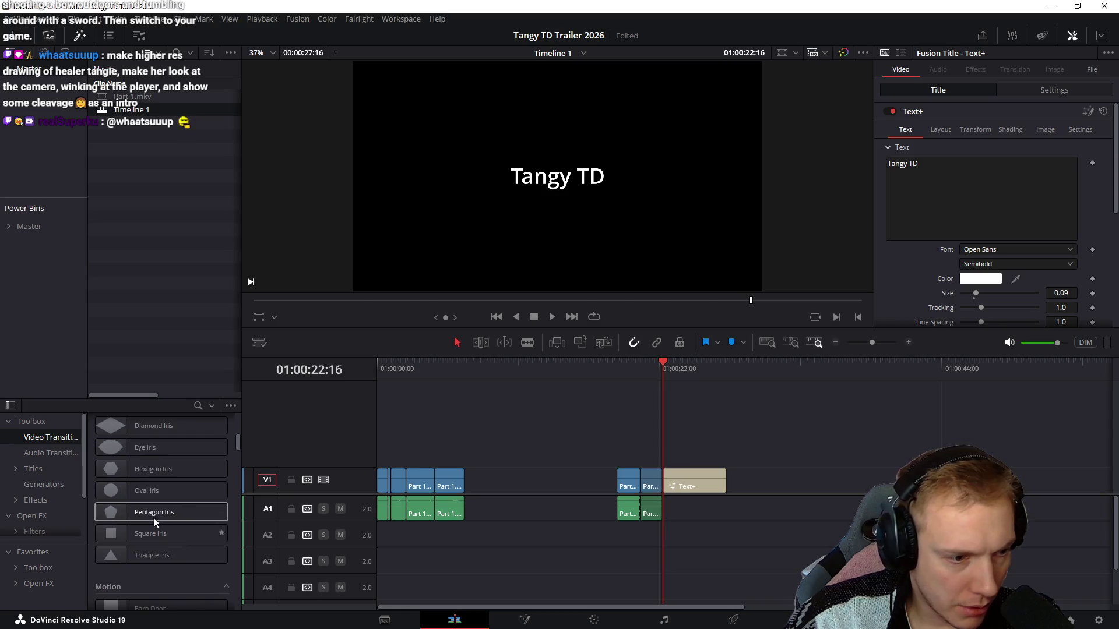
{"action": "mouse_move", "coordinate": [158, 513]}
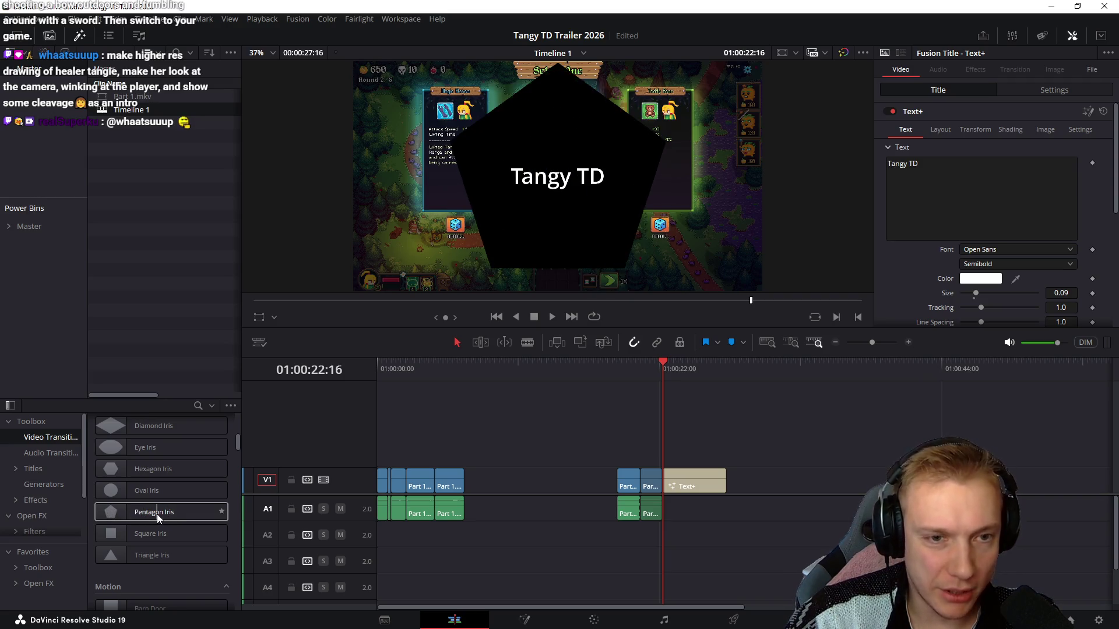
{"action": "scroll", "coordinate": [157, 515], "scroll_direction": "down", "scroll_amount": 5}
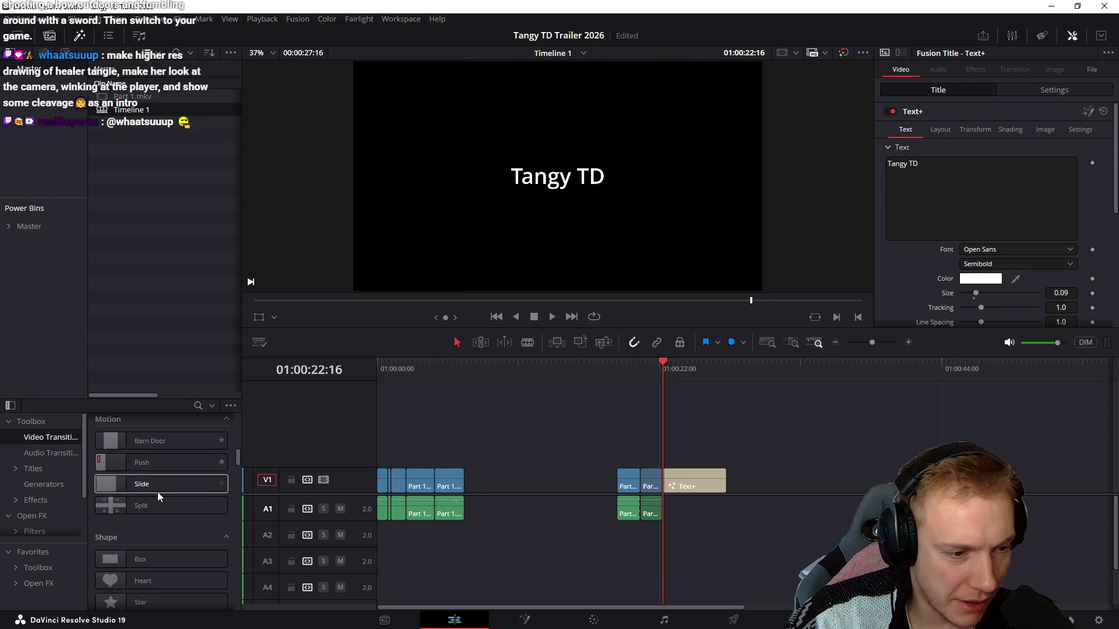
{"action": "scroll", "coordinate": [158, 492], "scroll_direction": "down", "scroll_amount": 2}
{"action": "scroll", "coordinate": [167, 481], "scroll_direction": "down", "scroll_amount": 1}
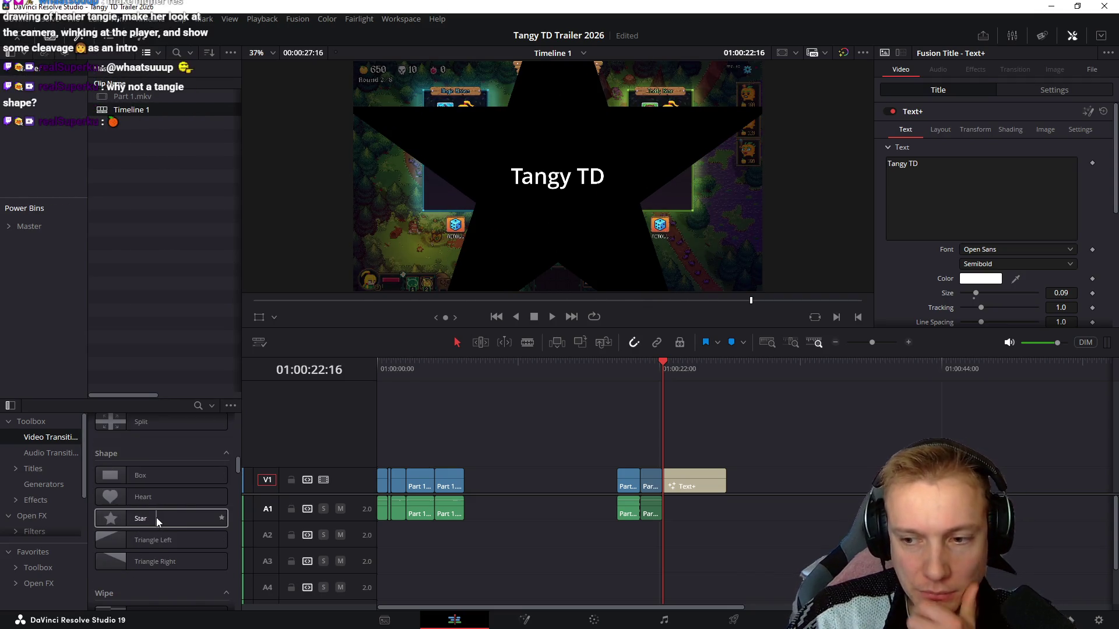
{"action": "scroll", "coordinate": [156, 518], "scroll_direction": "down", "scroll_amount": 1}
{"action": "scroll", "coordinate": [159, 518], "scroll_direction": "down", "scroll_amount": 2}
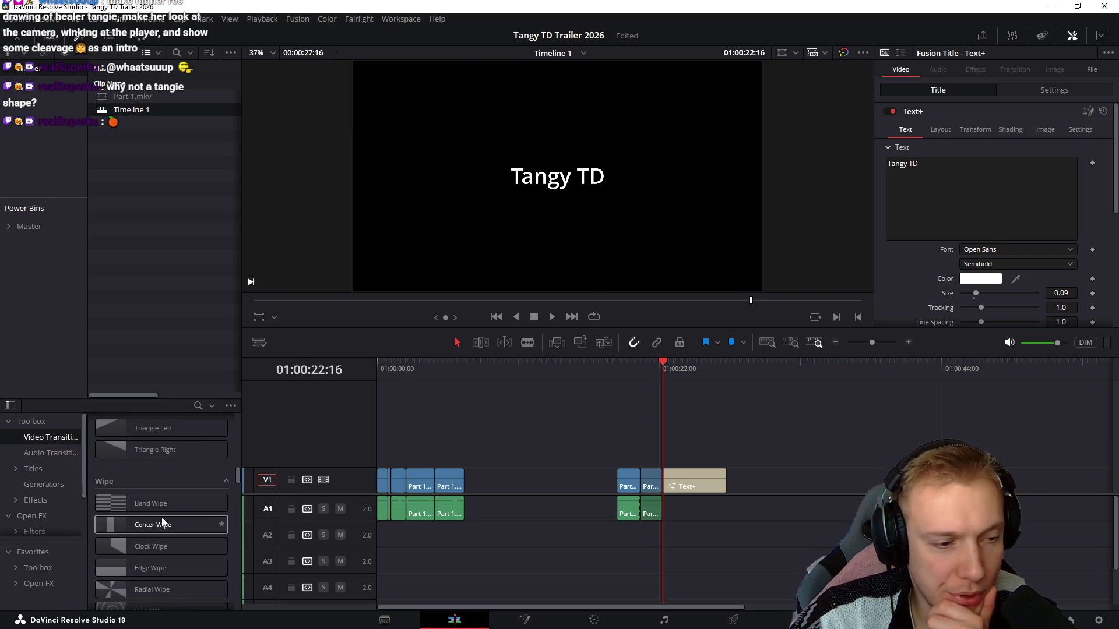
{"action": "scroll", "coordinate": [165, 509], "scroll_direction": "down", "scroll_amount": 1}
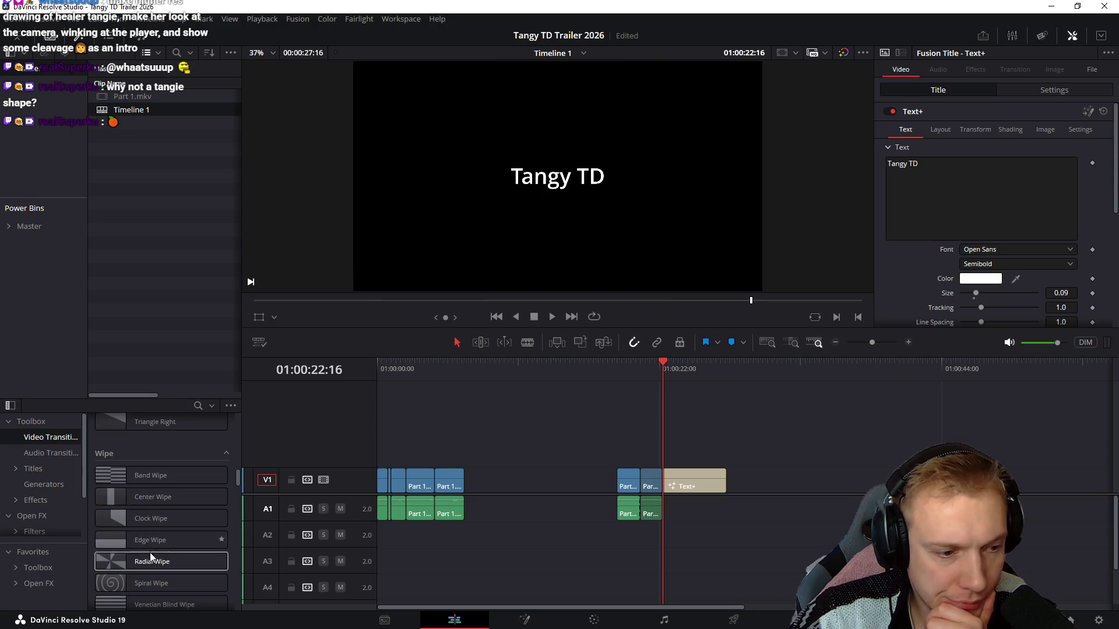
{"action": "scroll", "coordinate": [150, 553], "scroll_direction": "down", "scroll_amount": 3}
{"action": "scroll", "coordinate": [165, 526], "scroll_direction": "down", "scroll_amount": 2}
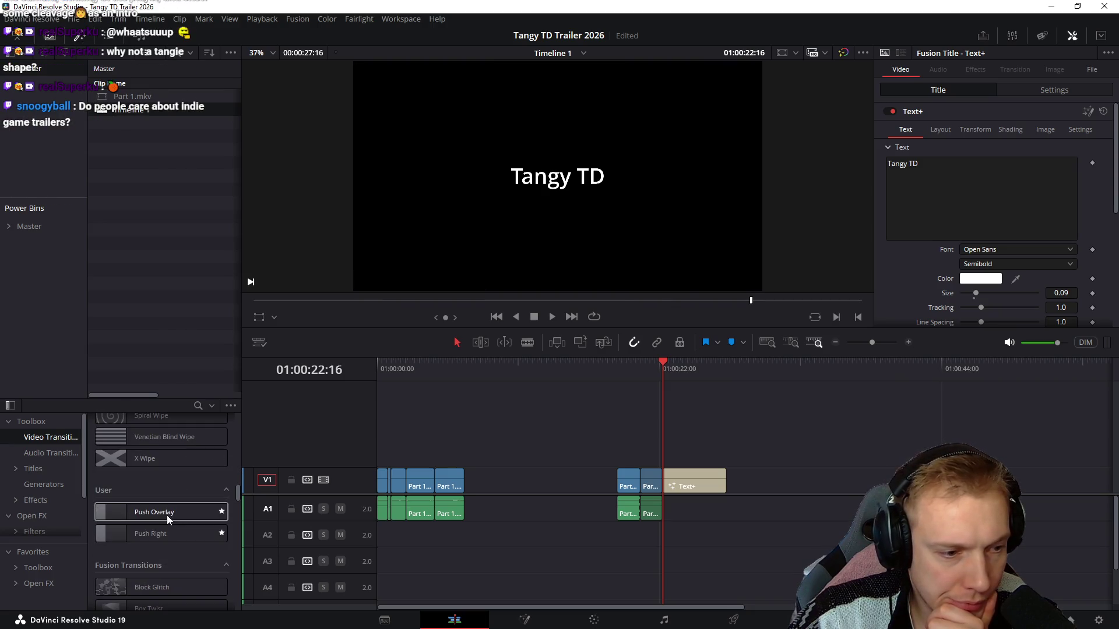
{"action": "scroll", "coordinate": [142, 504], "scroll_direction": "down", "scroll_amount": 3}
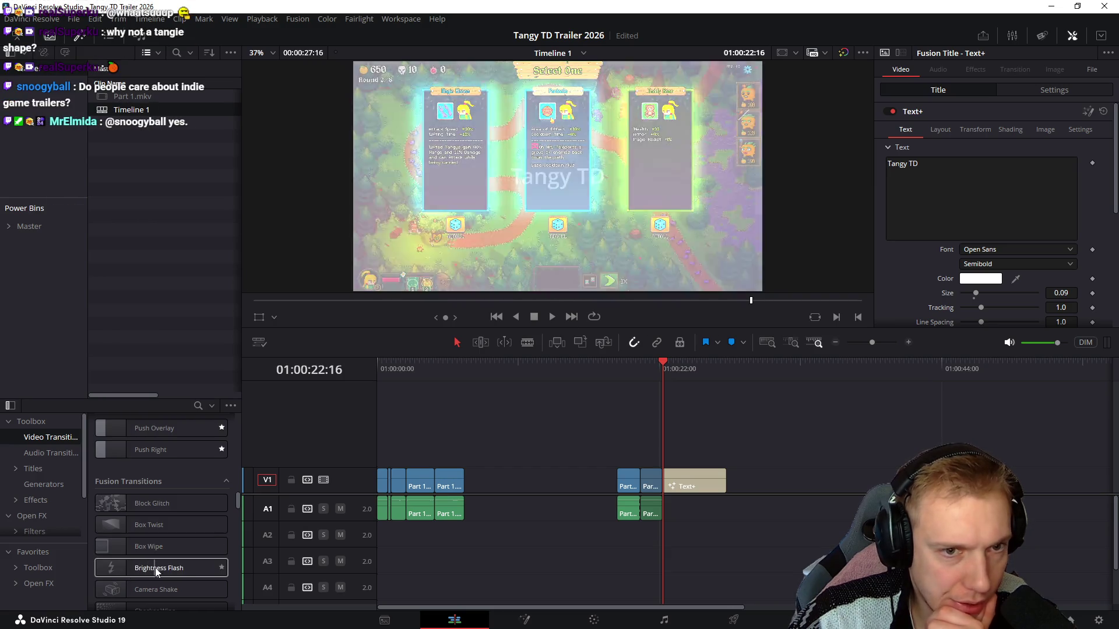
{"action": "scroll", "coordinate": [124, 536], "scroll_direction": "down", "scroll_amount": 2}
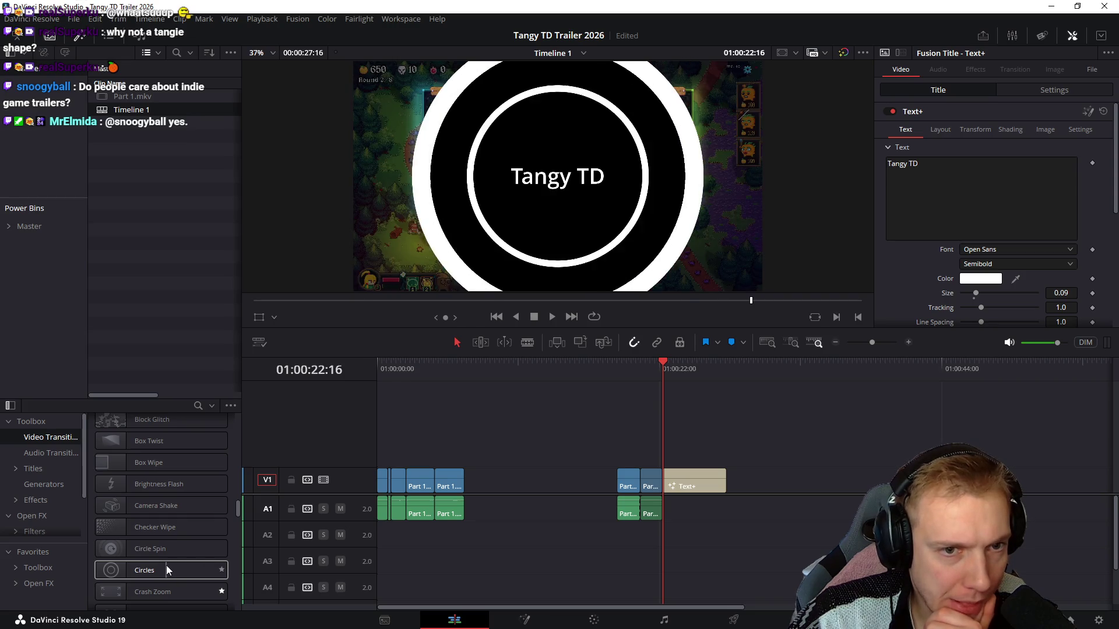
{"action": "scroll", "coordinate": [180, 558], "scroll_direction": "down", "scroll_amount": 2}
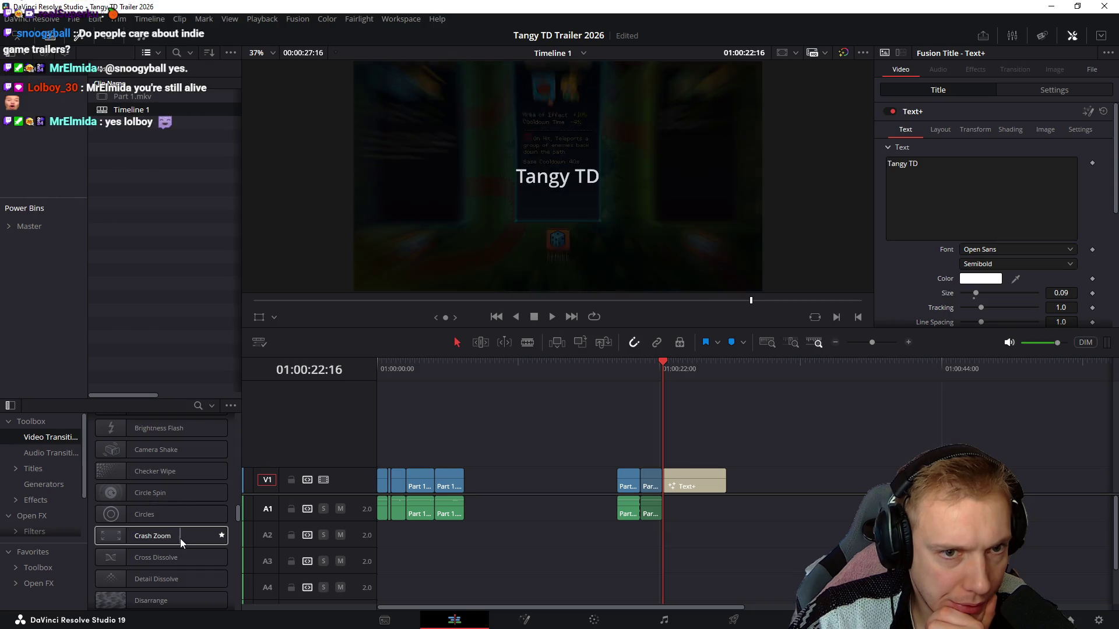
Apply a Crash Zoom between the last gameplay clip and the title and play it back
{"action": "left_click_drag", "start_coordinate": [155, 540], "coordinate": [660, 485]}
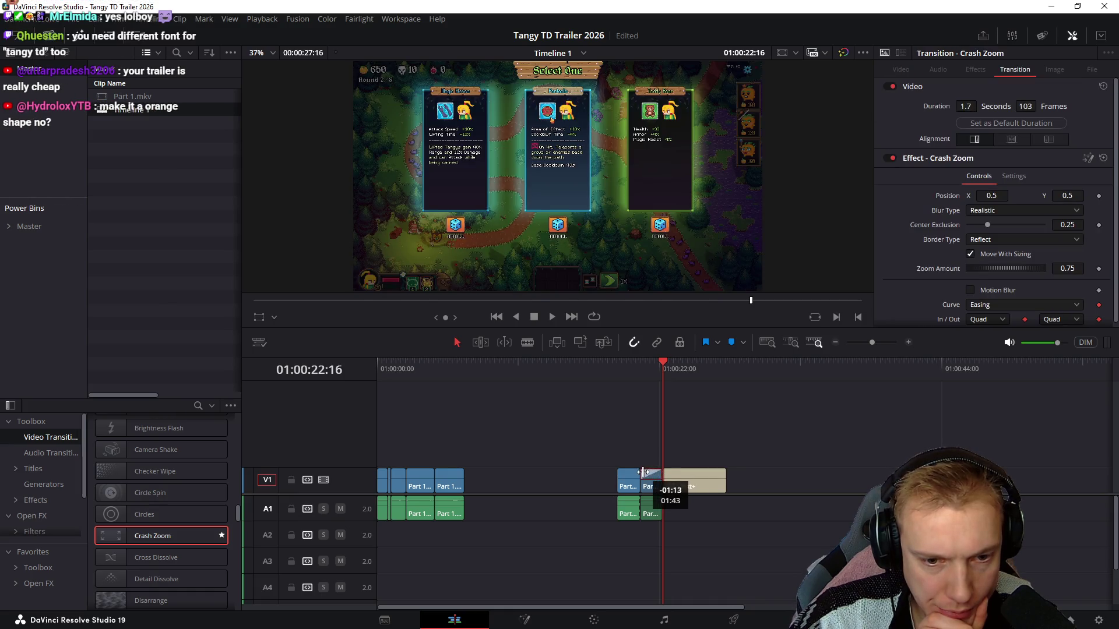
{"action": "mouse_move", "coordinate": [640, 371]}
{"action": "left_mouse_down"}
{"action": "mouse_move", "coordinate": [650, 370]}
{"action": "mouse_move", "coordinate": [625, 371]}
{"action": "left_mouse_up"}
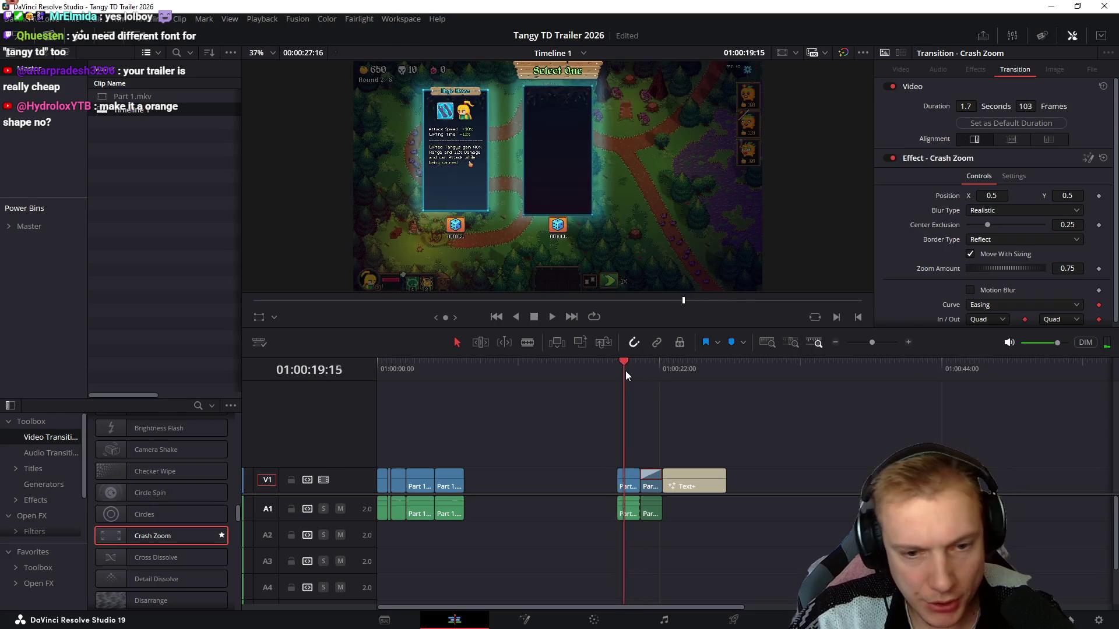
{"action": "key", "text": "space"}
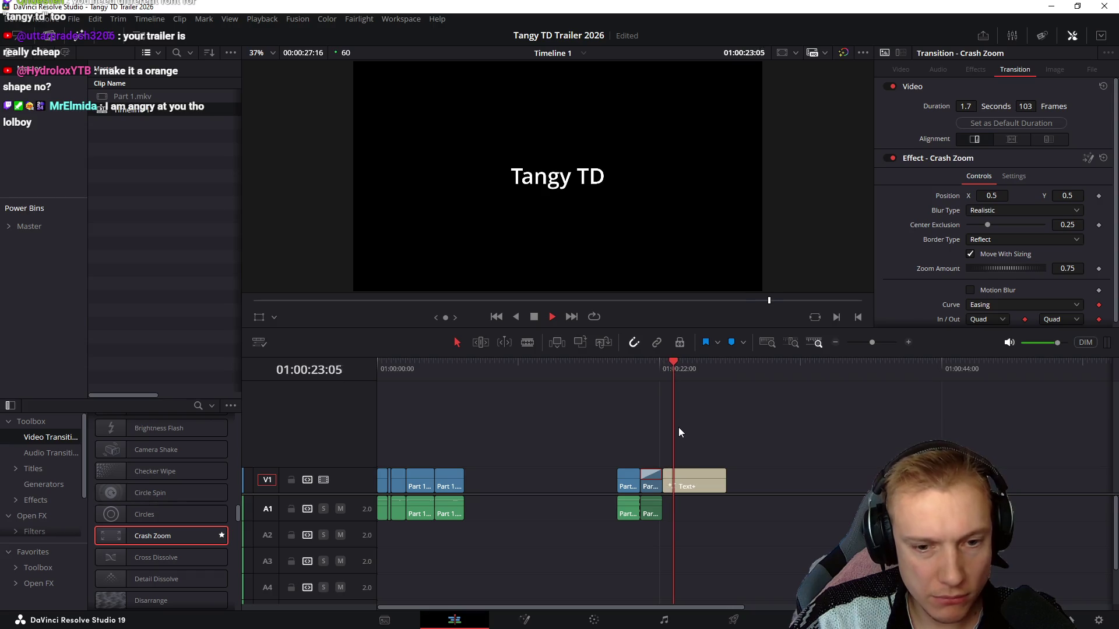
{"action": "key", "text": "space"}
Split the title clip later on and delete the short leftover right-hand piece
{"action": "left_click_drag", "start_coordinate": [695, 374], "coordinate": [703, 373]}
{"action": "key", "text": "ctrl+b"}
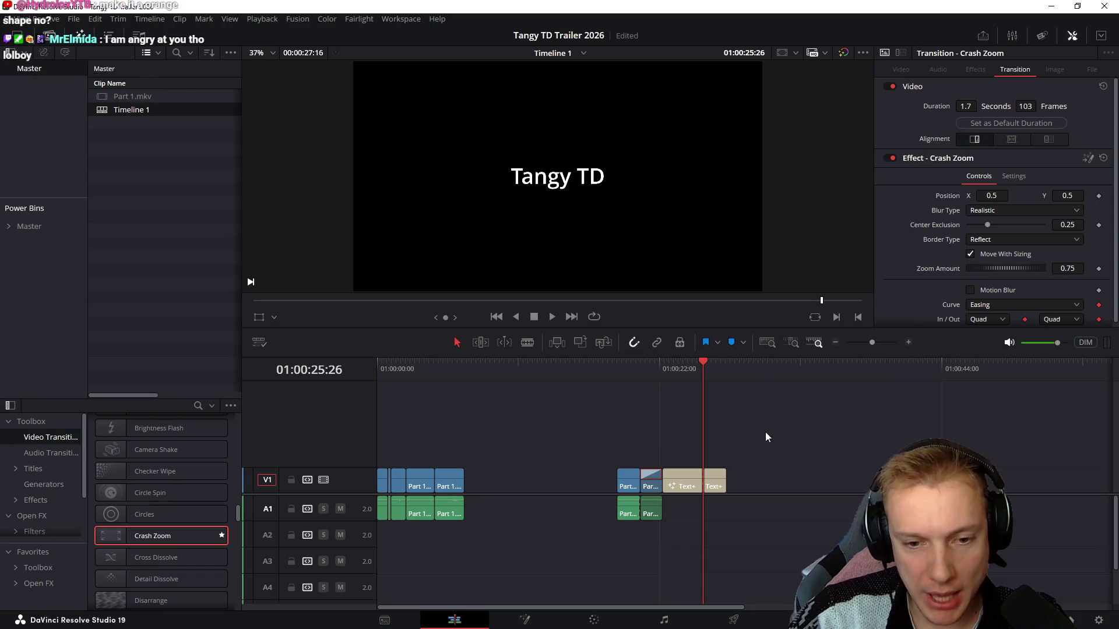
{"action": "left_click_drag", "start_coordinate": [762, 433], "coordinate": [713, 488]}
{"action": "left_click", "coordinate": [678, 377]}
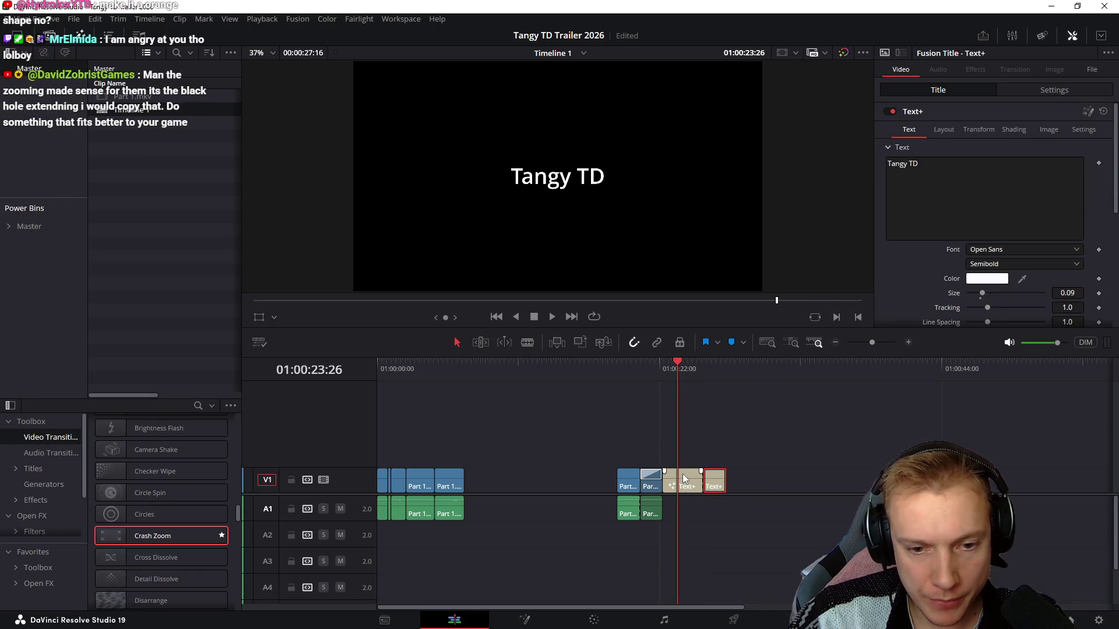
{"action": "key", "text": "Delete"}
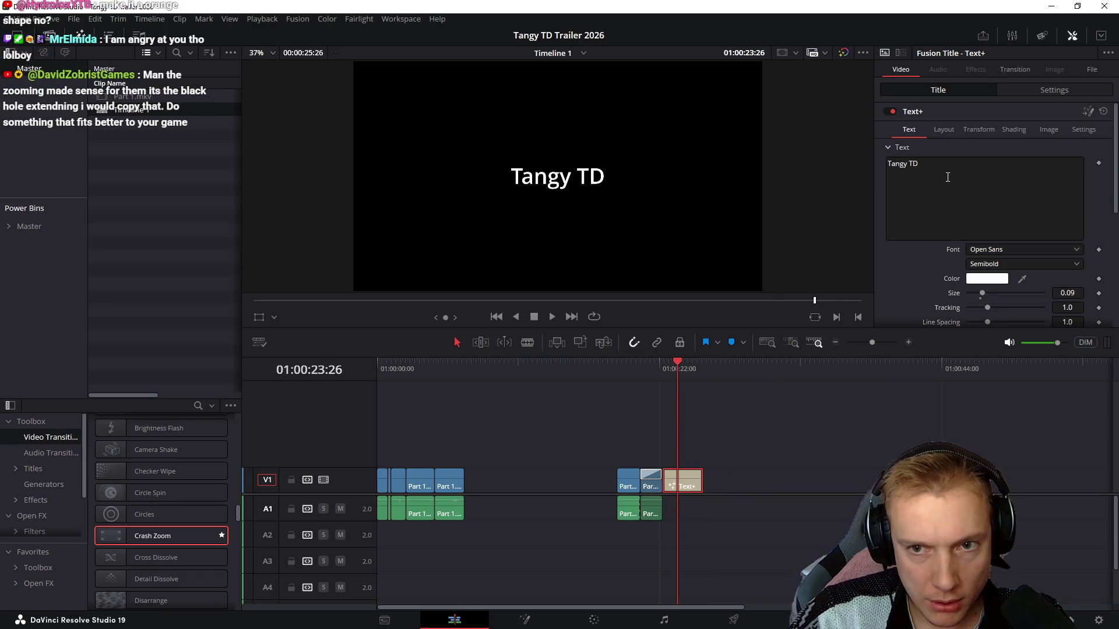
Try an 'available now on' second line under Tangy TD, then delete it again
{"action": "left_click", "coordinate": [948, 168]}
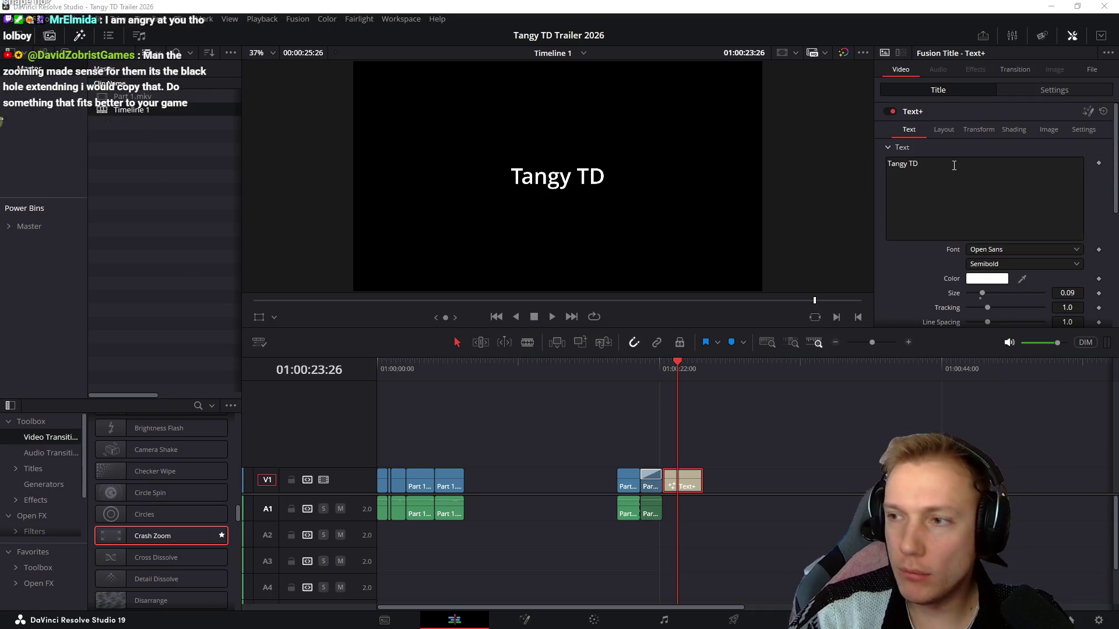
{"action": "key", "text": "alt+Tab"}
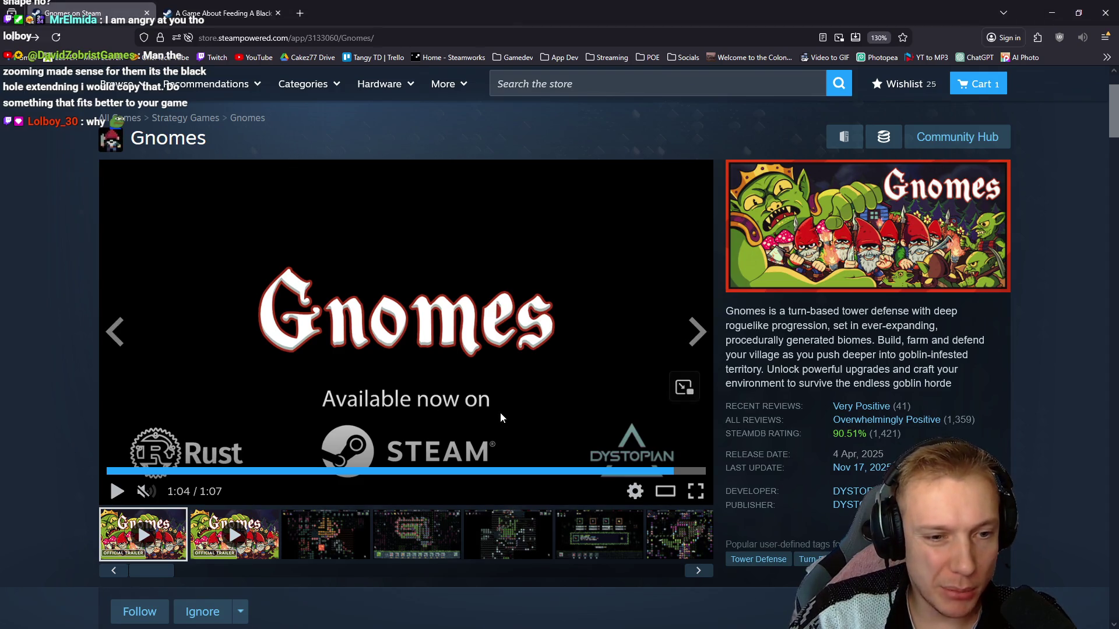
{"action": "key", "text": "alt+Tab"}
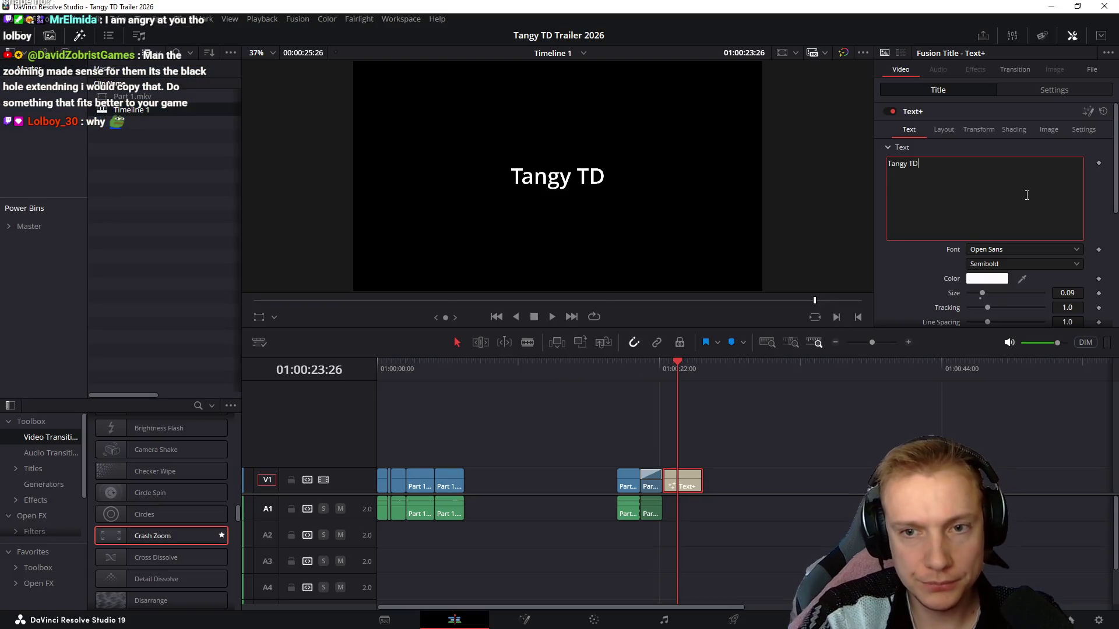
{"action": "key", "text": "Return"}
{"action": "type", "text": "available now on"}
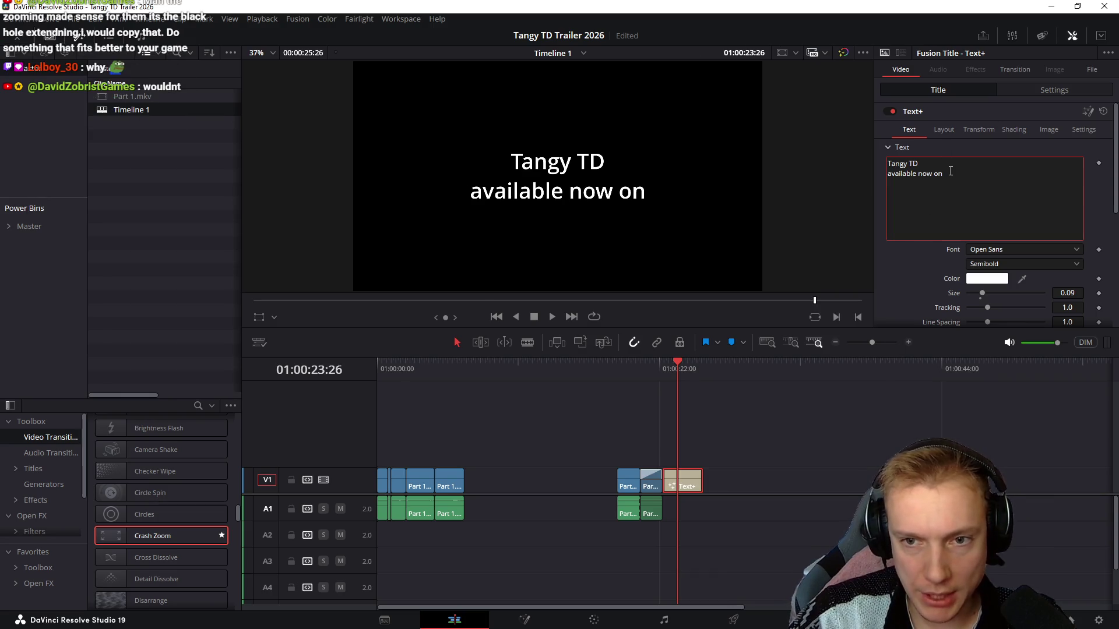
{"action": "left_click_drag", "start_coordinate": [927, 207], "coordinate": [875, 171]}
{"action": "key", "text": "BackSpace"}
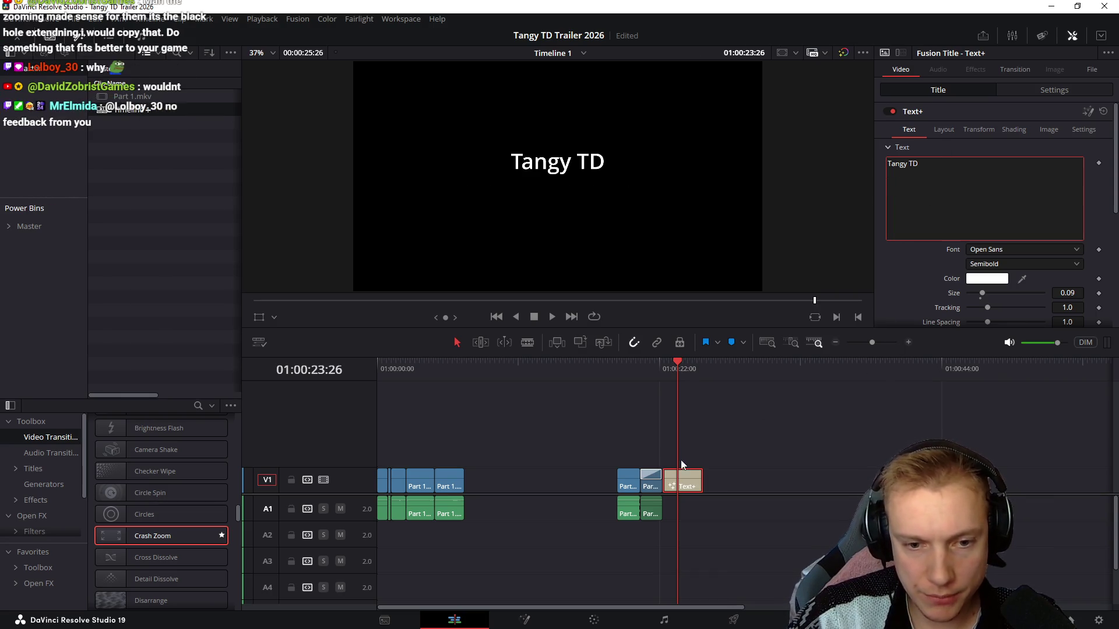
Alt-drag a copy of the title clip onto V2 and retype the lower V1 clip's text
{"action": "left_click_drag", "start_coordinate": [686, 482], "coordinate": [687, 456]}
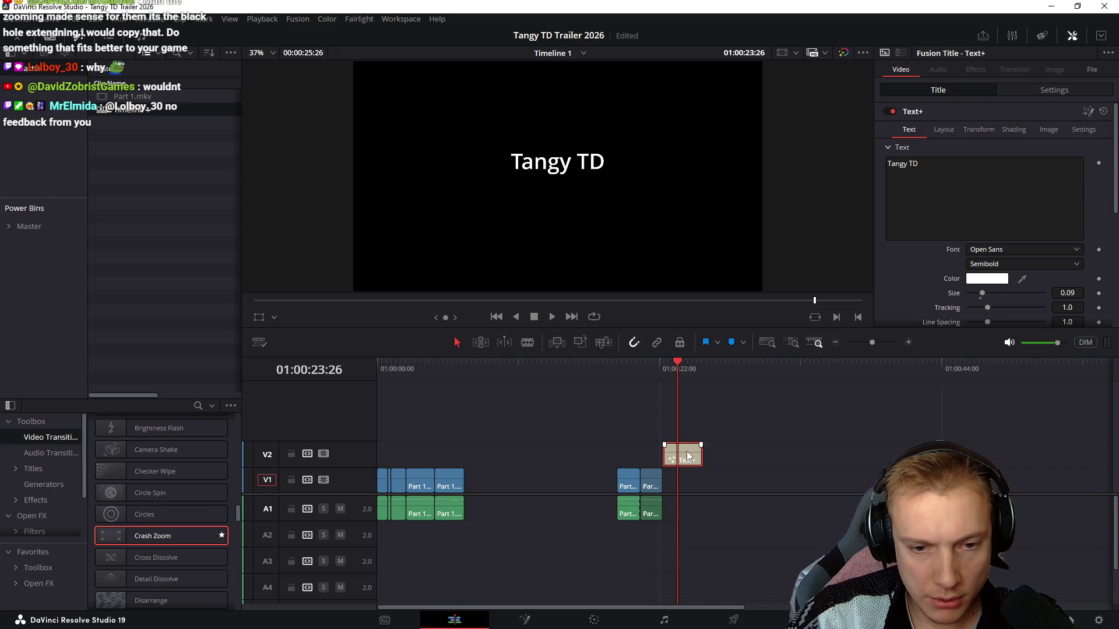
{"action": "key", "text": "ctrl+z"}
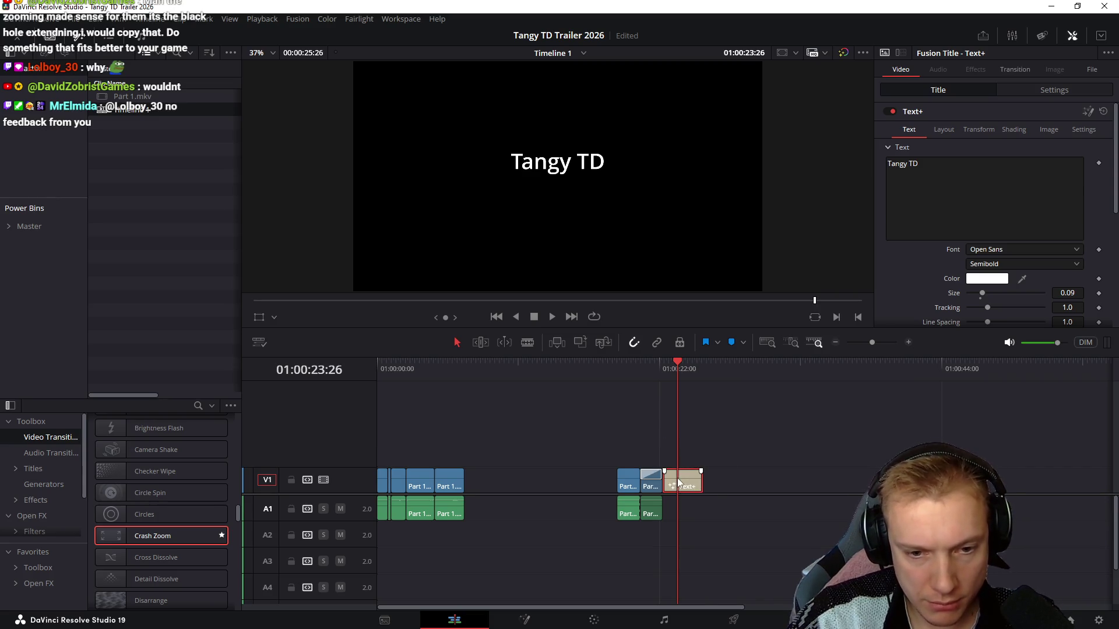
{"action": "left_click_drag", "start_coordinate": [679, 484], "coordinate": [683, 457]}
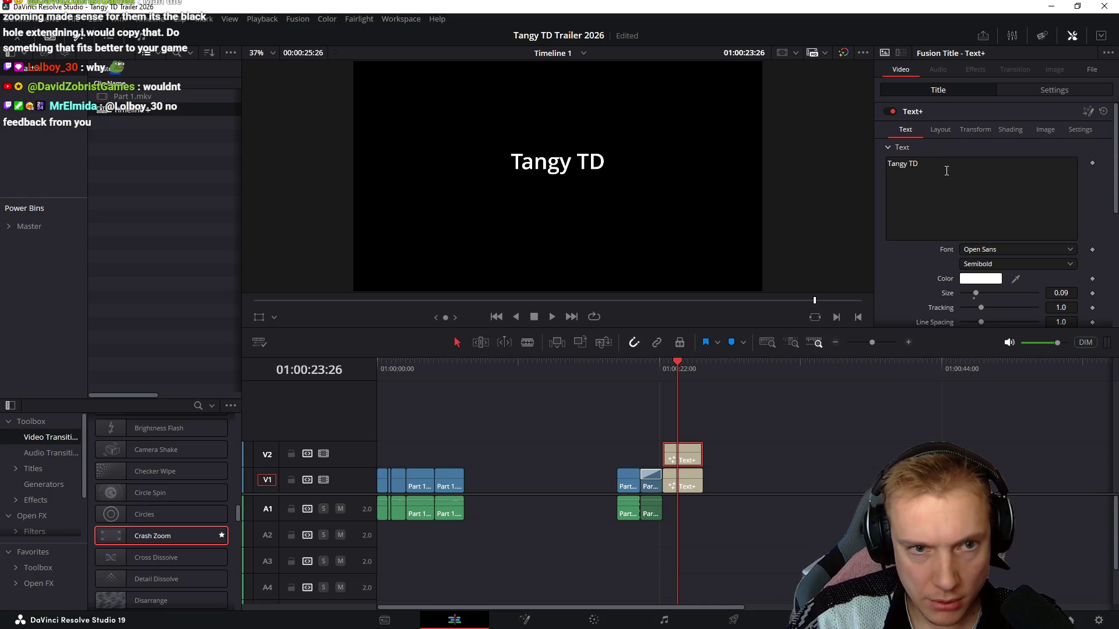
{"action": "left_click_drag", "start_coordinate": [933, 243], "coordinate": [826, 163]}
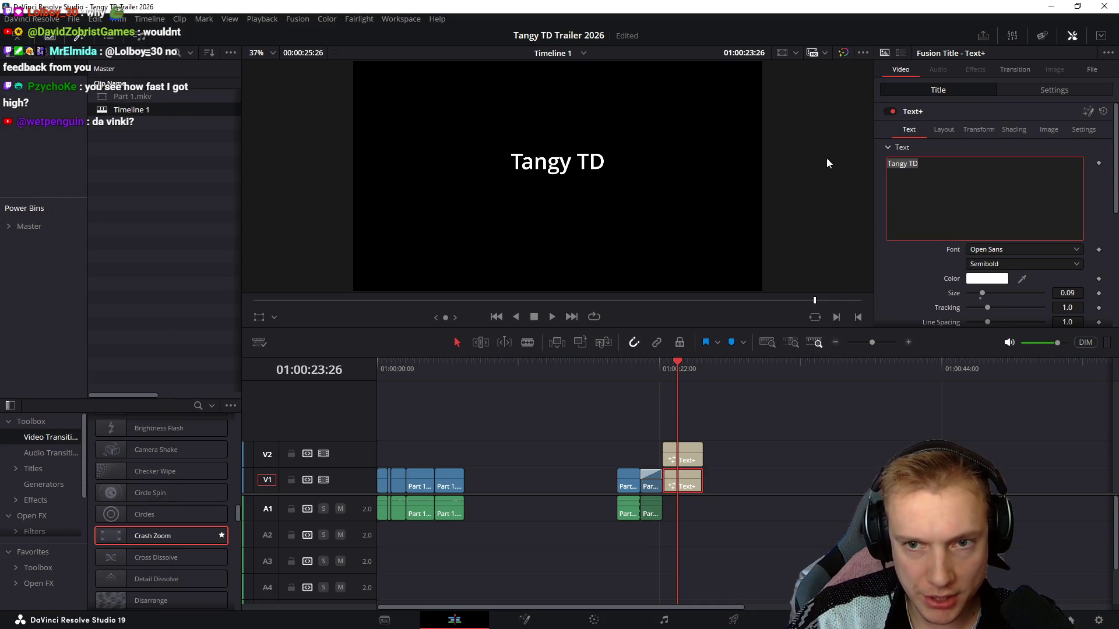
{"action": "type", "text": "available now on"}
Offset the upper Tangy TD clip upward and the lower 'available now on' line downward via Transform Y
{"action": "left_click", "coordinate": [682, 458]}
{"action": "left_click", "coordinate": [979, 128]}
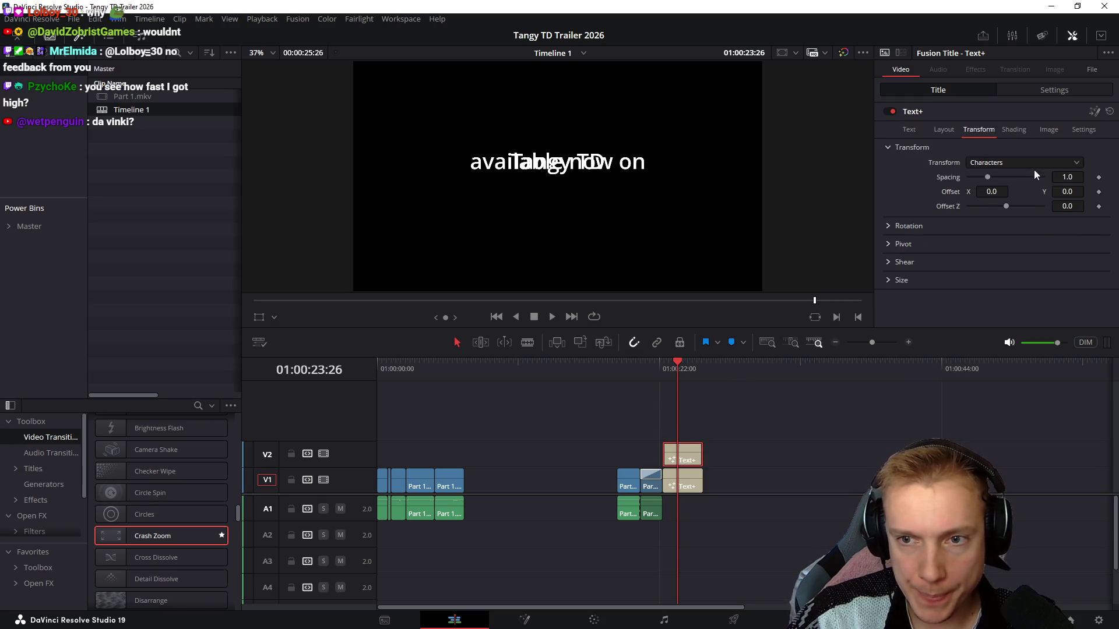
{"action": "left_click_drag", "start_coordinate": [1066, 190], "coordinate": [1093, 191]}
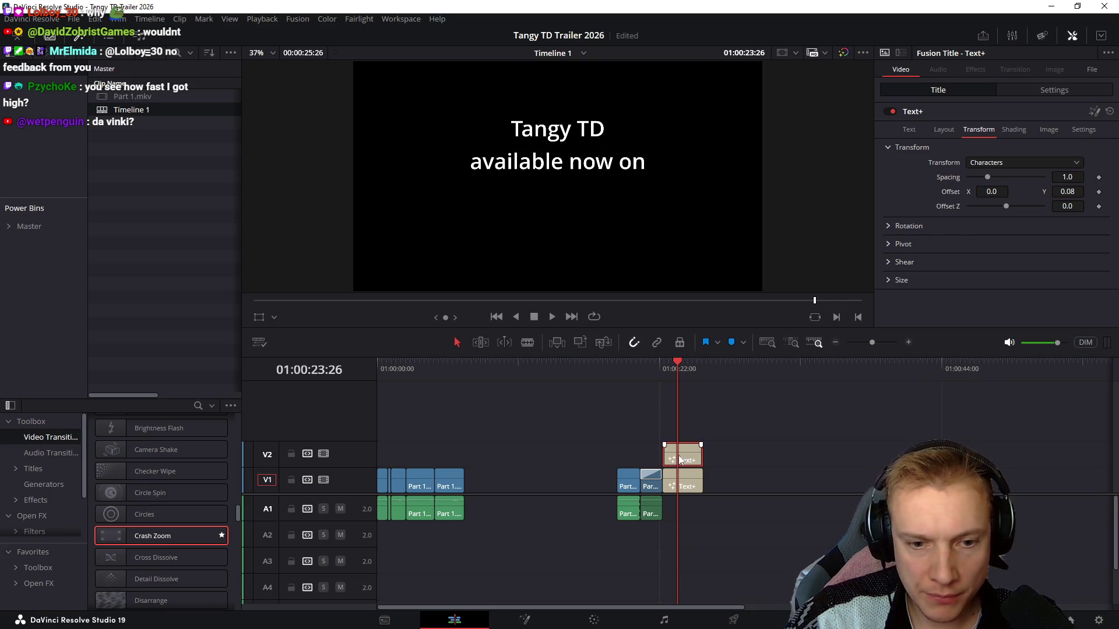
{"action": "left_click", "coordinate": [681, 486]}
{"action": "left_click", "coordinate": [981, 130]}
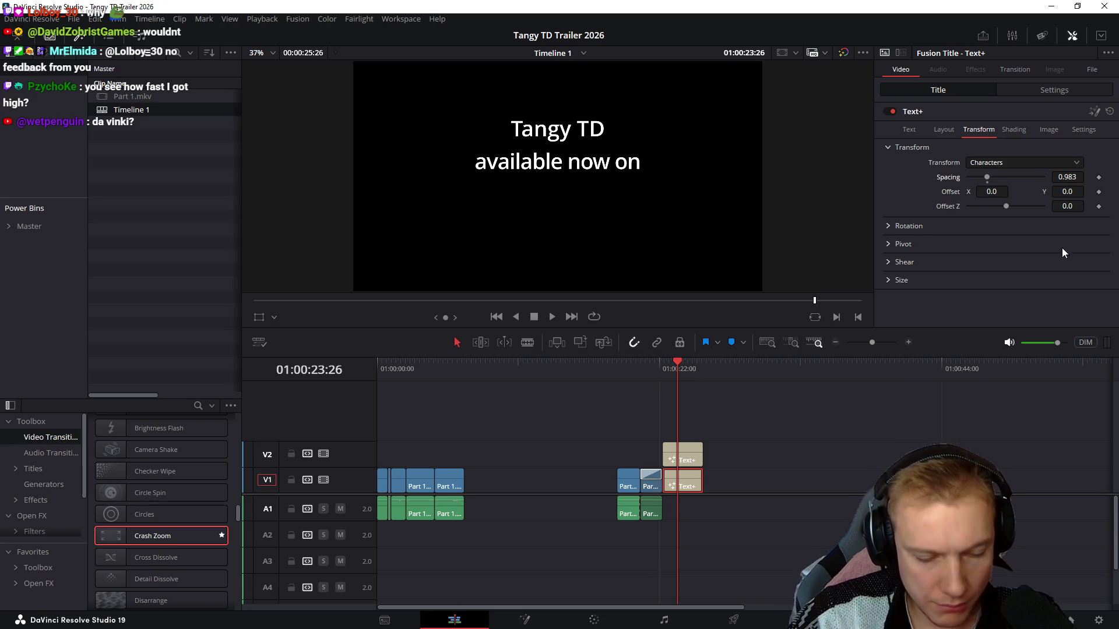
{"action": "left_click_drag", "start_coordinate": [1072, 192], "coordinate": [843, 393]}
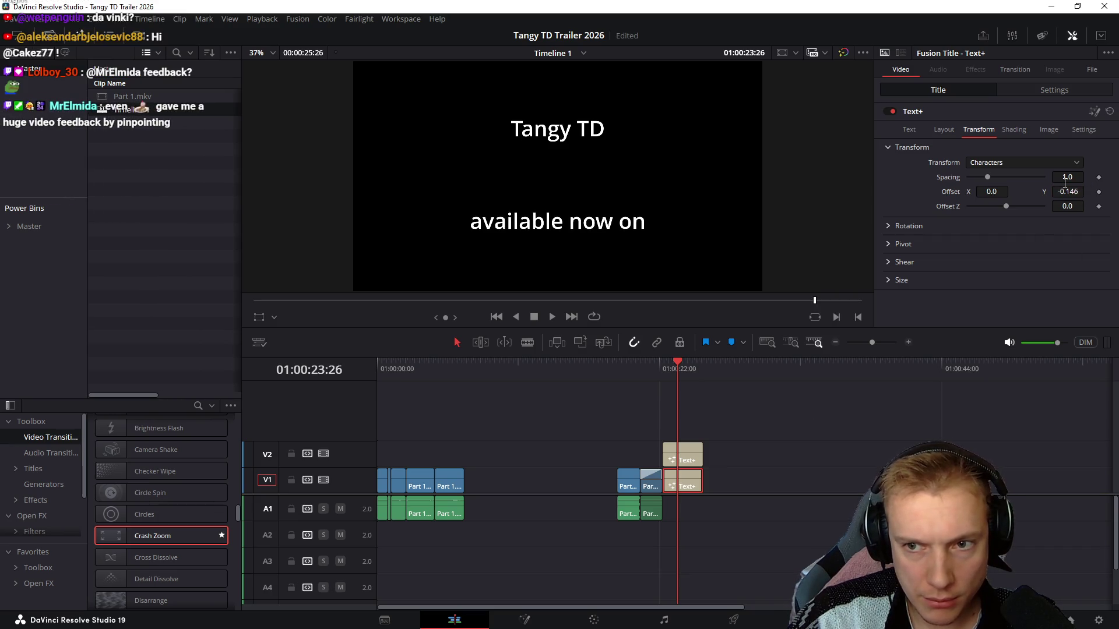
{"action": "left_click_drag", "start_coordinate": [1069, 192], "coordinate": [691, 487]}
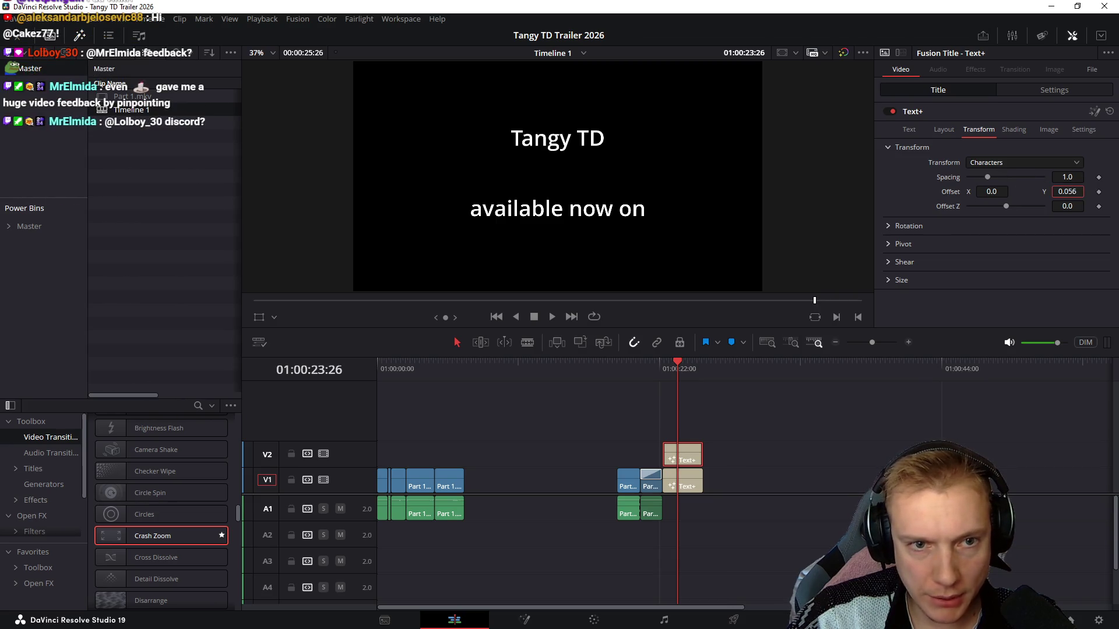
{"action": "left_click_drag", "start_coordinate": [1070, 194], "coordinate": [912, 129]}
Enlarge the Tangy TD title, lower it slightly, and compare against the Gnomes trailer
{"action": "left_click", "coordinate": [911, 130]}
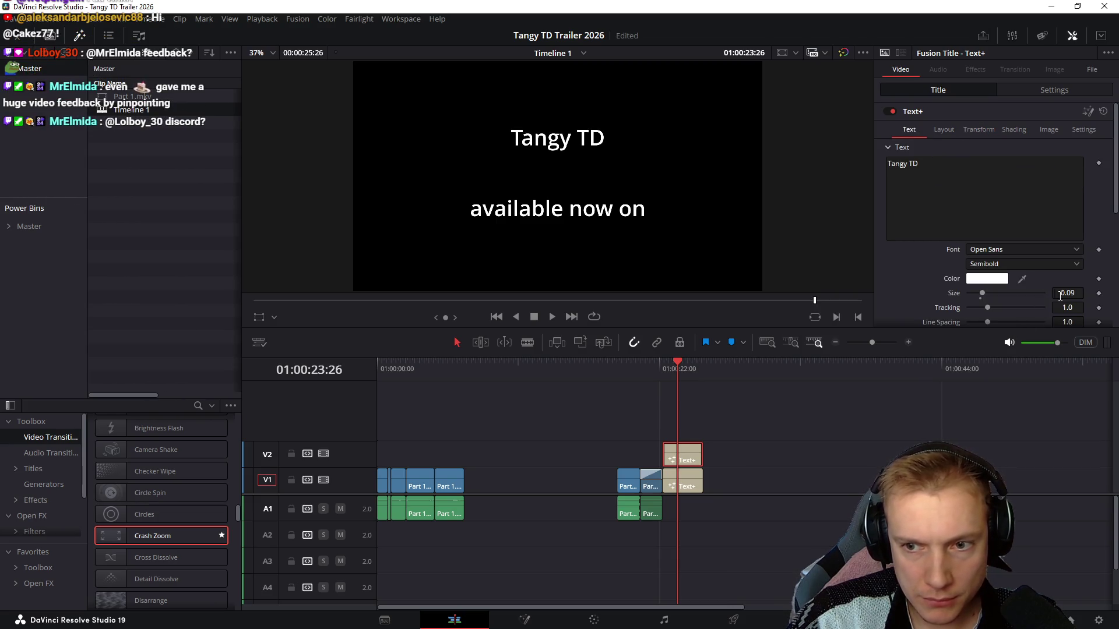
{"action": "left_click_drag", "start_coordinate": [981, 296], "coordinate": [1007, 299]}
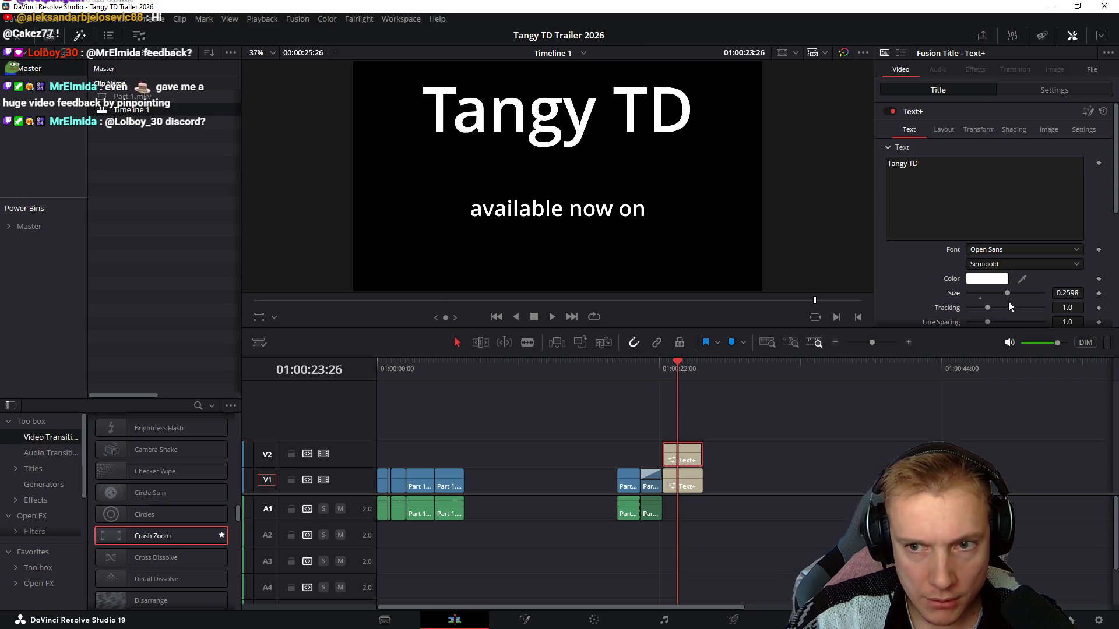
{"action": "left_click", "coordinate": [980, 128]}
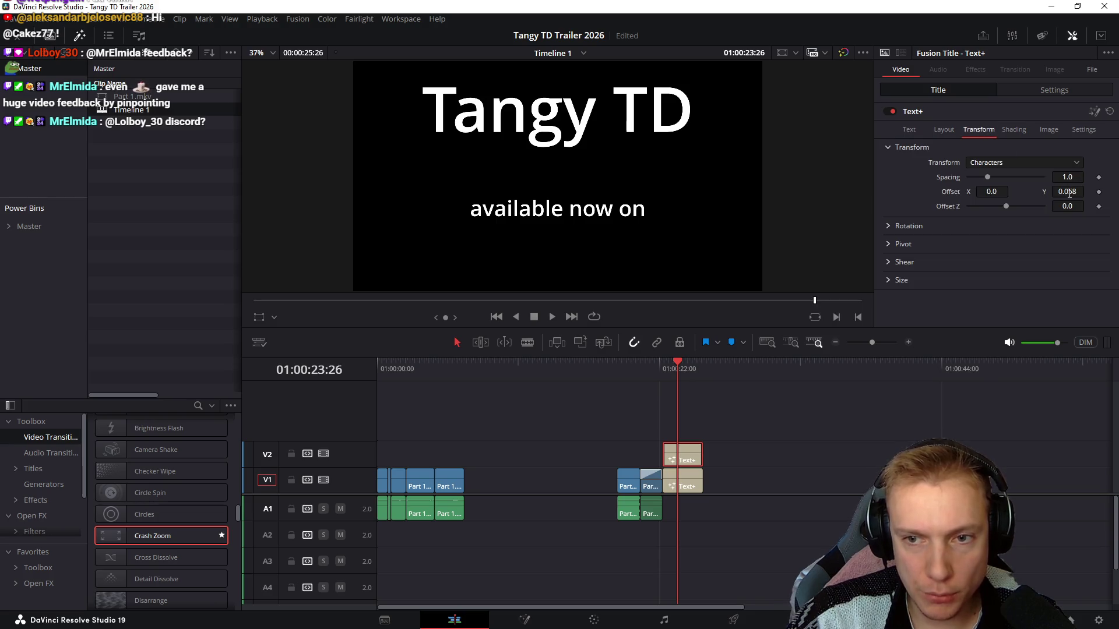
{"action": "left_click_drag", "start_coordinate": [1068, 192], "coordinate": [1041, 193]}
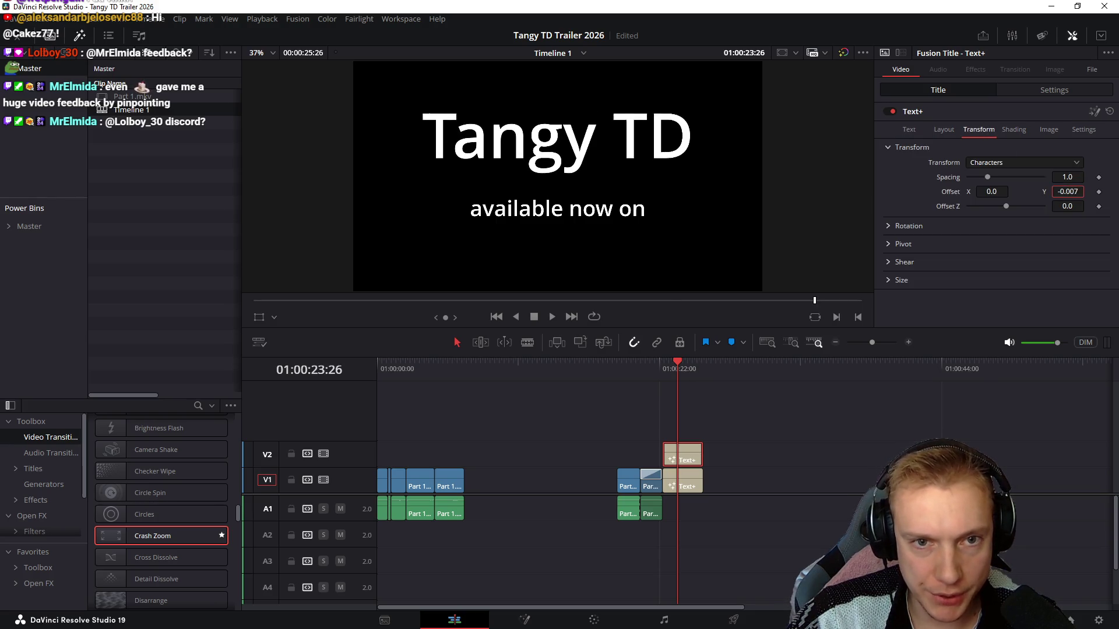
{"action": "key", "text": "alt+Tab"}
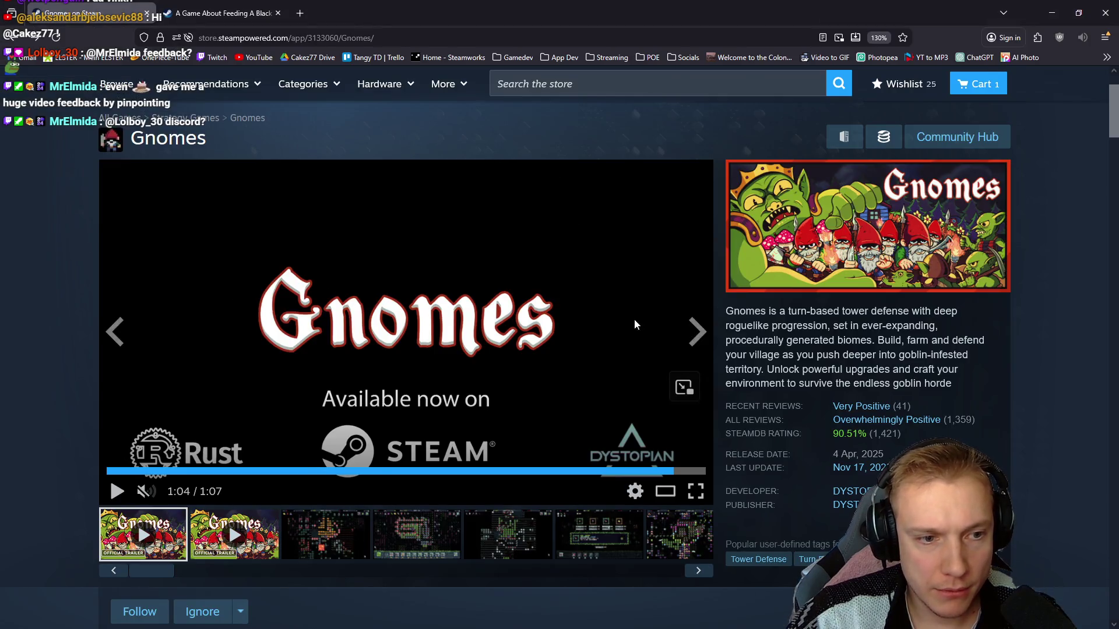
{"action": "key", "text": "alt+Tab"}
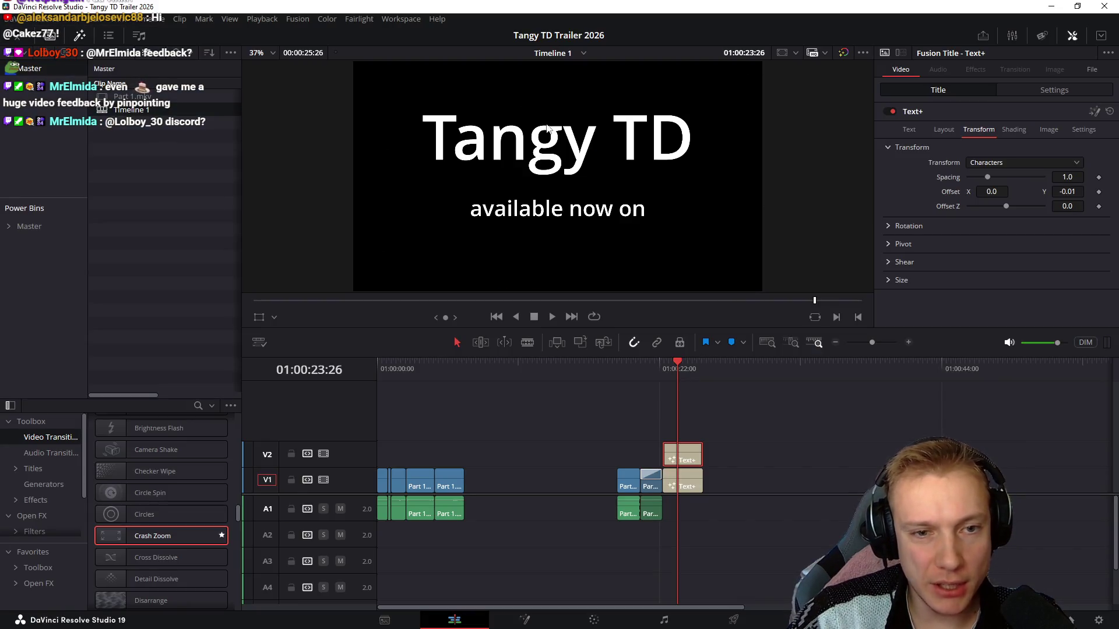
{"action": "key", "text": "alt+Tab"}
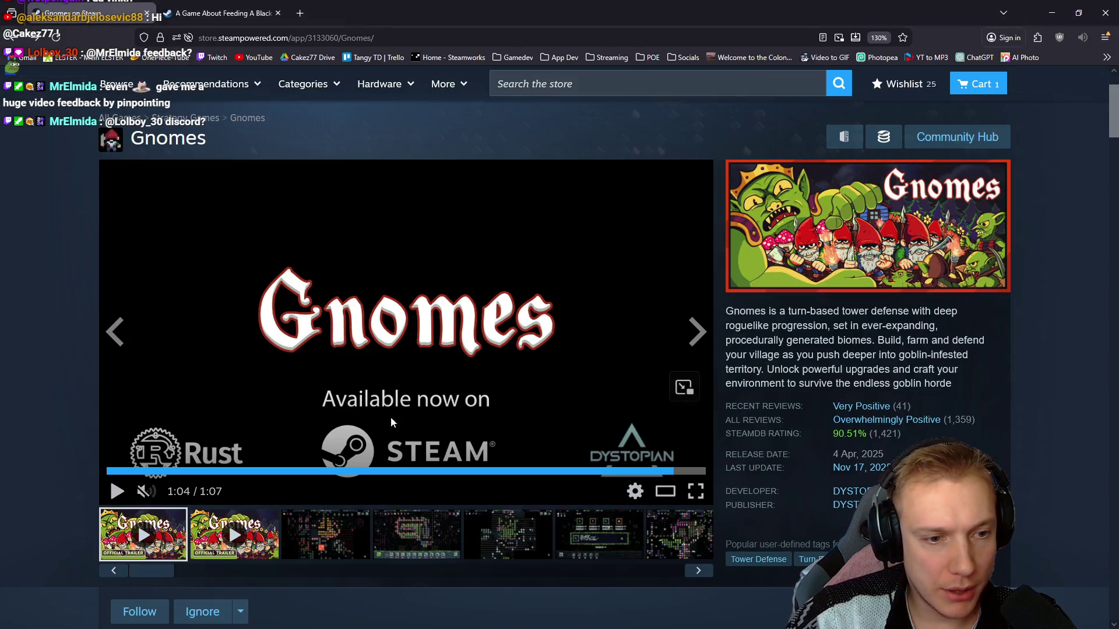
{"action": "key", "text": "alt+Tab"}
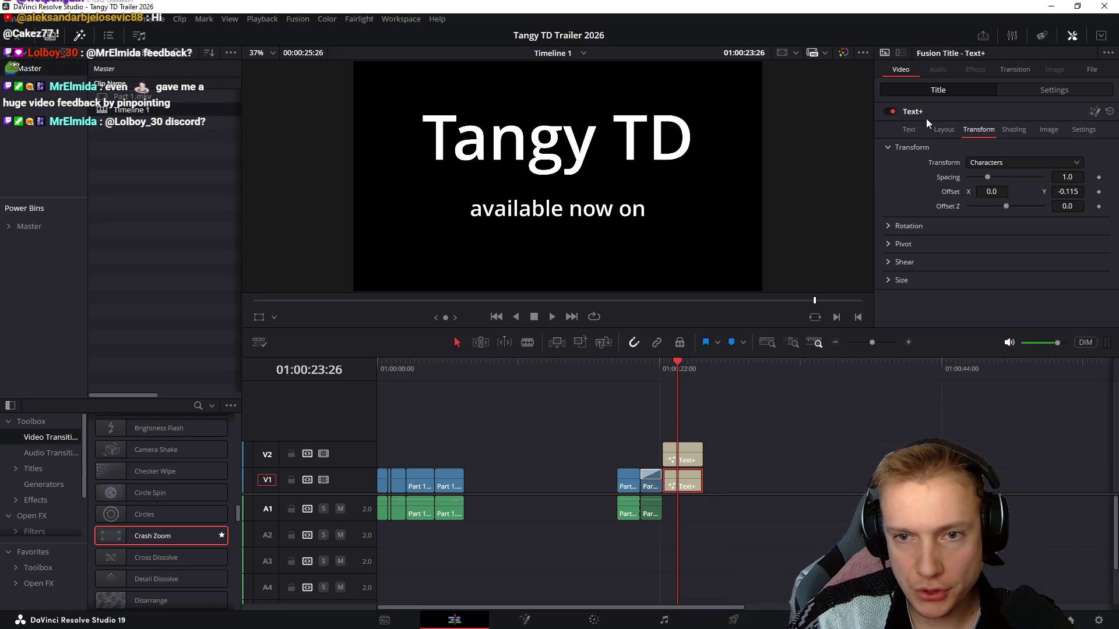
Capitalize 'Available' on the lower line and raise it slightly, then move to a new browser tab
{"action": "left_click", "coordinate": [909, 130]}
{"action": "left_click", "coordinate": [890, 168]}
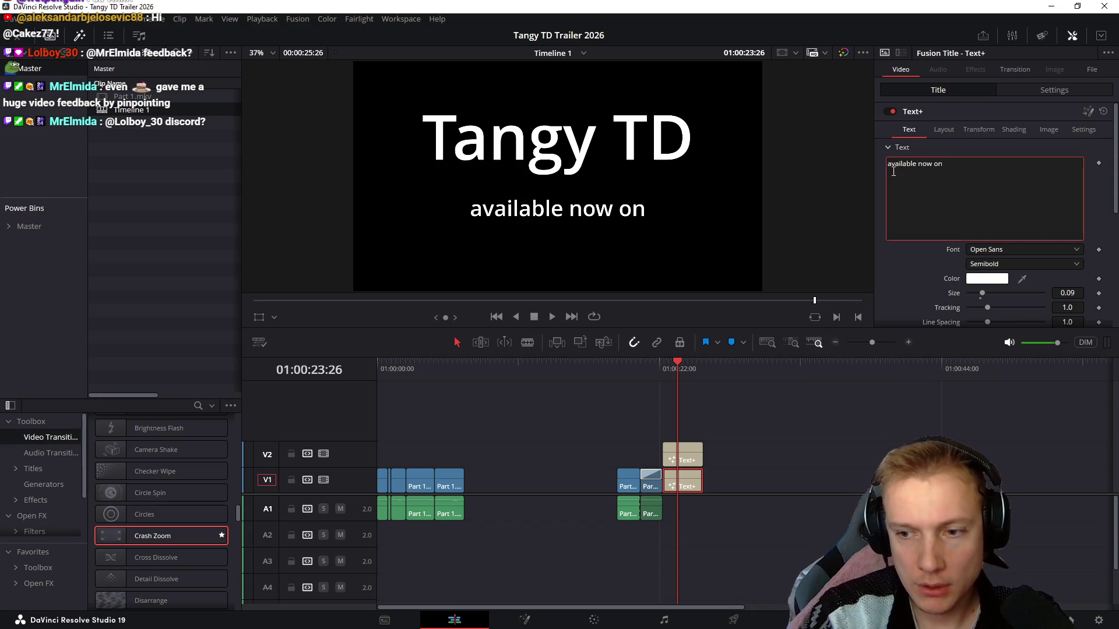
{"action": "key", "text": "Delete"}
{"action": "type", "text": "A"}
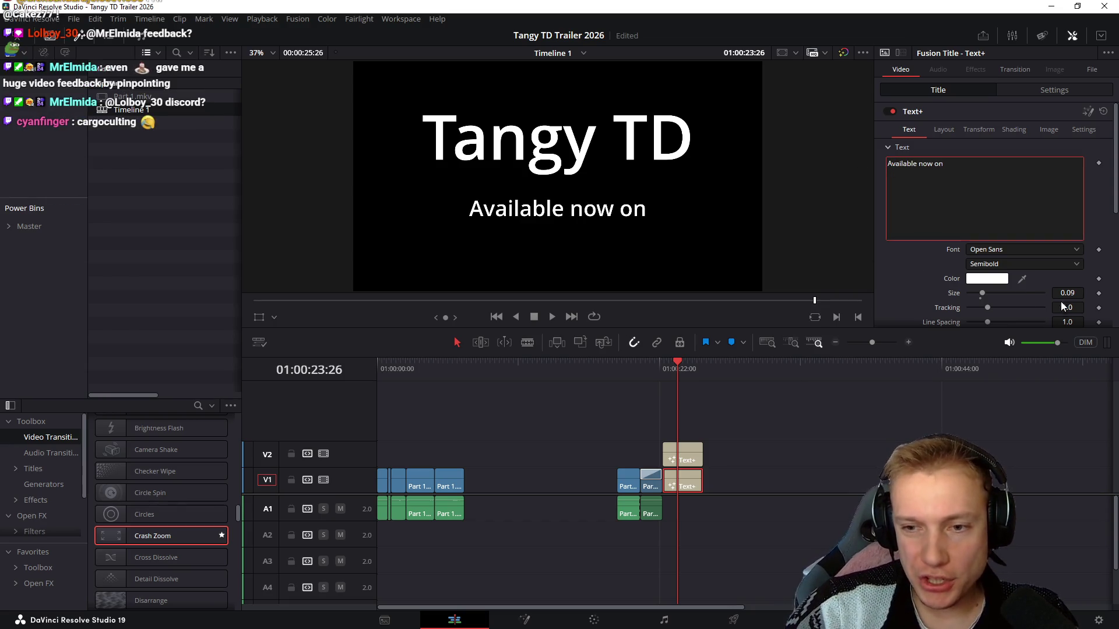
{"action": "left_click", "coordinate": [979, 130]}
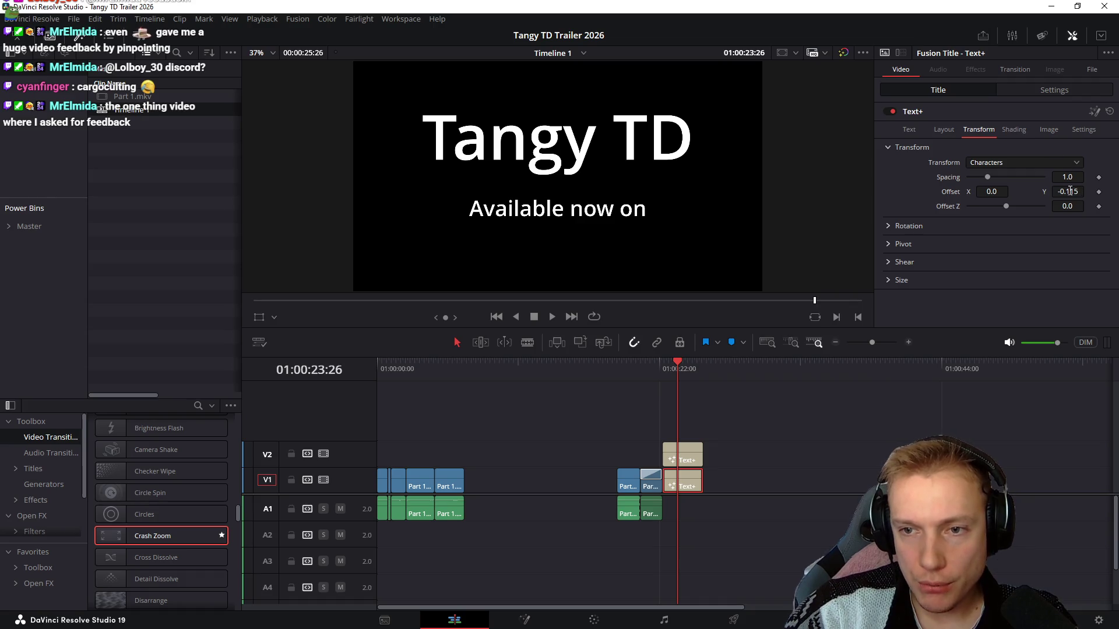
{"action": "left_click_drag", "start_coordinate": [1072, 190], "coordinate": [1084, 191]}
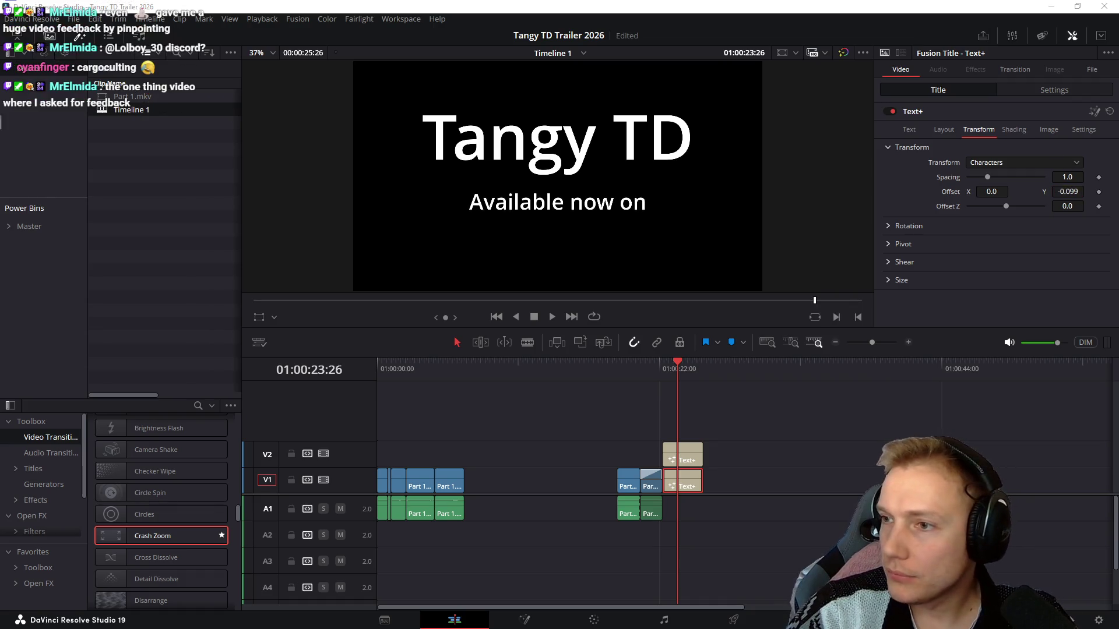
{"action": "key", "text": "alt+Tab"}
{"action": "key", "text": "ctrl+t"}
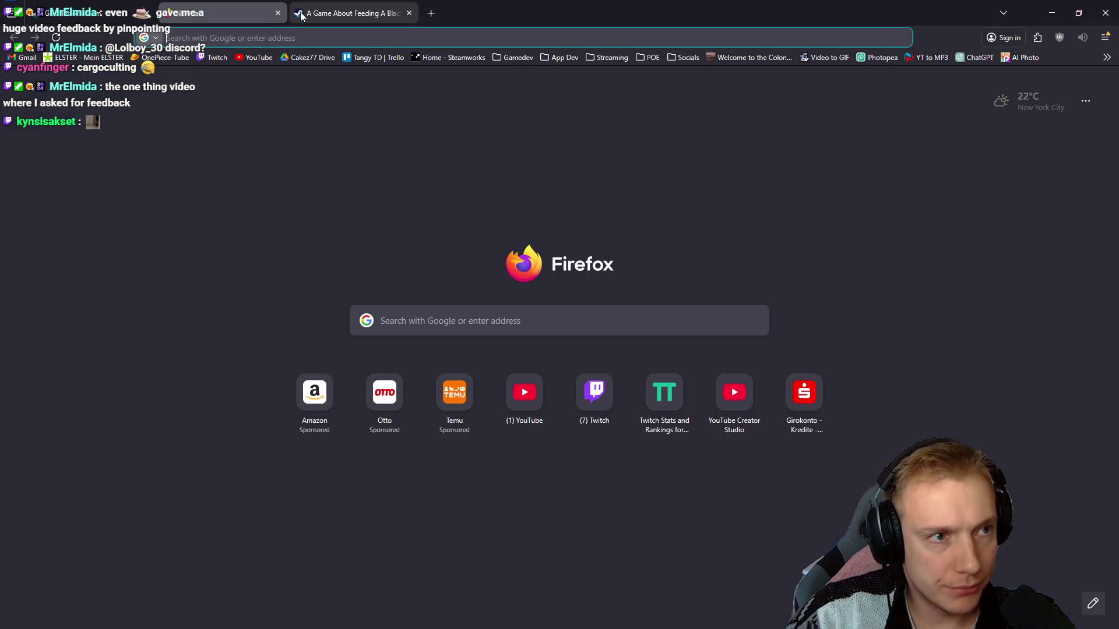
{"action": "type", "text": "steamdb"}
Search Google for steam and switch to the image results
{"action": "key", "text": "Return"}
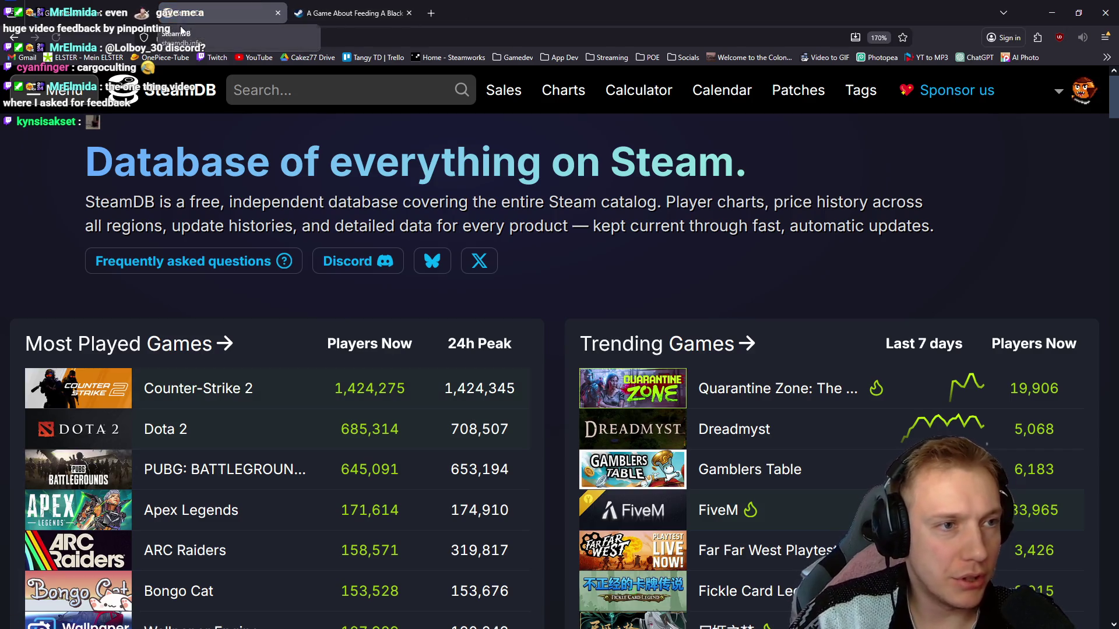
{"action": "left_click", "coordinate": [361, 38]}
{"action": "key", "text": "Escape"}
{"action": "type", "text": "steam"}
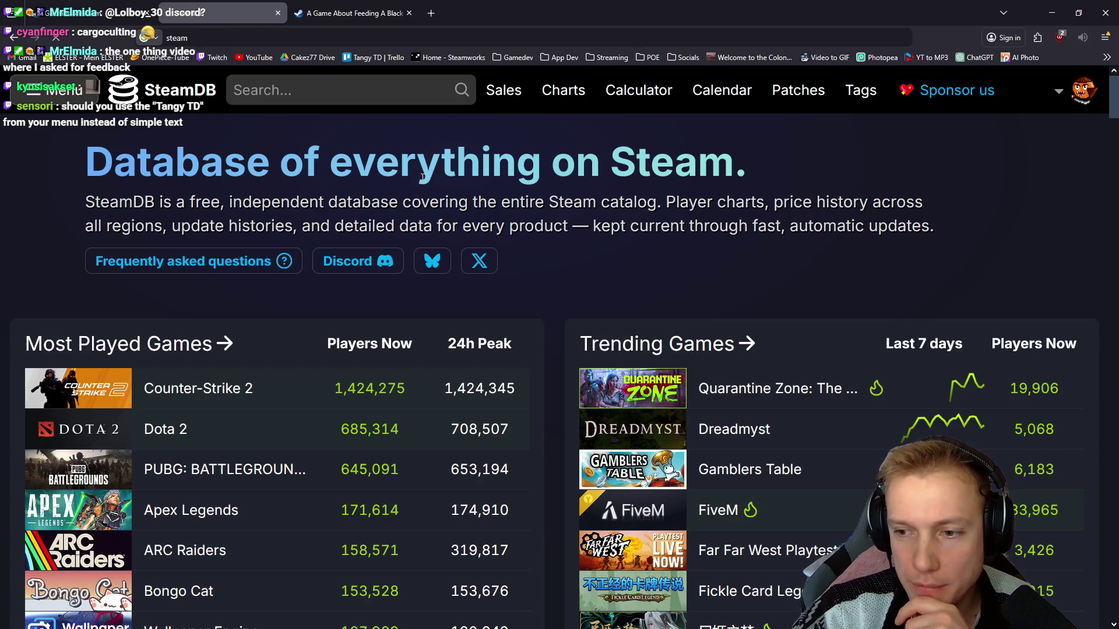
{"action": "key", "text": "Return"}
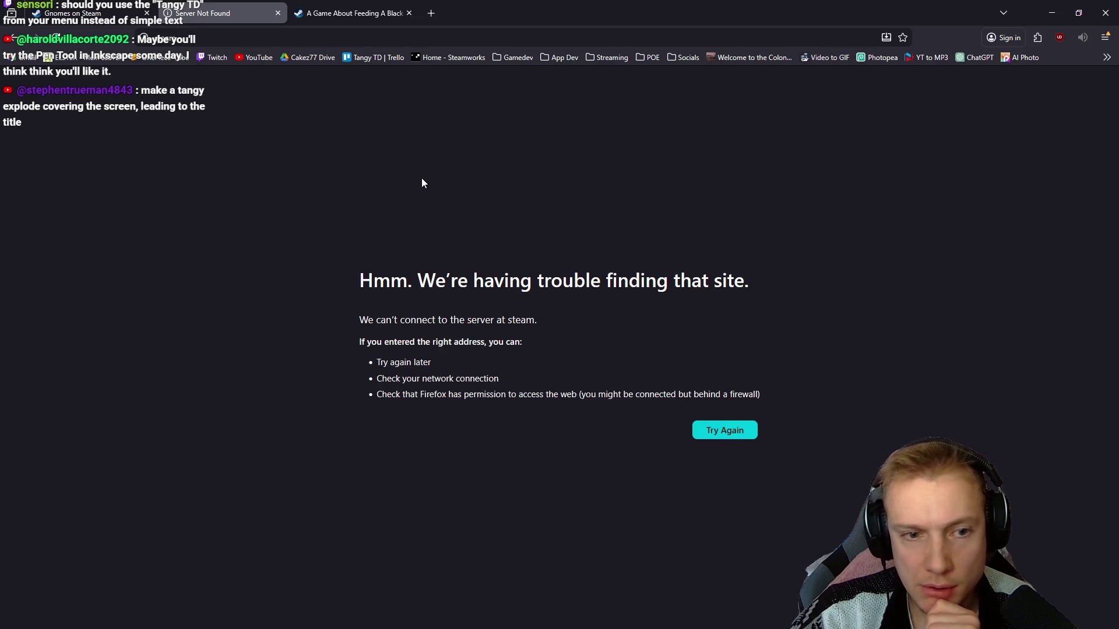
{"action": "left_click", "coordinate": [232, 36]}
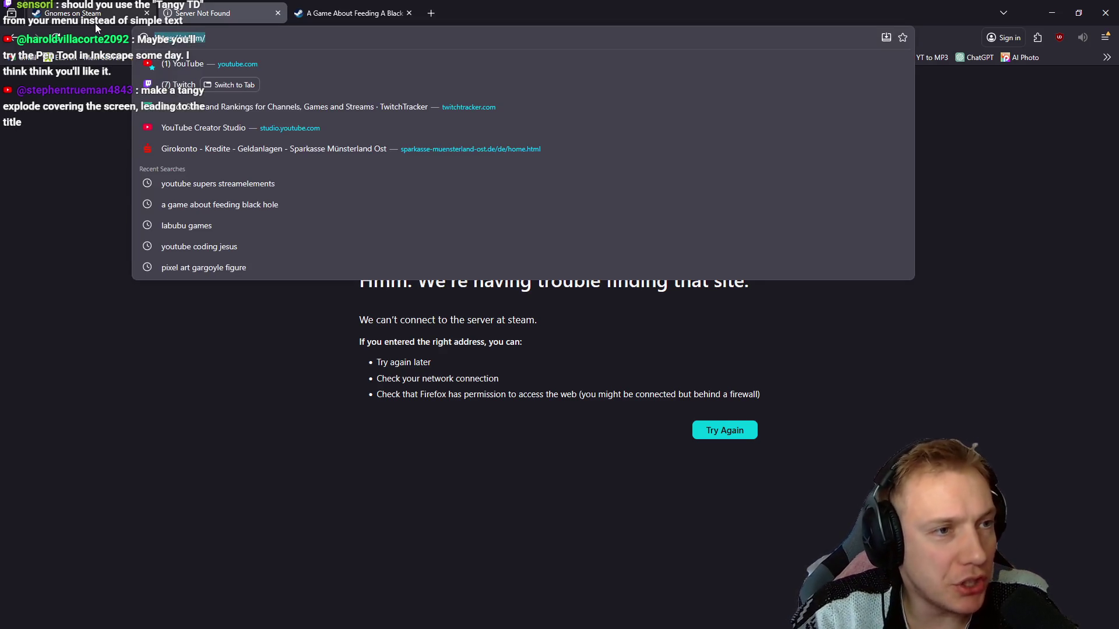
{"action": "type", "text": "steam"}
{"action": "key", "text": "Return"}
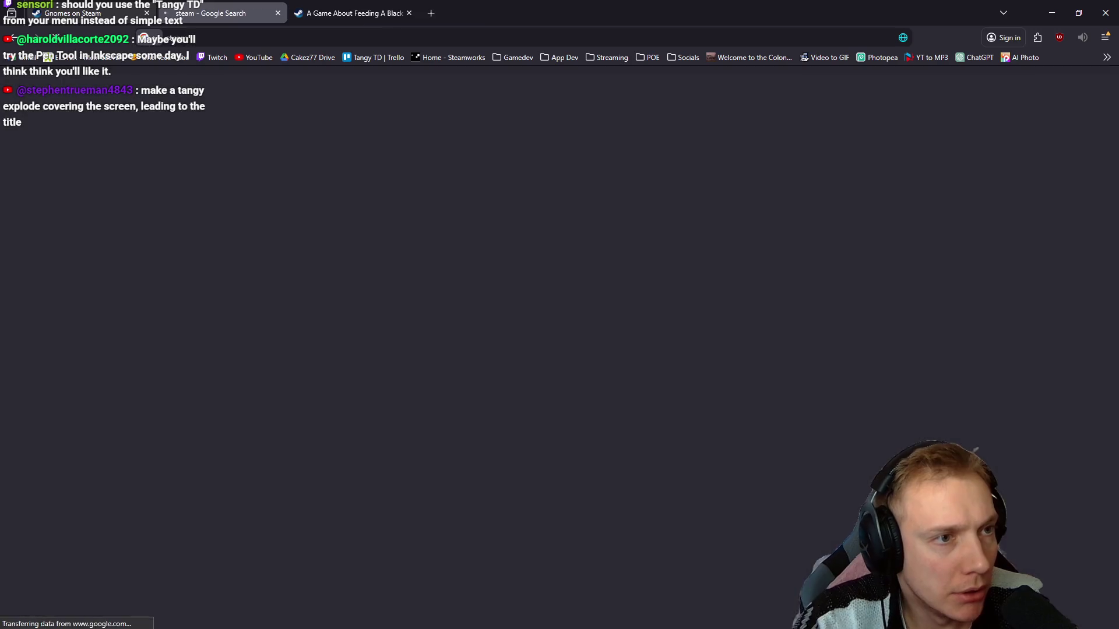
{"action": "left_click", "coordinate": [217, 165]}
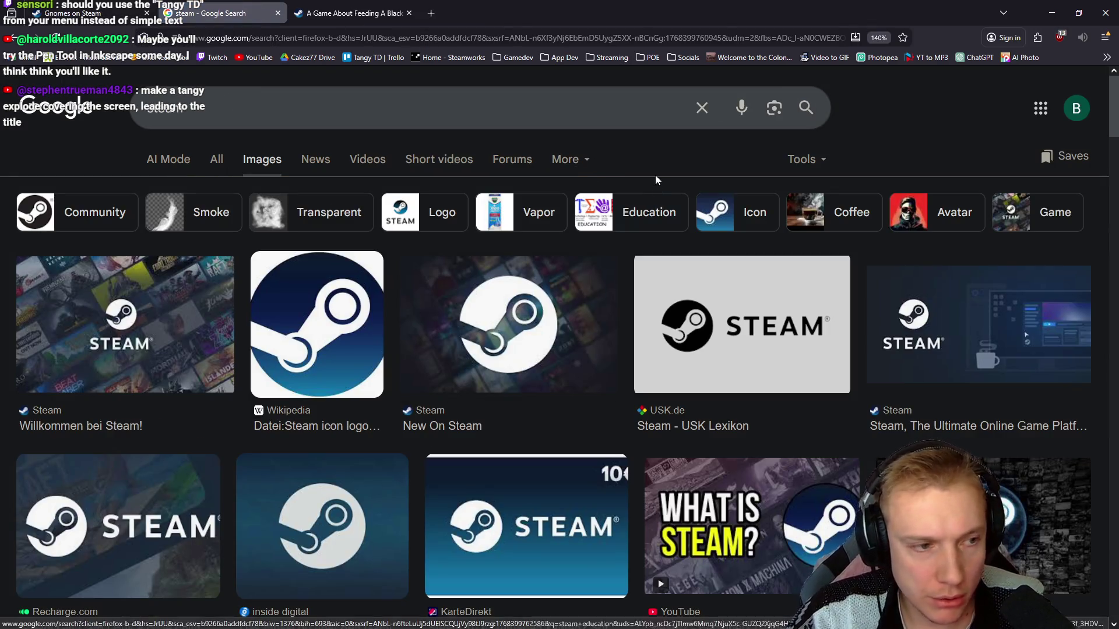
{"action": "scroll", "coordinate": [768, 348], "scroll_direction": "down", "scroll_amount": 3}
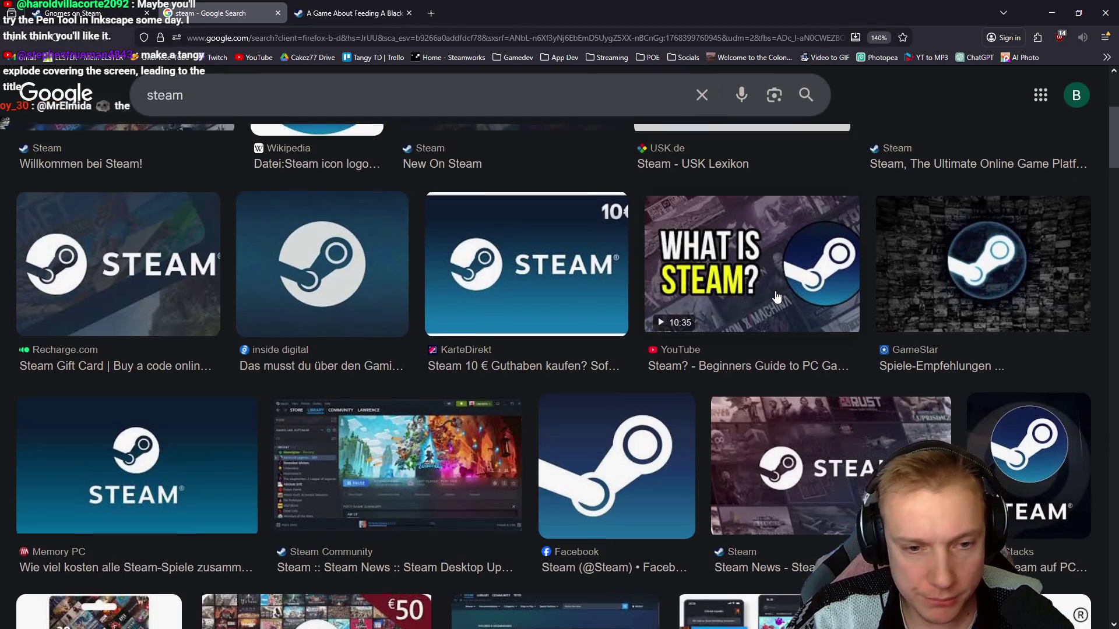
{"action": "scroll", "coordinate": [776, 297], "scroll_direction": "down", "scroll_amount": 2}
{"action": "scroll", "coordinate": [775, 297], "scroll_direction": "down", "scroll_amount": 2}
{"action": "scroll", "coordinate": [775, 297], "scroll_direction": "down", "scroll_amount": 3}
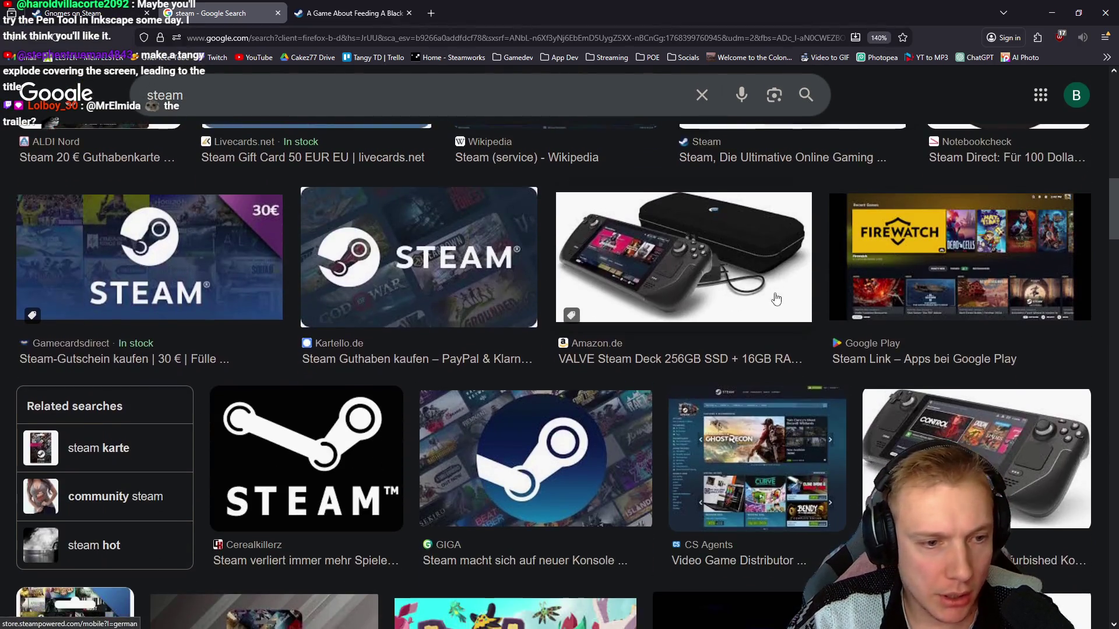
{"action": "scroll", "coordinate": [773, 299], "scroll_direction": "down", "scroll_amount": 3}
{"action": "scroll", "coordinate": [774, 300], "scroll_direction": "down", "scroll_amount": 3}
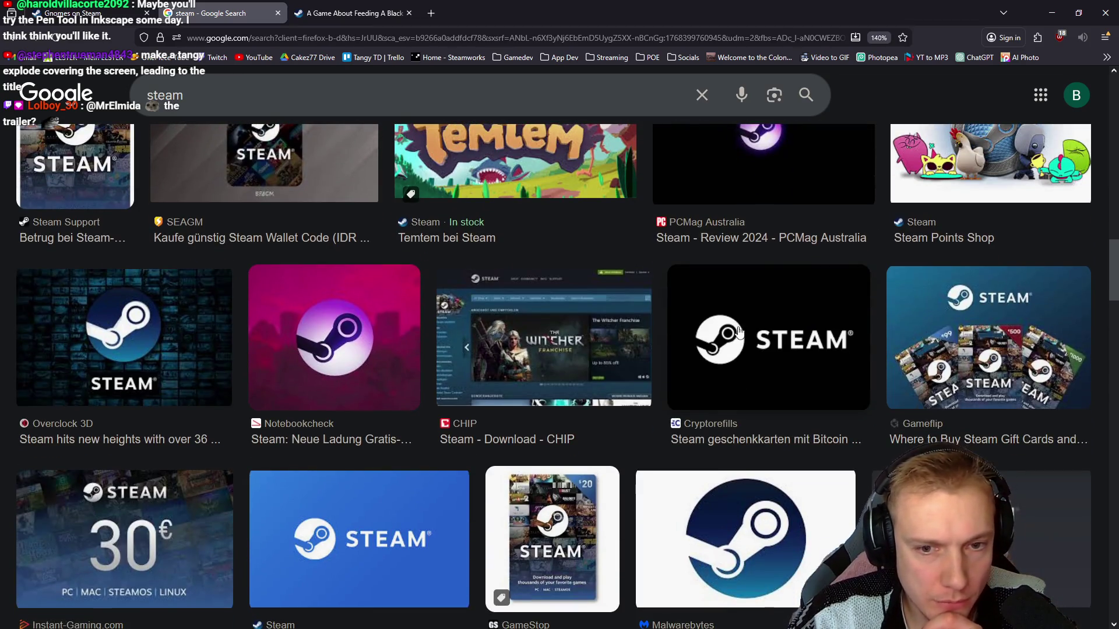
Copy the white-on-black Steam logo image and return to Resolve
{"action": "left_click", "coordinate": [746, 306]}
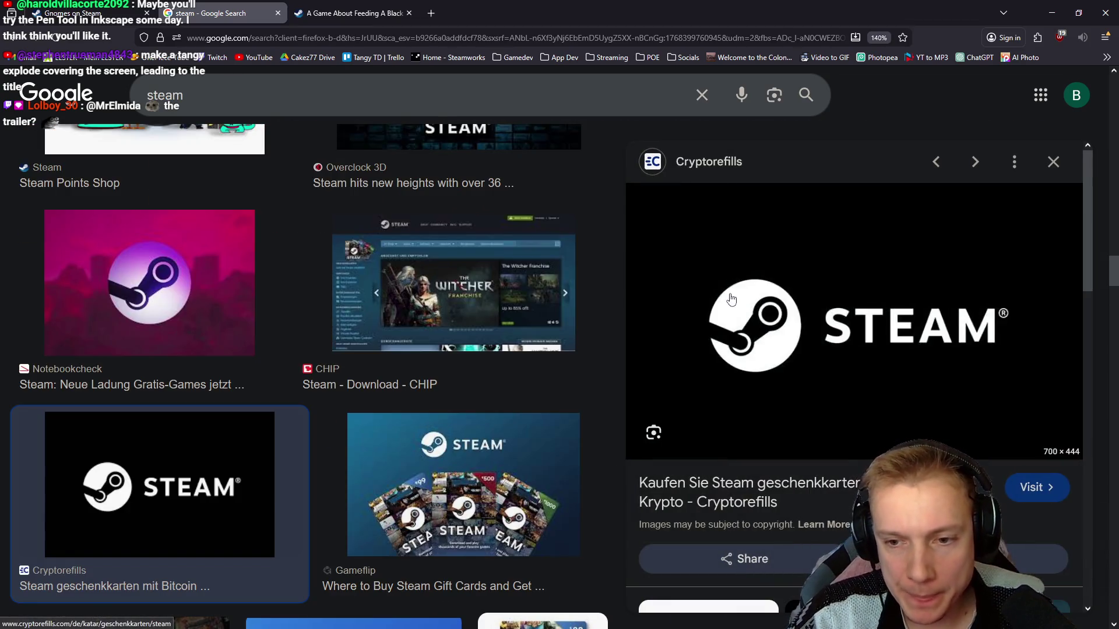
{"action": "right_click", "coordinate": [798, 278]}
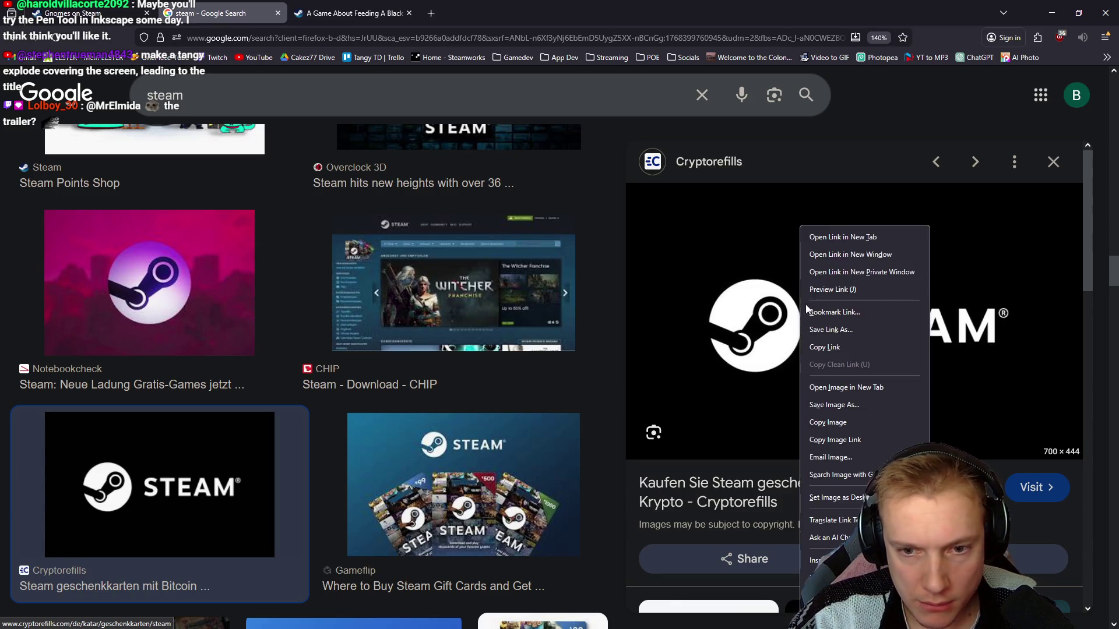
{"action": "left_click", "coordinate": [835, 423]}
{"action": "key", "text": "alt+Tab"}
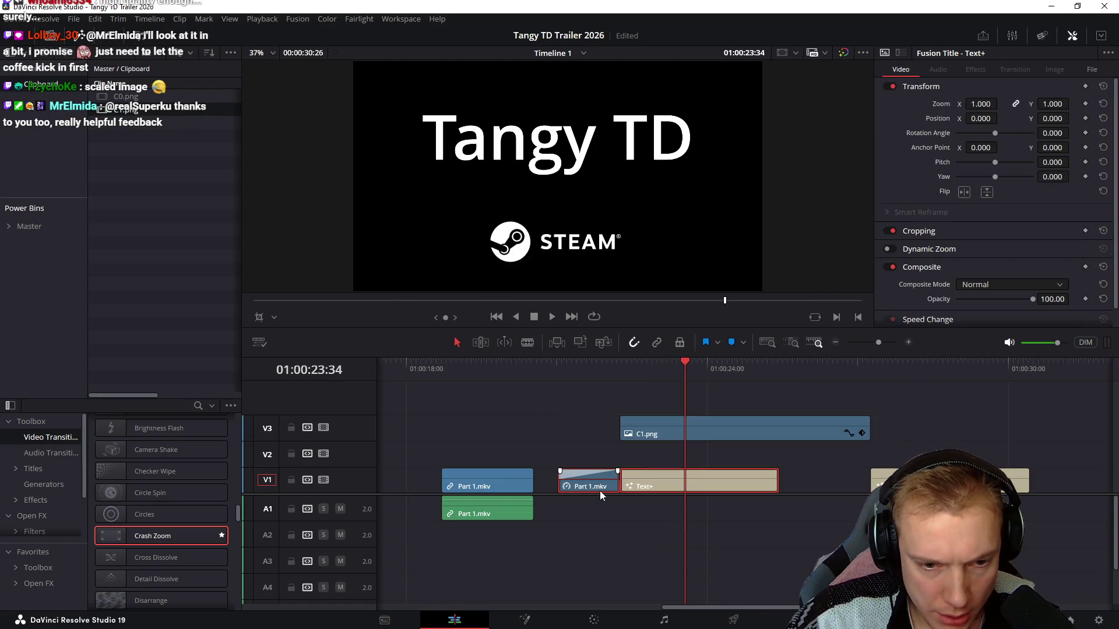
Close the gap after pasting the logo and play back the title section
{"action": "left_click_drag", "start_coordinate": [600, 490], "coordinate": [574, 491]}
{"action": "left_click", "coordinate": [503, 366]}
{"action": "key", "text": "space"}
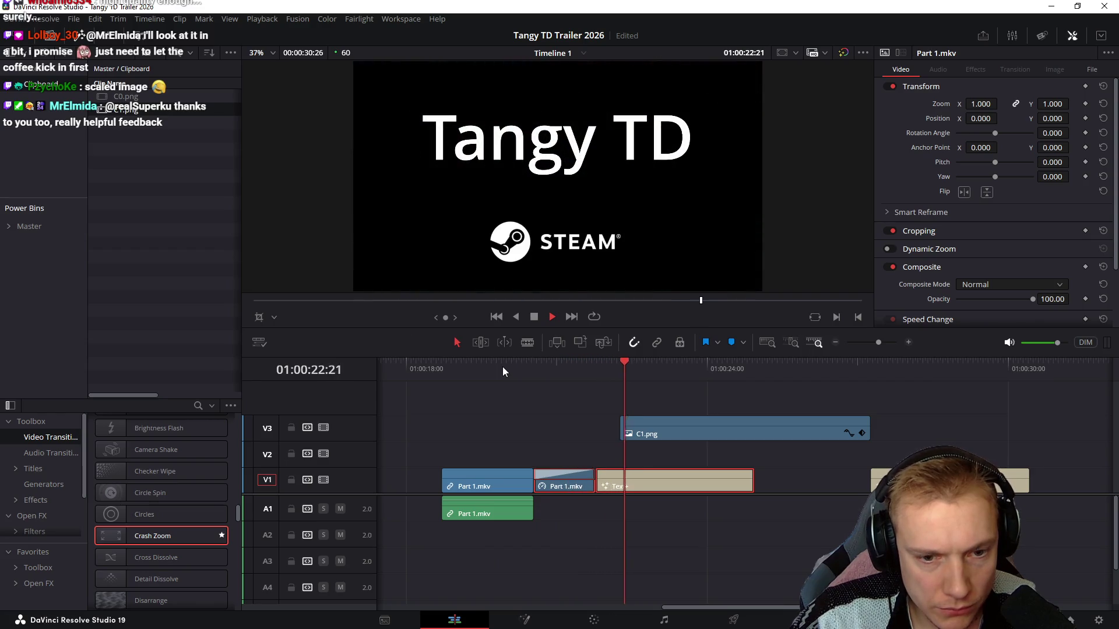
{"action": "scroll", "coordinate": [505, 422], "scroll_direction": "right", "scroll_amount": 3}
{"action": "key", "text": "space"}
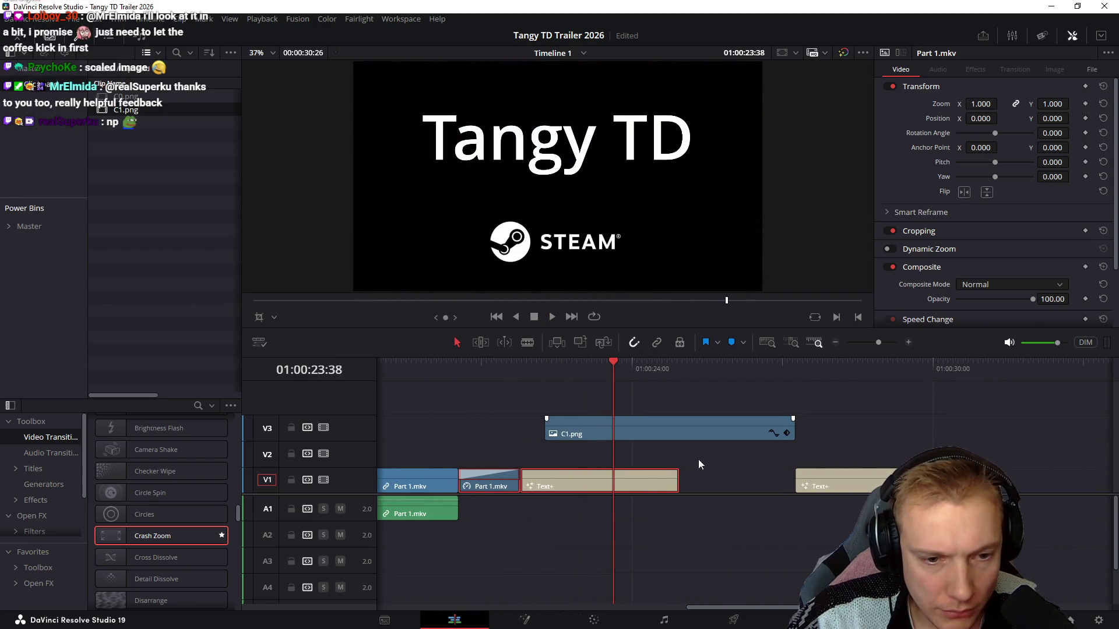
Move the Text+ clip onto V2 aligned with C1.png's start and preview the title card
{"action": "left_click_drag", "start_coordinate": [863, 474], "coordinate": [611, 452]}
{"action": "mouse_move", "coordinate": [547, 417]}
{"action": "left_mouse_down"}
{"action": "mouse_move", "coordinate": [574, 416]}
{"action": "mouse_move", "coordinate": [571, 444]}
{"action": "left_mouse_up"}
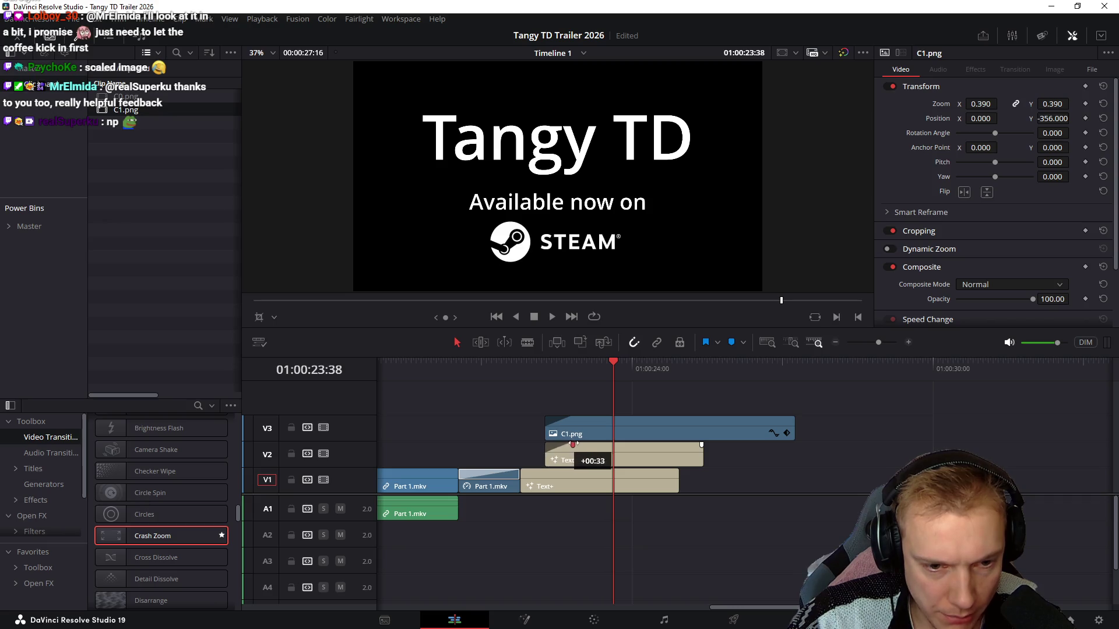
{"action": "left_click", "coordinate": [516, 368]}
{"action": "key", "text": "space"}
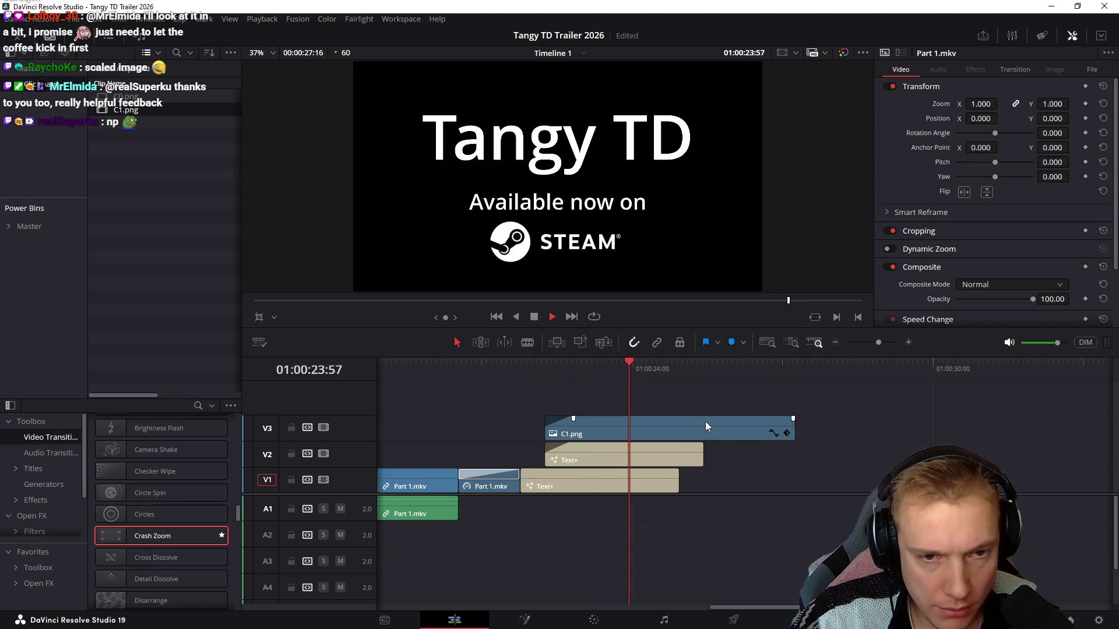
{"action": "key", "text": "space"}
Trim the V2 Text+ and C1.png clips to end with the title, checking the Gnomes page
{"action": "left_click_drag", "start_coordinate": [698, 451], "coordinate": [678, 451]}
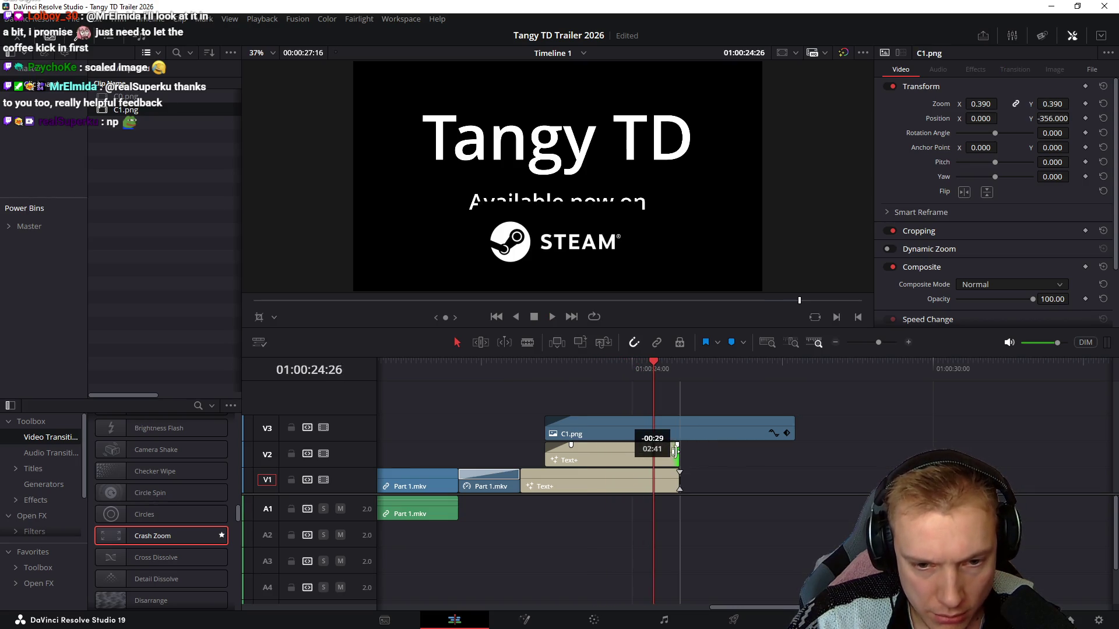
{"action": "left_click_drag", "start_coordinate": [789, 426], "coordinate": [679, 428]}
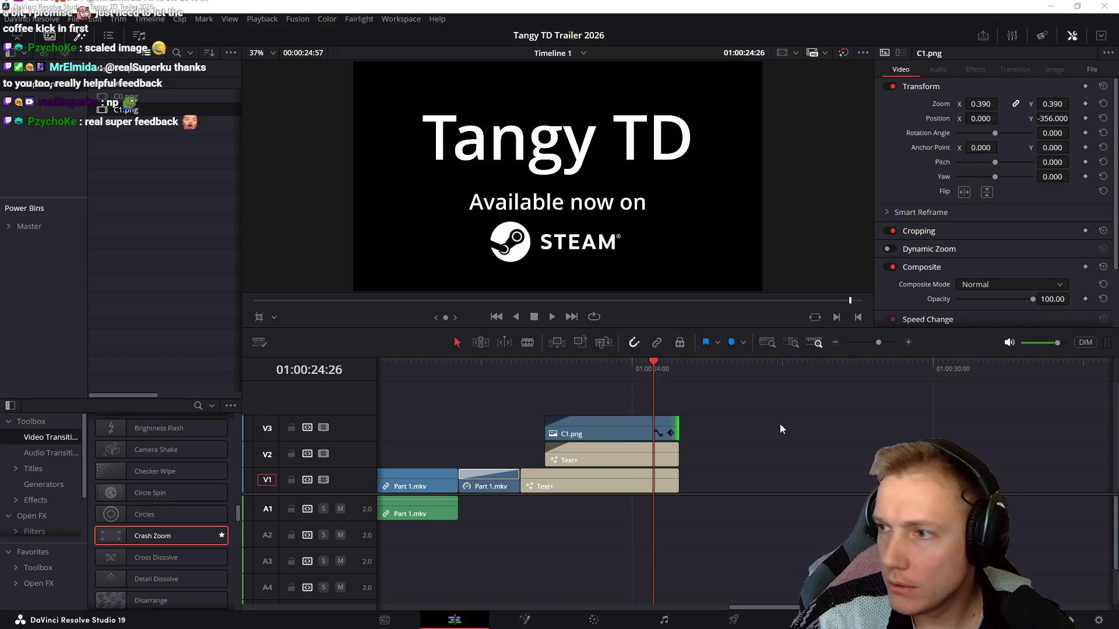
{"action": "key", "text": "alt+Tab"}
{"action": "key", "text": "ctrl+shift+Tab"}
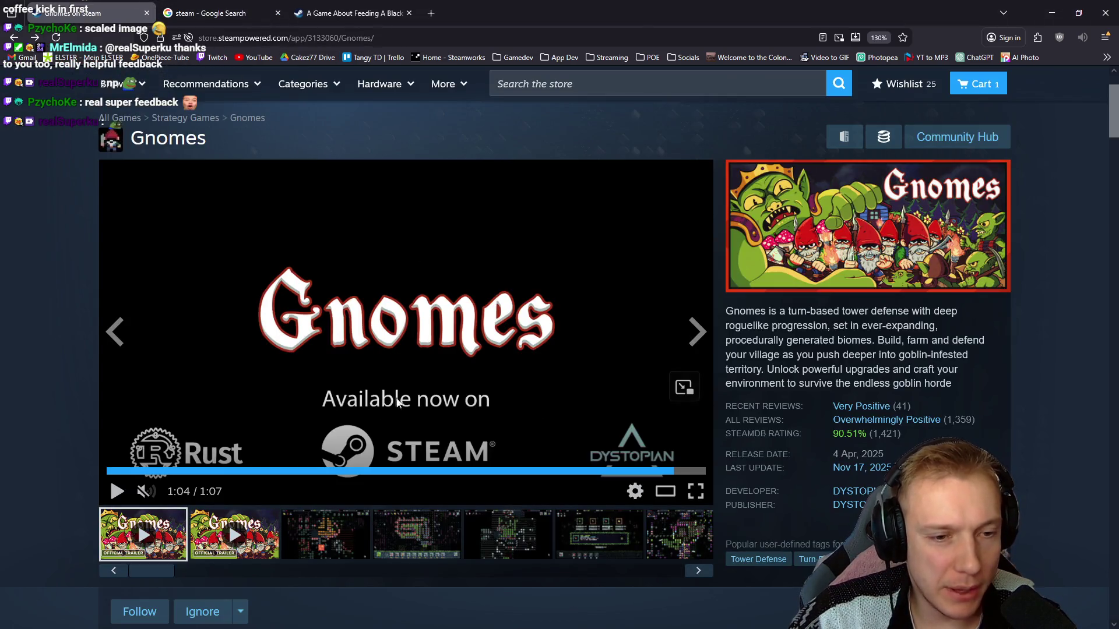
{"action": "key", "text": "alt+Tab"}
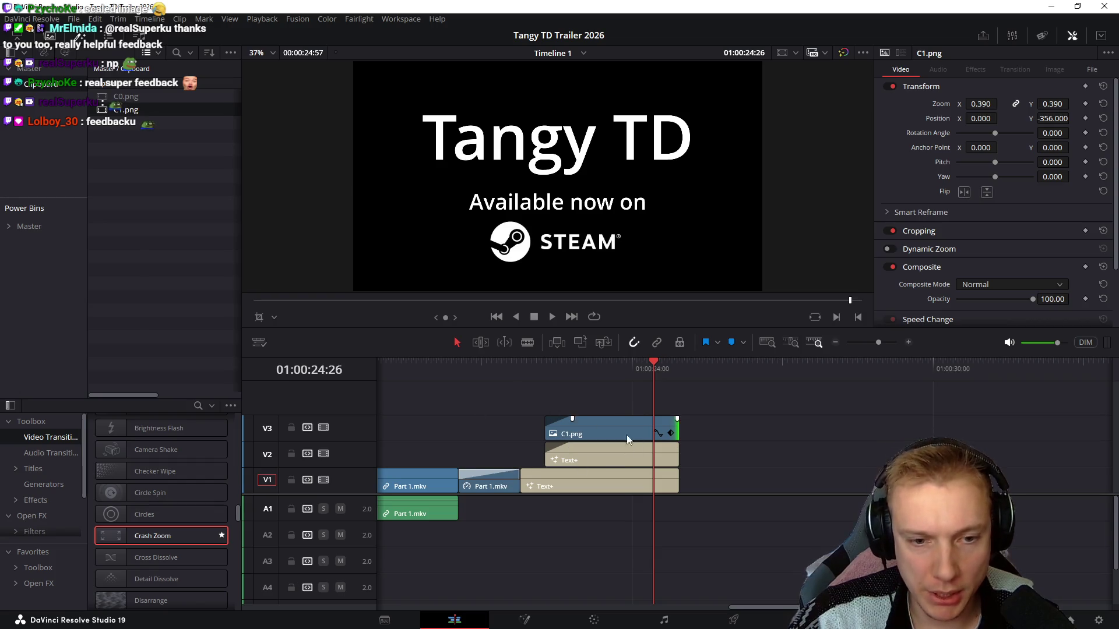
{"action": "left_click", "coordinate": [620, 456]}
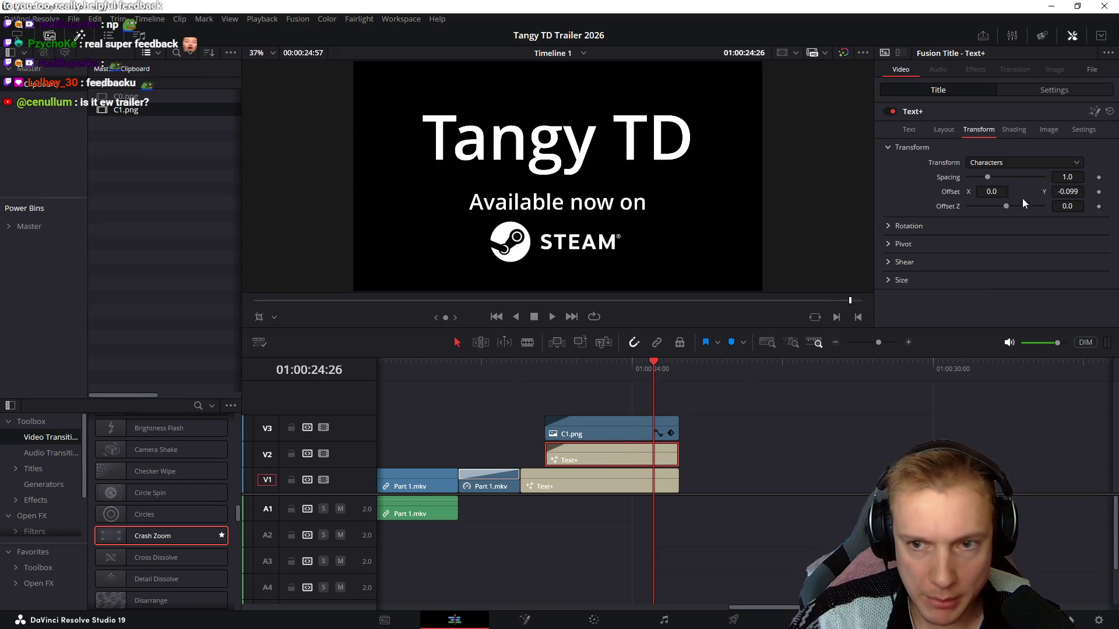
Set 'Available now on' Size 0.0814 and Offset Y -0.125, and move the Steam logo to Y about -427
{"action": "left_click", "coordinate": [909, 129]}
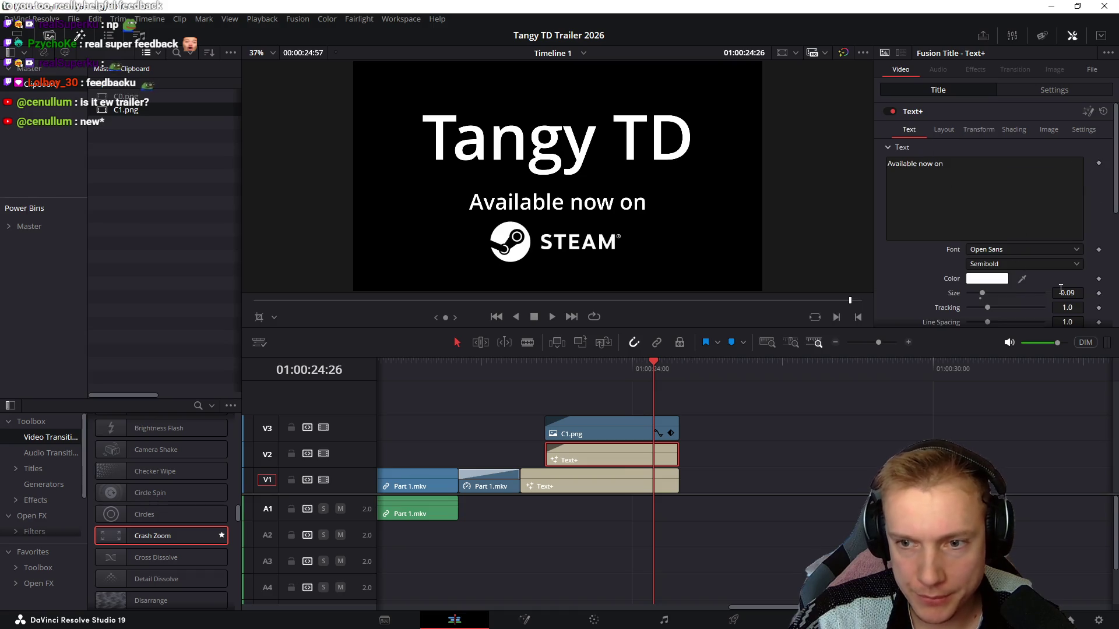
{"action": "left_click_drag", "start_coordinate": [1066, 293], "coordinate": [1058, 293]}
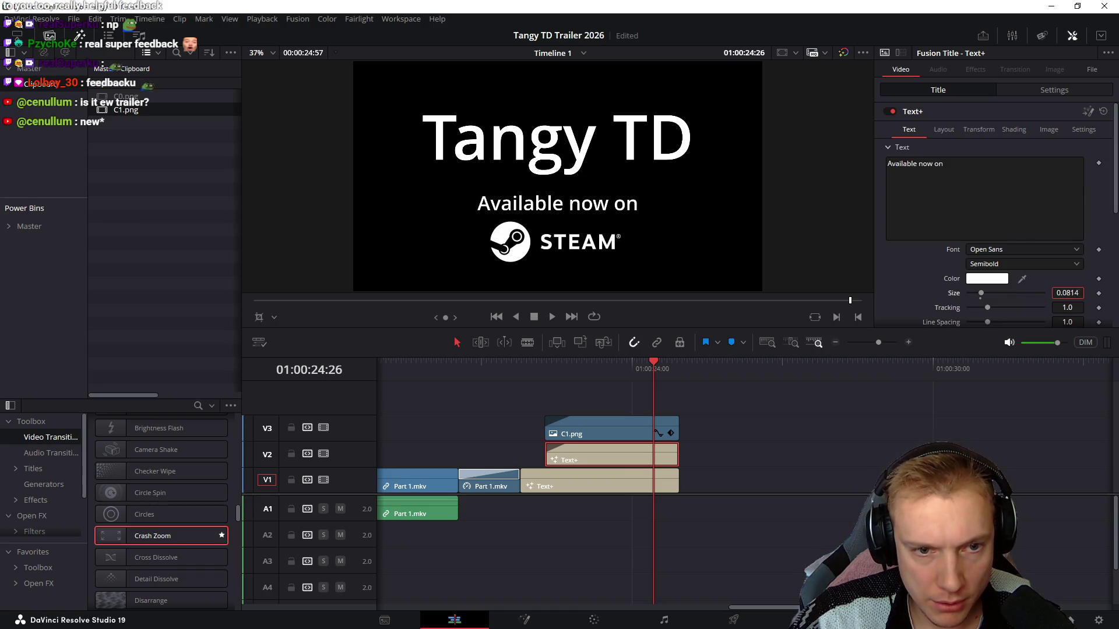
{"action": "left_click", "coordinate": [979, 129]}
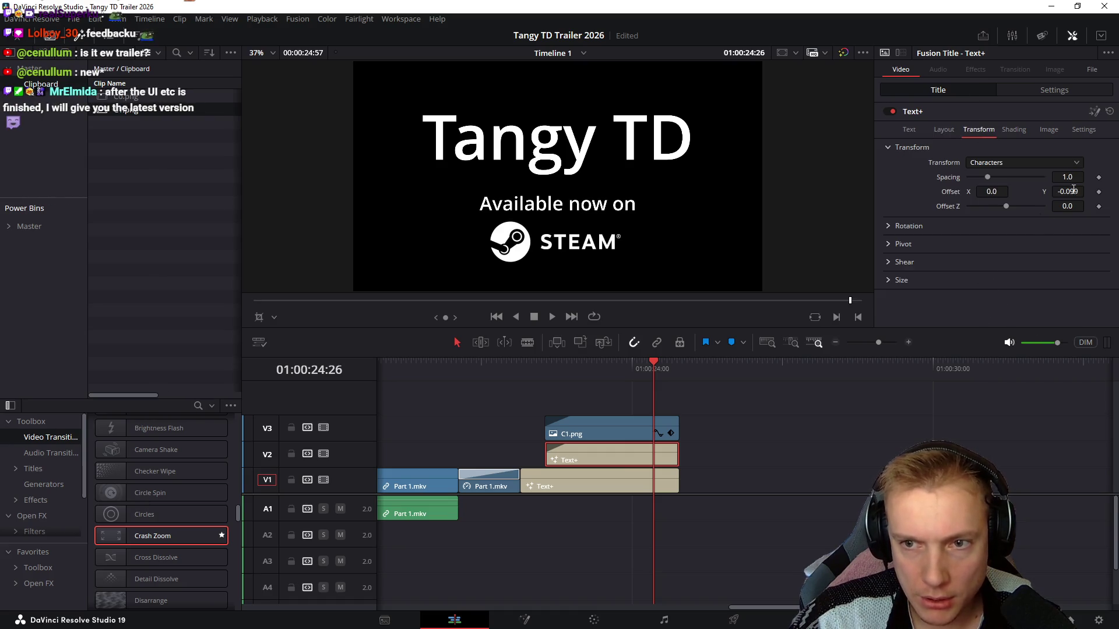
{"action": "left_click_drag", "start_coordinate": [1072, 195], "coordinate": [1064, 196]}
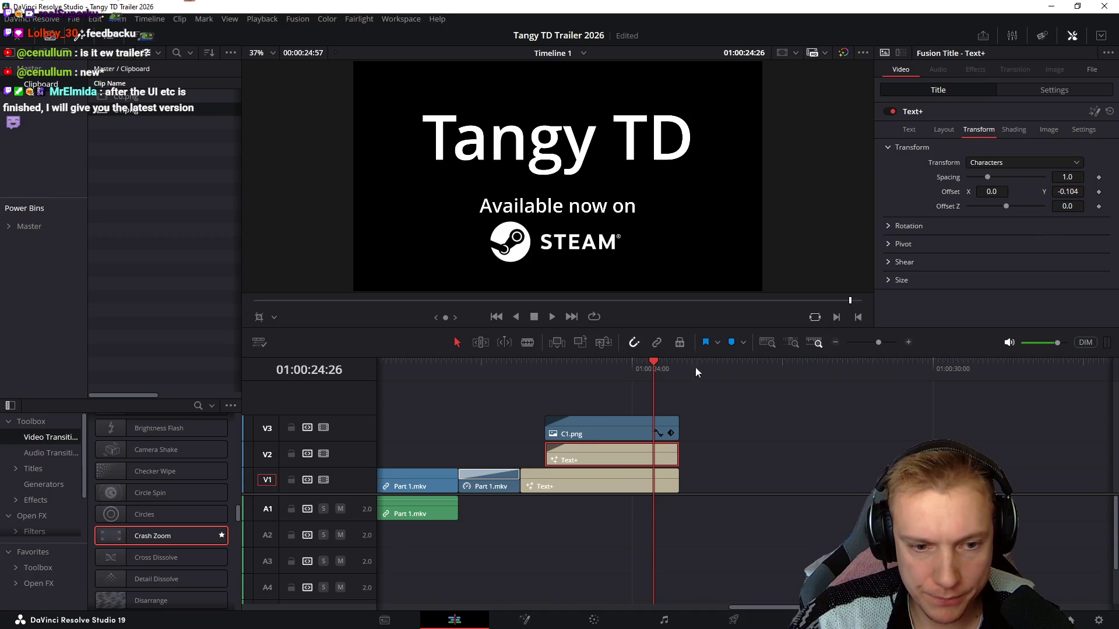
{"action": "left_click", "coordinate": [621, 427]}
{"action": "left_click_drag", "start_coordinate": [1053, 119], "coordinate": [1072, 118]}
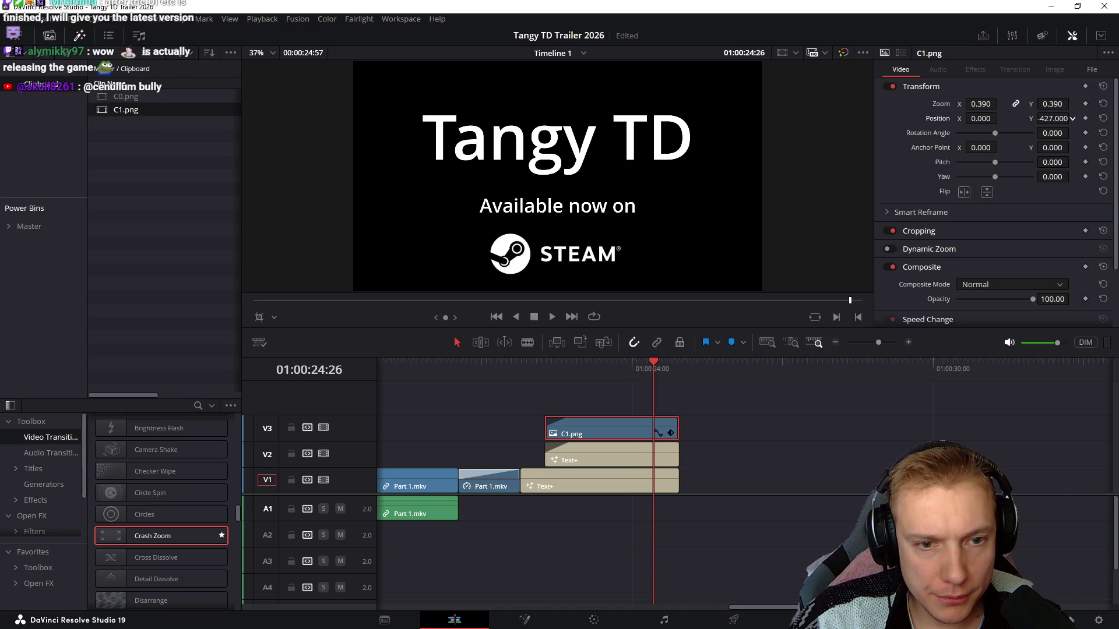
Lower the 'Available now on' text a bit more against the Gnomes reference and scrub the title card
{"action": "key", "text": "alt+Tab"}
{"action": "key", "text": "alt+Tab"}
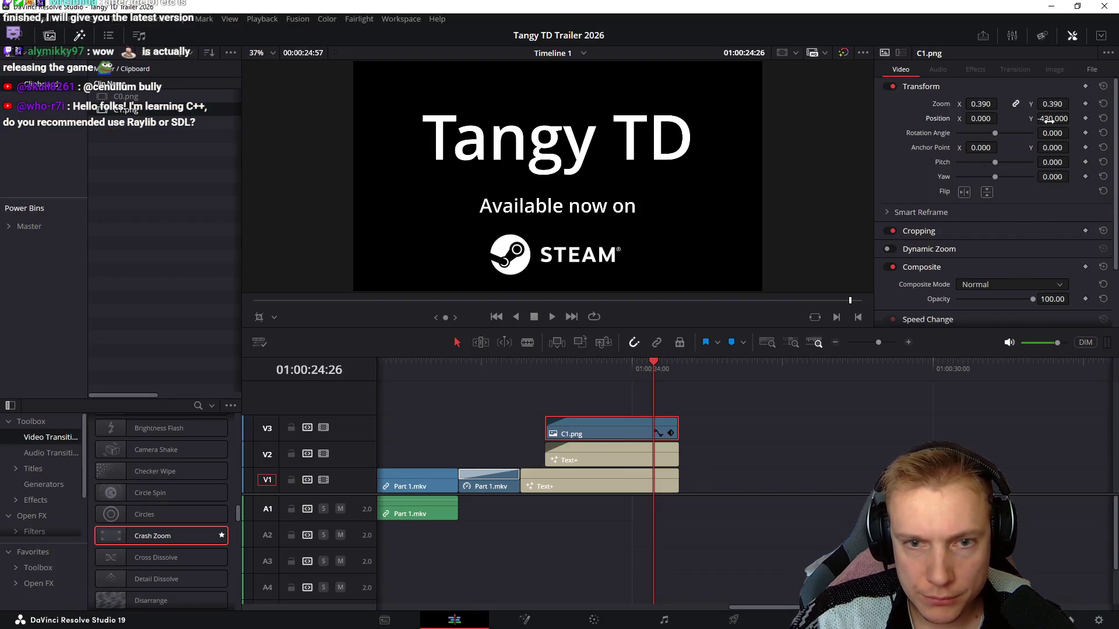
{"action": "left_click", "coordinate": [602, 454]}
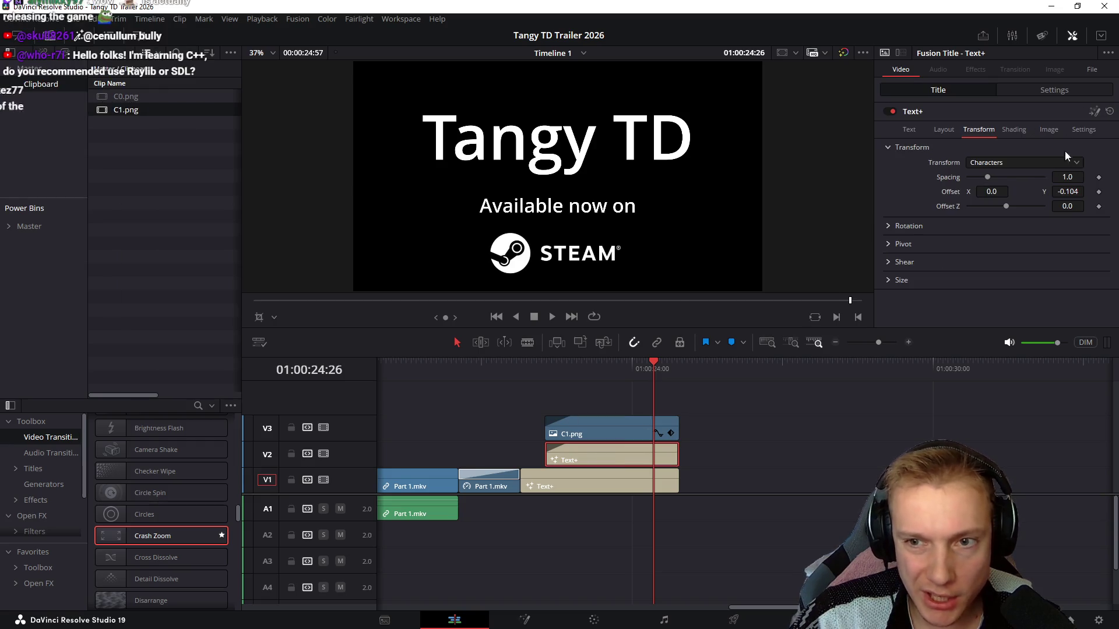
{"action": "left_click_drag", "start_coordinate": [1068, 191], "coordinate": [1080, 191]}
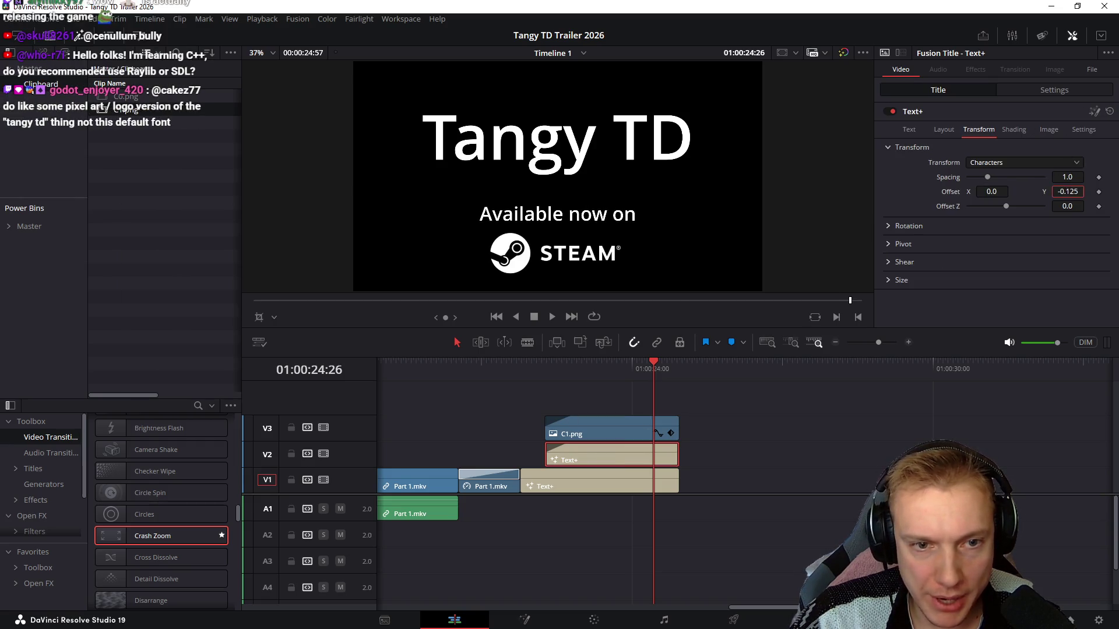
{"action": "key", "text": "alt+Tab"}
{"action": "key", "text": "alt+Tab"}
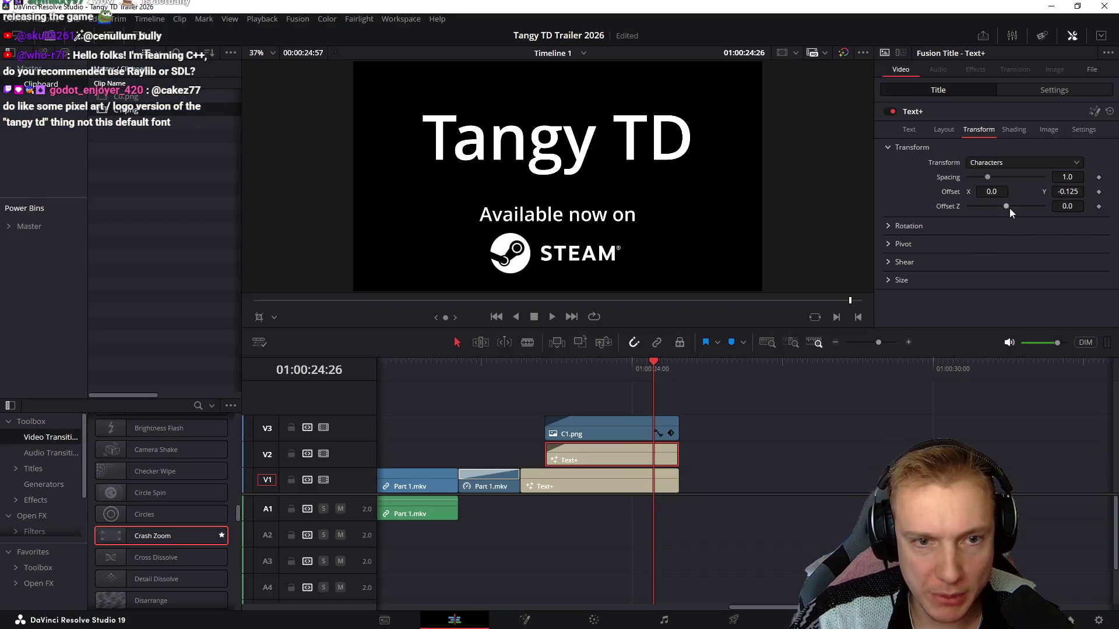
{"action": "left_click_drag", "start_coordinate": [523, 369], "coordinate": [677, 376]}
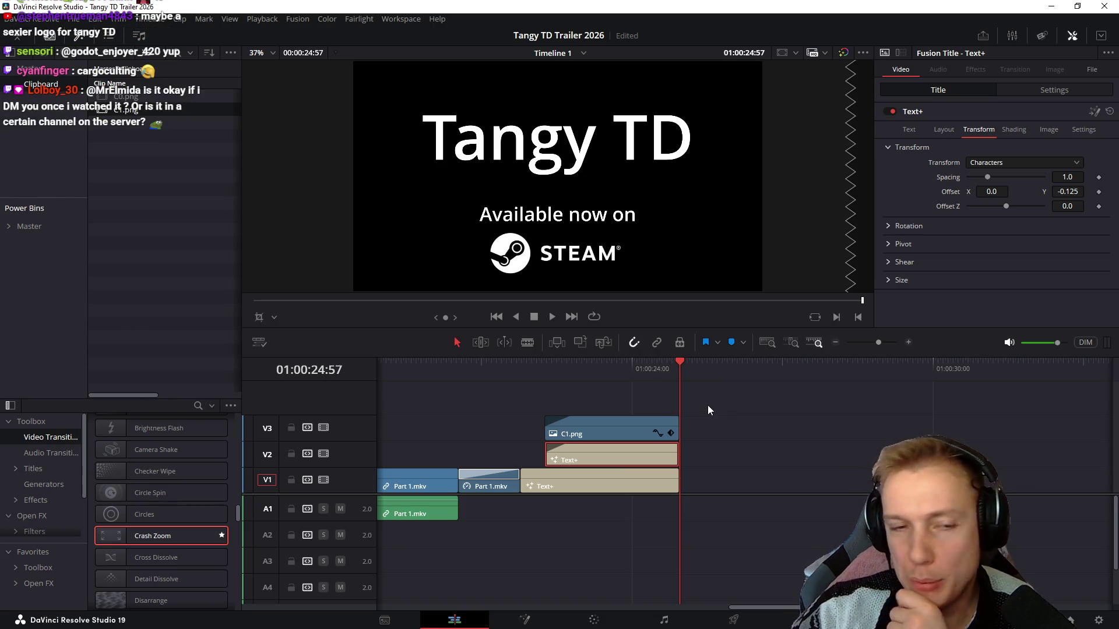
{"action": "mouse_move", "coordinate": [547, 366]}
{"action": "left_mouse_down"}
{"action": "mouse_move", "coordinate": [559, 381]}
{"action": "mouse_move", "coordinate": [494, 394]}
{"action": "left_mouse_up"}
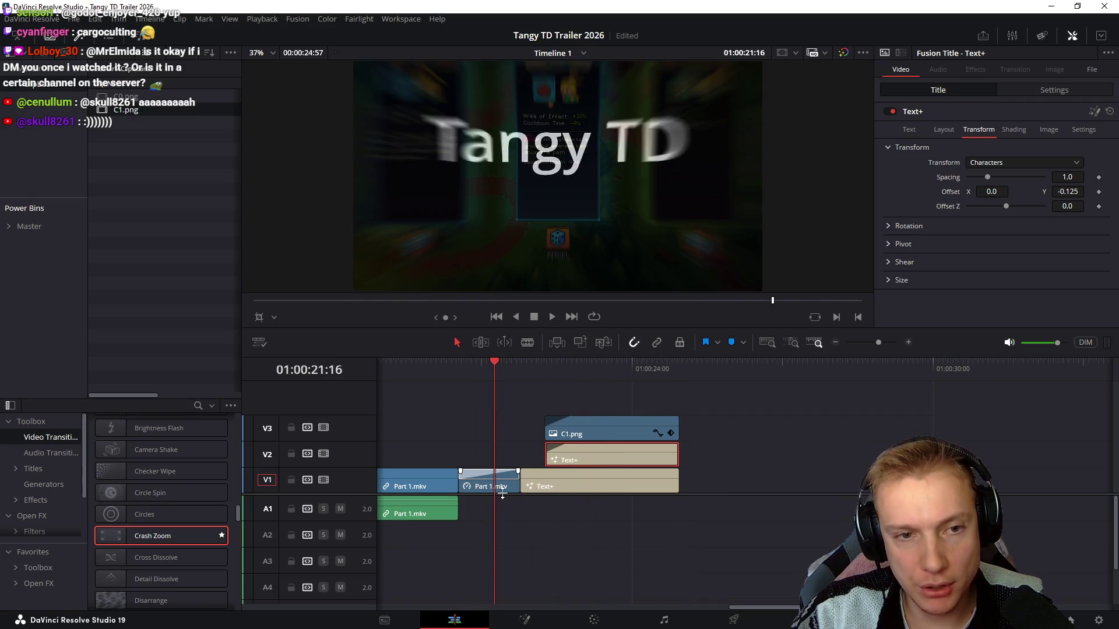
{"action": "left_click", "coordinate": [494, 487]}
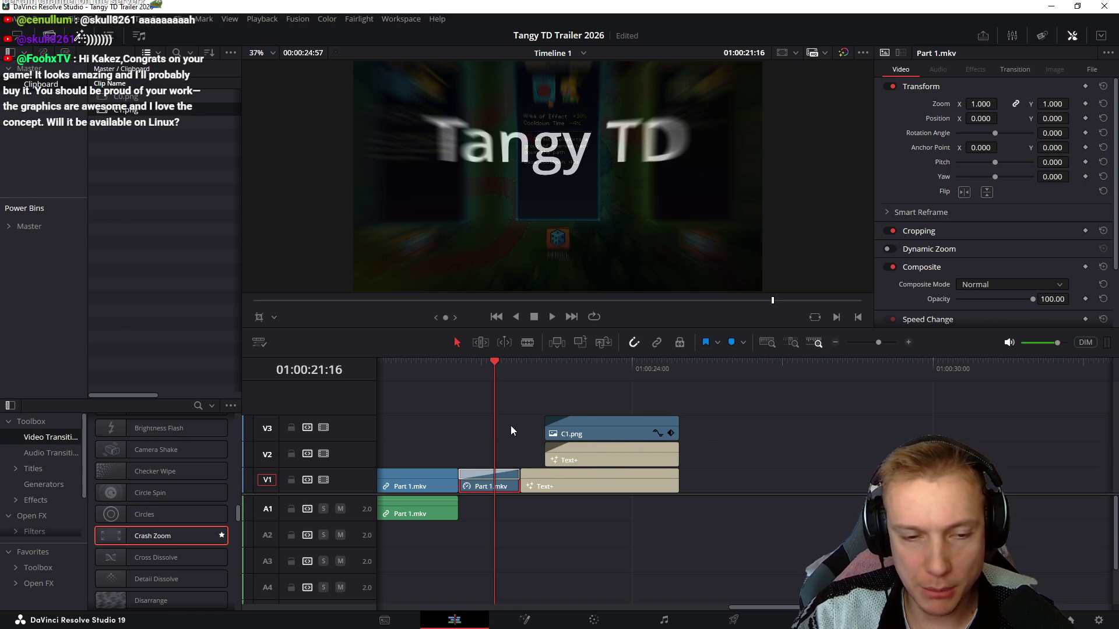
{"action": "scroll", "coordinate": [577, 427], "scroll_direction": "left", "scroll_amount": 3}
{"action": "scroll", "coordinate": [664, 422], "scroll_direction": "left", "scroll_amount": 3}
{"action": "left_click_drag", "start_coordinate": [660, 369], "coordinate": [708, 364]}
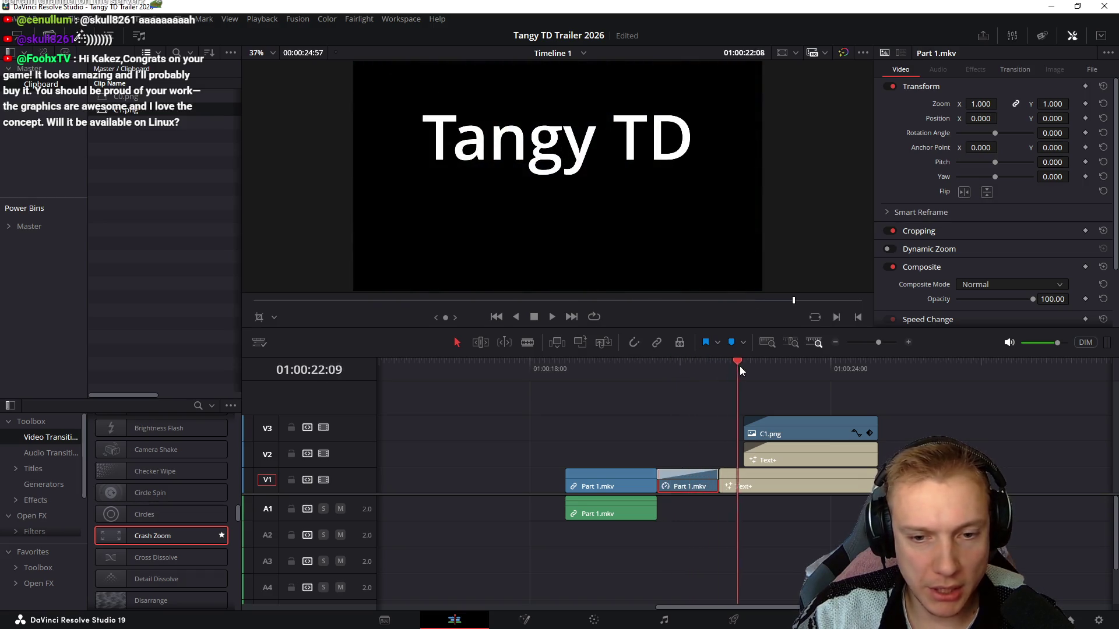
{"action": "mouse_move", "coordinate": [708, 364]}
{"action": "left_mouse_down"}
{"action": "mouse_move", "coordinate": [705, 390]}
{"action": "mouse_move", "coordinate": [831, 395]}
{"action": "left_mouse_up"}
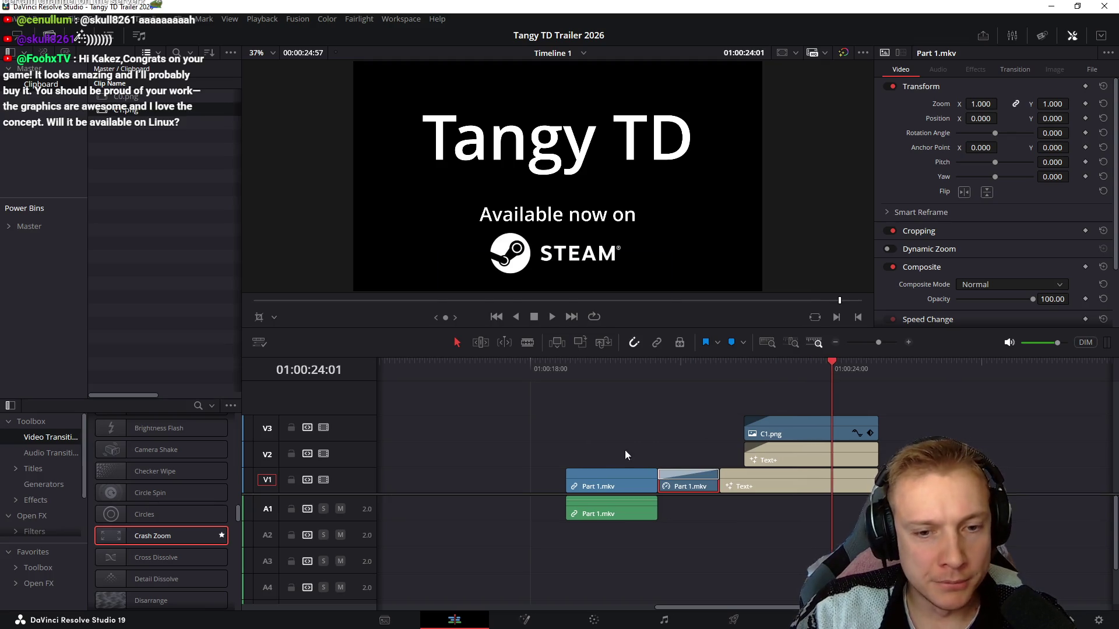
{"action": "scroll", "coordinate": [699, 450], "scroll_direction": "left", "scroll_amount": 5}
{"action": "left_click_drag", "start_coordinate": [466, 374], "coordinate": [618, 404]}
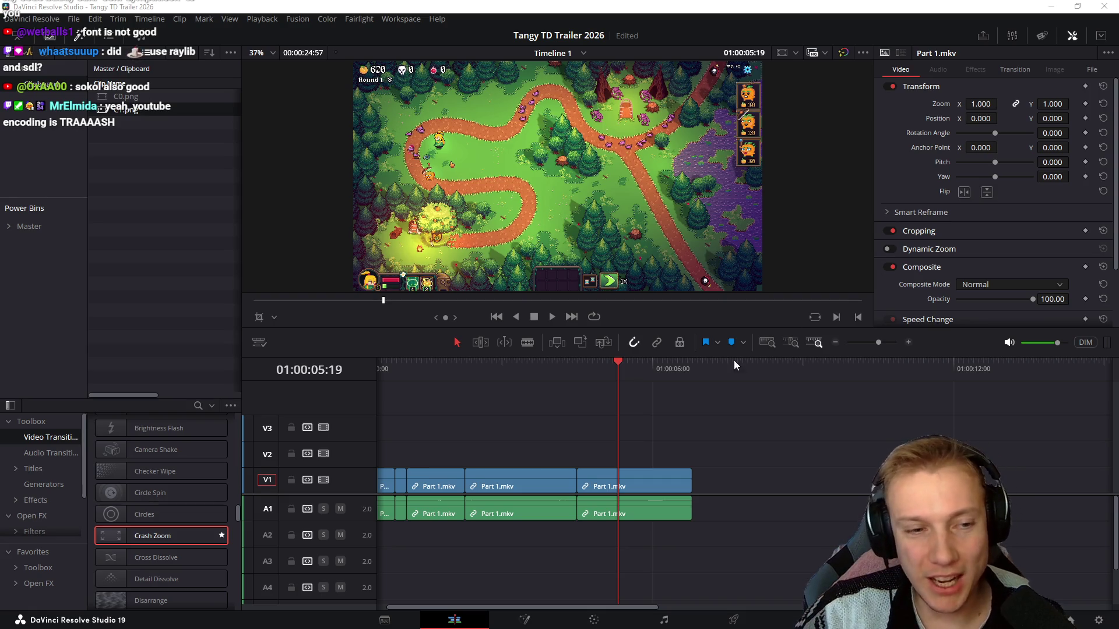
{"action": "left_click_drag", "start_coordinate": [581, 375], "coordinate": [627, 374]}
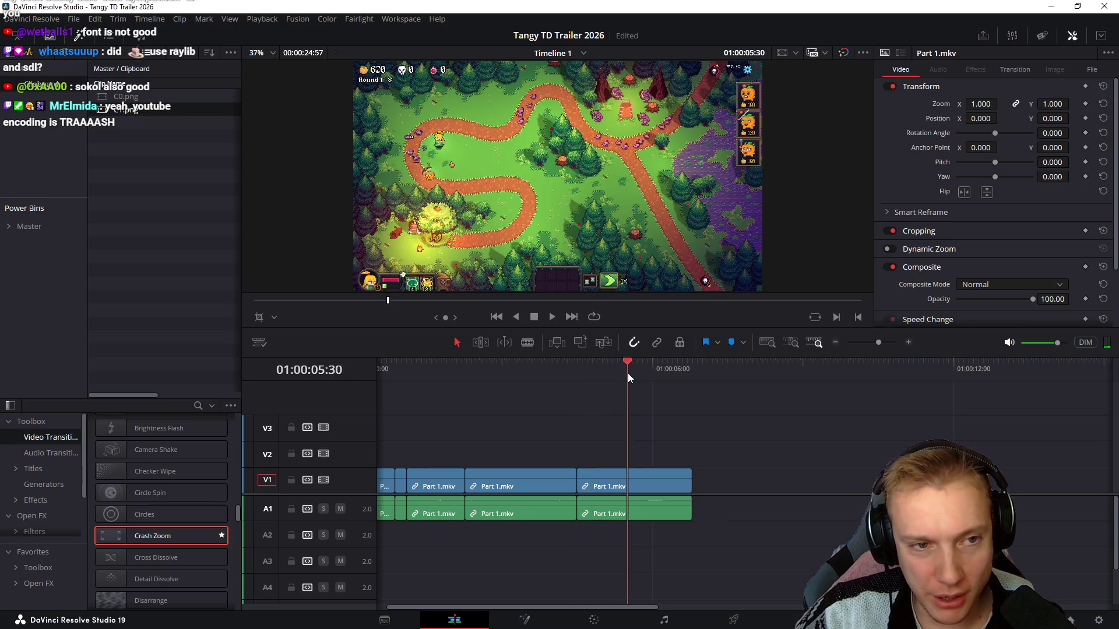
{"action": "scroll", "coordinate": [490, 132], "scroll_direction": "up", "scroll_amount": 1}
{"action": "scroll", "coordinate": [489, 132], "scroll_direction": "up", "scroll_amount": 1}
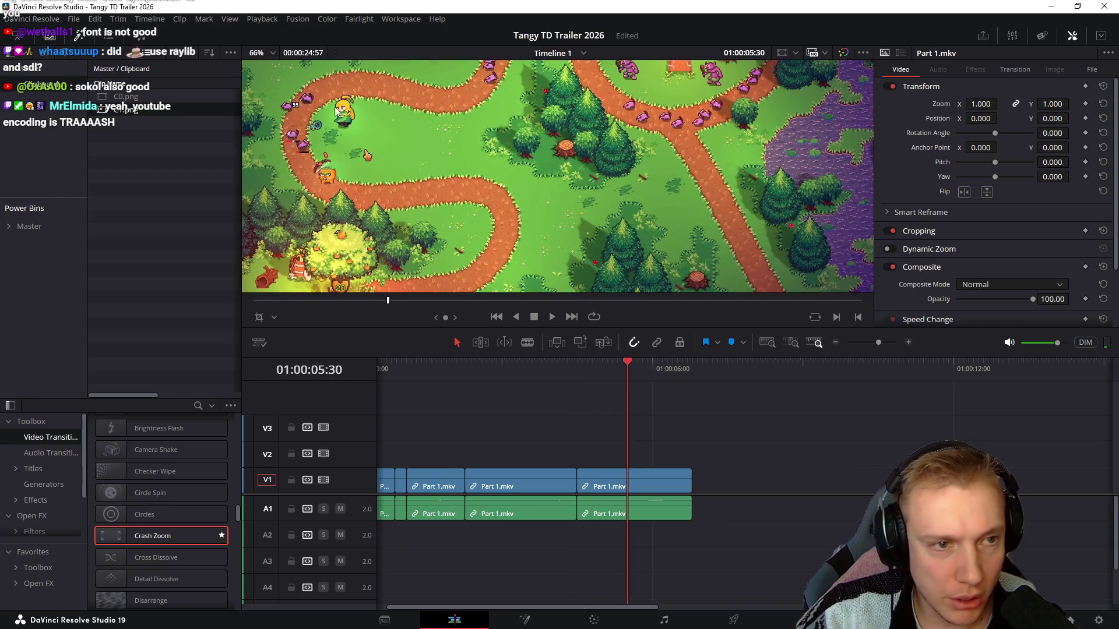
{"action": "scroll", "coordinate": [481, 149], "scroll_direction": "up", "scroll_amount": 1}
{"action": "scroll", "coordinate": [475, 156], "scroll_direction": "up", "scroll_amount": 1}
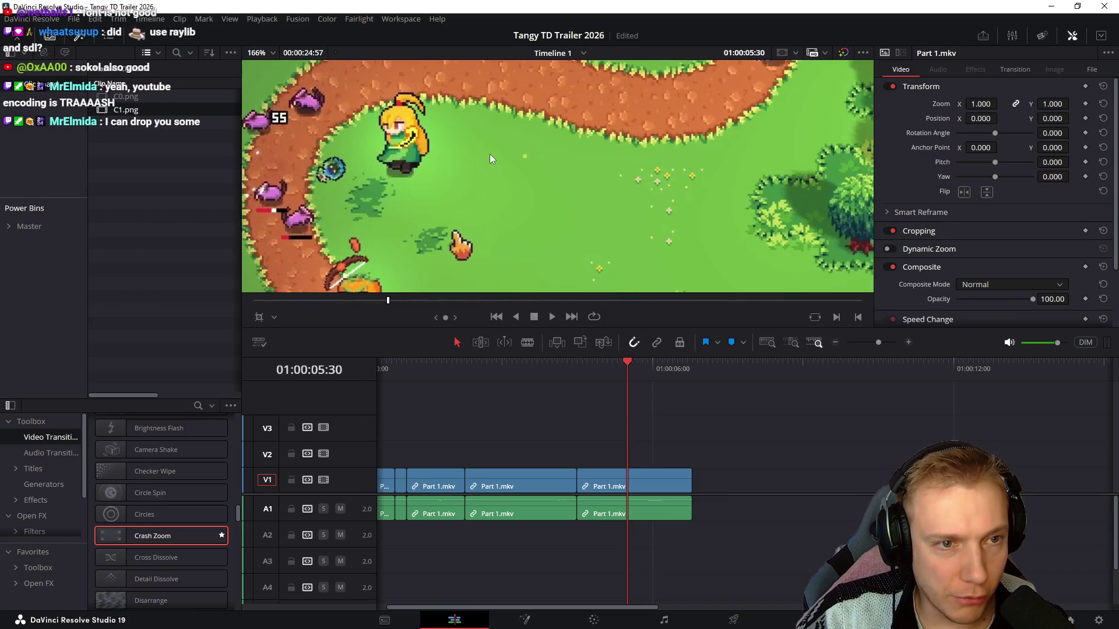
{"action": "scroll", "coordinate": [489, 154], "scroll_direction": "down", "scroll_amount": 1}
{"action": "scroll", "coordinate": [499, 153], "scroll_direction": "down", "scroll_amount": 1}
{"action": "scroll", "coordinate": [503, 156], "scroll_direction": "down", "scroll_amount": 1}
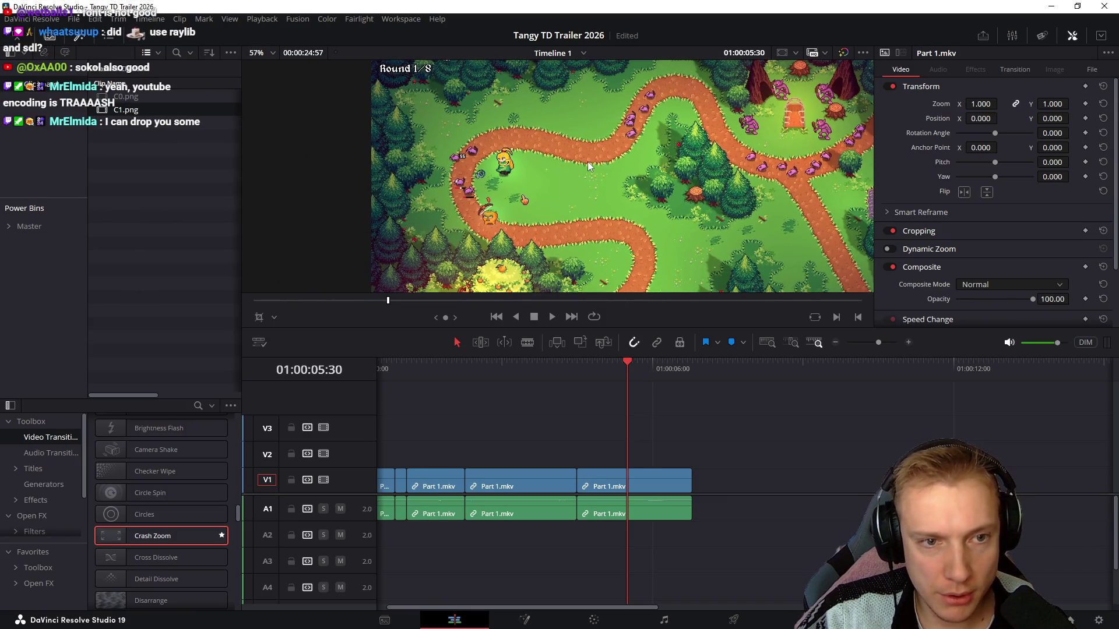
{"action": "scroll", "coordinate": [586, 161], "scroll_direction": "down", "scroll_amount": 1}
{"action": "scroll", "coordinate": [585, 159], "scroll_direction": "down", "scroll_amount": 1}
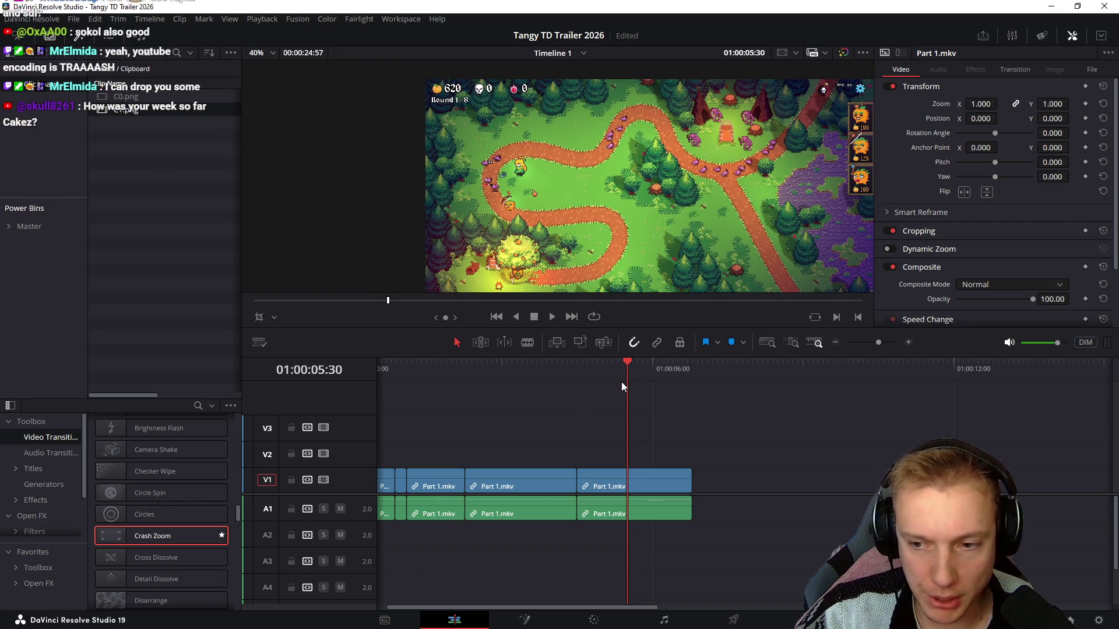
{"action": "mouse_move", "coordinate": [620, 379]}
{"action": "left_mouse_down"}
{"action": "mouse_move", "coordinate": [469, 380]}
{"action": "mouse_move", "coordinate": [681, 390]}
{"action": "left_mouse_up"}
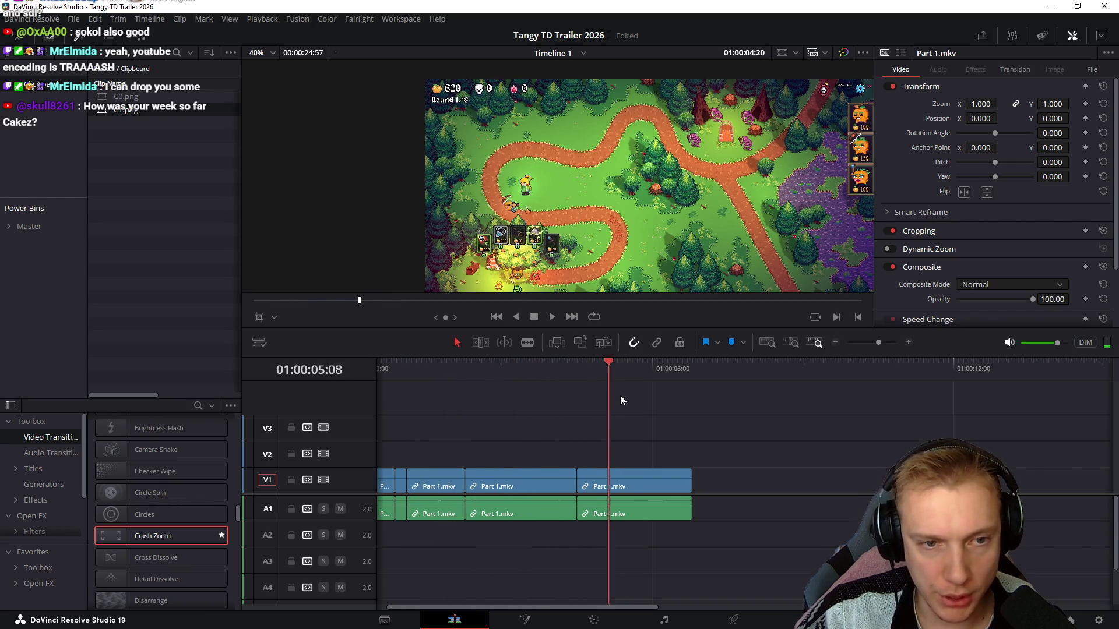
{"action": "scroll", "coordinate": [711, 414], "scroll_direction": "right", "scroll_amount": 2}
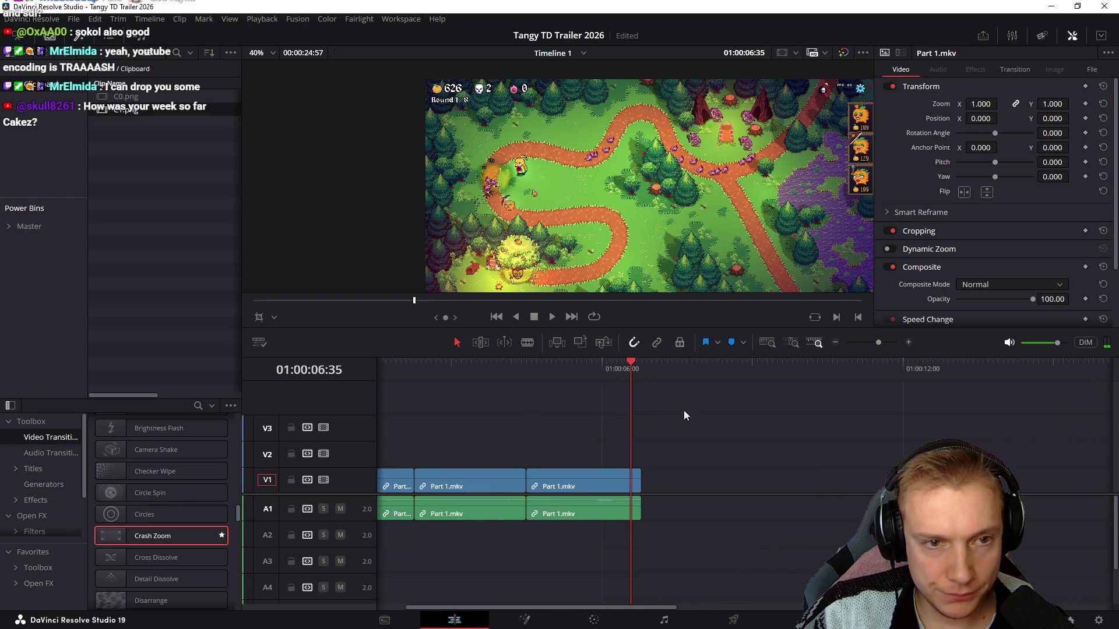
{"action": "scroll", "coordinate": [689, 412], "scroll_direction": "right", "scroll_amount": 2}
{"action": "mouse_move", "coordinate": [587, 369]}
{"action": "left_mouse_down"}
{"action": "mouse_move", "coordinate": [557, 394]}
{"action": "mouse_move", "coordinate": [480, 404]}
{"action": "left_mouse_up"}
{"action": "scroll", "coordinate": [747, 408], "scroll_direction": "left", "scroll_amount": 3}
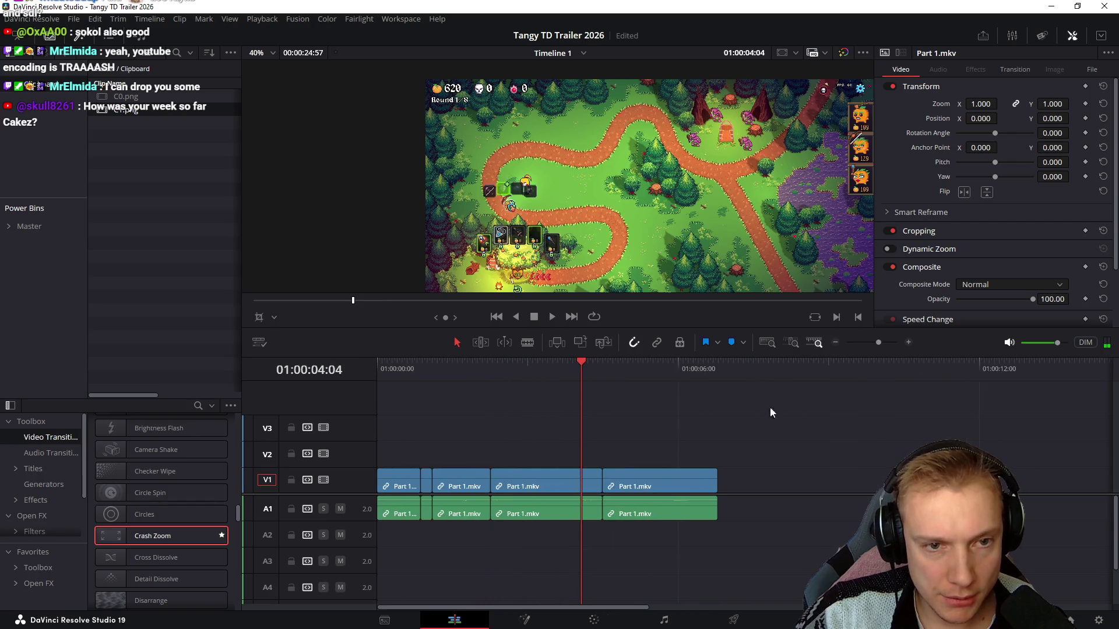
{"action": "left_click_drag", "start_coordinate": [421, 369], "coordinate": [532, 415]}
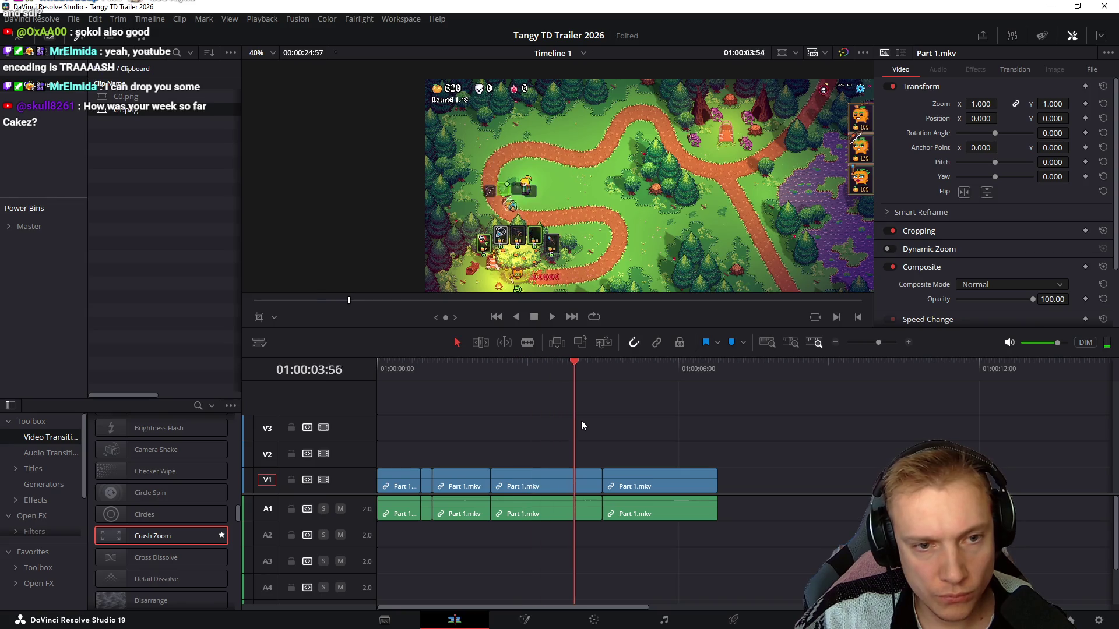
{"action": "mouse_move", "coordinate": [533, 420]}
{"action": "left_mouse_down"}
{"action": "mouse_move", "coordinate": [711, 427]}
{"action": "mouse_move", "coordinate": [592, 419]}
{"action": "left_mouse_up"}
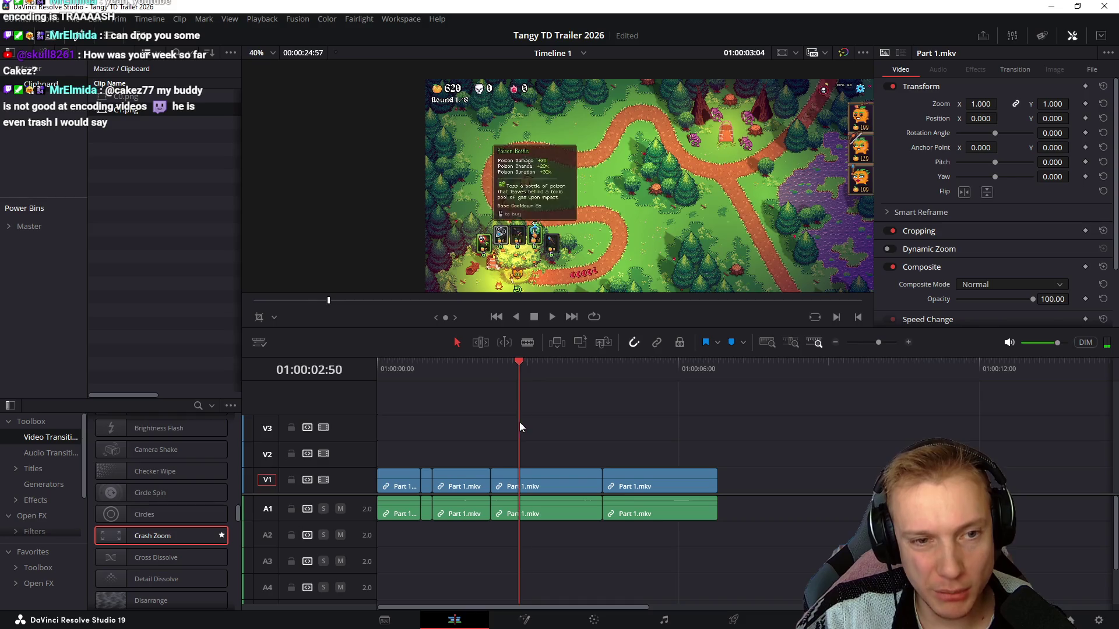
{"action": "mouse_move", "coordinate": [592, 419]}
{"action": "left_mouse_down"}
{"action": "mouse_move", "coordinate": [501, 443]}
{"action": "mouse_move", "coordinate": [596, 449]}
{"action": "mouse_move", "coordinate": [497, 463]}
{"action": "mouse_move", "coordinate": [784, 460]}
{"action": "mouse_move", "coordinate": [670, 444]}
{"action": "mouse_move", "coordinate": [713, 434]}
{"action": "mouse_move", "coordinate": [577, 455]}
{"action": "mouse_move", "coordinate": [769, 463]}
{"action": "left_mouse_up"}
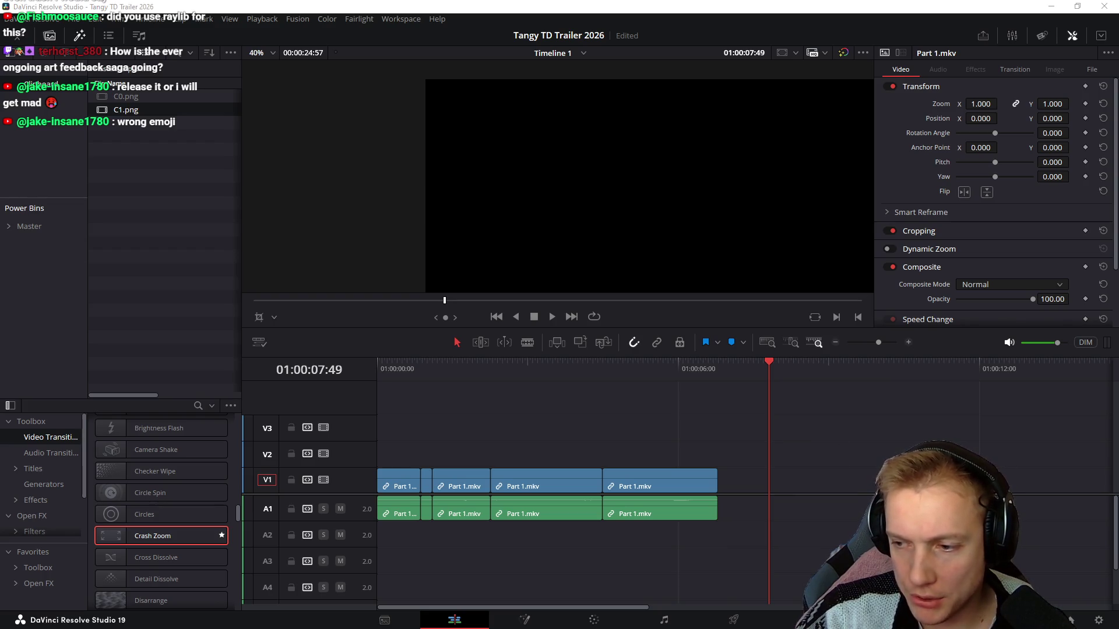
Replay the Gnomes trailer from its start to about 0:16, pause it, and return to Resolve
{"action": "key", "text": "alt+Tab"}
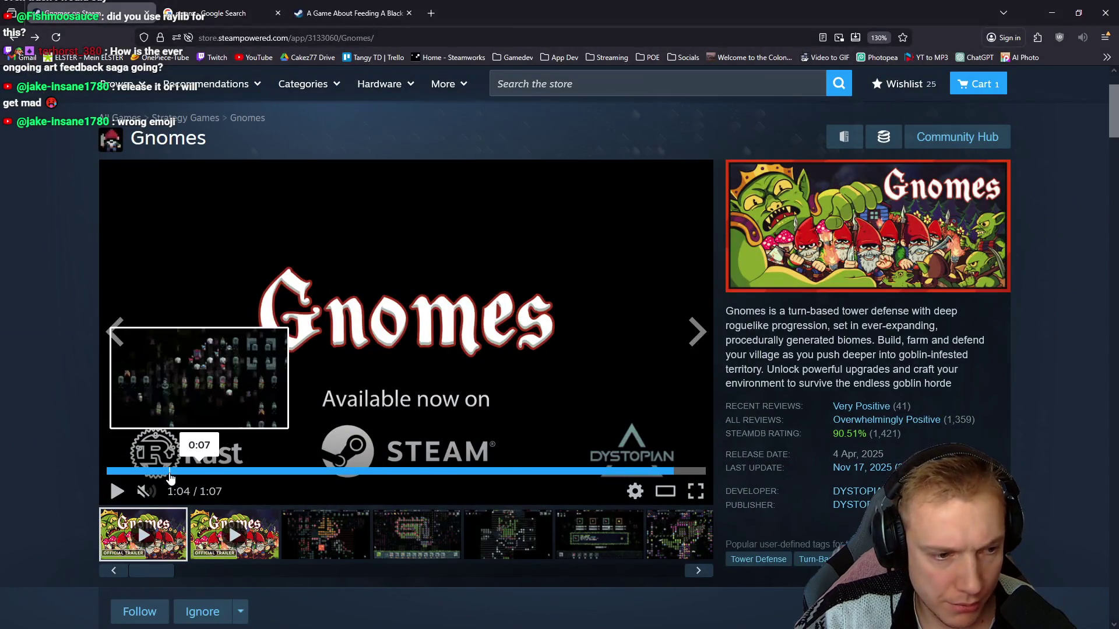
{"action": "left_click", "coordinate": [168, 470]}
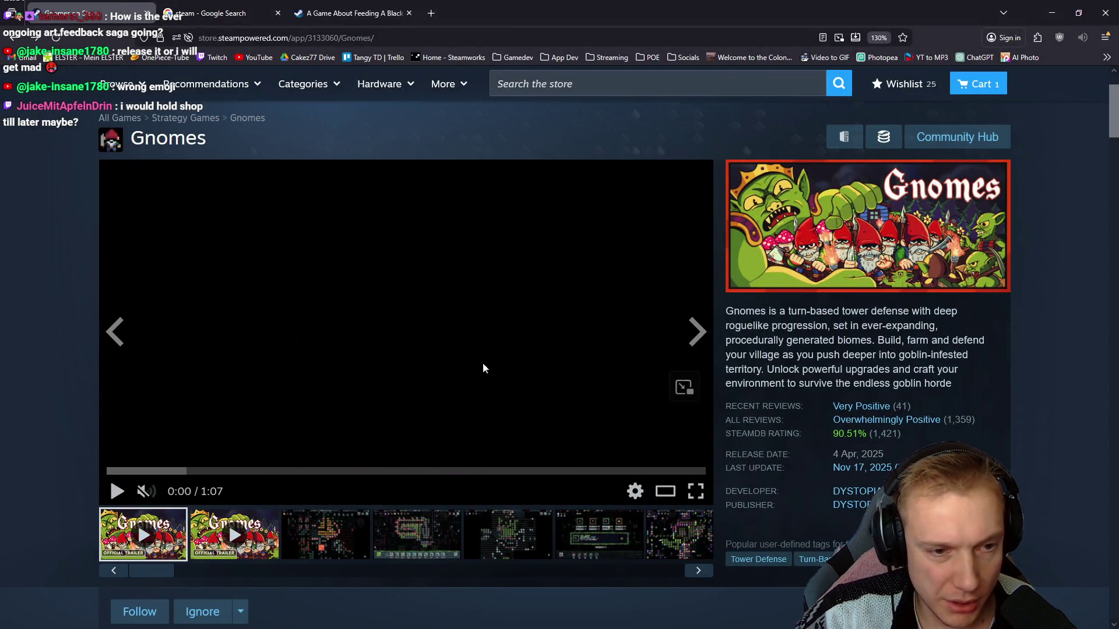
{"action": "left_click", "coordinate": [497, 356]}
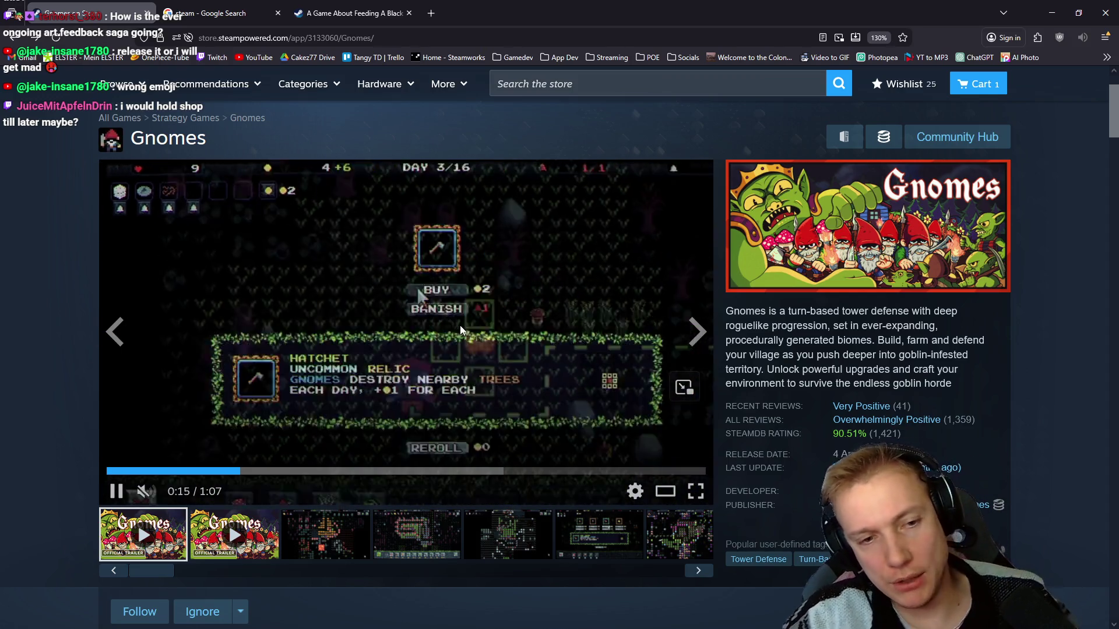
{"action": "left_click", "coordinate": [470, 331]}
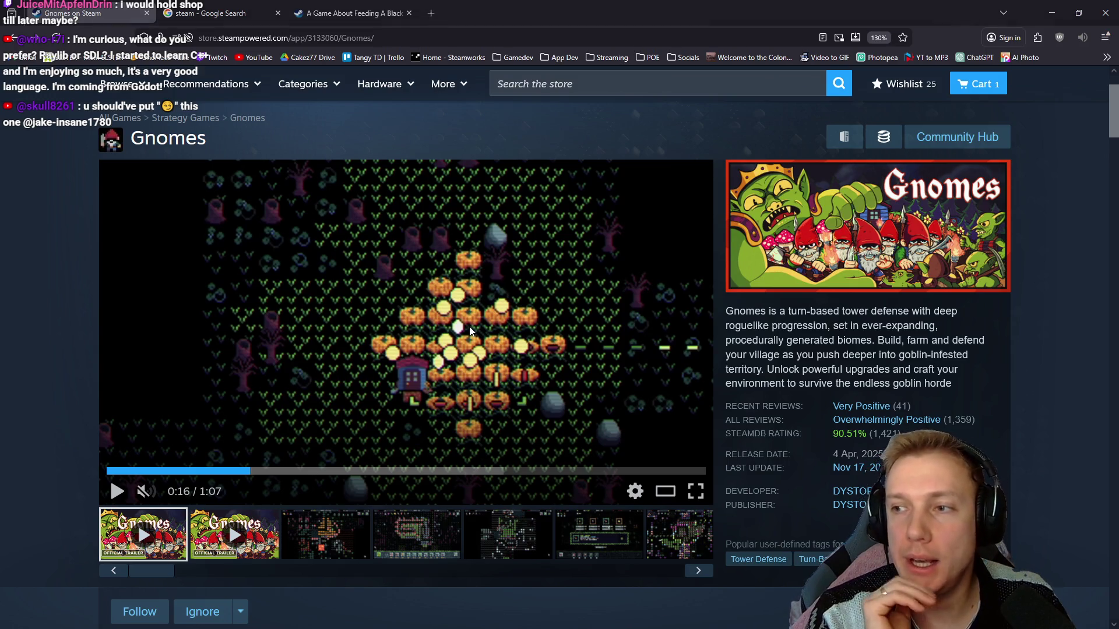
{"action": "key", "text": "alt+Tab"}
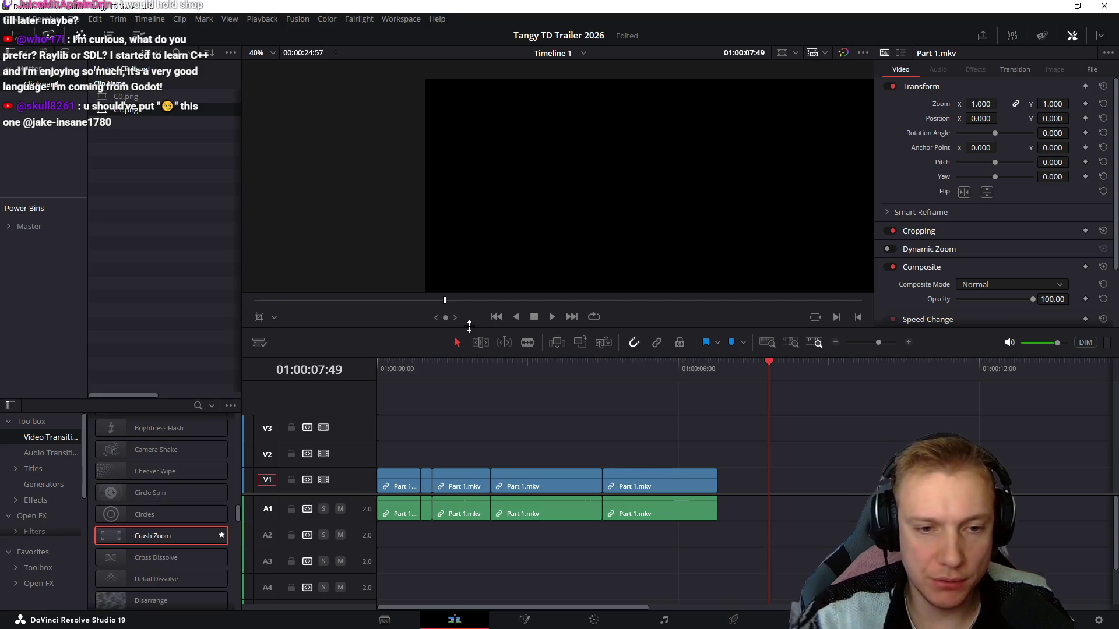
Play the trailer timeline back in Resolve and scrub to a cut point, zoomed in
{"action": "left_click", "coordinate": [500, 367]}
{"action": "key", "text": "space"}
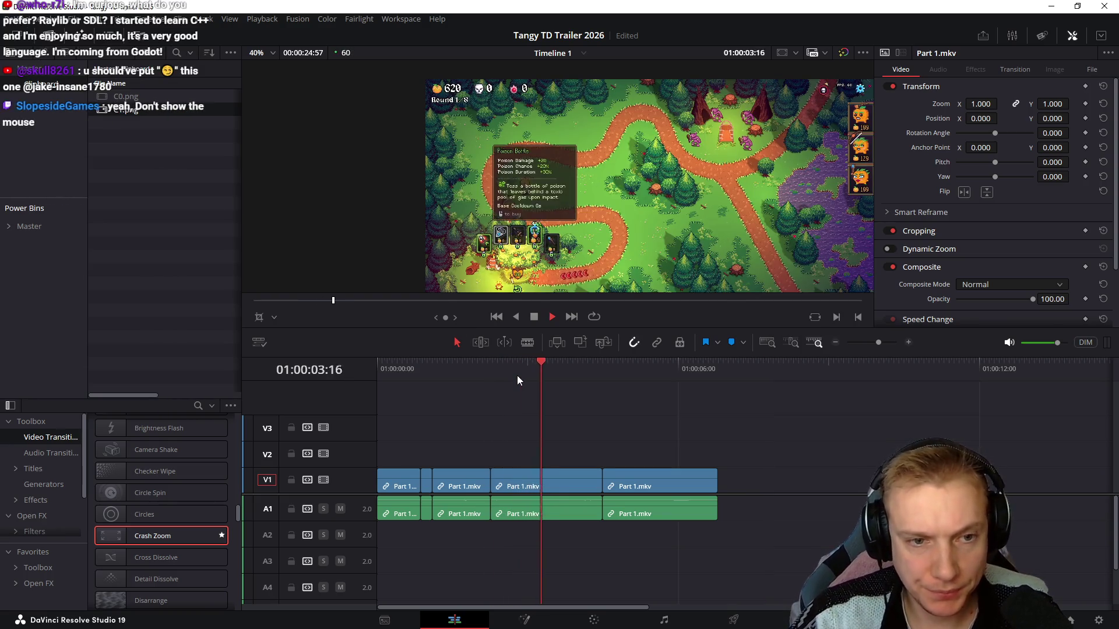
{"action": "left_click_drag", "start_coordinate": [530, 372], "coordinate": [583, 369]}
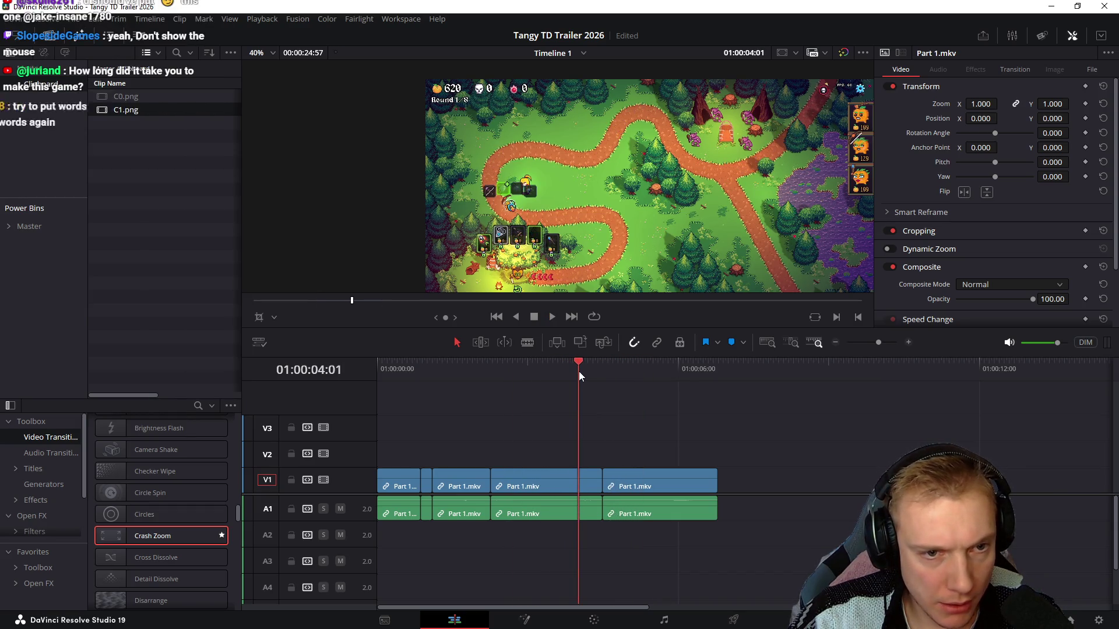
{"action": "key", "text": "ctrl+equal"}
{"action": "scroll", "coordinate": [757, 428], "scroll_direction": "right", "scroll_amount": 1}
Try a split at the scrubbed frame, then undo it so the clips stay unchanged
{"action": "key", "text": "ctrl+b"}
{"action": "left_click_drag", "start_coordinate": [683, 371], "coordinate": [619, 379]}
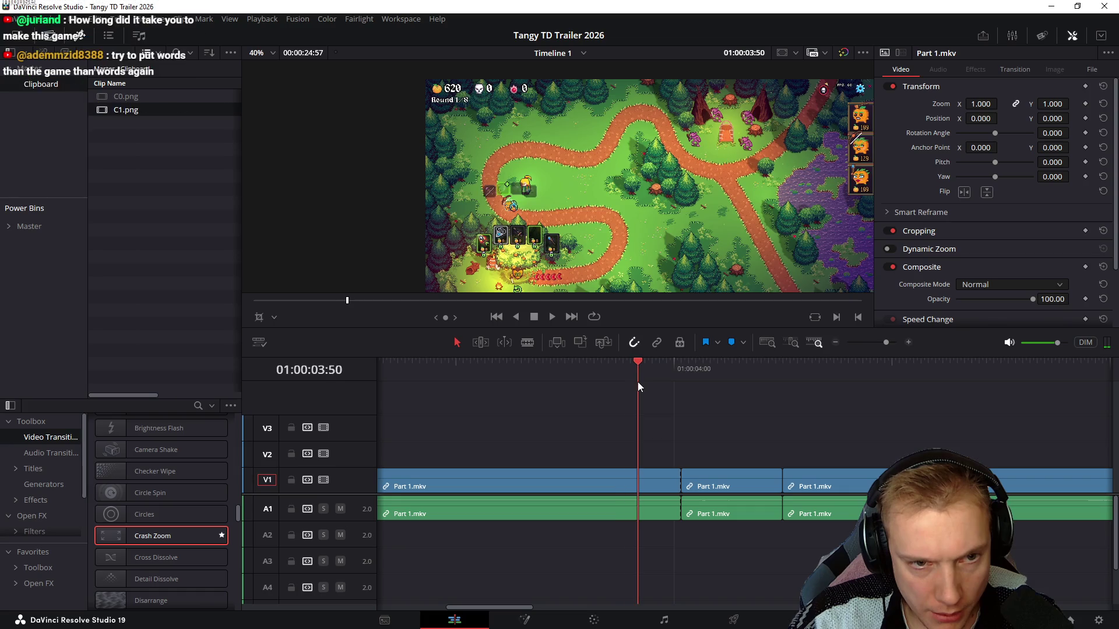
{"action": "left_click_drag", "start_coordinate": [621, 386], "coordinate": [713, 381]}
{"action": "key", "text": "ctrl+z"}
{"action": "scroll", "coordinate": [713, 378], "scroll_direction": "down", "scroll_amount": 2}
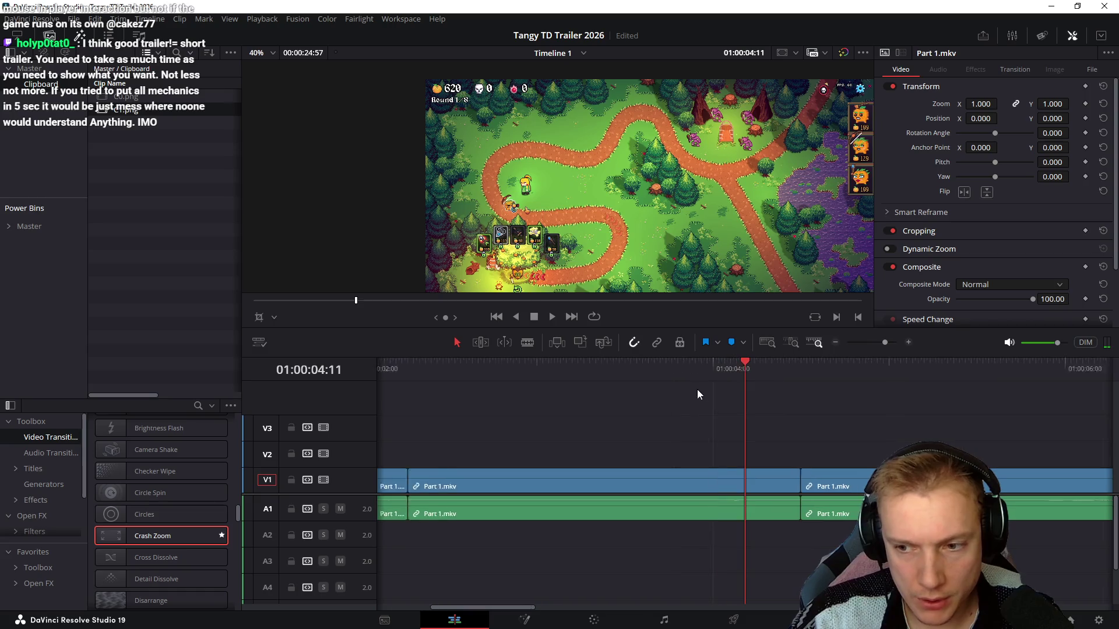
{"action": "scroll", "coordinate": [701, 387], "scroll_direction": "down", "scroll_amount": 2}
{"action": "scroll", "coordinate": [674, 393], "scroll_direction": "down", "scroll_amount": 2}
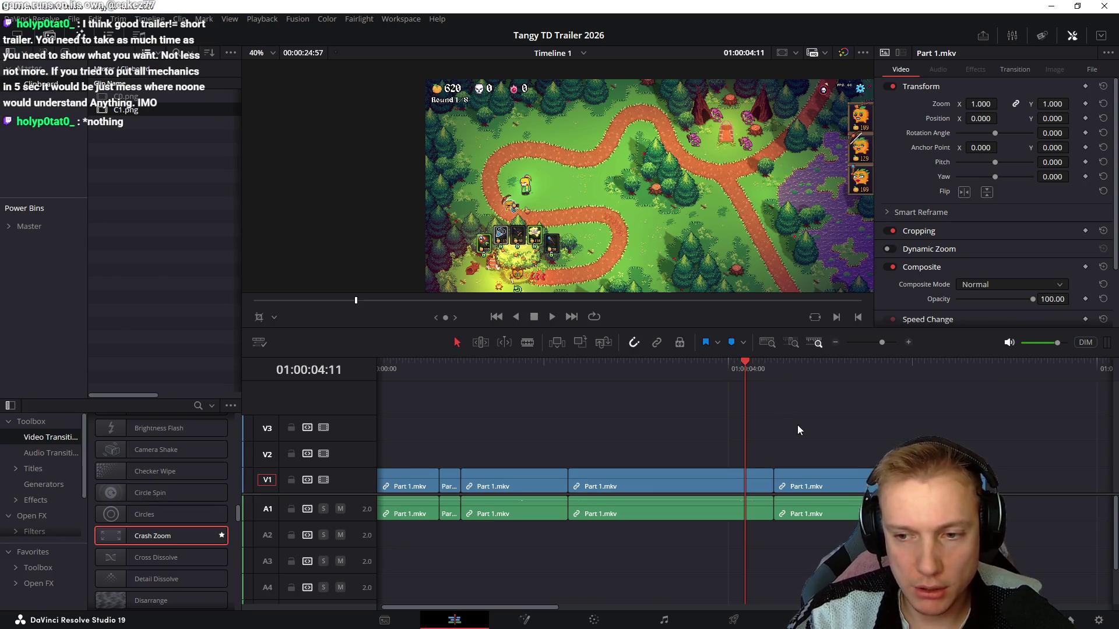
{"action": "scroll", "coordinate": [651, 410], "scroll_direction": "right", "scroll_amount": 2}
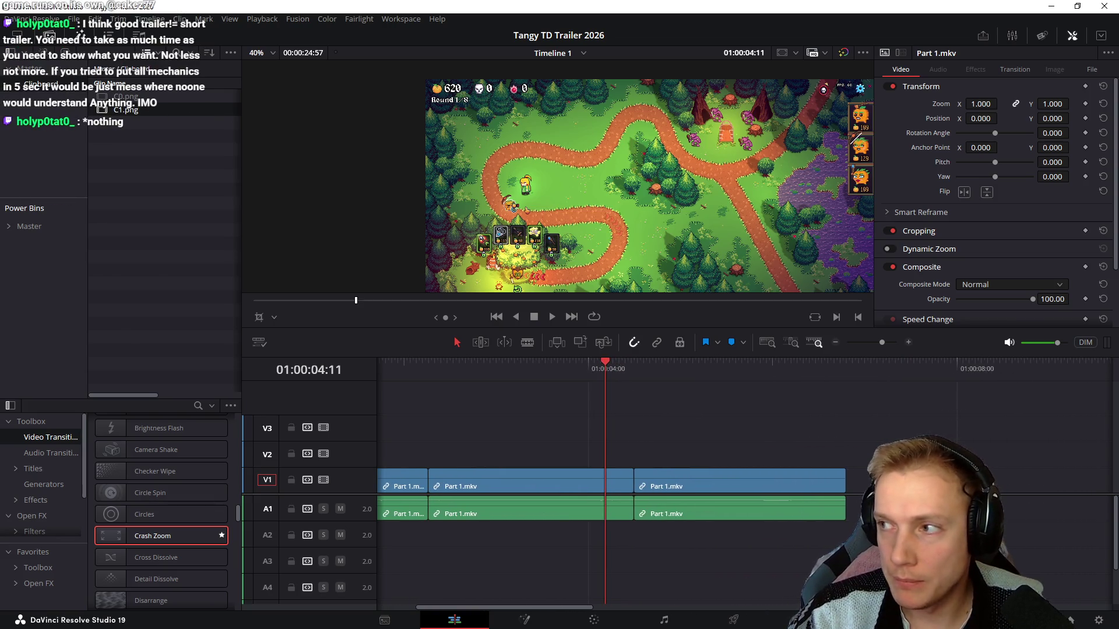
{"action": "scroll", "coordinate": [787, 406], "scroll_direction": "left", "scroll_amount": 2}
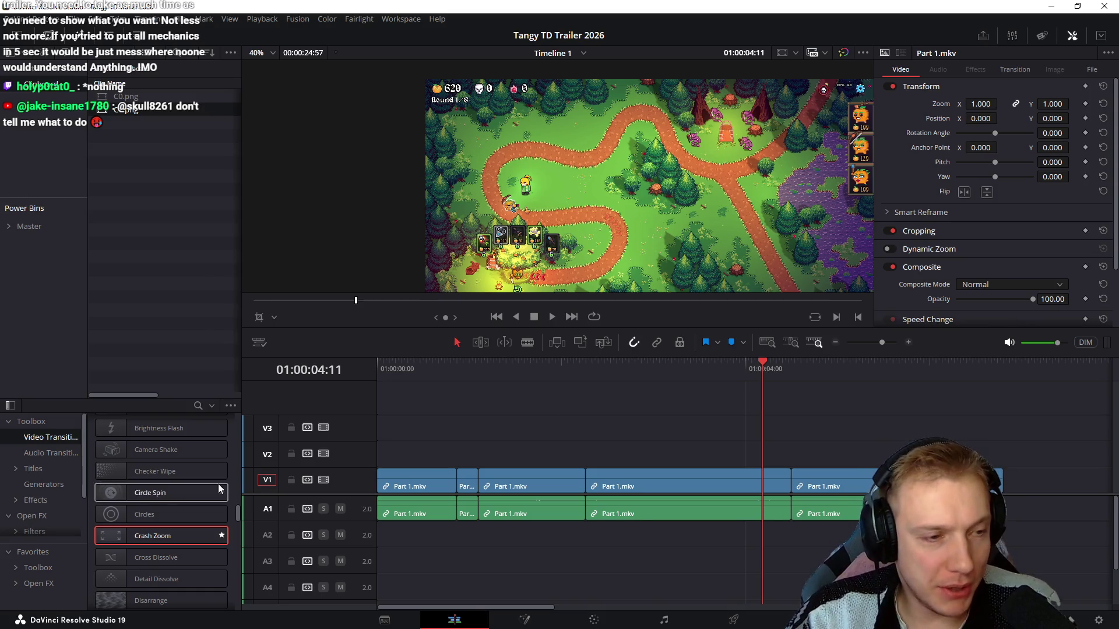
Switch to the Deliver page and scrub the playhead past the gameplay clips
{"action": "left_click", "coordinate": [736, 622]}
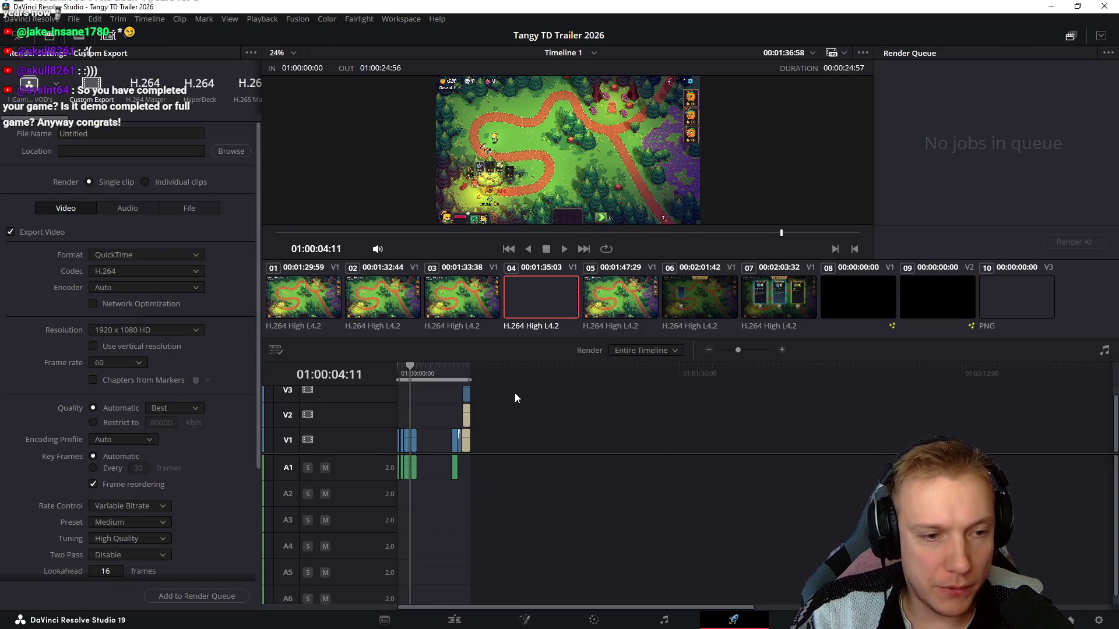
{"action": "scroll", "coordinate": [513, 393], "scroll_direction": "up", "scroll_amount": 5}
{"action": "scroll", "coordinate": [511, 406], "scroll_direction": "down", "scroll_amount": 3}
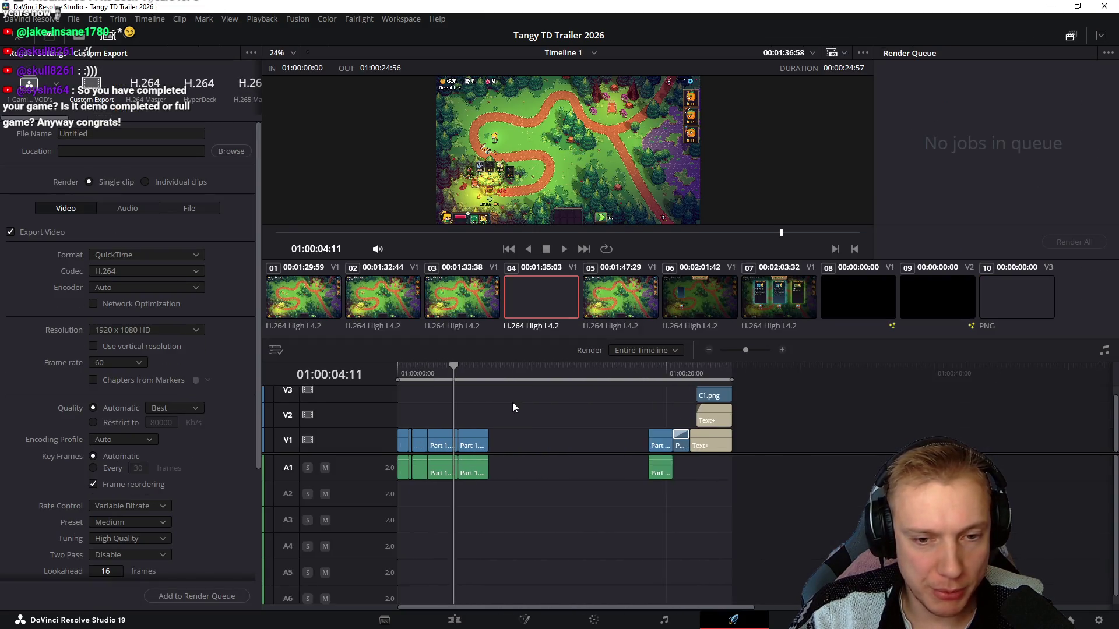
{"action": "scroll", "coordinate": [513, 402], "scroll_direction": "up", "scroll_amount": 1}
{"action": "mouse_move", "coordinate": [441, 373]}
{"action": "left_mouse_down"}
{"action": "mouse_move", "coordinate": [598, 400]}
{"action": "mouse_move", "coordinate": [582, 400]}
{"action": "left_mouse_up"}
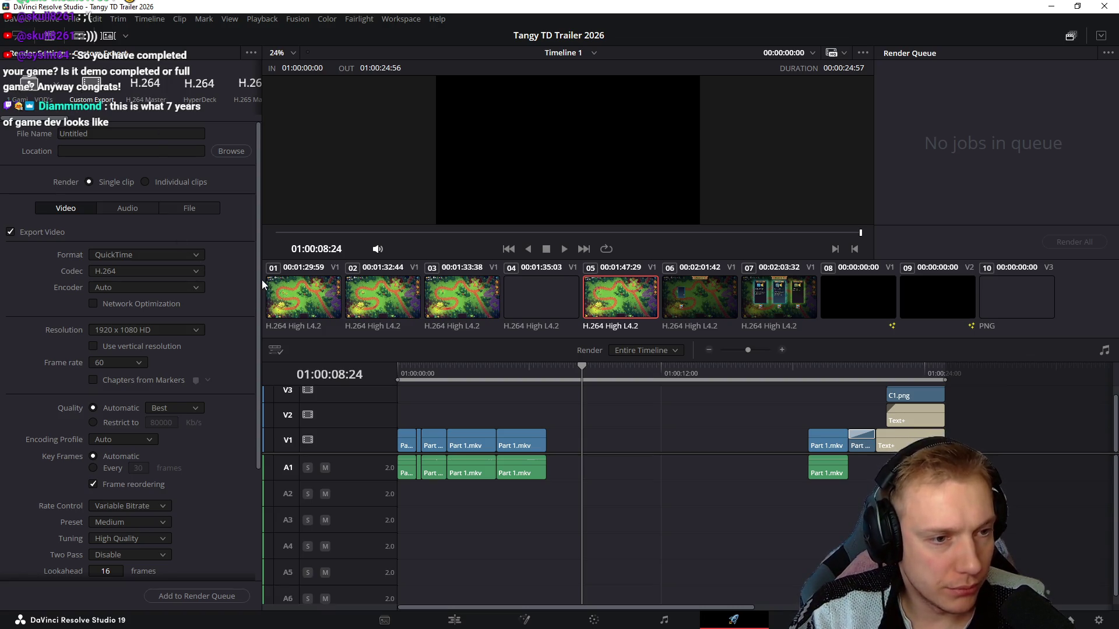
Load the saved 2560x1440 H.264 render preset and screenshot its settings
{"action": "left_click", "coordinate": [49, 93]}
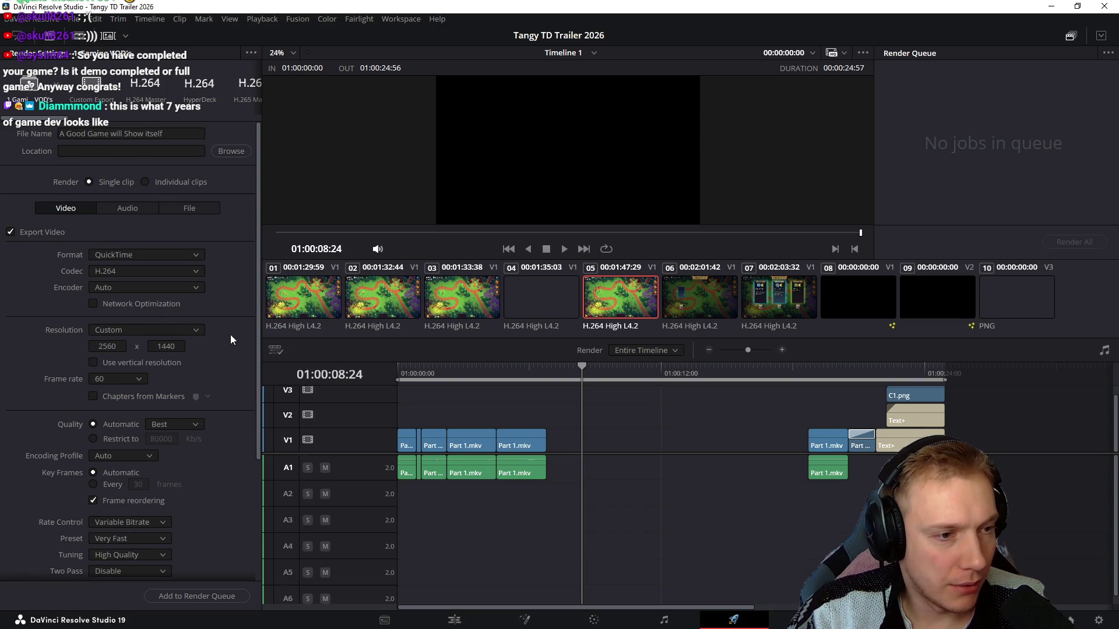
{"action": "scroll", "coordinate": [229, 334], "scroll_direction": "down", "scroll_amount": 1}
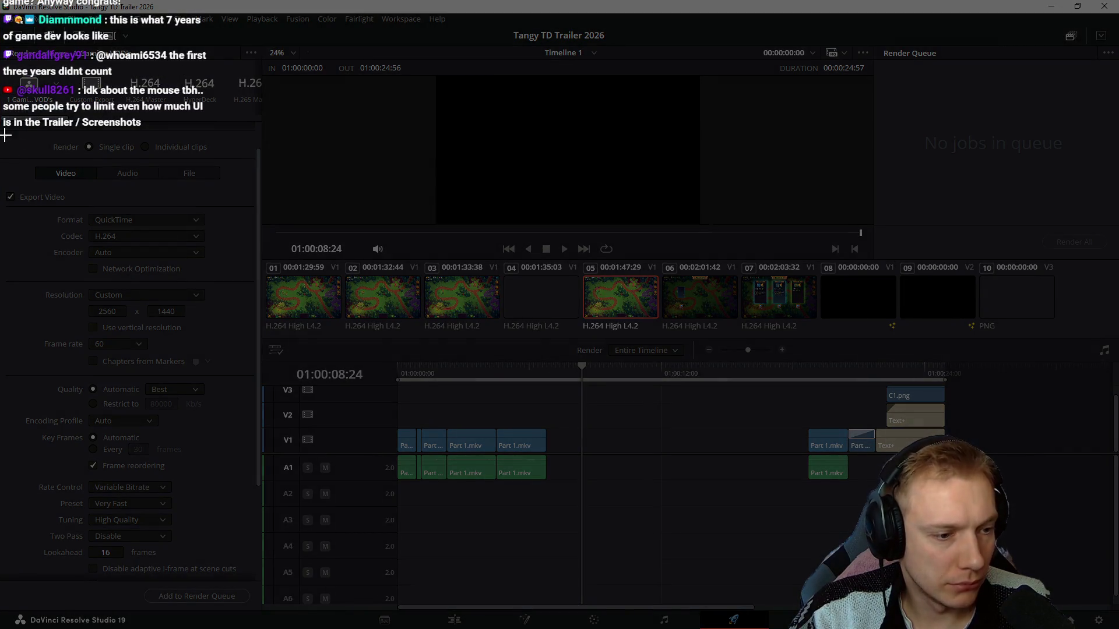
{"action": "left_click_drag", "start_coordinate": [2, 128], "coordinate": [260, 583]}
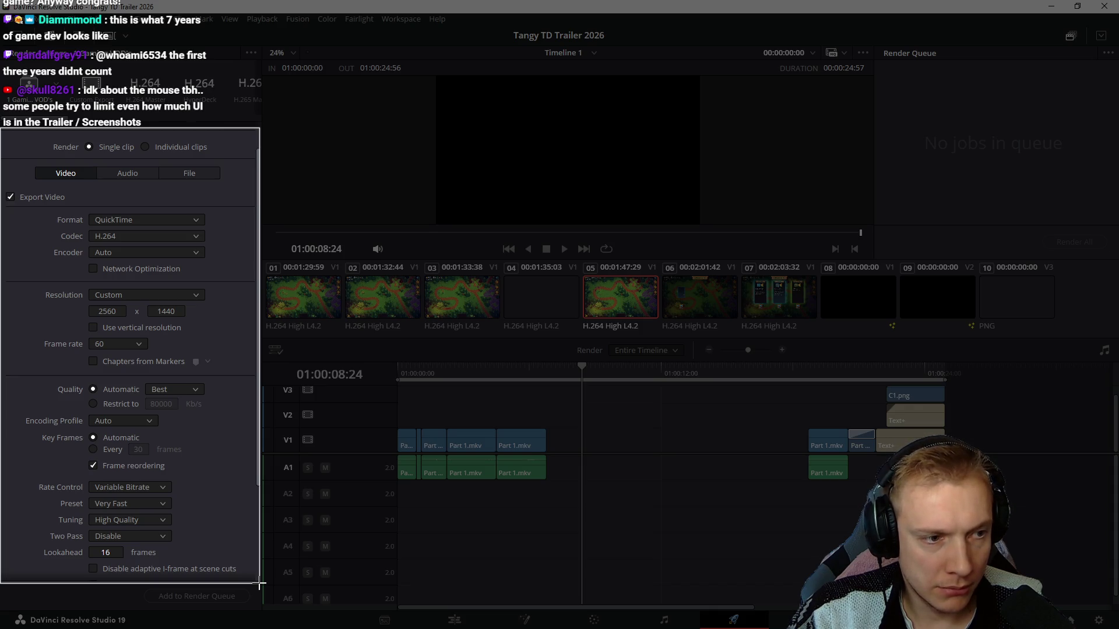
{"action": "left_click_drag", "start_coordinate": [259, 584], "coordinate": [260, 584]}
Check the 2560 output width and the audio export settings, returning to video settings
{"action": "left_click_drag", "start_coordinate": [97, 311], "coordinate": [180, 311]}
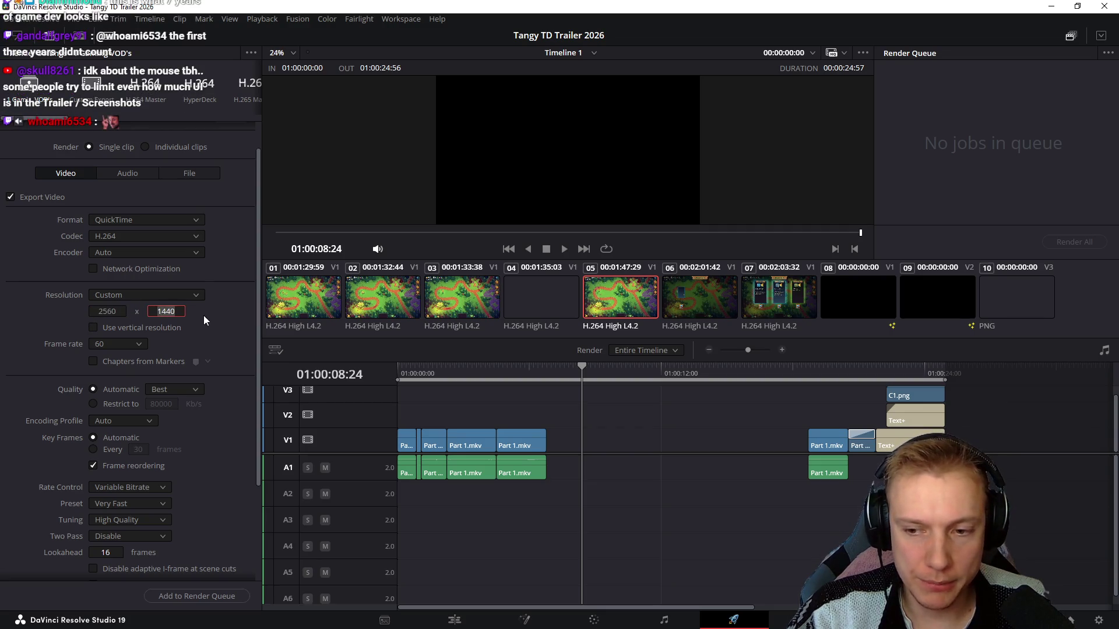
{"action": "left_click", "coordinate": [220, 317]}
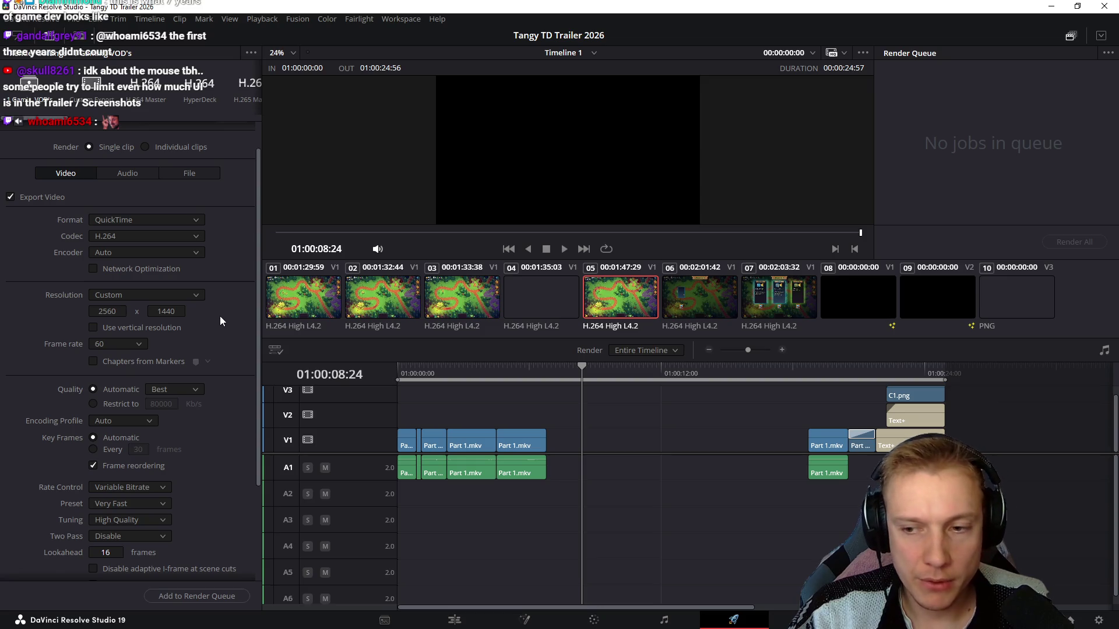
{"action": "scroll", "coordinate": [220, 320], "scroll_direction": "down", "scroll_amount": 1}
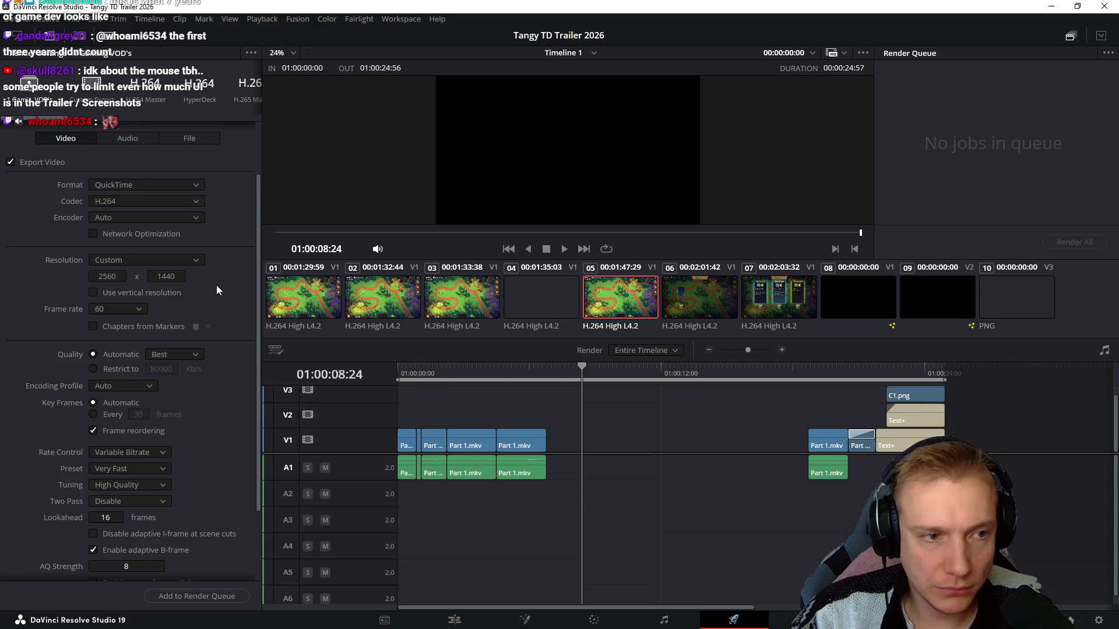
{"action": "scroll", "coordinate": [216, 286], "scroll_direction": "up", "scroll_amount": 1}
{"action": "scroll", "coordinate": [216, 285], "scroll_direction": "up", "scroll_amount": 1}
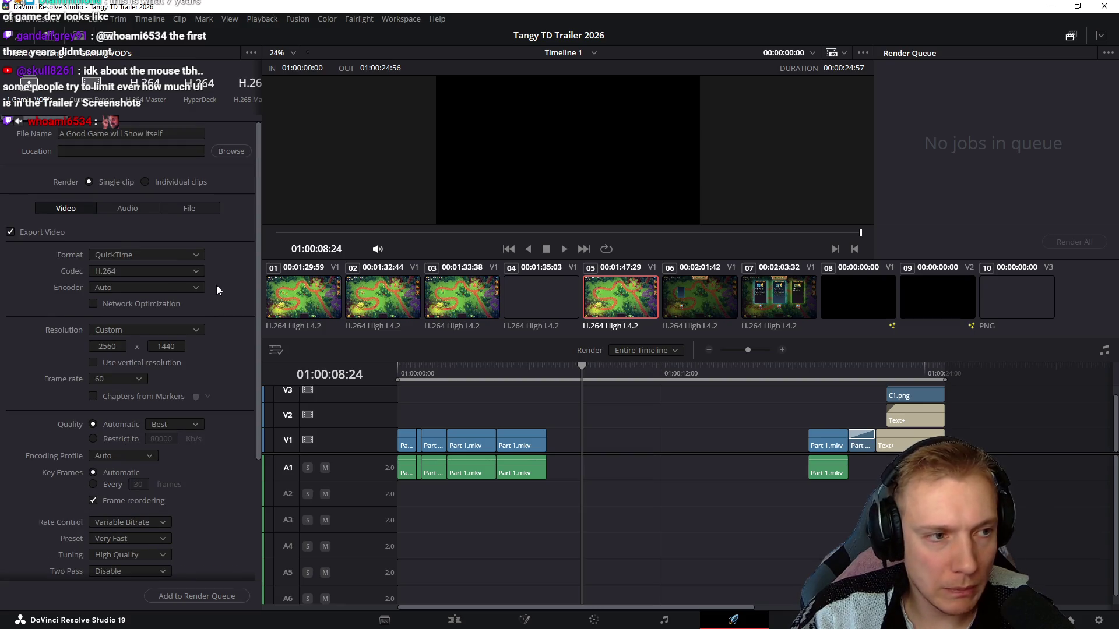
{"action": "left_click", "coordinate": [124, 208]}
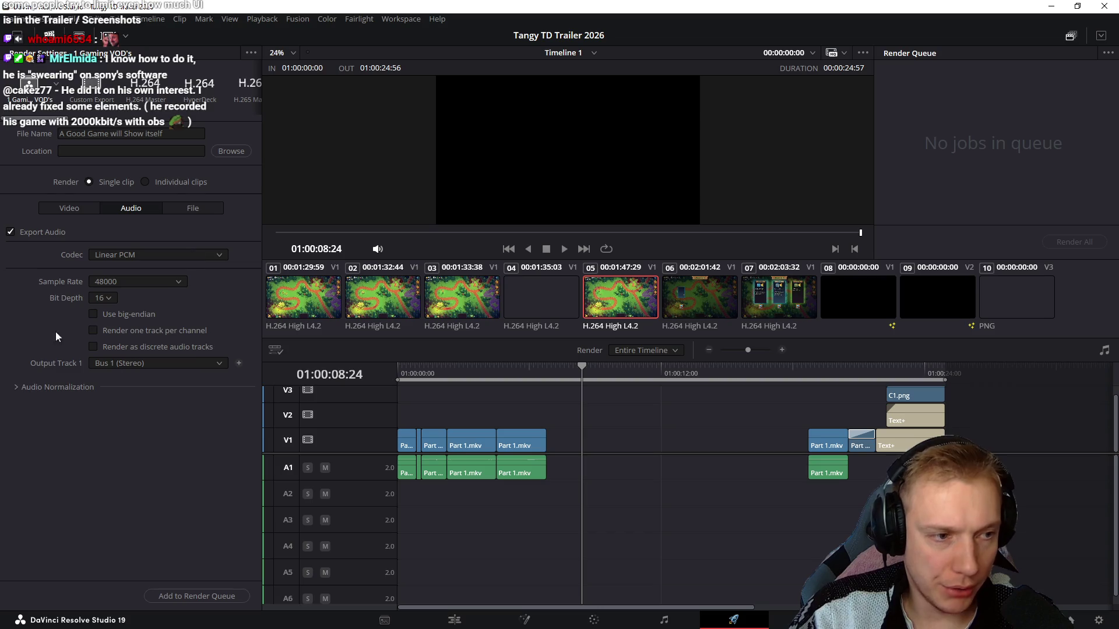
{"action": "left_click", "coordinate": [64, 208]}
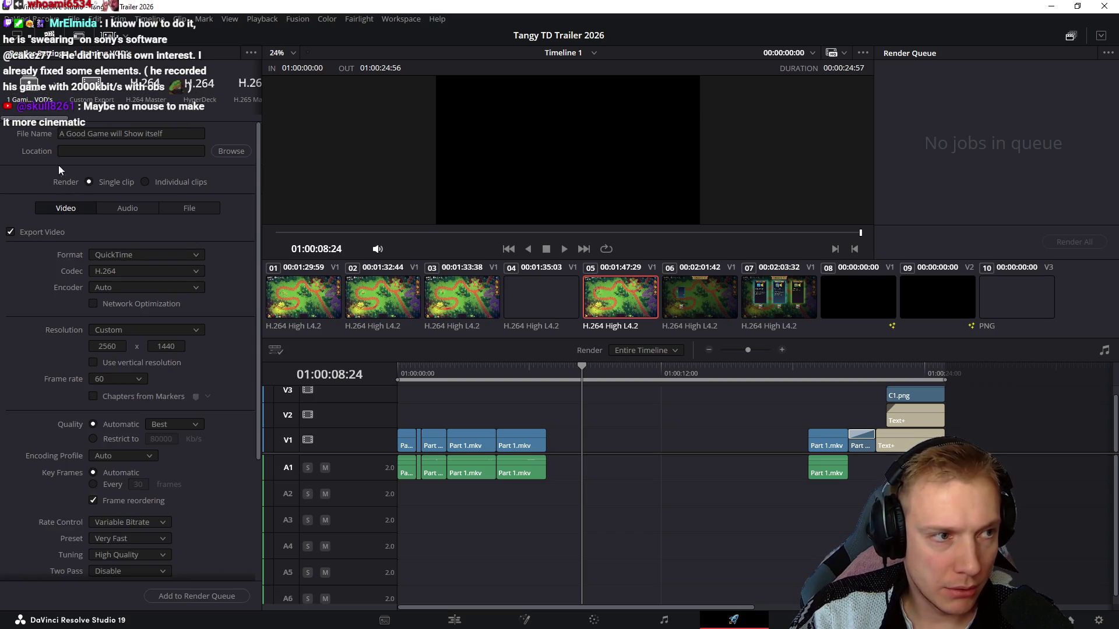
Return to the Edit page with the playhead at the start of Part 1.mkv
{"action": "left_click", "coordinate": [455, 620]}
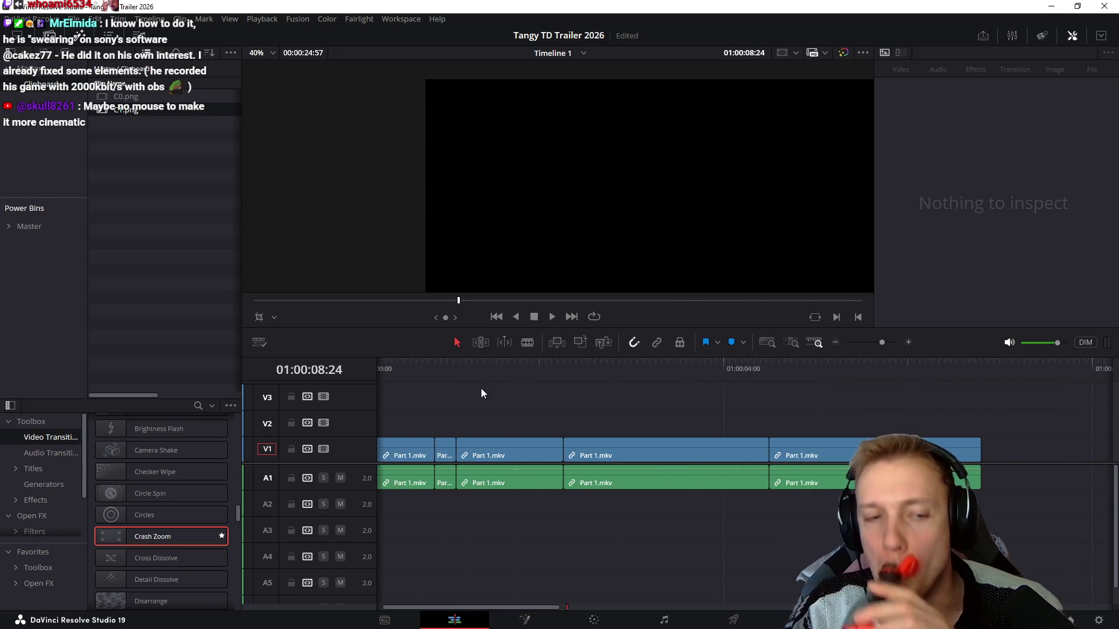
{"action": "left_click_drag", "start_coordinate": [483, 369], "coordinate": [335, 373]}
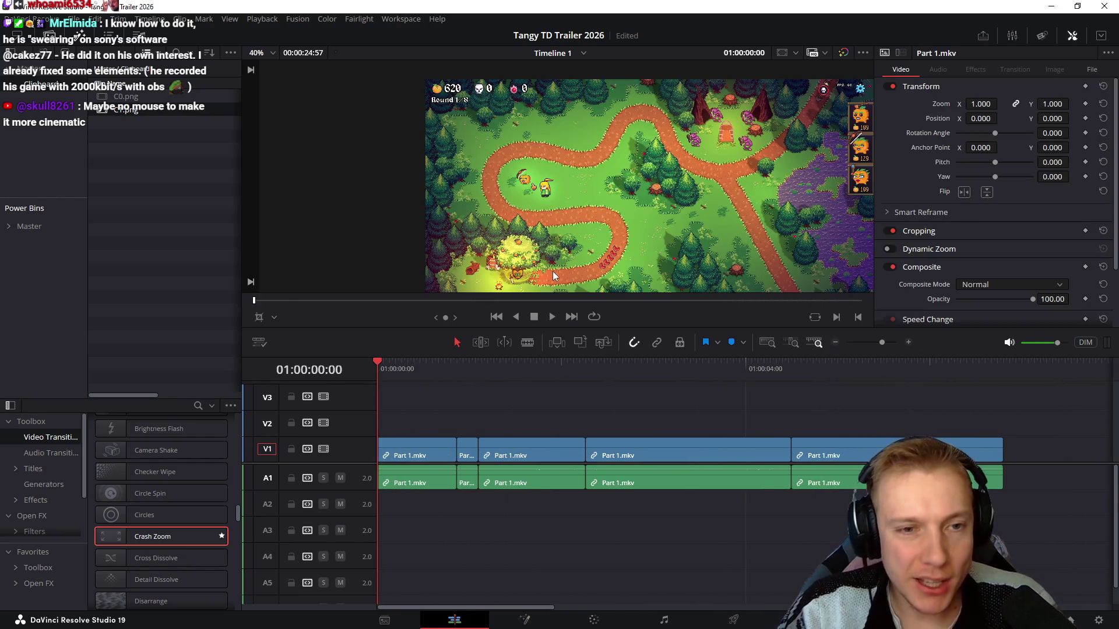
{"action": "scroll", "coordinate": [549, 212], "scroll_direction": "down", "scroll_amount": 1}
{"action": "scroll", "coordinate": [547, 212], "scroll_direction": "down", "scroll_amount": 3}
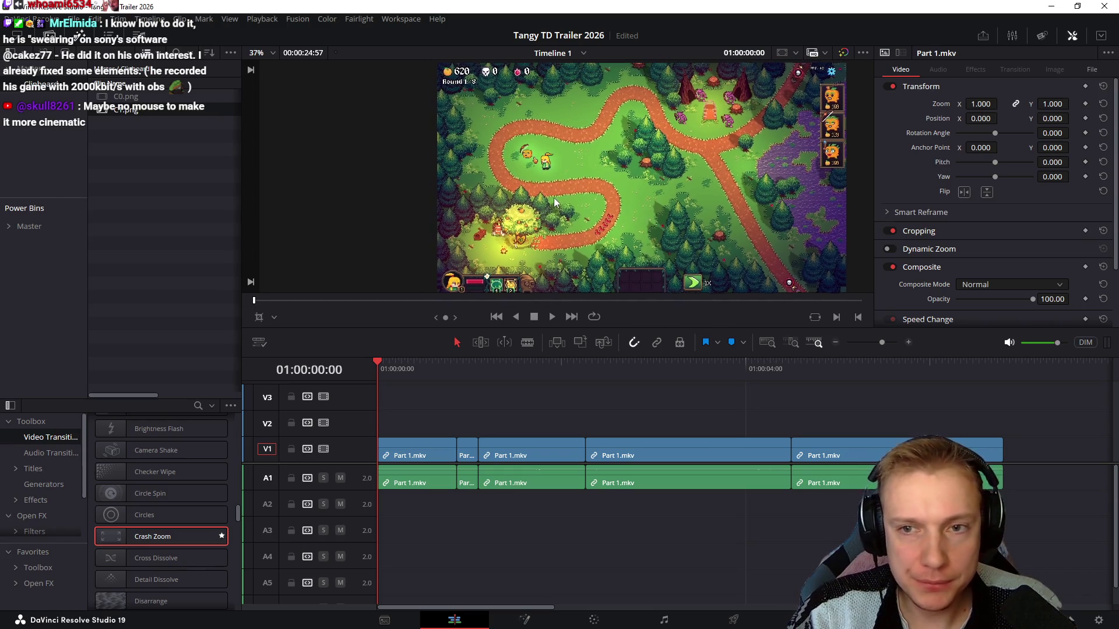
Zoom the first Part 1.mkv clip to 1.7 with Anchor Point X -800, then marquee the clips
{"action": "left_click_drag", "start_coordinate": [980, 103], "coordinate": [977, 137]}
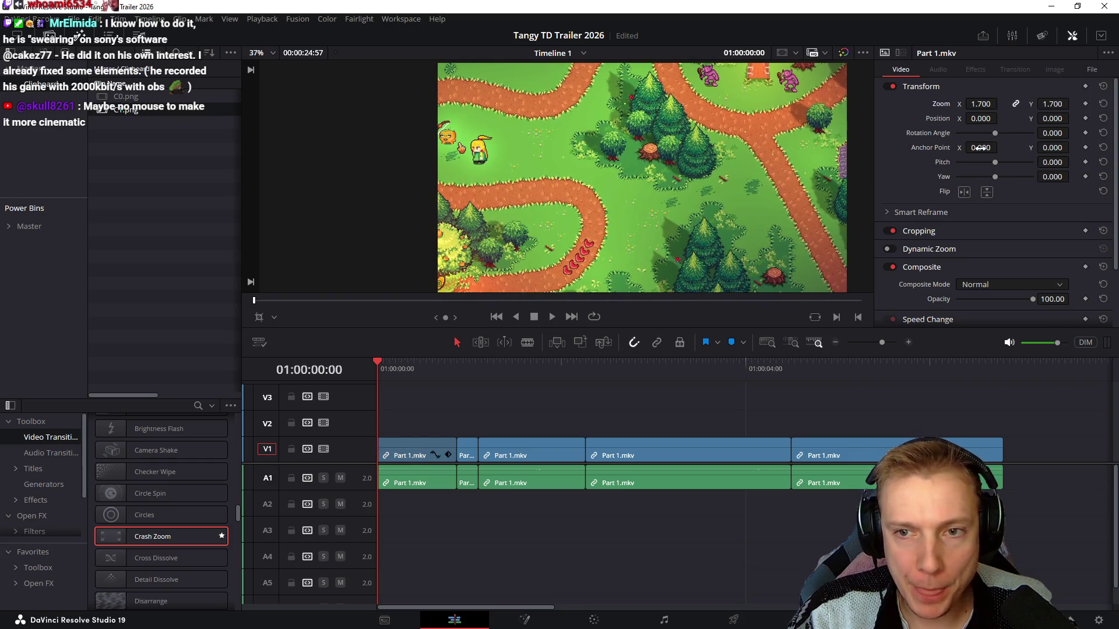
{"action": "mouse_move", "coordinate": [978, 147]}
{"action": "left_mouse_down"}
{"action": "mouse_move", "coordinate": [917, 147]}
{"action": "mouse_move", "coordinate": [977, 148]}
{"action": "left_mouse_up"}
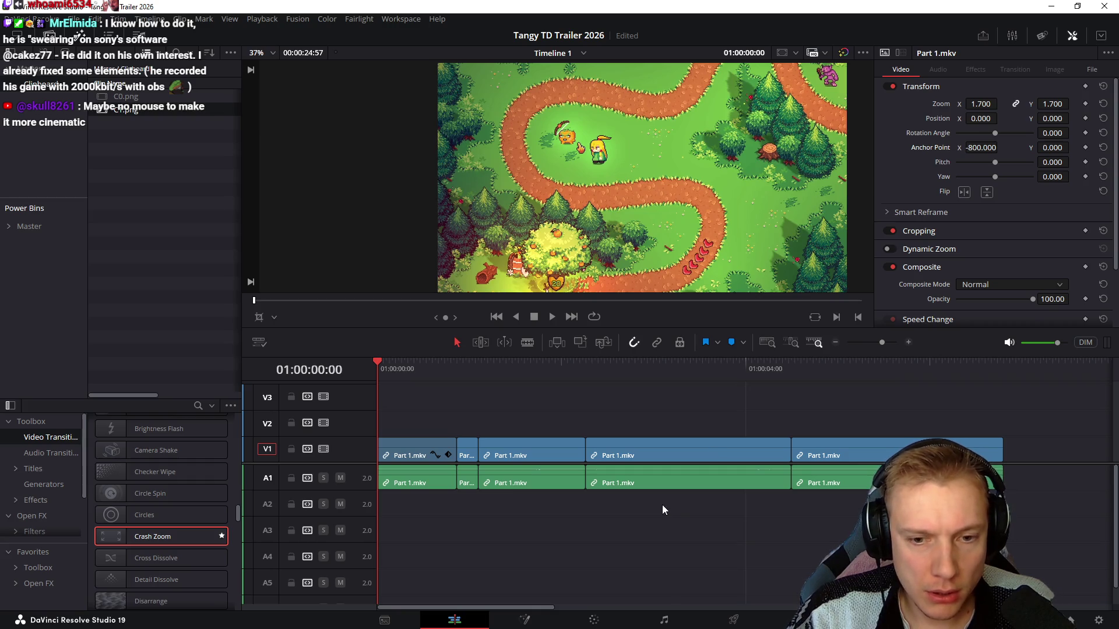
{"action": "left_click_drag", "start_coordinate": [414, 417], "coordinate": [986, 559]}
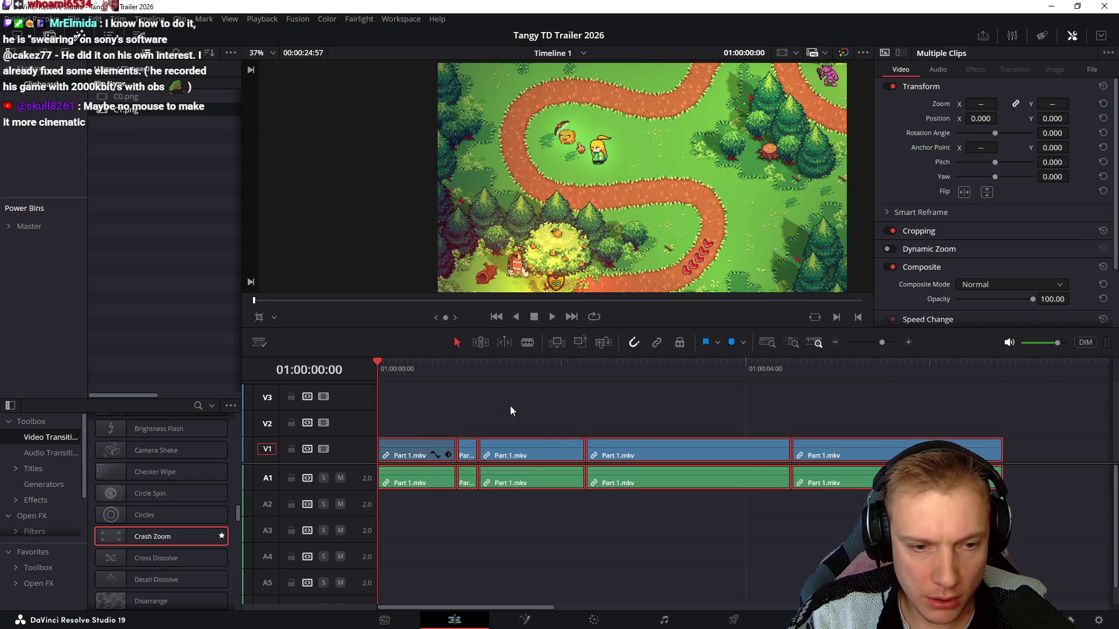
{"action": "left_click", "coordinate": [535, 405]}
Undo the zoom and merge all gameplay clips into a compound clip named Intro
{"action": "key", "text": "ctrl+z"}
{"action": "key", "text": "ctrl+z"}
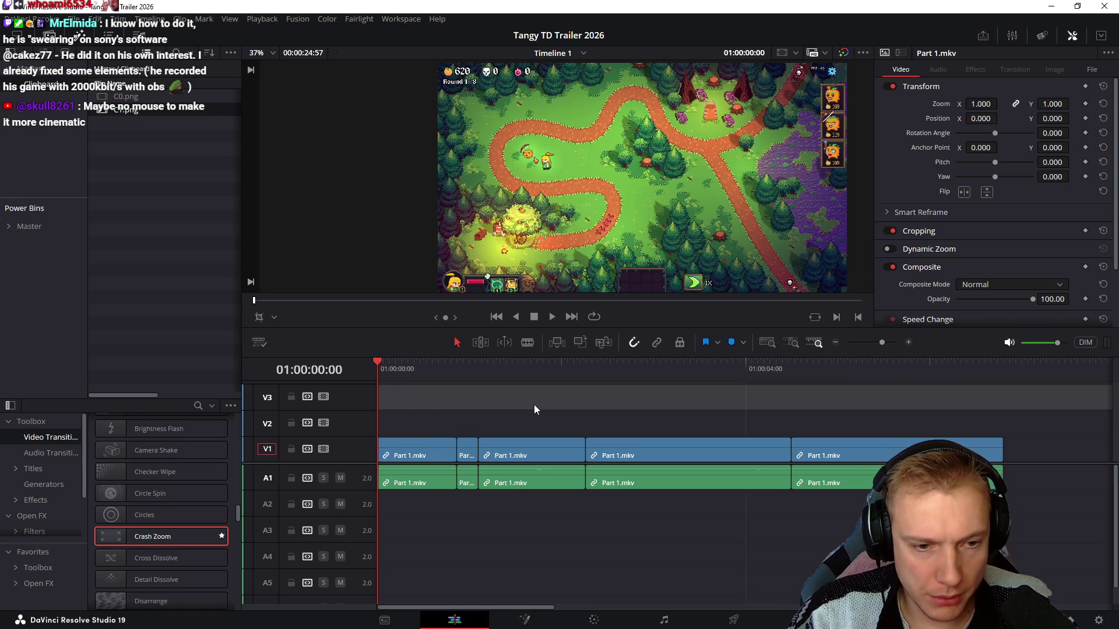
{"action": "left_click_drag", "start_coordinate": [421, 418], "coordinate": [952, 532]}
{"action": "right_click", "coordinate": [651, 454]}
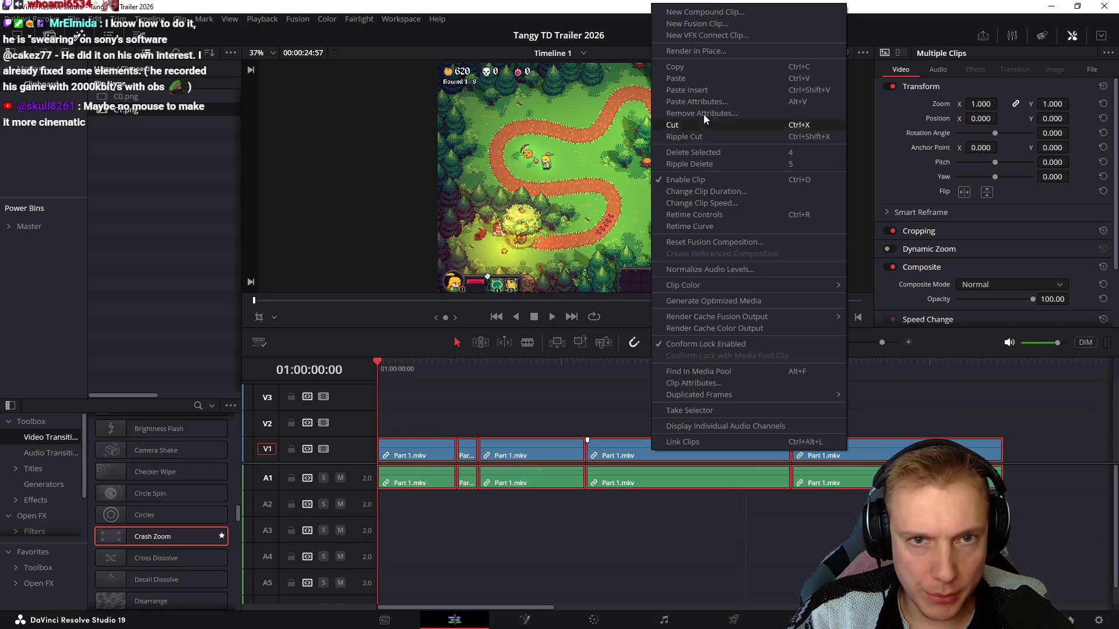
{"action": "left_click", "coordinate": [697, 12]}
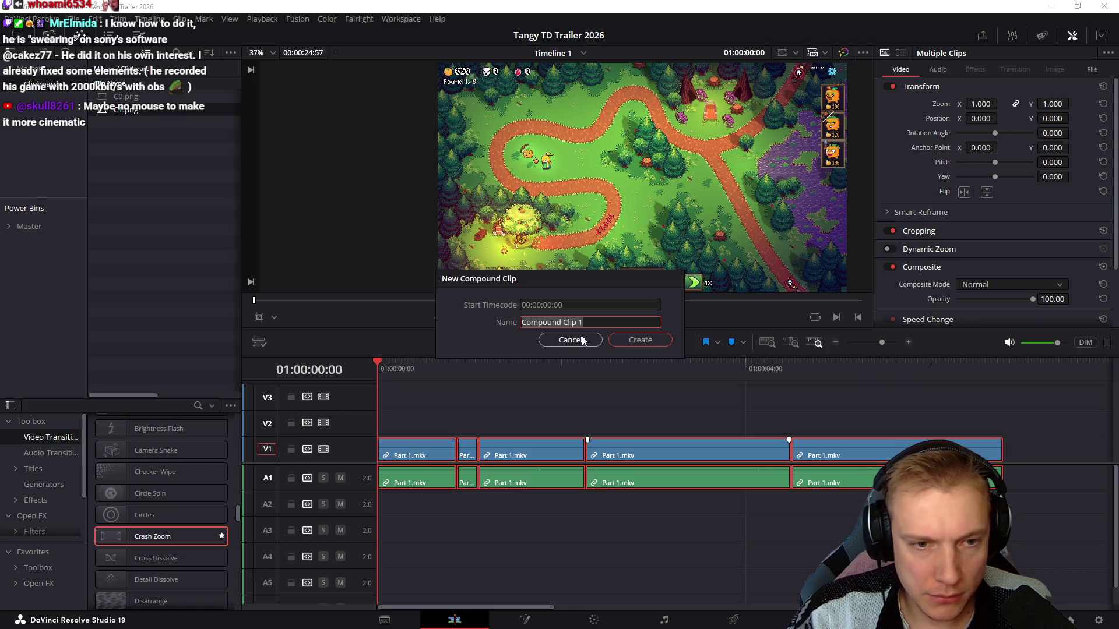
{"action": "type", "text": "Intro"}
{"action": "key", "text": "Return"}
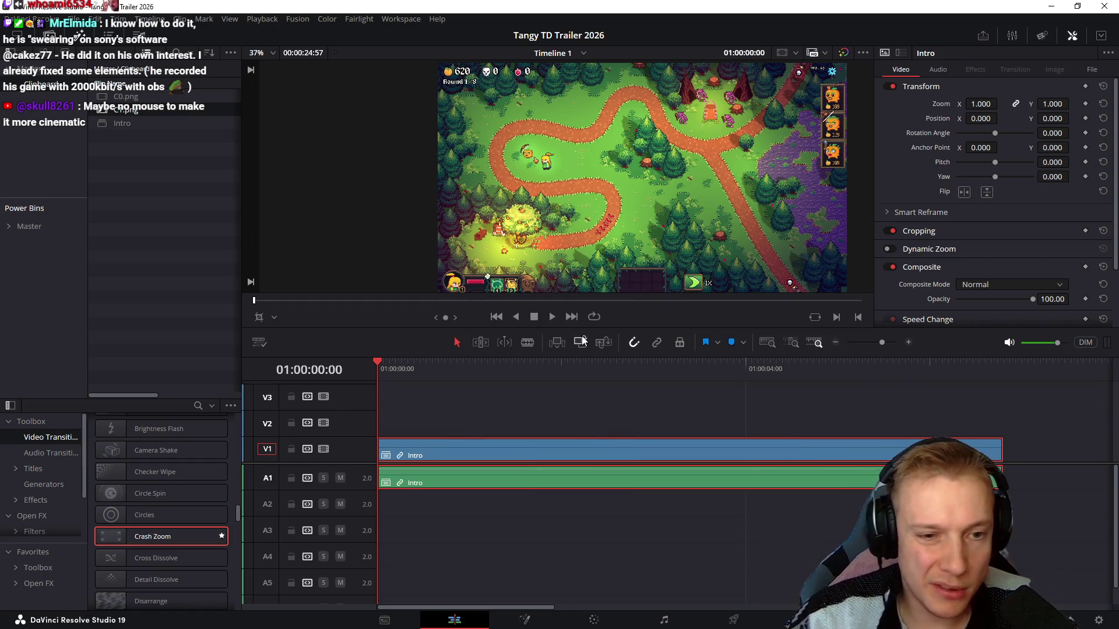
Select the Intro clip's video and magnify it to 1.69
{"action": "left_click", "coordinate": [638, 414]}
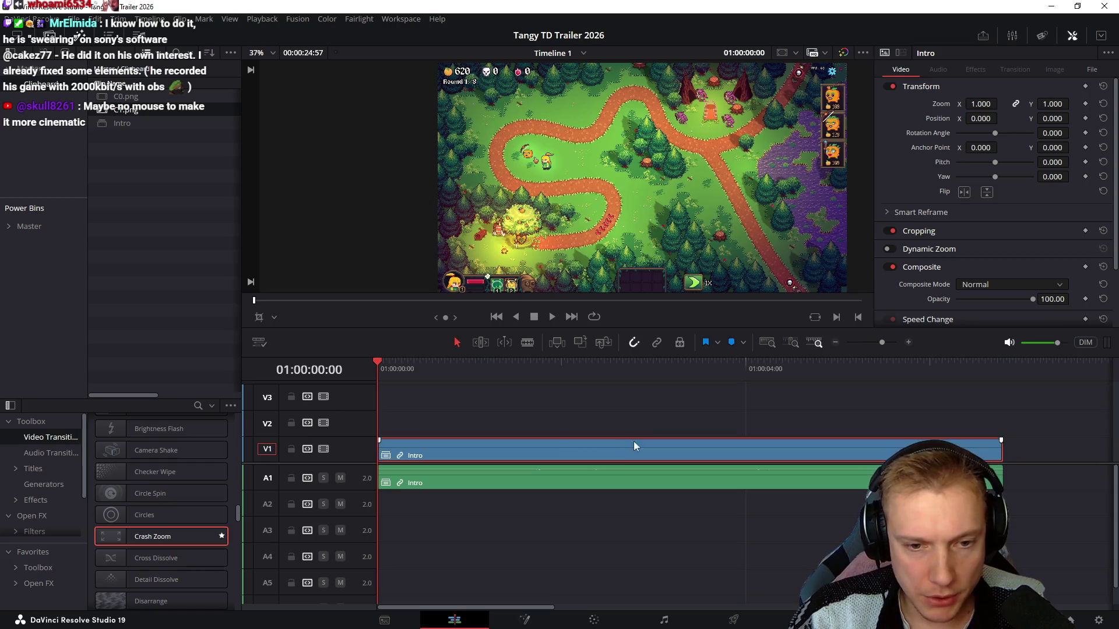
{"action": "mouse_move", "coordinate": [980, 103]}
{"action": "left_mouse_down"}
{"action": "mouse_move", "coordinate": [1032, 104]}
{"action": "mouse_move", "coordinate": [1001, 117]}
{"action": "mouse_move", "coordinate": [1076, 118]}
{"action": "left_mouse_up"}
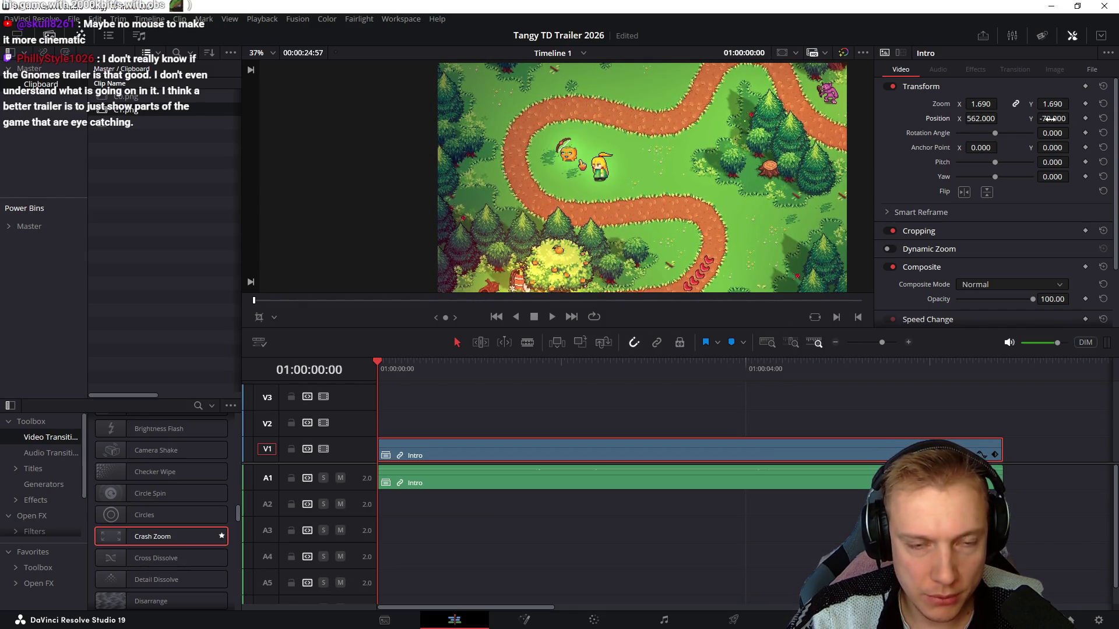
Shift the Intro framing to position 633, -79, save the project and preview full screen
{"action": "left_click_drag", "start_coordinate": [981, 118], "coordinate": [999, 119]}
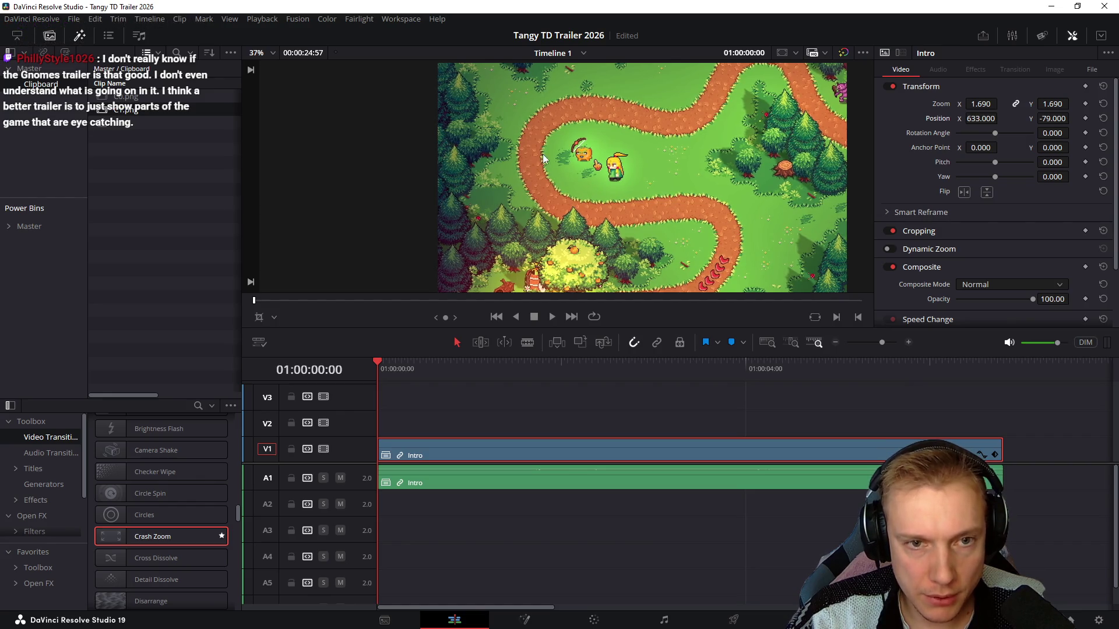
{"action": "key", "text": "ctrl+s"}
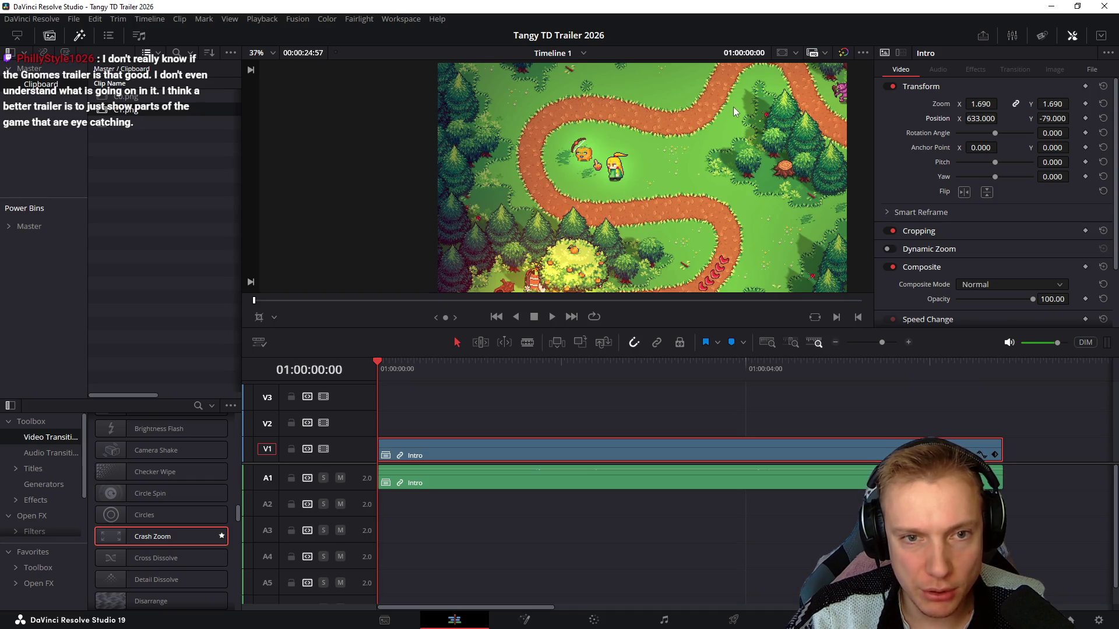
{"action": "key", "text": "ctrl+f"}
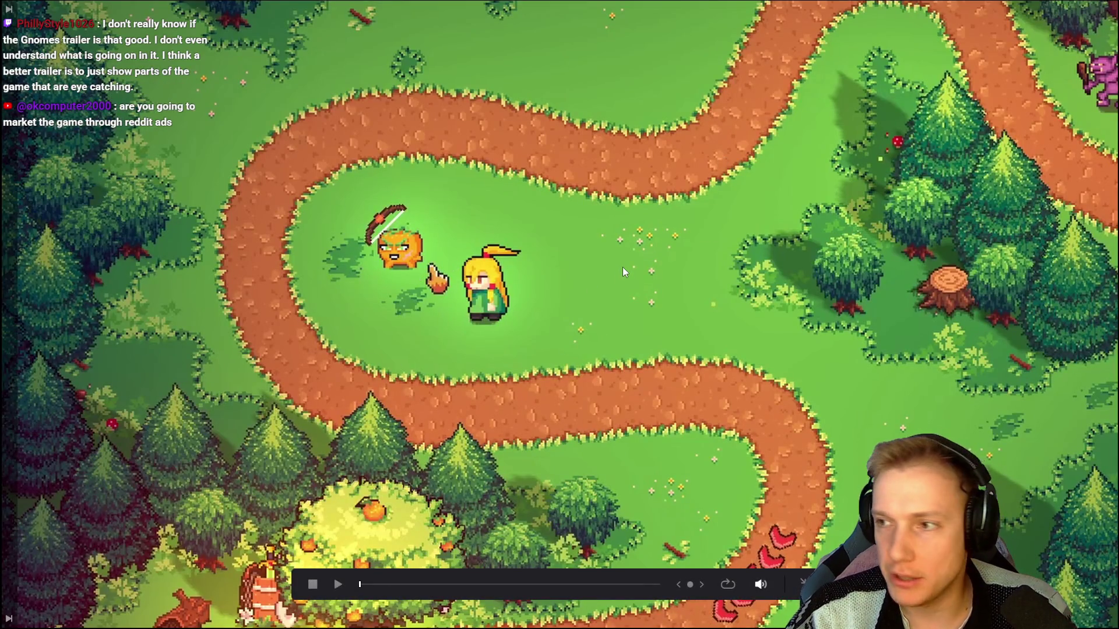
Switch to the Gnomes Steam page and jump its trailer back to 0:02
{"action": "key", "text": "alt+Tab"}
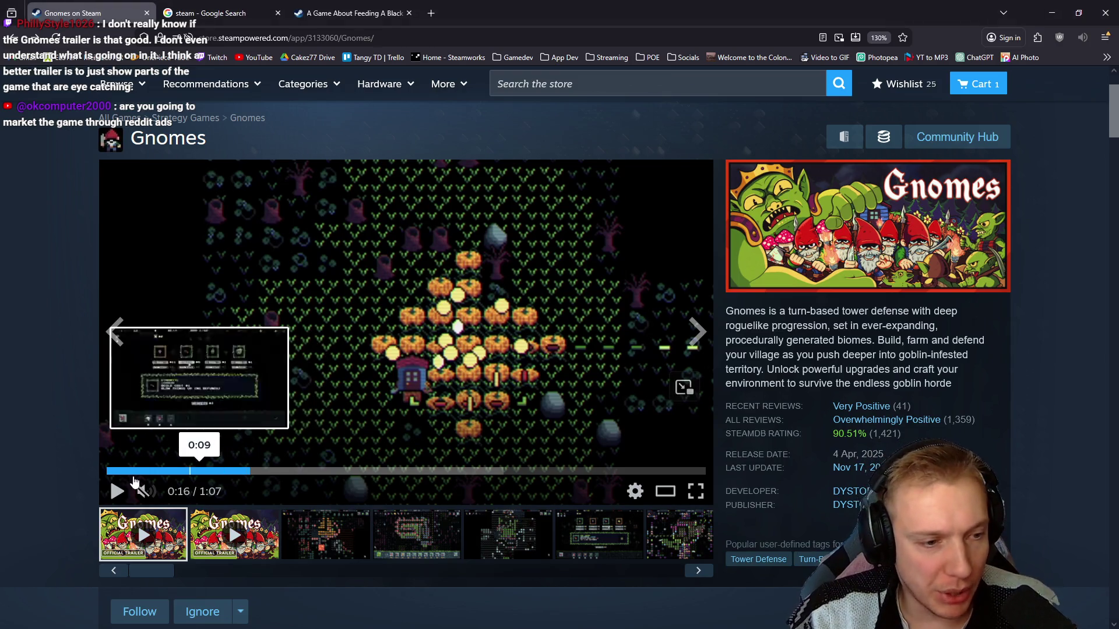
{"action": "left_click", "coordinate": [124, 471]}
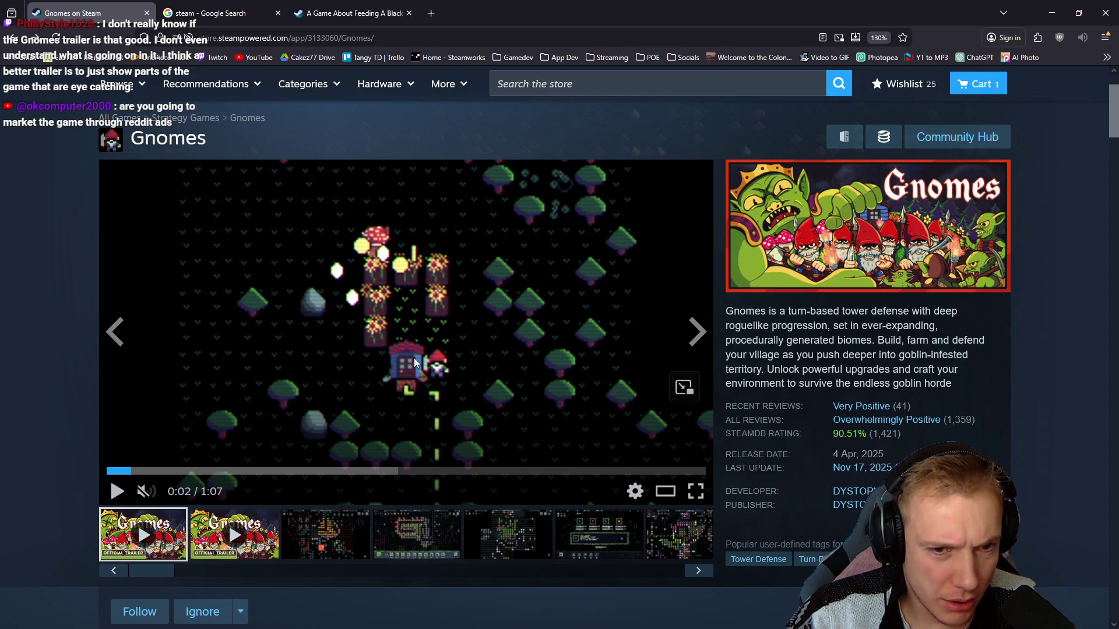
Start a Firefox screenshot over the paused Gnomes trailer frame
{"action": "right_click", "coordinate": [453, 298]}
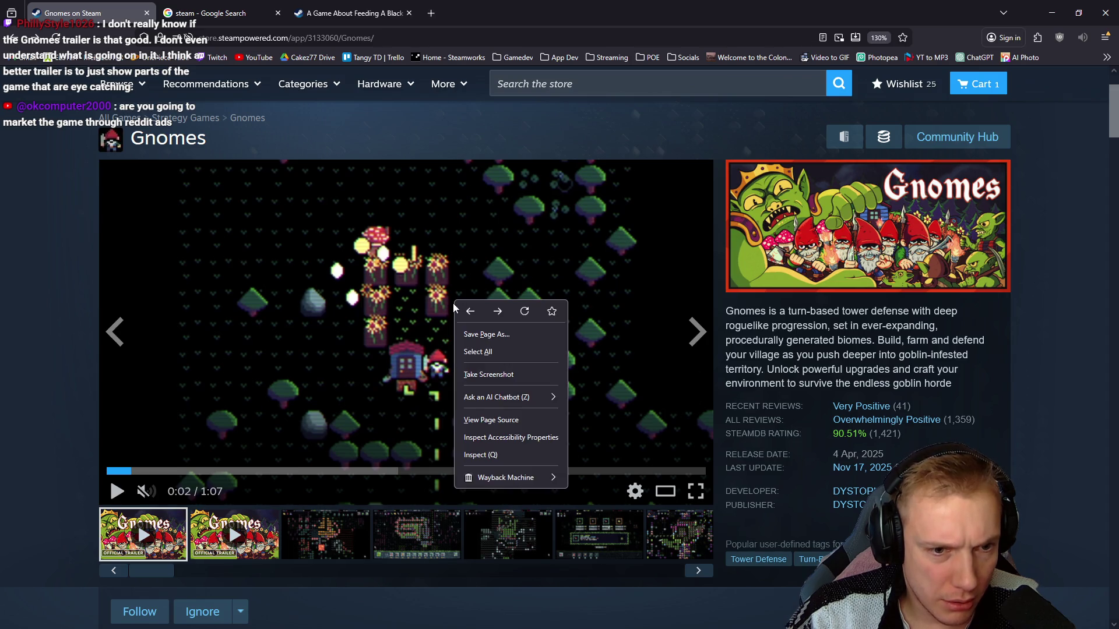
{"action": "left_click", "coordinate": [49, 396]}
{"action": "right_click", "coordinate": [480, 315]}
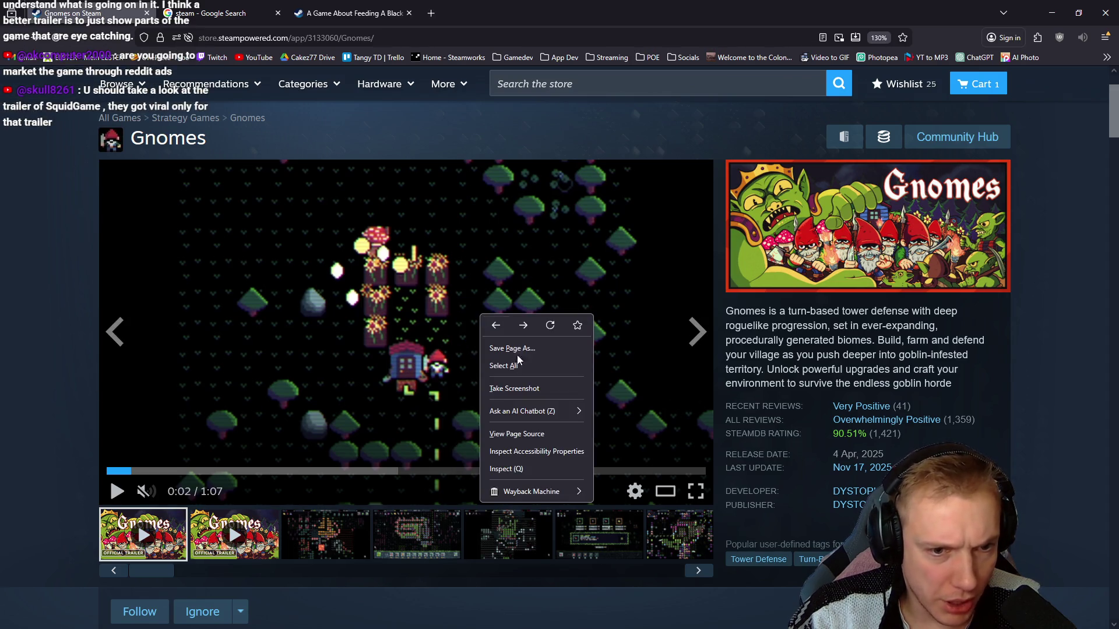
{"action": "left_click", "coordinate": [518, 390]}
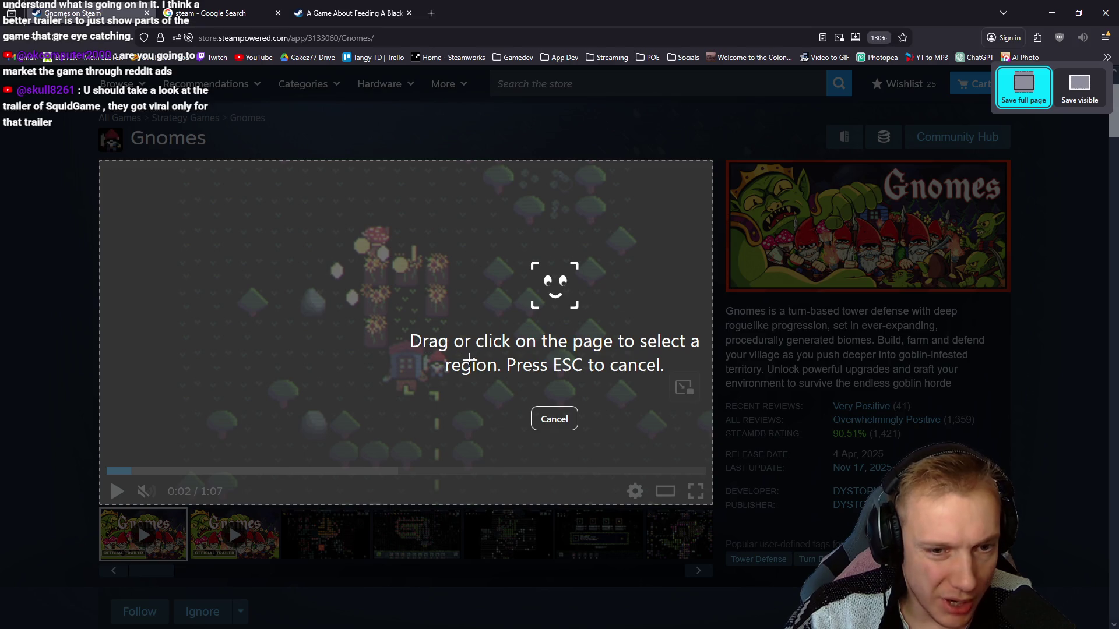
Capture just the trailer video area, copy it, and open a new tab
{"action": "left_click", "coordinate": [399, 308]}
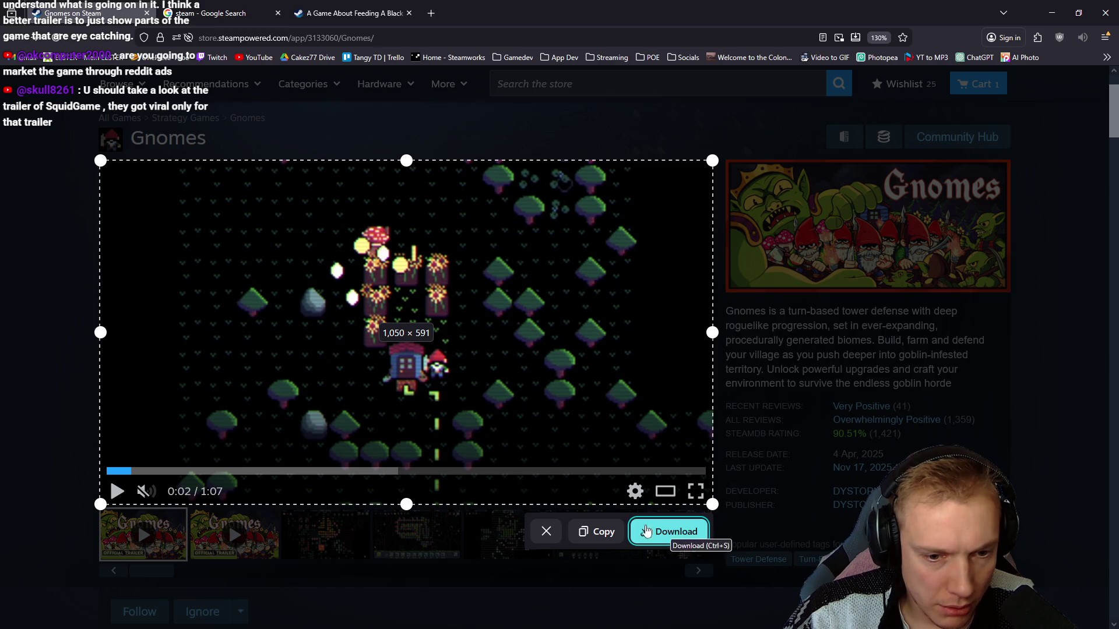
{"action": "left_click", "coordinate": [591, 531]}
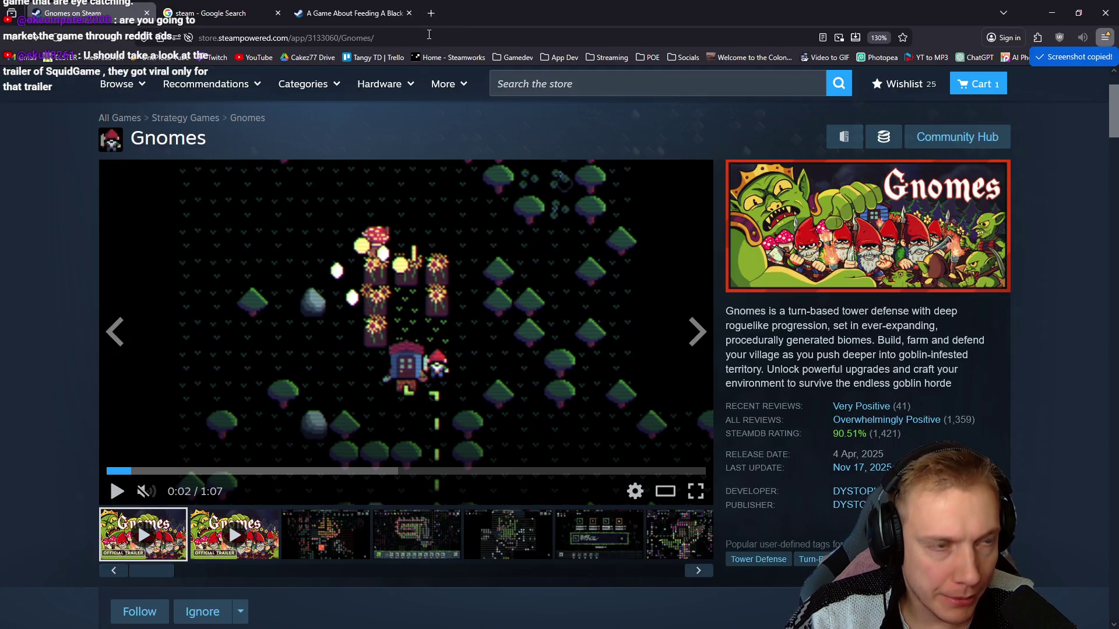
{"action": "left_click", "coordinate": [429, 13]}
{"action": "type", "text": "comp"}
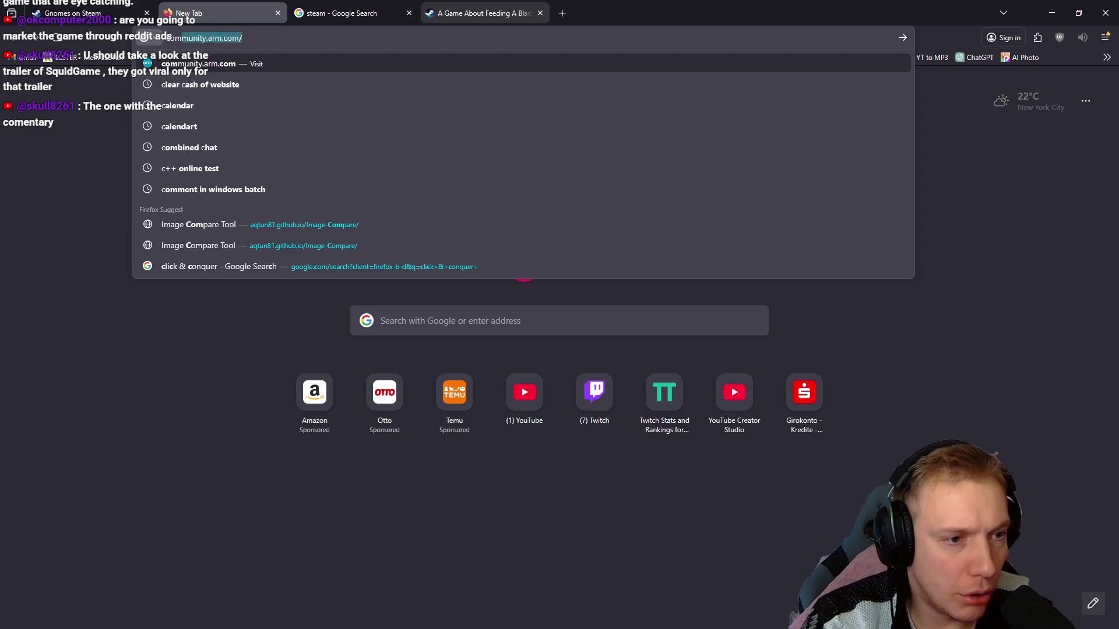
Open Image Compare Tool and paste the copied Gnomes trailer frame
{"action": "left_click", "coordinate": [281, 224]}
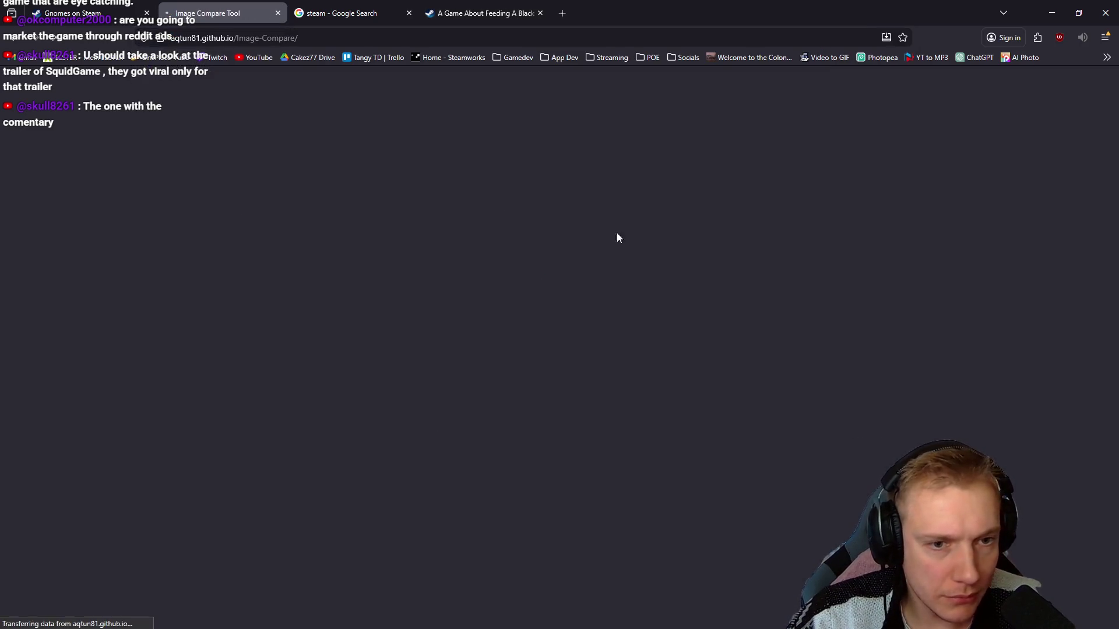
{"action": "key", "text": "ctrl+v"}
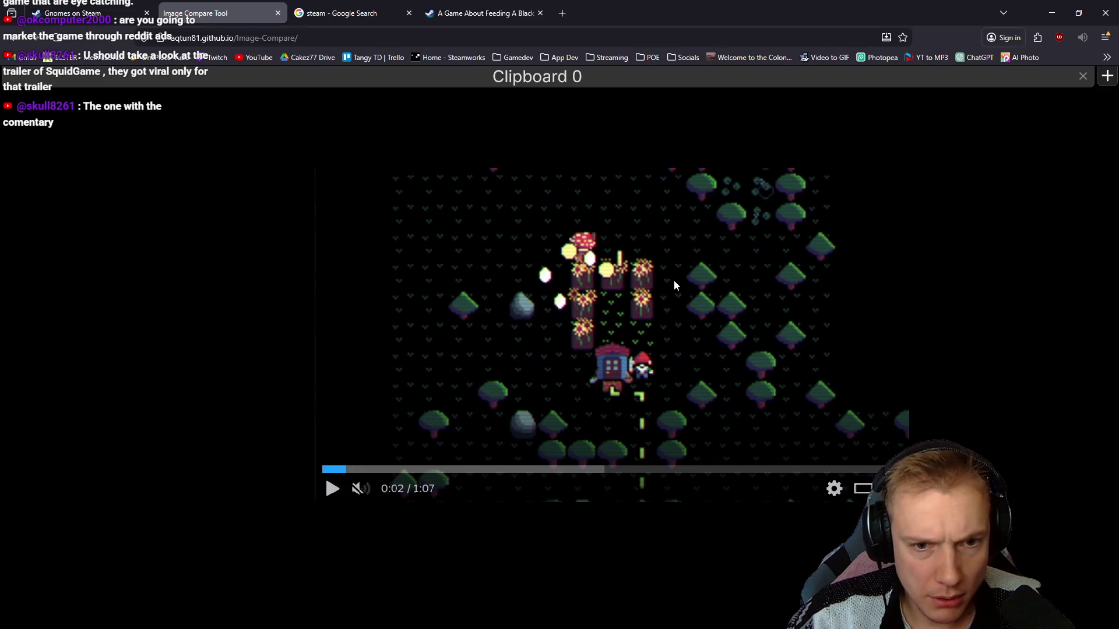
{"action": "scroll", "coordinate": [674, 281], "scroll_direction": "up", "scroll_amount": 1}
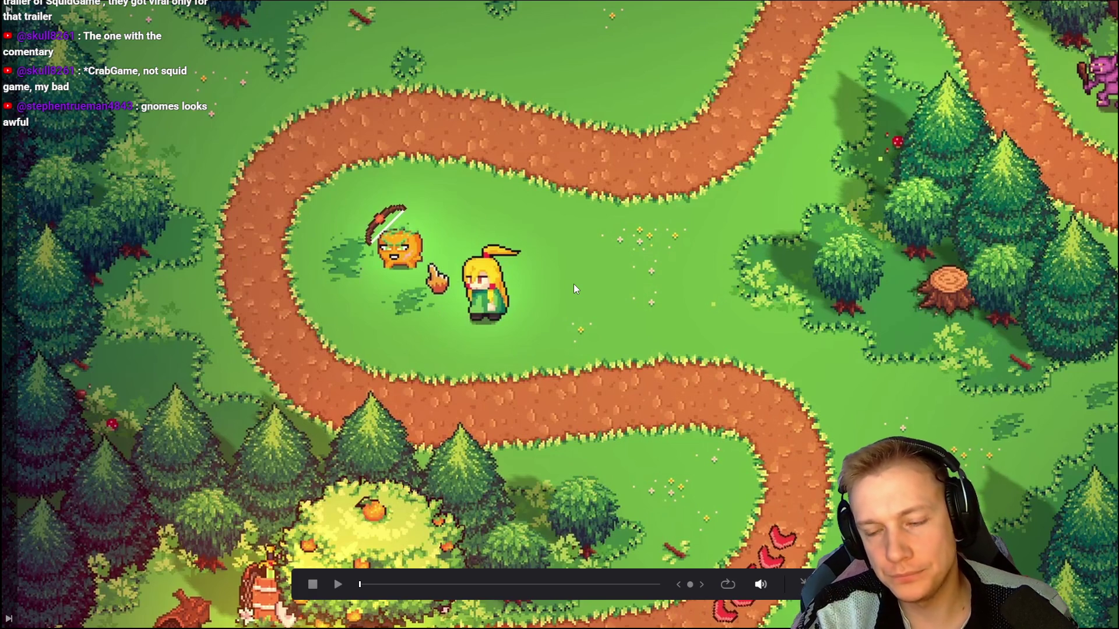
Flip between the Gnomes frame and the full-screen Tangy TD footage, then pause it
{"action": "key", "text": "alt+Tab"}
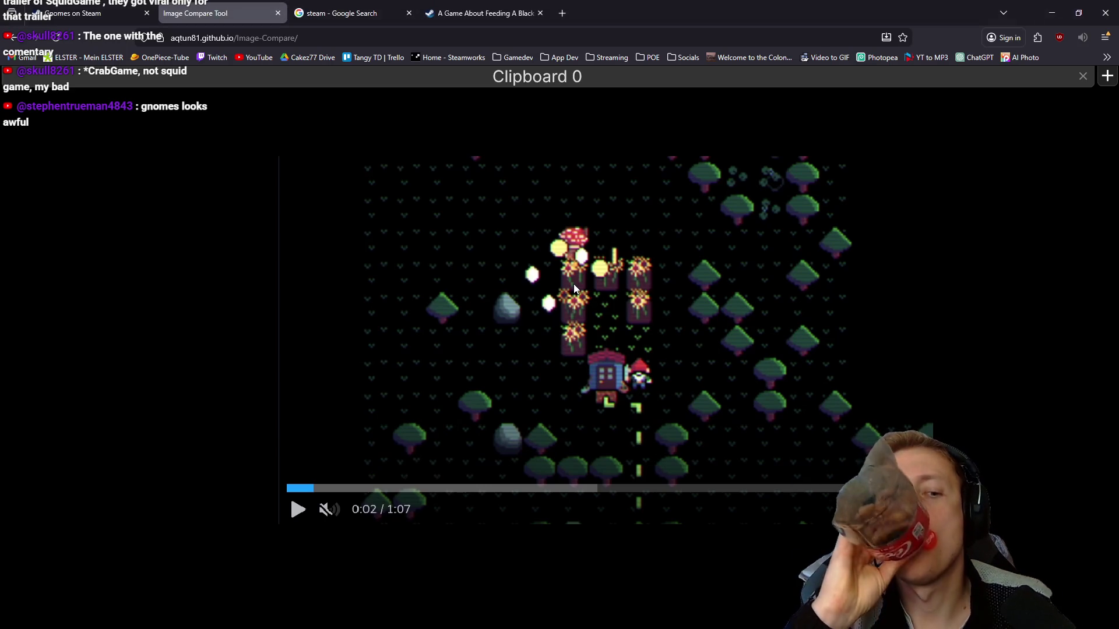
{"action": "key", "text": "alt+Tab"}
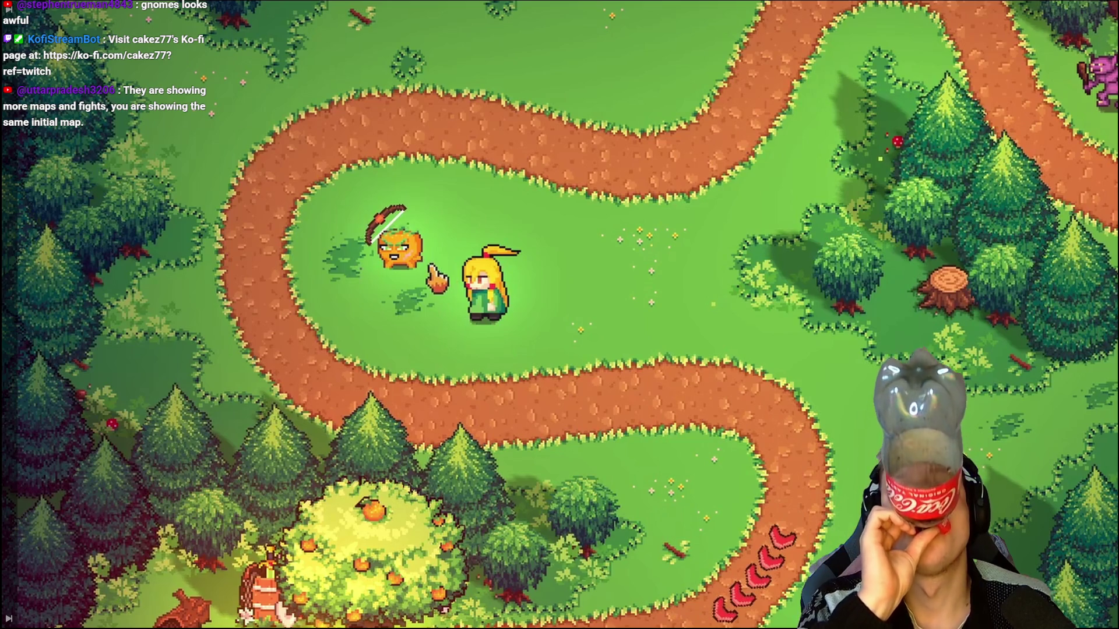
{"action": "left_click", "coordinate": [401, 267]}
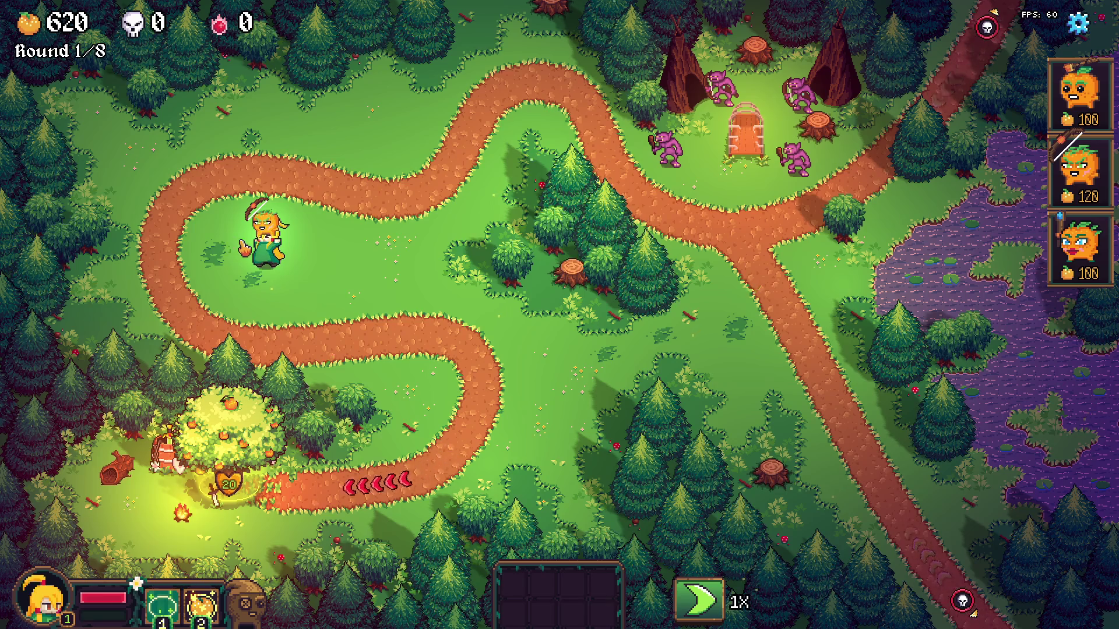
Walk the hero to the orange tree shop and around the archer tower
{"action": "left_click", "coordinate": [249, 262]}
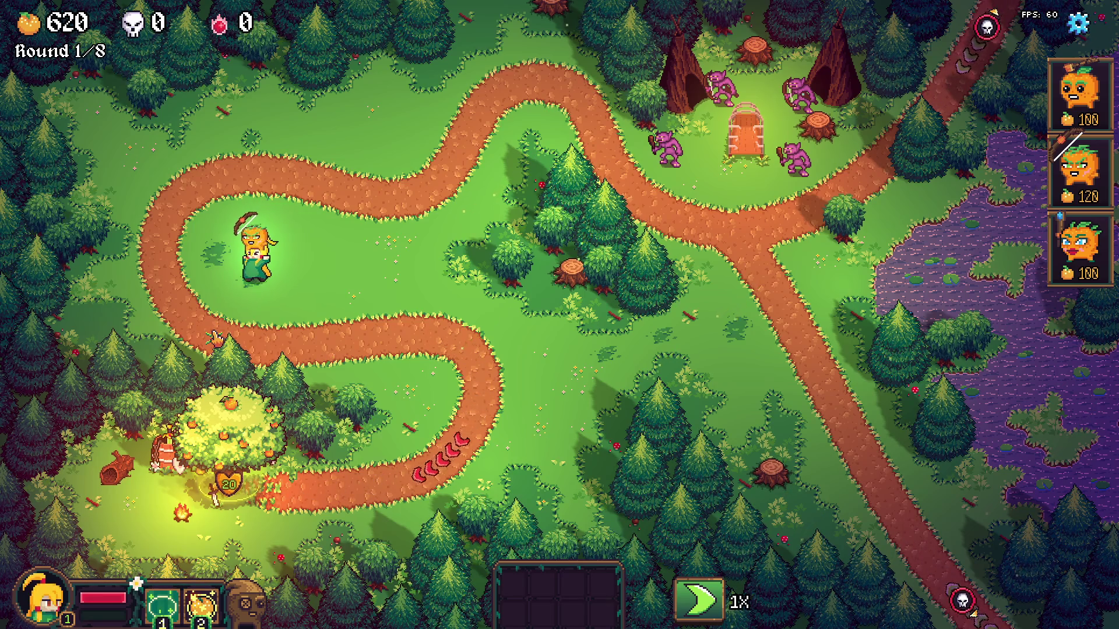
{"action": "left_click", "coordinate": [229, 447]}
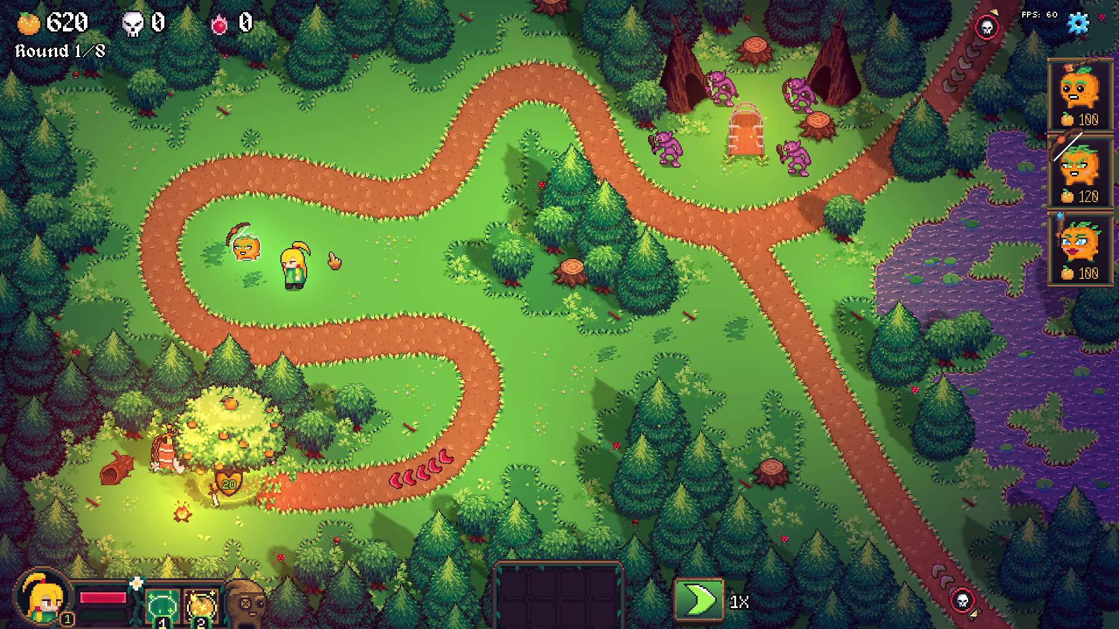
{"action": "key", "text": "a"}
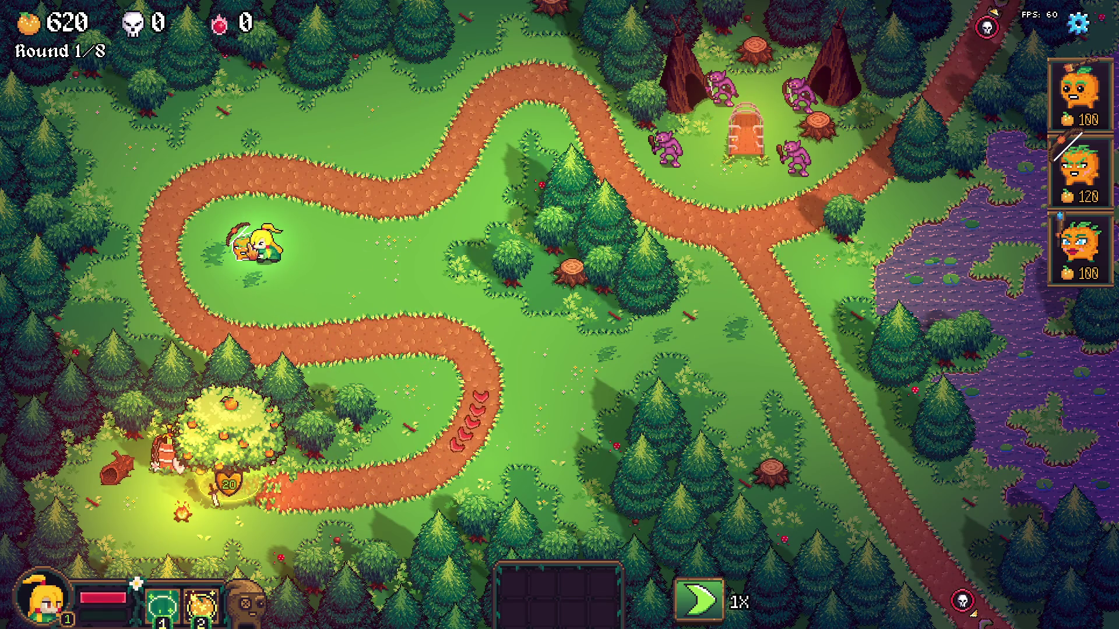
{"action": "key", "text": "d"}
{"action": "key", "text": "s"}
{"action": "key", "text": "a"}
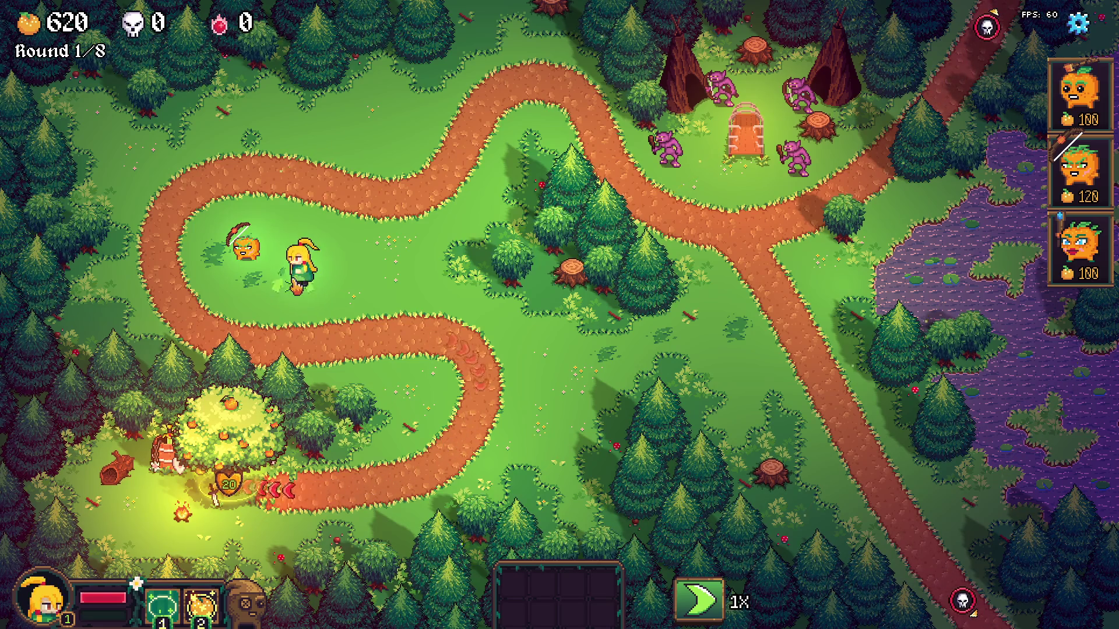
Pick up the orange archer tower with the hero and pause on the options menu
{"action": "key", "text": "a"}
{"action": "key", "text": "w"}
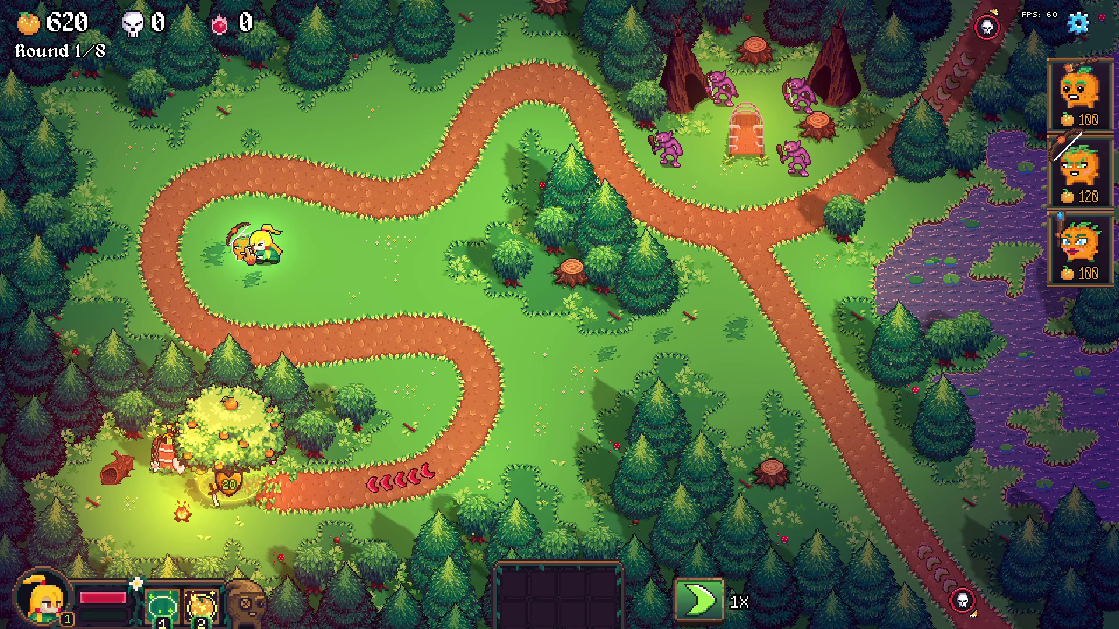
{"action": "key", "text": "e"}
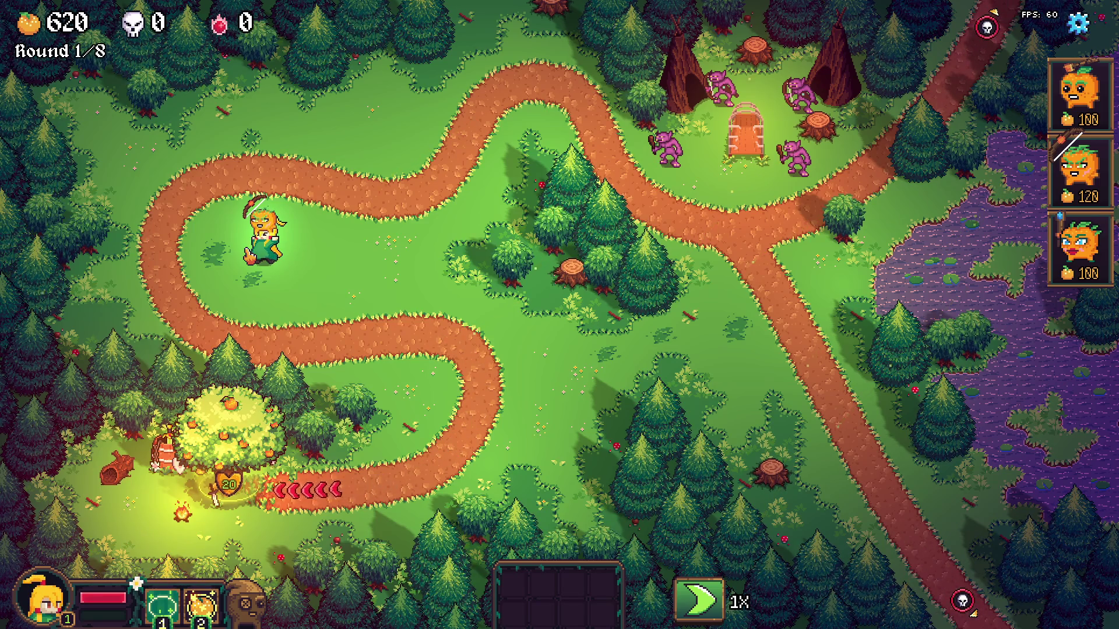
{"action": "key", "text": "Escape"}
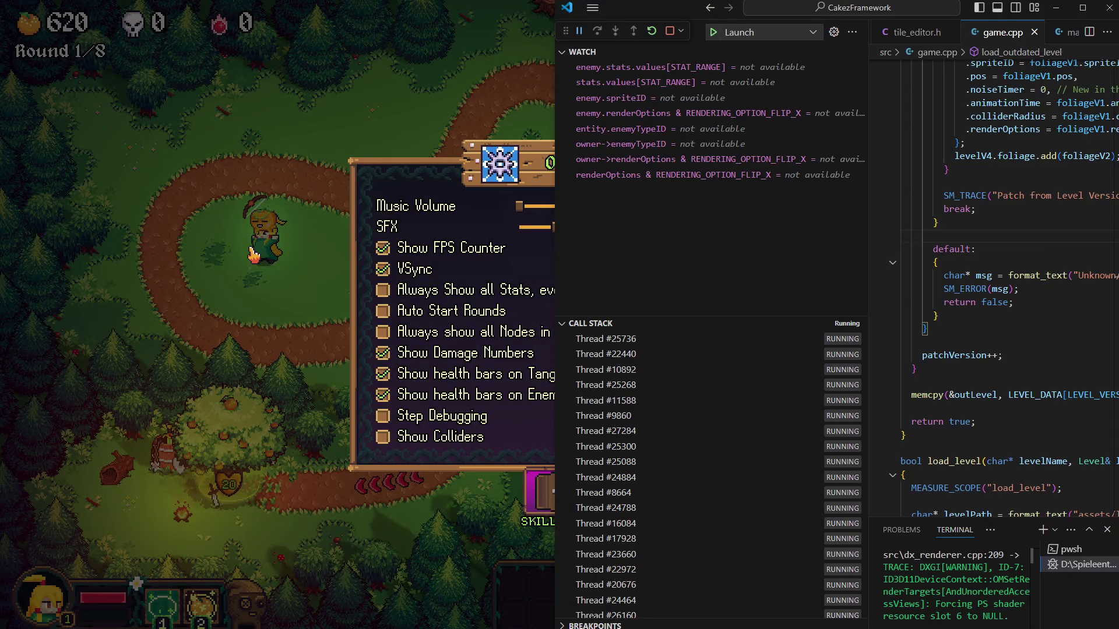
Comment out the do_path_indicators call and rebuild the game with the Build task
{"action": "key", "text": "ctrl+b"}
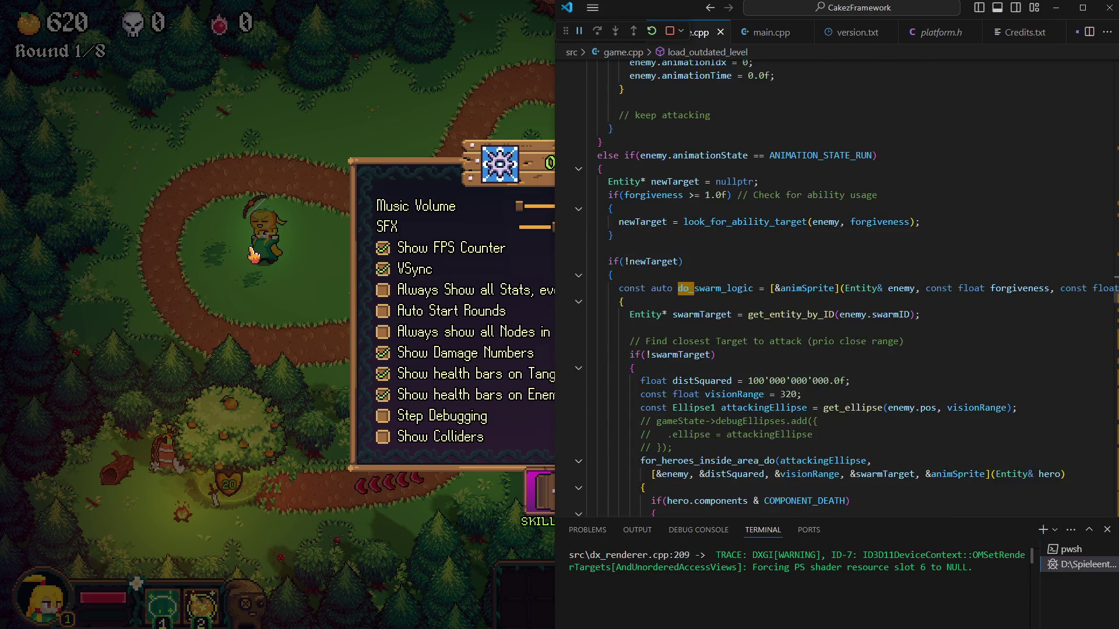
{"action": "key", "text": "F12"}
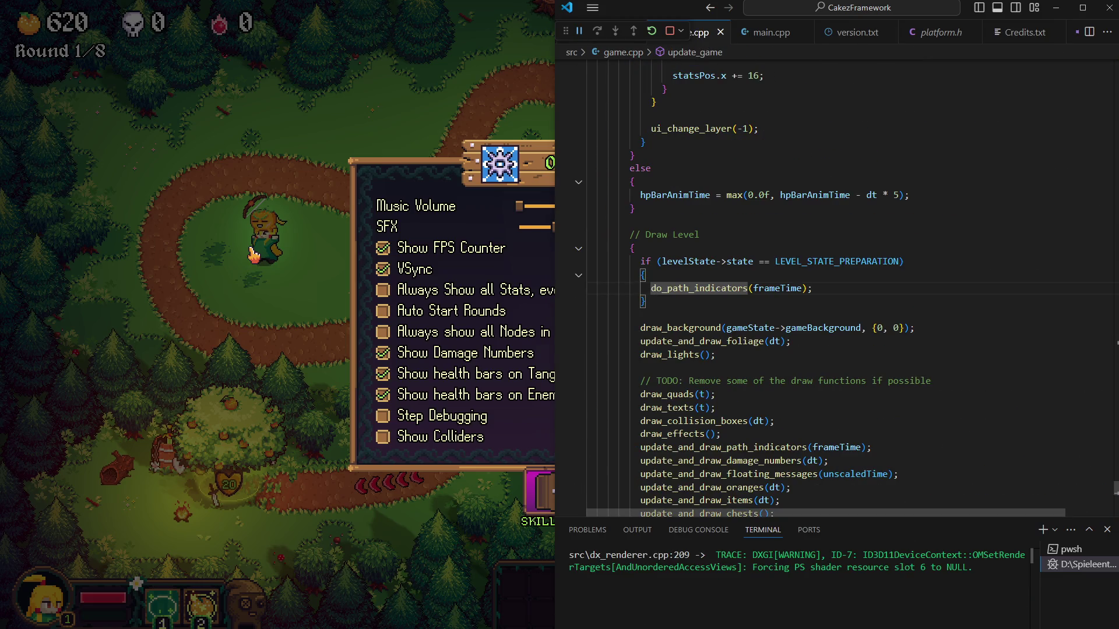
{"action": "key", "text": "ctrl+slash"}
{"action": "key", "text": "ctrl+shift+b"}
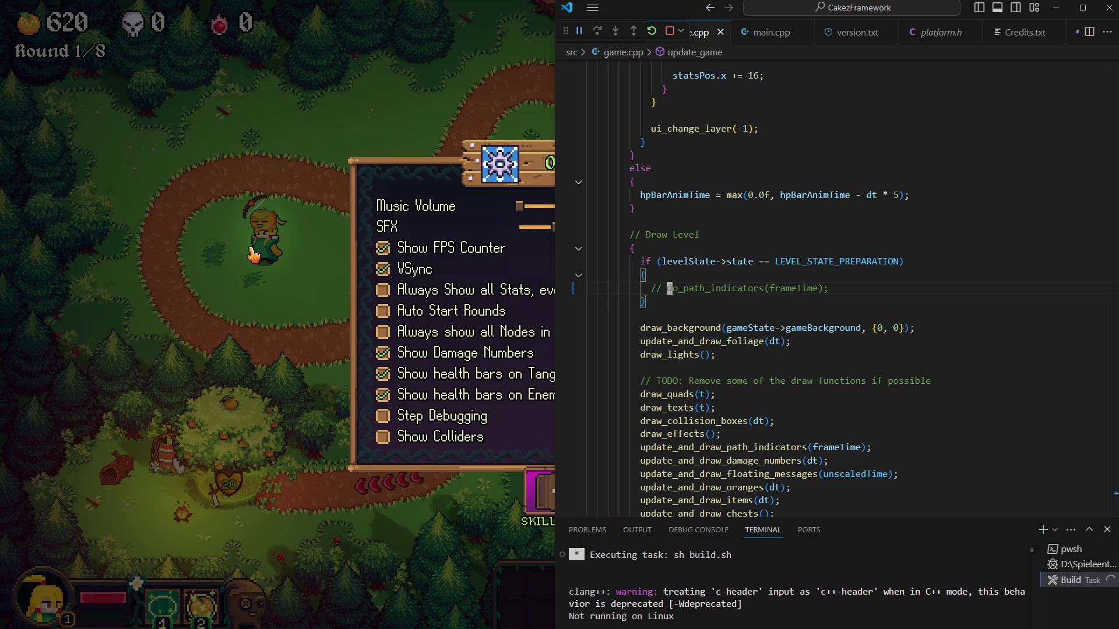
Return to the Tangy TD window and resume play from the options menu
{"action": "left_click", "coordinate": [253, 254]}
{"action": "key", "text": "Escape"}
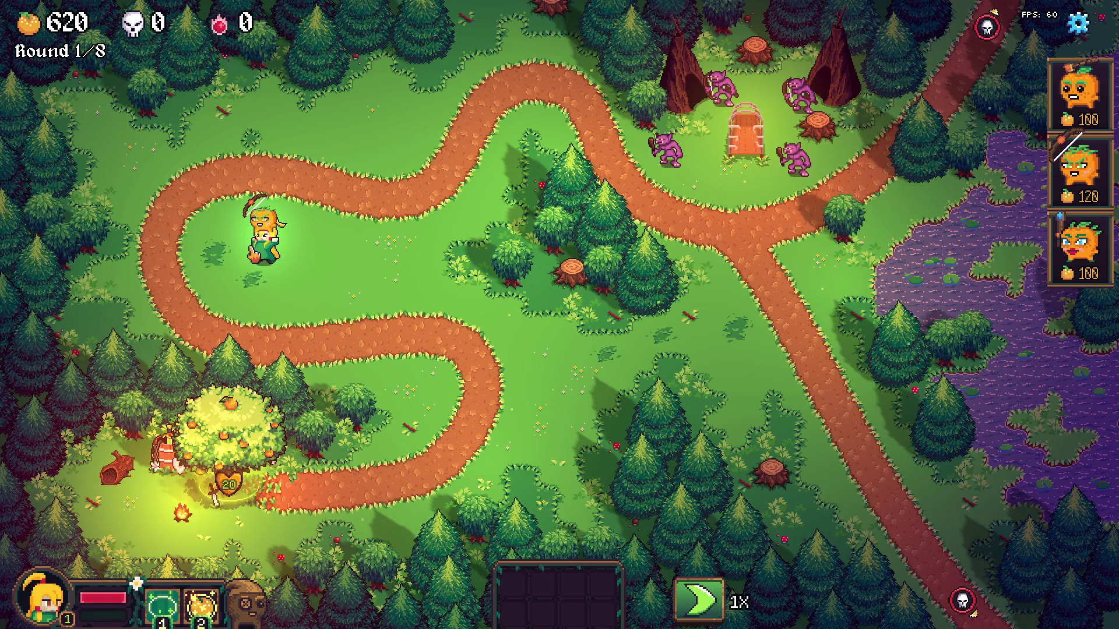
Place the pumpkin archer at the path edge and bring up its item shop
{"action": "left_click", "coordinate": [217, 325]}
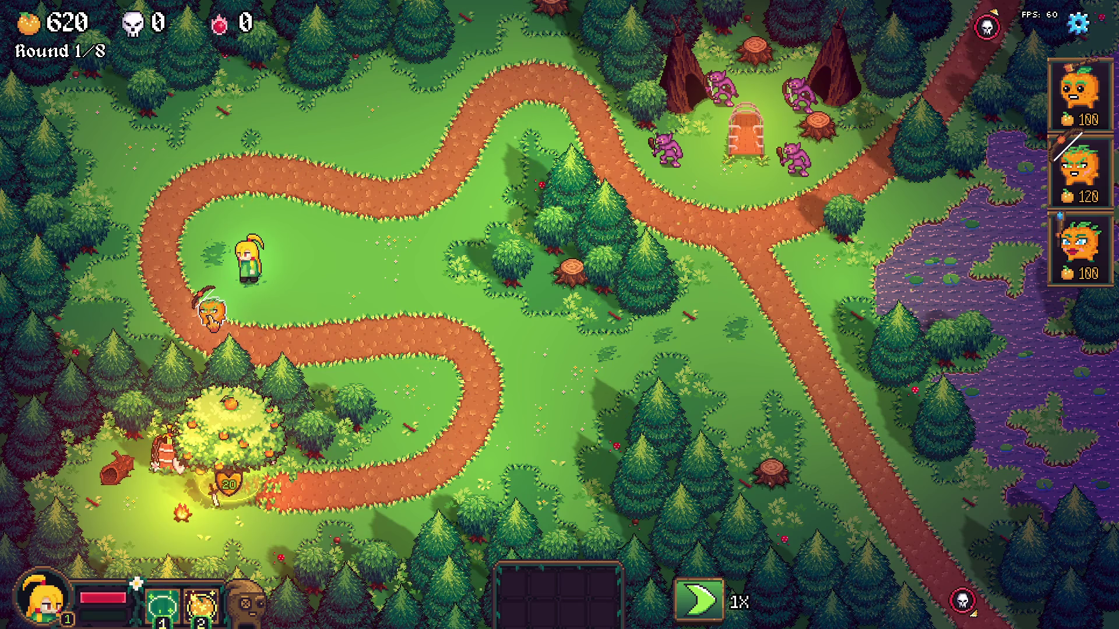
{"action": "left_click_drag", "start_coordinate": [212, 314], "coordinate": [246, 252]}
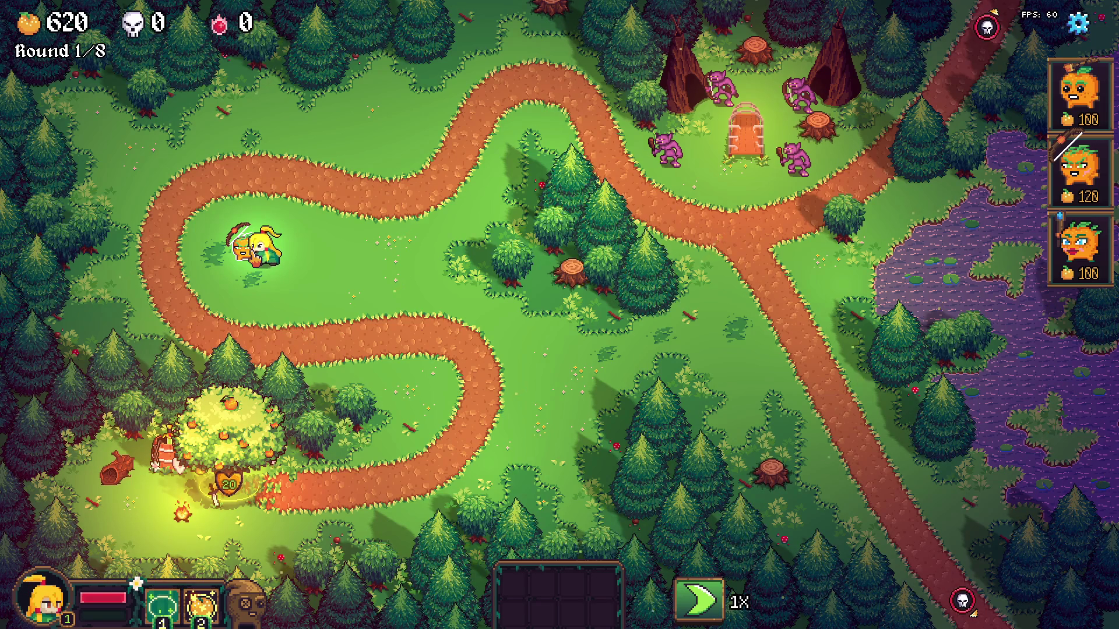
{"action": "left_click", "coordinate": [220, 352]}
{"action": "left_click", "coordinate": [218, 320]}
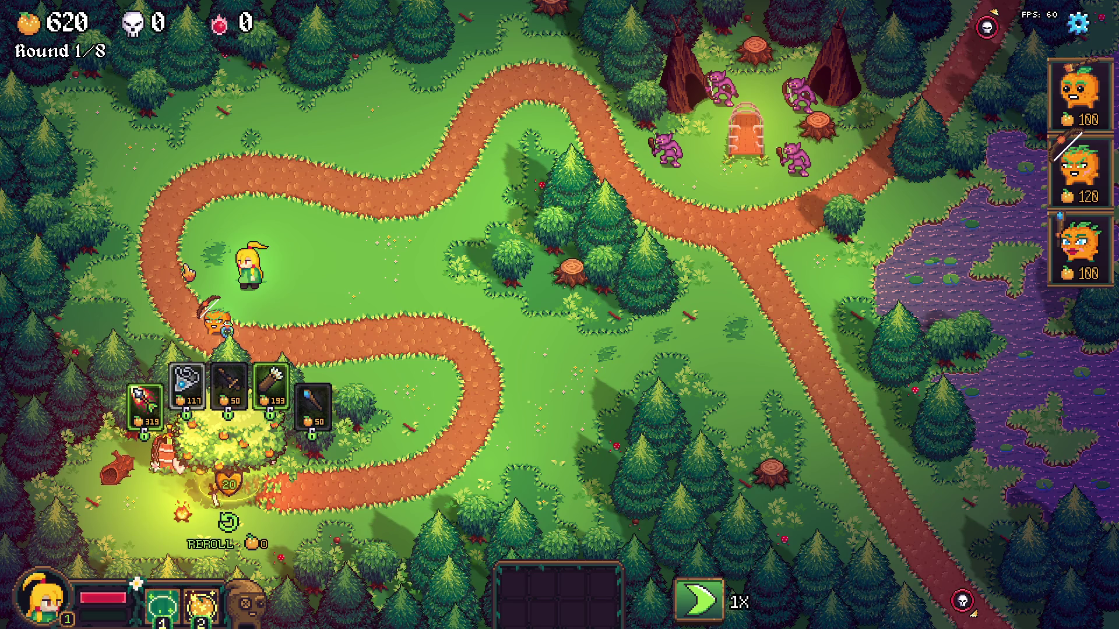
Walk the hero left, pause with the options menu, and switch to the recordings folder
{"action": "key", "text": "a"}
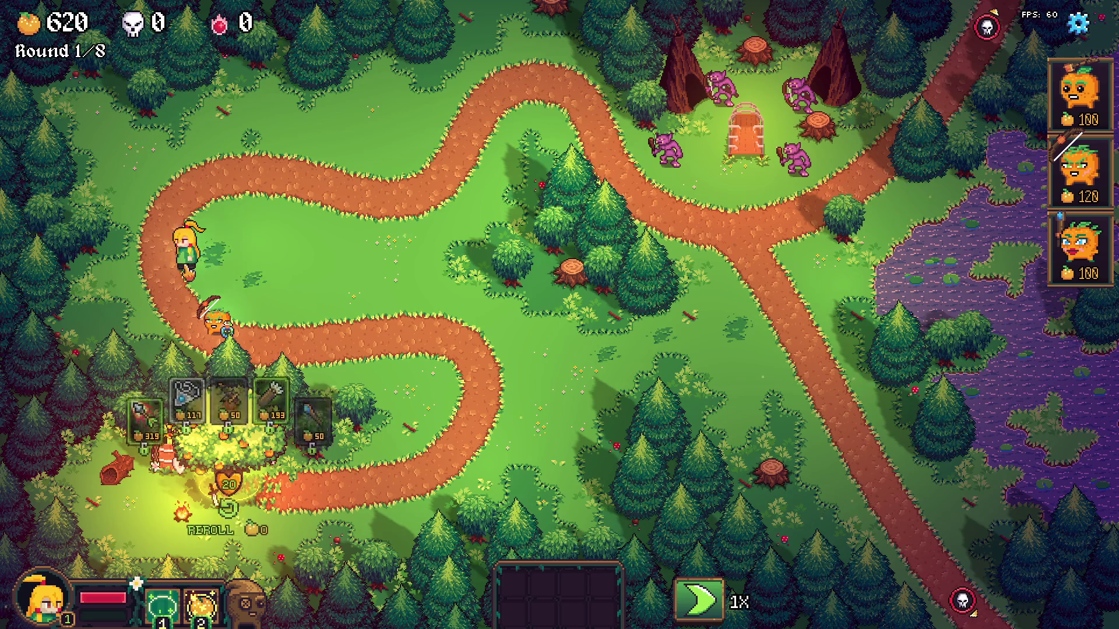
{"action": "key", "text": "Escape"}
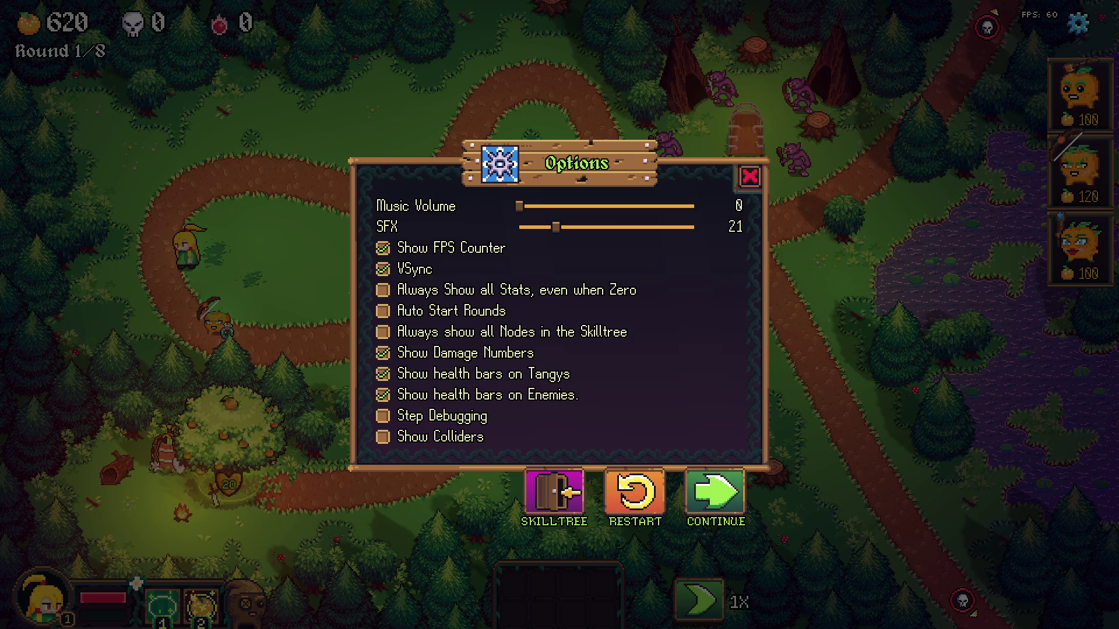
{"action": "key", "text": "alt+Tab"}
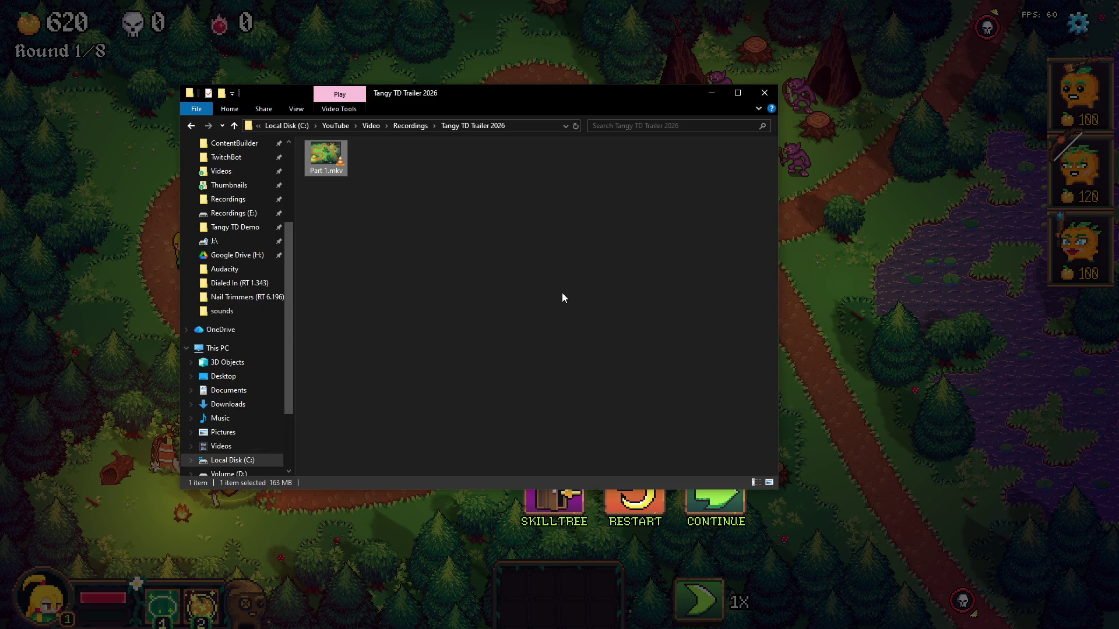
Move 01_14_26 15_19.mkv from Recordings (E:) into the Tangy TD Trailer 2026 folder
{"action": "key", "text": "super+e"}
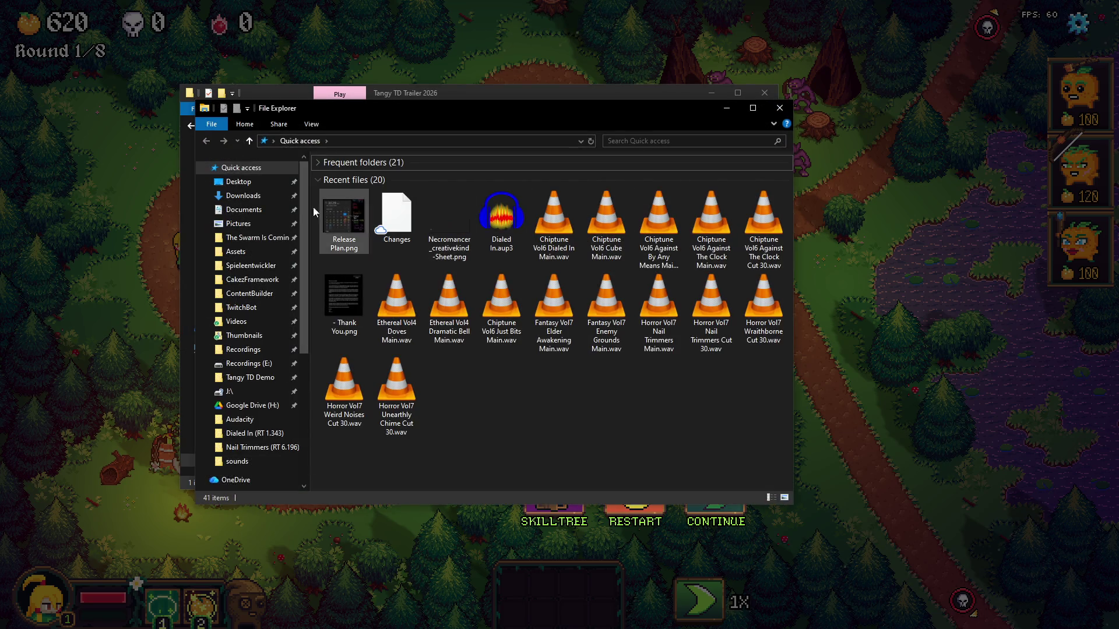
{"action": "left_click", "coordinate": [246, 364]}
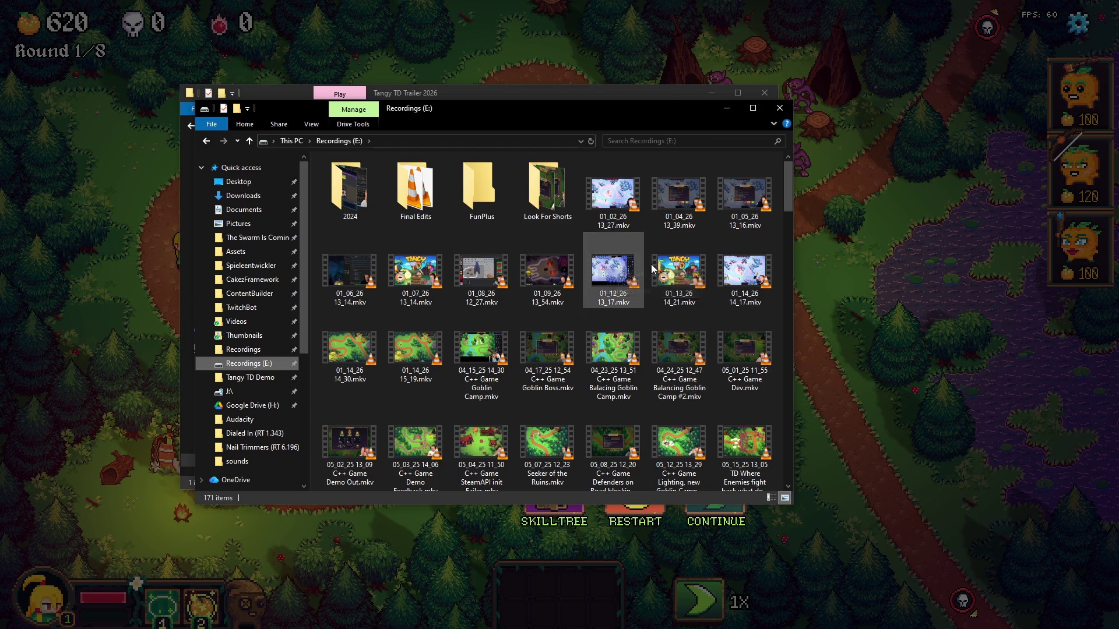
{"action": "left_click", "coordinate": [438, 356]}
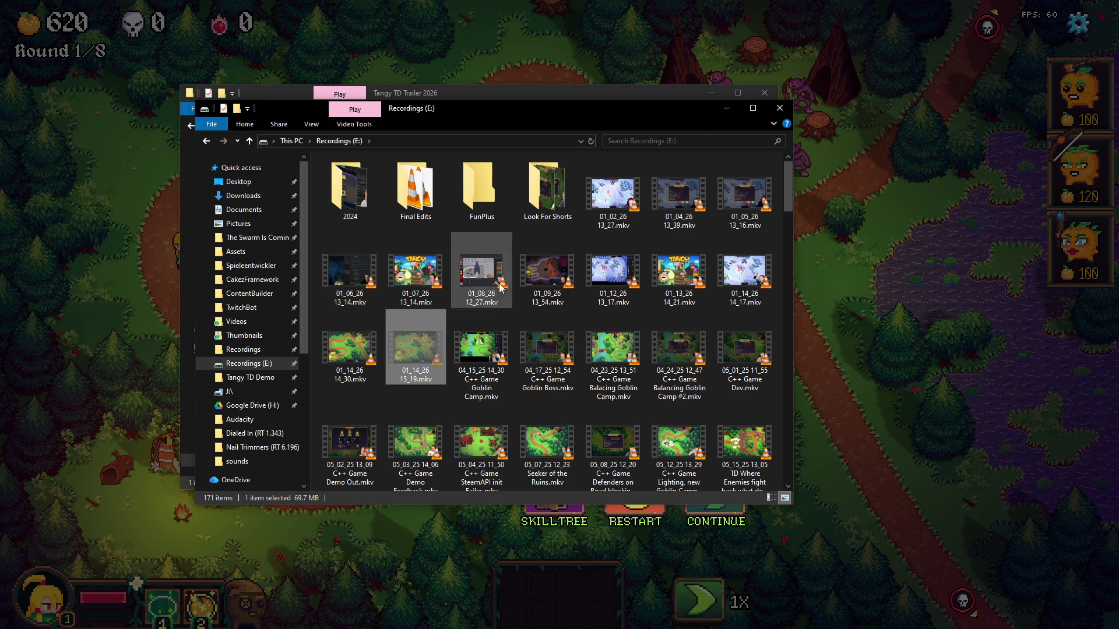
{"action": "left_click_drag", "start_coordinate": [543, 111], "coordinate": [675, 173]}
{"action": "left_click", "coordinate": [542, 93]}
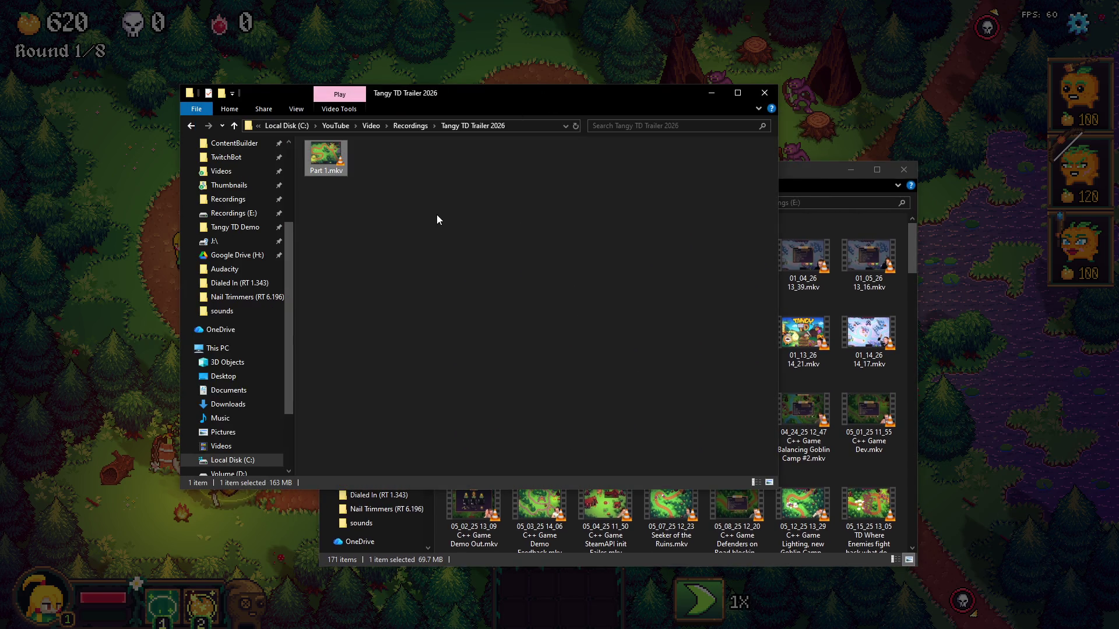
{"action": "key", "text": "ctrl+v"}
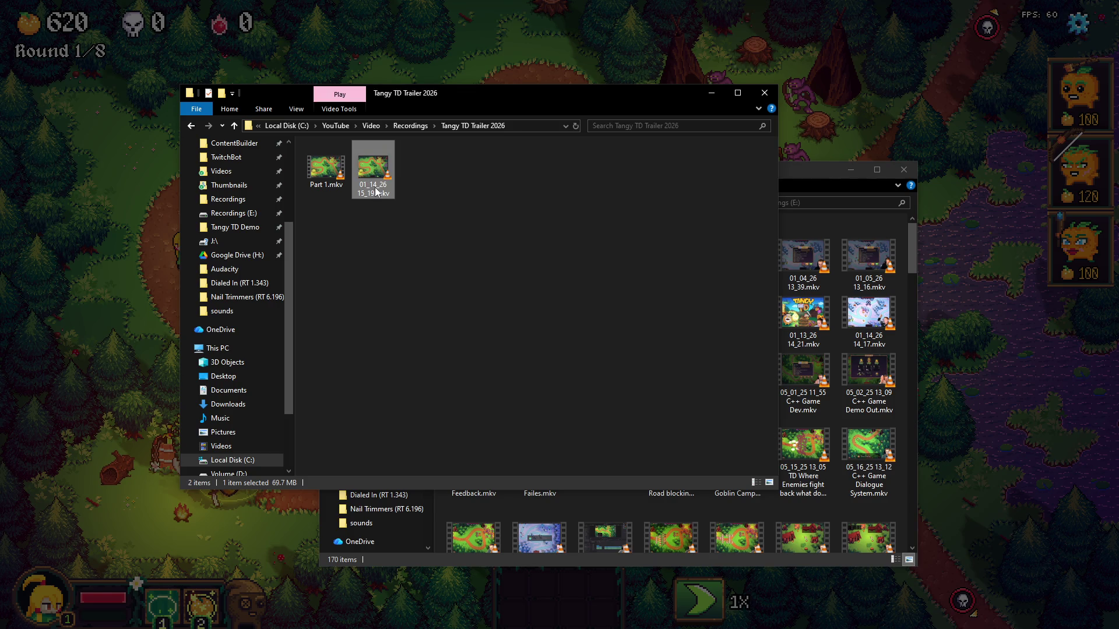
Rename the moved recording to Part 1 #2.mkv
{"action": "left_click", "coordinate": [376, 193]}
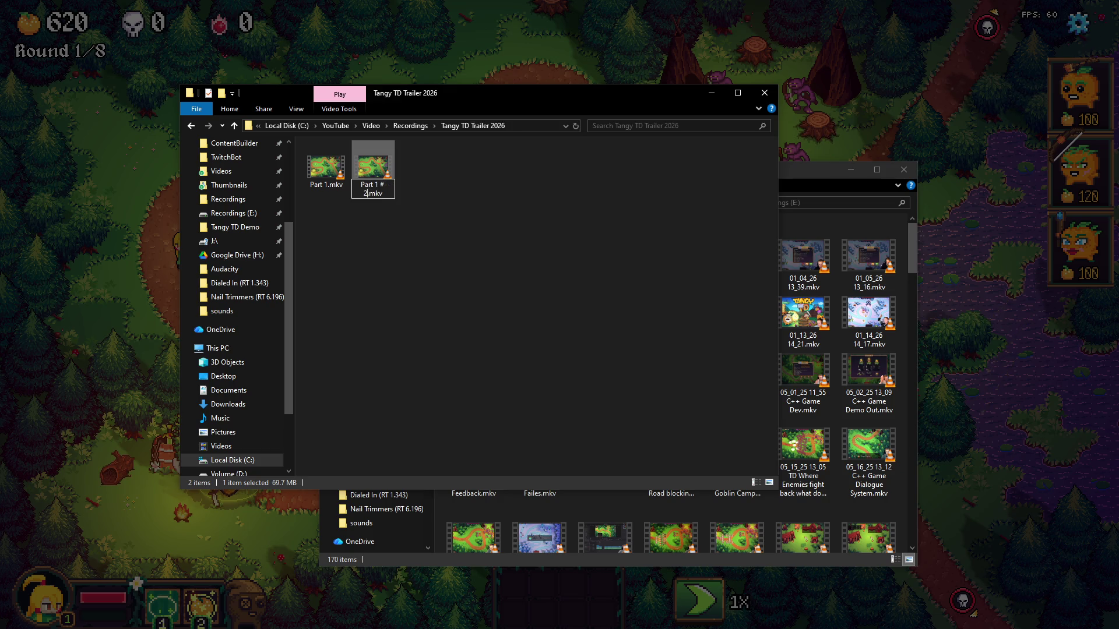
{"action": "key", "text": "Return"}
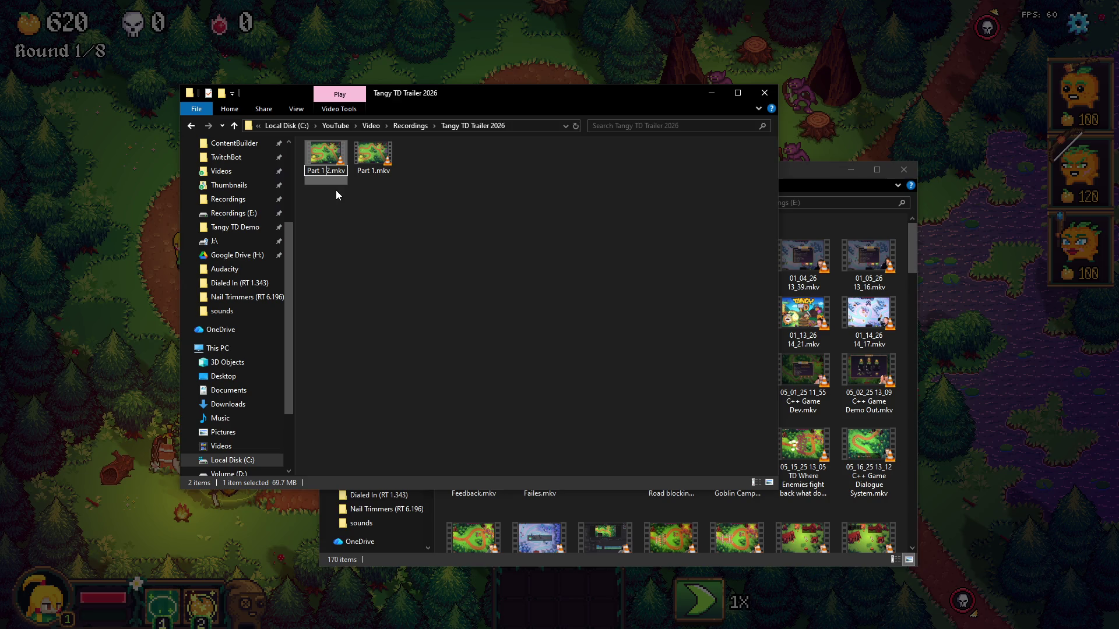
{"action": "type", "text": "#"}
{"action": "key", "text": "Return"}
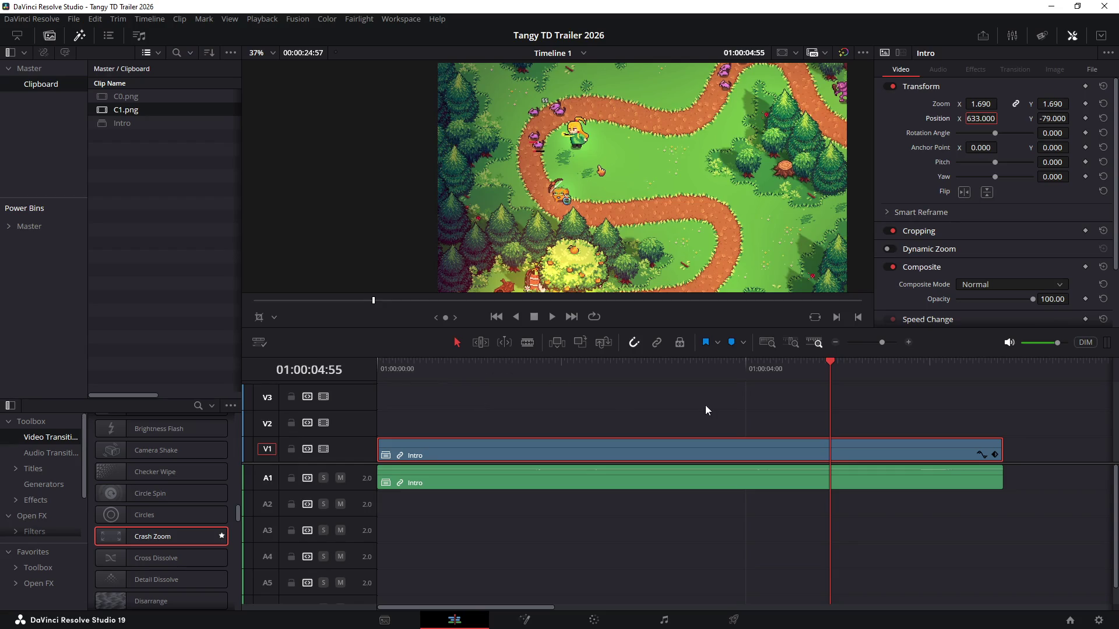
Shift the clips following Intro later along the timeline, leaving a gap
{"action": "key", "text": "ctrl+minus"}
{"action": "key", "text": "ctrl+minus"}
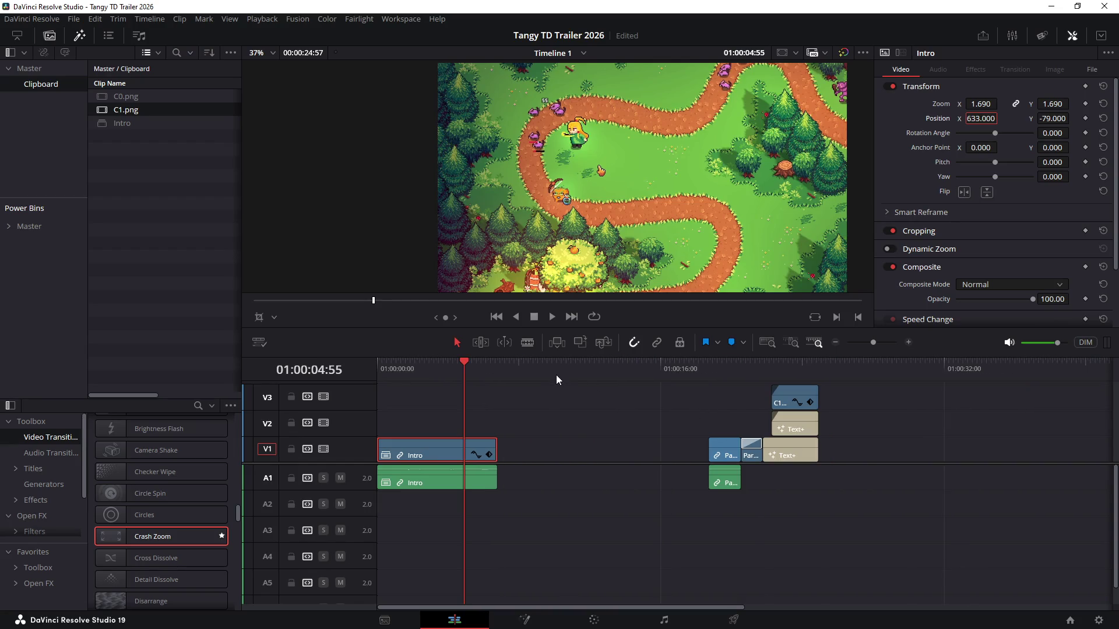
{"action": "left_click", "coordinate": [554, 375]}
{"action": "mouse_move", "coordinate": [686, 435]}
{"action": "left_mouse_down"}
{"action": "mouse_move", "coordinate": [724, 452]}
{"action": "mouse_move", "coordinate": [1009, 452]}
{"action": "left_mouse_up"}
{"action": "scroll", "coordinate": [642, 451], "scroll_direction": "right", "scroll_amount": 5}
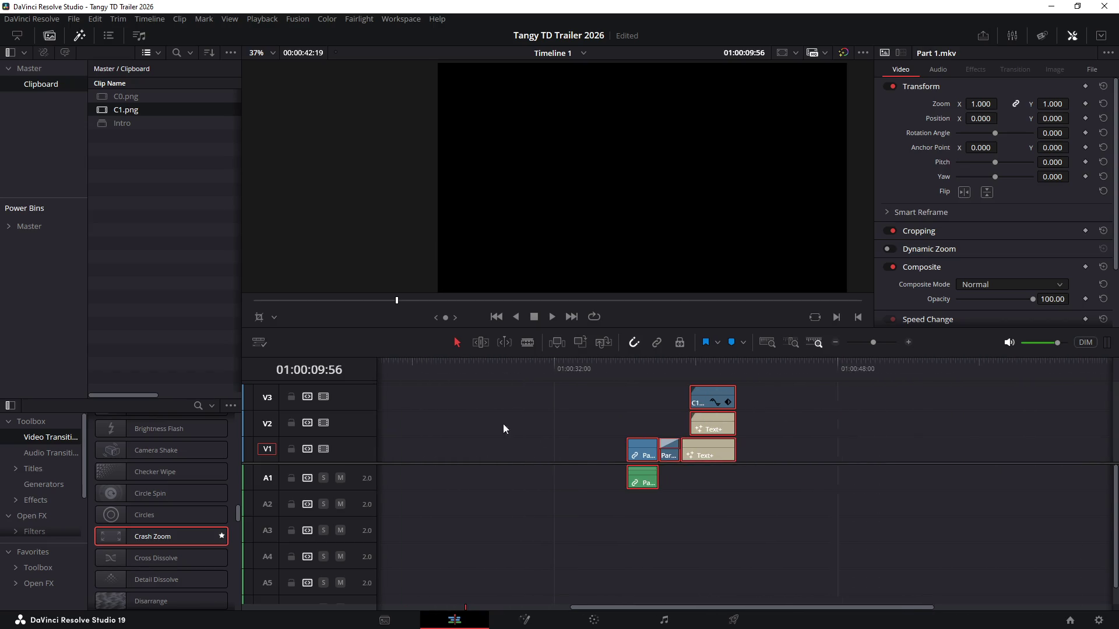
{"action": "left_click_drag", "start_coordinate": [642, 451], "coordinate": [965, 451]}
{"action": "left_click", "coordinate": [597, 425]}
{"action": "scroll", "coordinate": [590, 410], "scroll_direction": "left", "scroll_amount": 5}
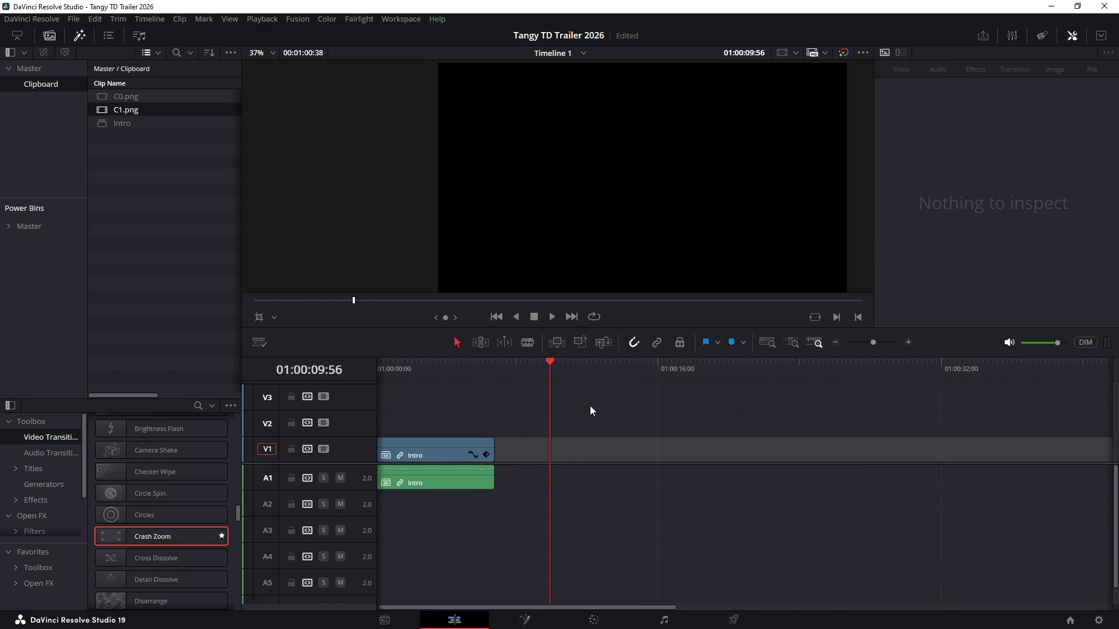
Park the playhead just after Intro and start bringing the renamed recording over from Explorer
{"action": "left_click", "coordinate": [536, 375]}
{"action": "key", "text": "alt+Tab"}
{"action": "mouse_move", "coordinate": [325, 162]}
{"action": "left_mouse_down"}
{"action": "mouse_move", "coordinate": [765, 452]}
{"action": "mouse_move", "coordinate": [697, 426]}
{"action": "left_mouse_up"}
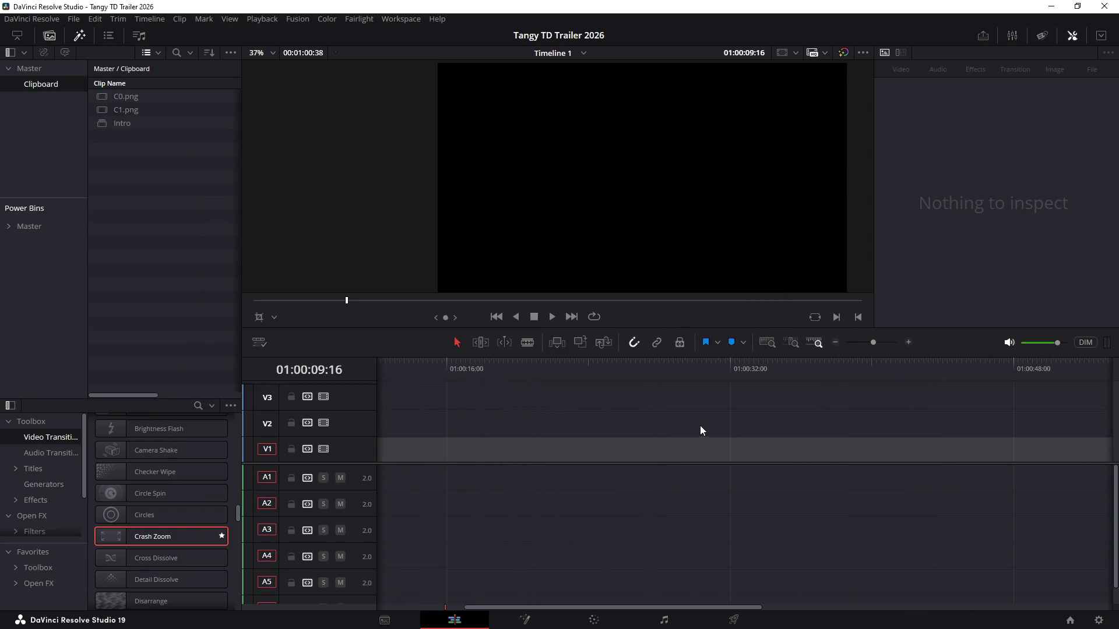
{"action": "scroll", "coordinate": [696, 427], "scroll_direction": "down", "scroll_amount": 1}
{"action": "scroll", "coordinate": [698, 428], "scroll_direction": "down", "scroll_amount": 1}
{"action": "scroll", "coordinate": [705, 427], "scroll_direction": "down", "scroll_amount": 1}
{"action": "key", "text": "alt+Tab"}
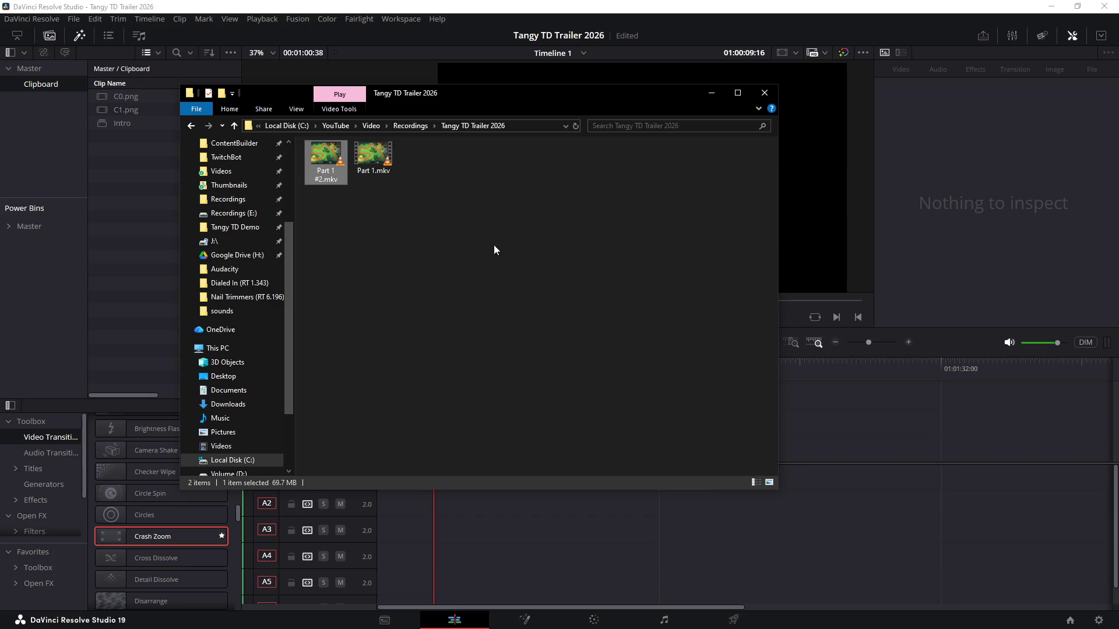
Drop Part 1 #2.mkv onto the timeline at the playhead after the title clips
{"action": "left_click_drag", "start_coordinate": [429, 99], "coordinate": [786, 75]}
{"action": "left_click_drag", "start_coordinate": [675, 157], "coordinate": [438, 453]}
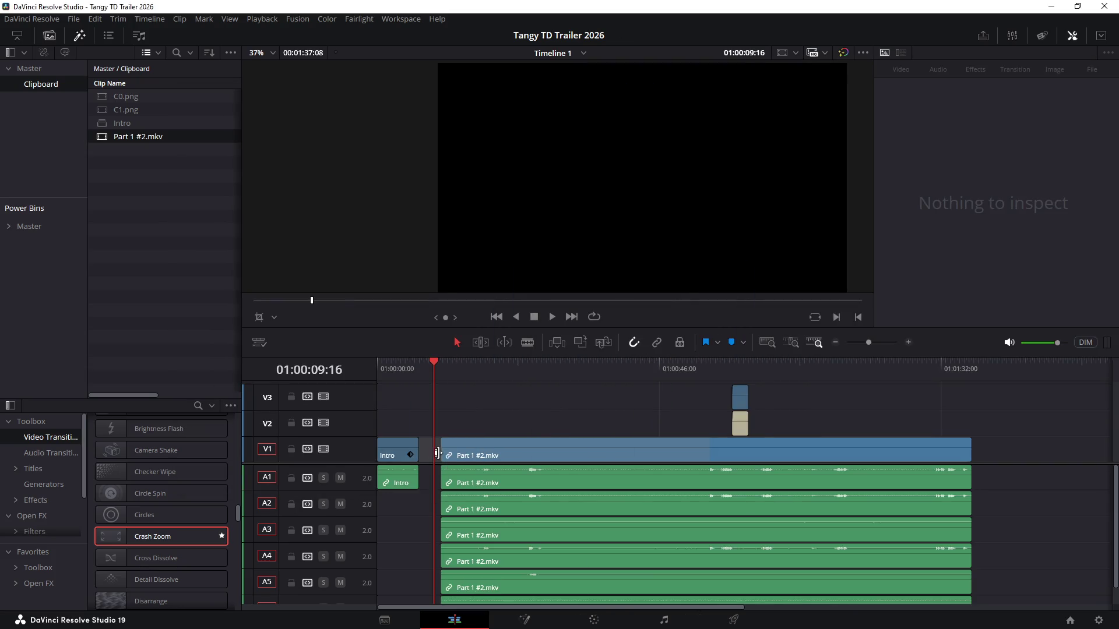
{"action": "scroll", "coordinate": [571, 451], "scroll_direction": "right", "scroll_amount": 3}
{"action": "key", "text": "ctrl+z"}
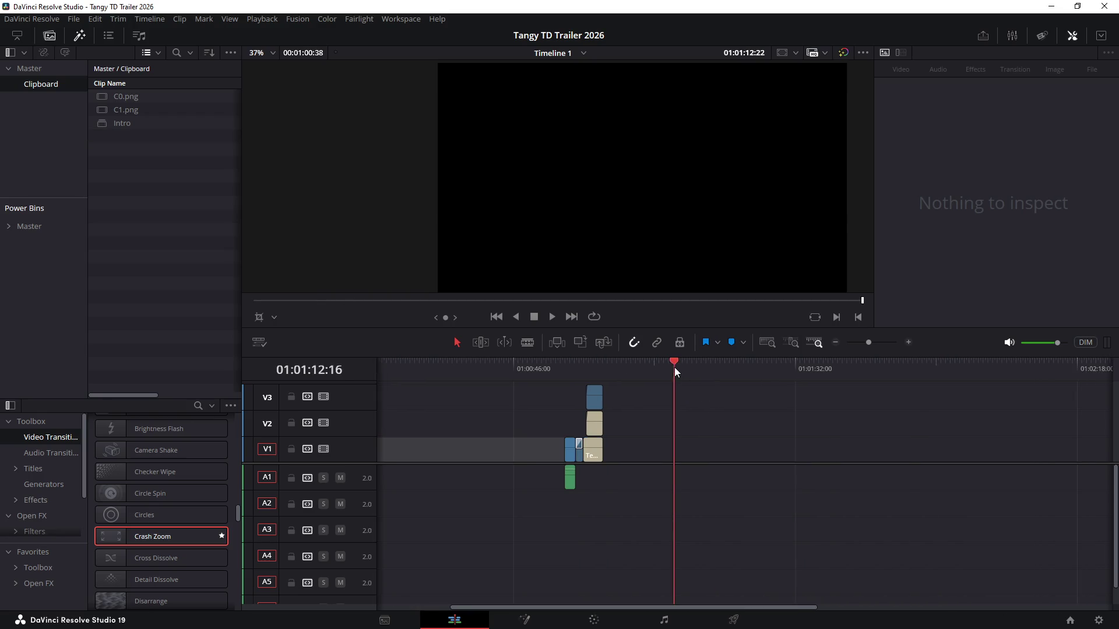
{"action": "key", "text": "alt+Tab"}
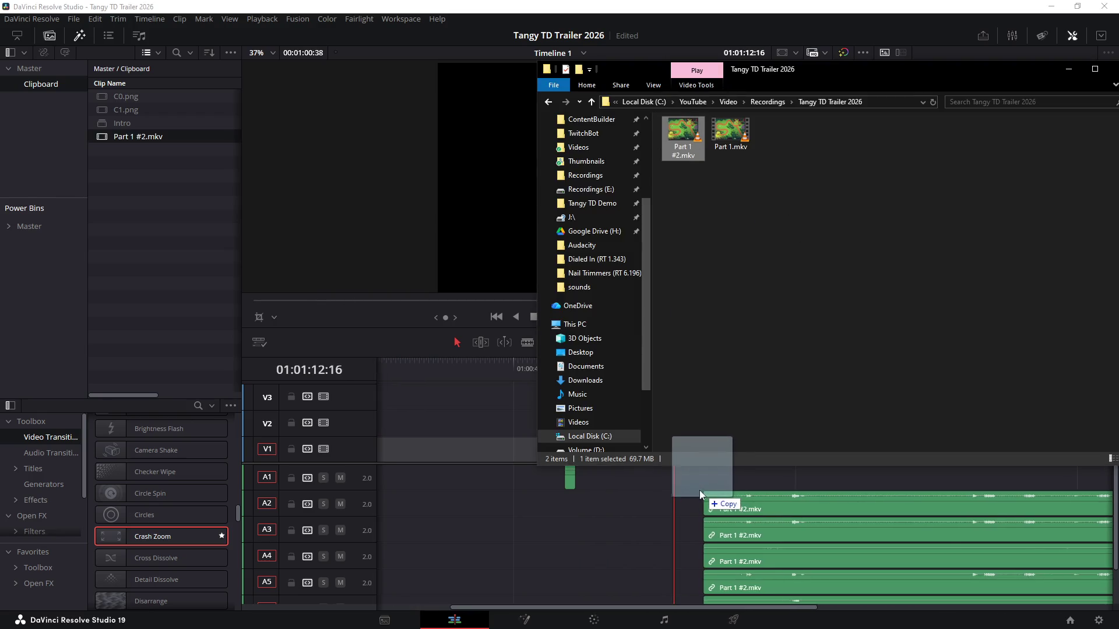
{"action": "left_click_drag", "start_coordinate": [690, 137], "coordinate": [676, 491]}
{"action": "scroll", "coordinate": [672, 420], "scroll_direction": "right", "scroll_amount": 3}
{"action": "scroll", "coordinate": [589, 415], "scroll_direction": "left", "scroll_amount": 4}
{"action": "scroll", "coordinate": [711, 423], "scroll_direction": "right", "scroll_amount": 4}
{"action": "left_click_drag", "start_coordinate": [511, 504], "coordinate": [586, 494]}
Delete the clip's extra audio on A2–A5, keeping one audio track
{"action": "key", "text": "Delete"}
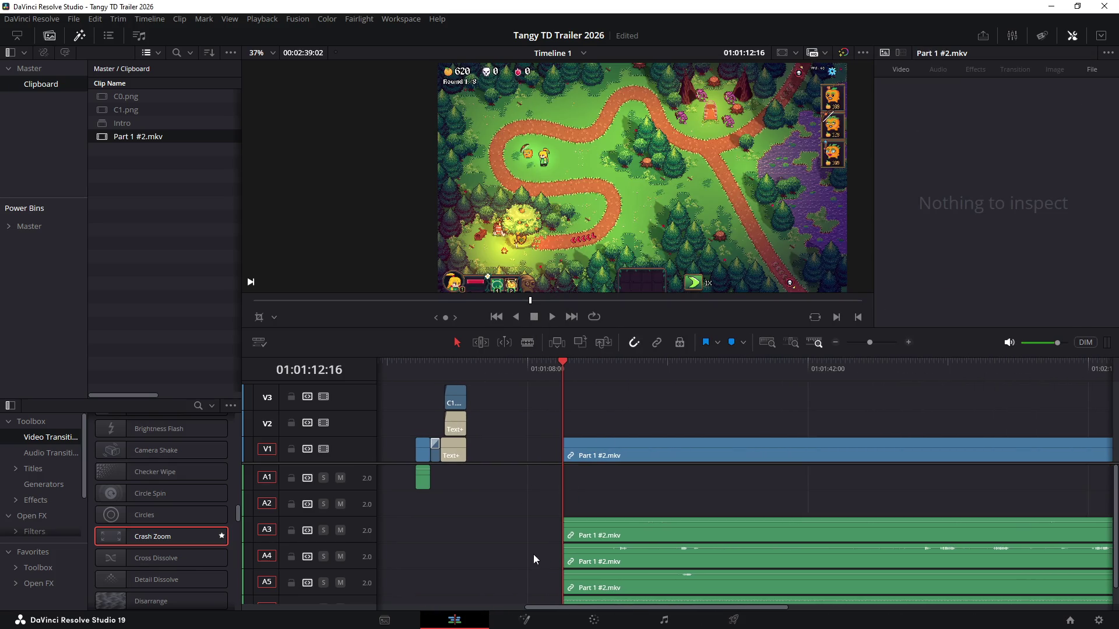
{"action": "scroll", "coordinate": [535, 554], "scroll_direction": "down", "scroll_amount": 1}
{"action": "key", "text": "Delete"}
{"action": "mouse_move", "coordinate": [534, 554]}
{"action": "left_mouse_down"}
{"action": "mouse_move", "coordinate": [677, 544]}
{"action": "mouse_move", "coordinate": [680, 477]}
{"action": "left_mouse_up"}
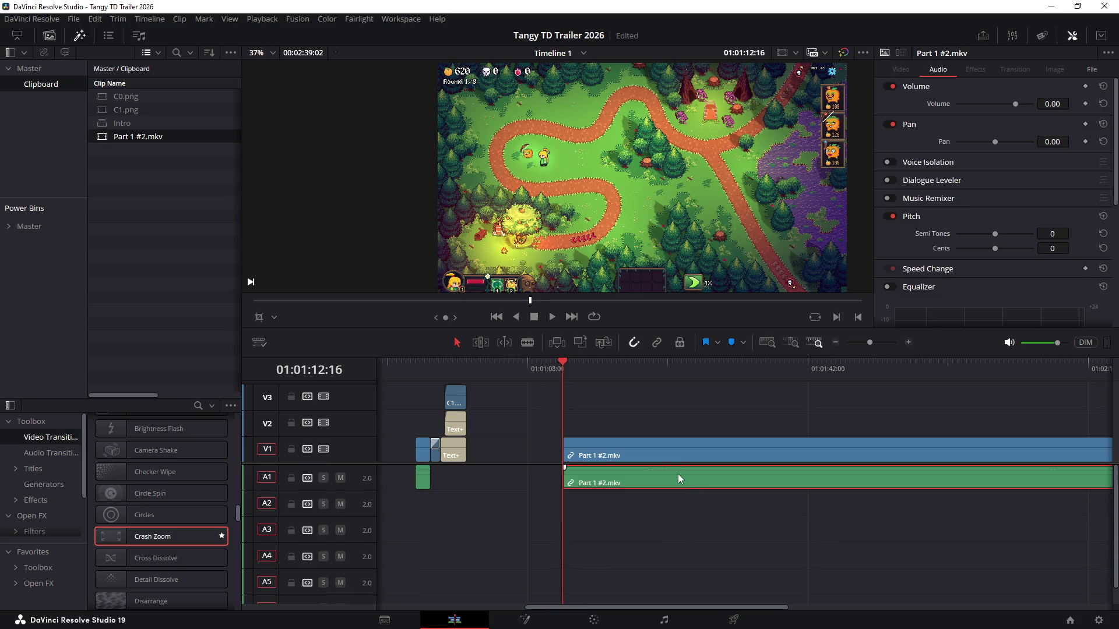
{"action": "scroll", "coordinate": [793, 402], "scroll_direction": "right", "scroll_amount": 3}
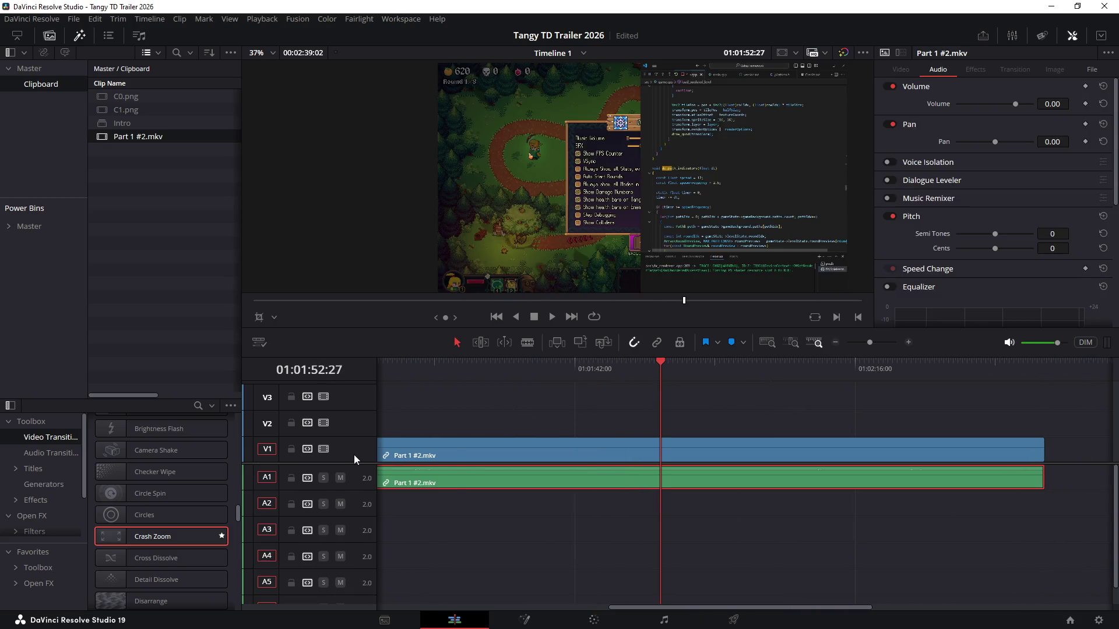
Remove the empty audio tracks and scrub through the new gameplay clip
{"action": "right_click", "coordinate": [354, 454]}
{"action": "left_click", "coordinate": [404, 540]}
{"action": "mouse_move", "coordinate": [679, 379]}
{"action": "left_mouse_down"}
{"action": "mouse_move", "coordinate": [901, 392]}
{"action": "mouse_move", "coordinate": [876, 422]}
{"action": "left_mouse_up"}
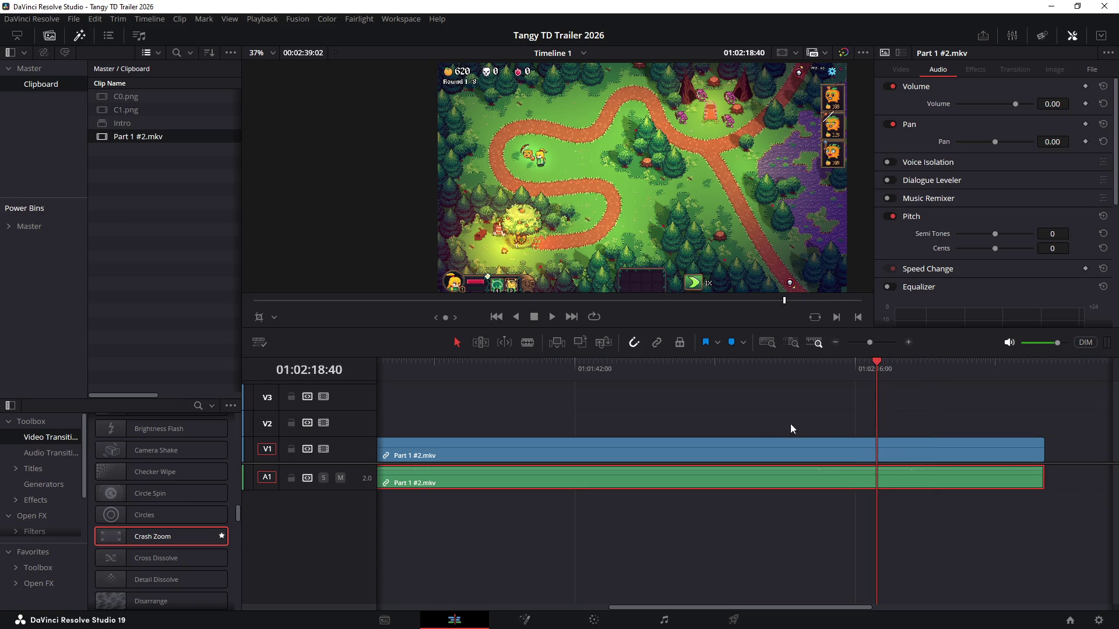
{"action": "mouse_move", "coordinate": [880, 380]}
{"action": "left_mouse_down"}
{"action": "mouse_move", "coordinate": [1036, 392]}
{"action": "mouse_move", "coordinate": [896, 404]}
{"action": "mouse_move", "coordinate": [939, 398]}
{"action": "left_mouse_up"}
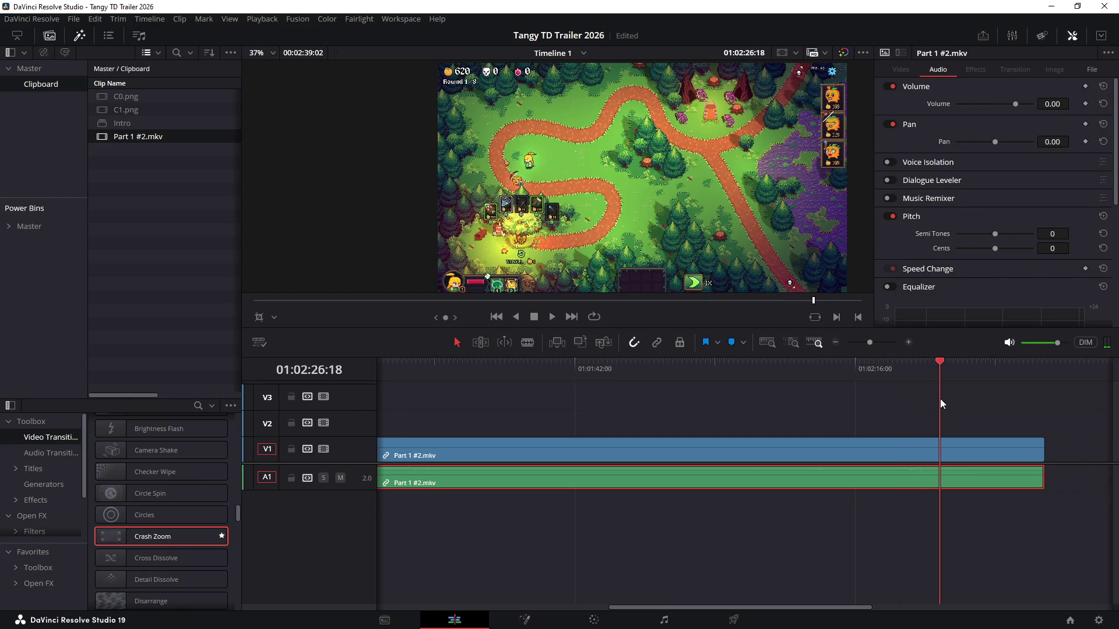
Scrub the footage back and forward to around 01:02:26, then head for the skill tree in Tangy TD
{"action": "left_click", "coordinate": [859, 418]}
{"action": "scroll", "coordinate": [878, 409], "scroll_direction": "up", "scroll_amount": 2}
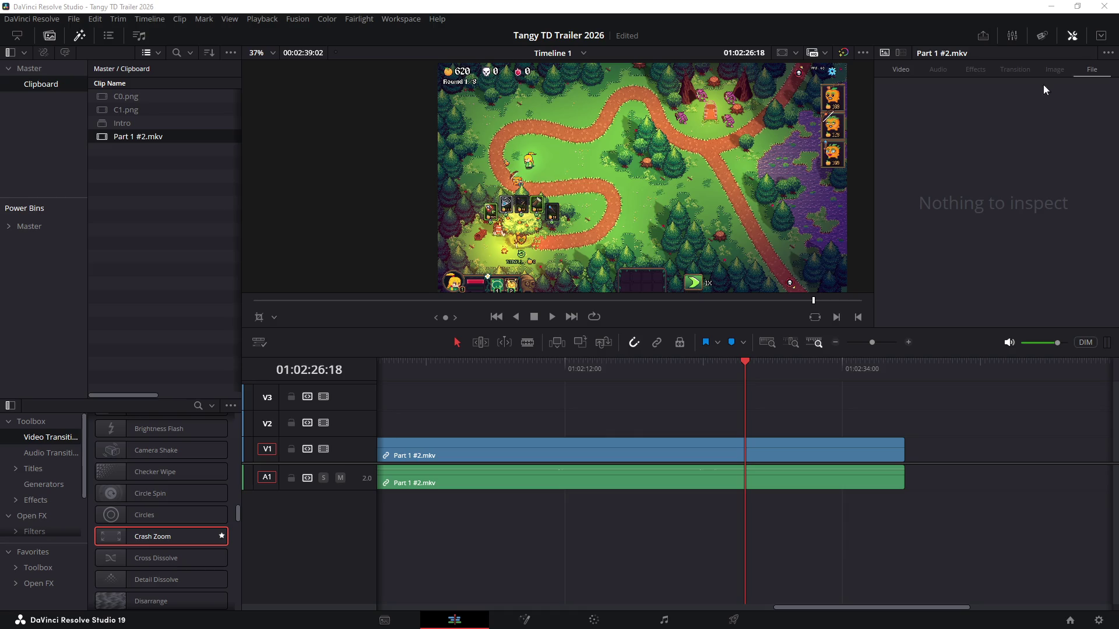
{"action": "scroll", "coordinate": [714, 420], "scroll_direction": "right", "scroll_amount": 1}
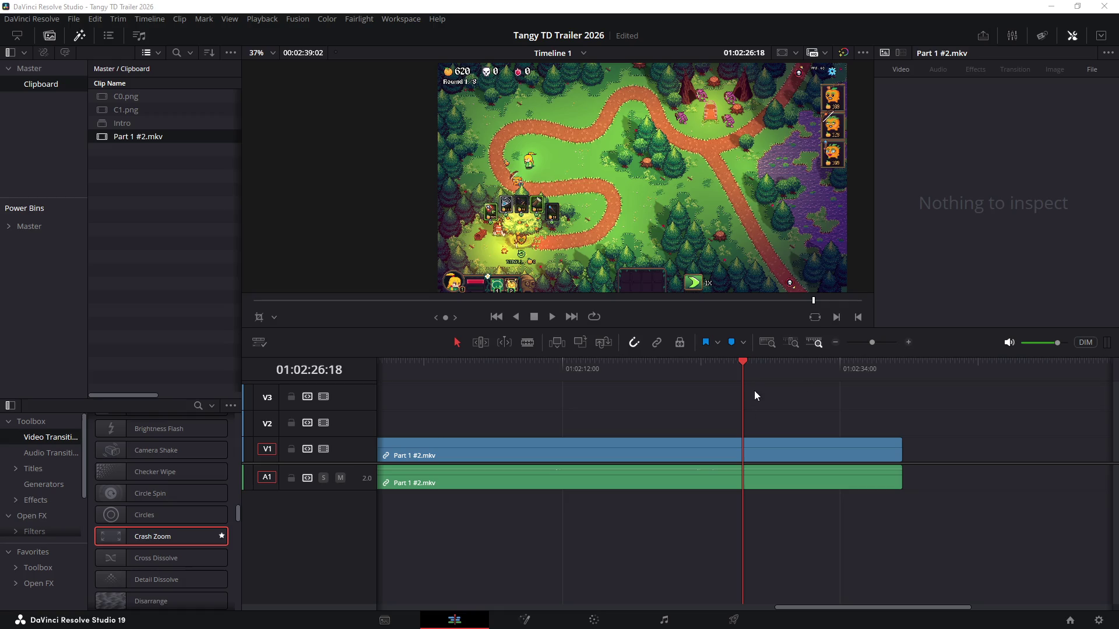
{"action": "scroll", "coordinate": [722, 384], "scroll_direction": "right", "scroll_amount": 1}
{"action": "scroll", "coordinate": [708, 379], "scroll_direction": "up", "scroll_amount": 2}
{"action": "scroll", "coordinate": [707, 382], "scroll_direction": "up", "scroll_amount": 1}
{"action": "left_click_drag", "start_coordinate": [740, 370], "coordinate": [552, 372]}
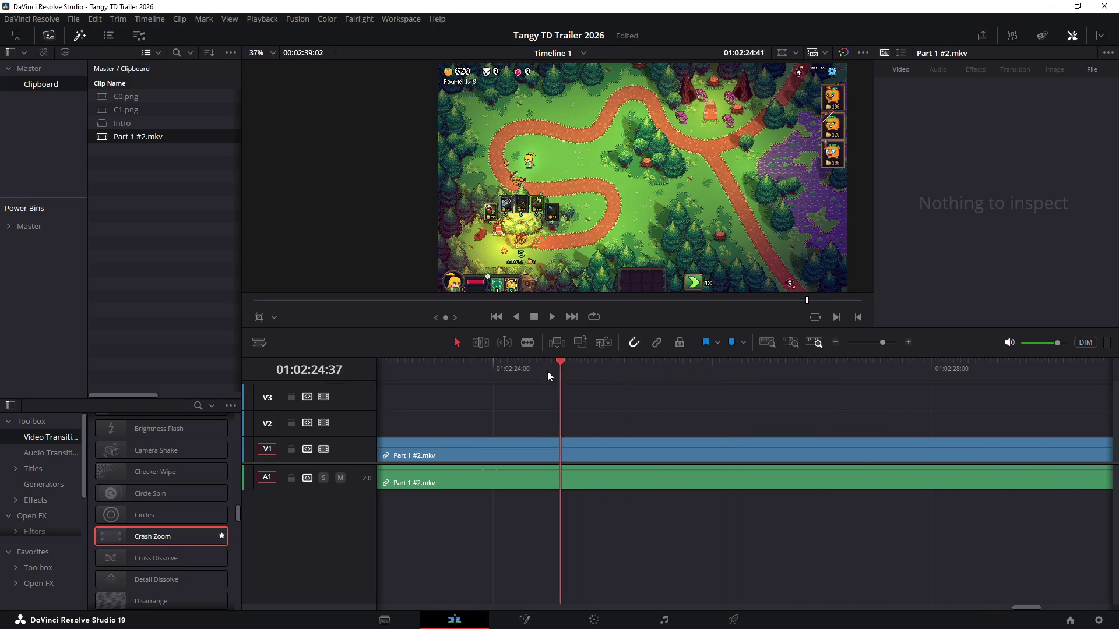
{"action": "left_click_drag", "start_coordinate": [553, 372], "coordinate": [743, 398]}
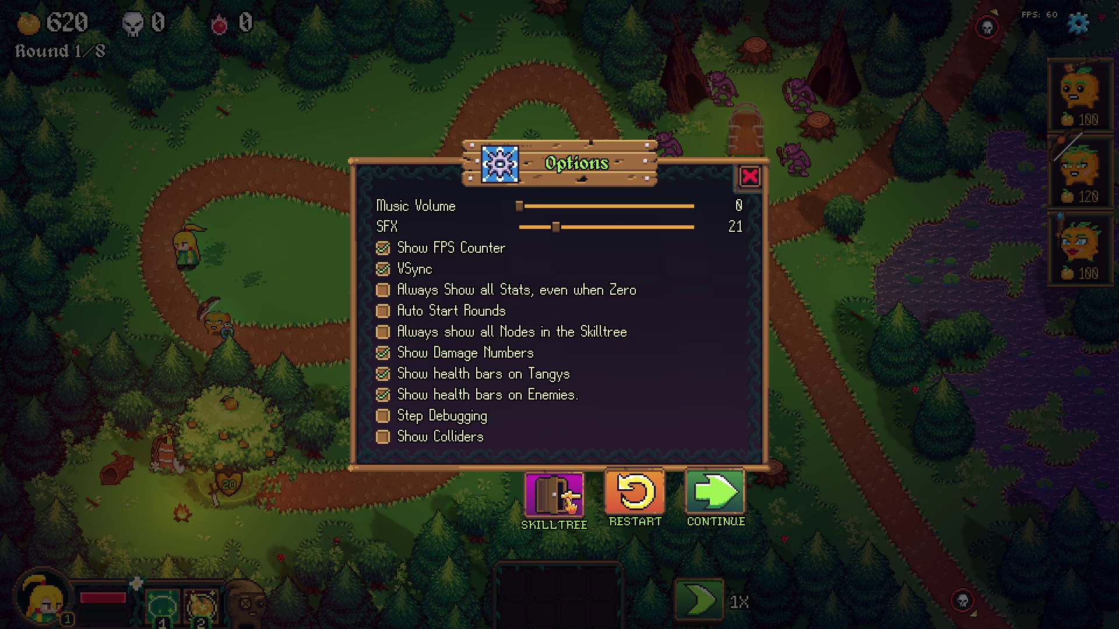
{"action": "left_click", "coordinate": [551, 494]}
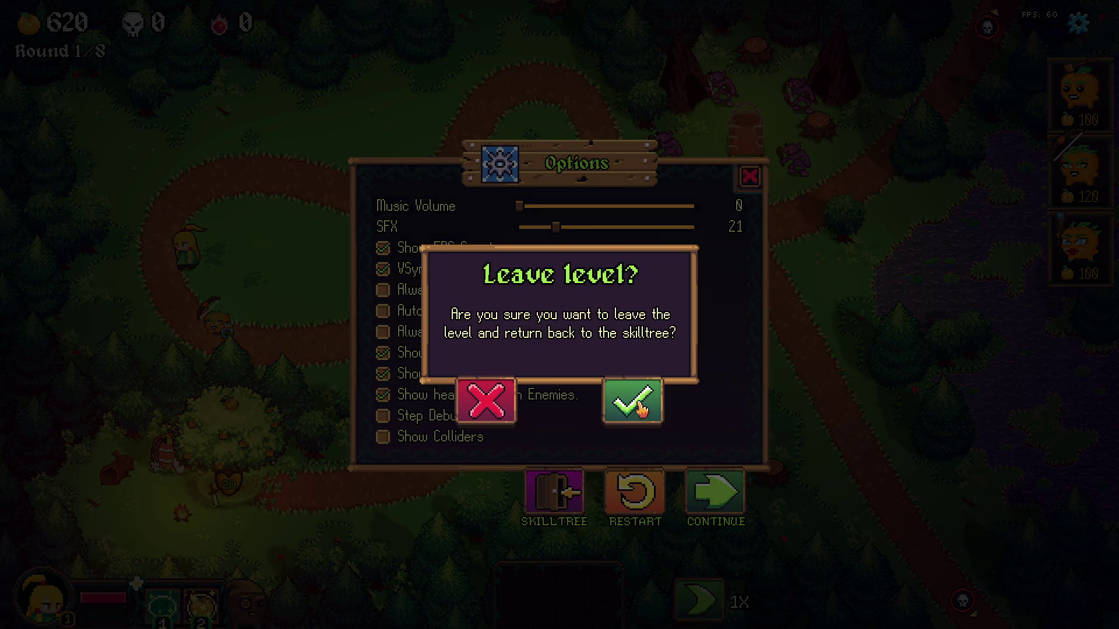
Leave the level, open Missions and preview Deep Forest, Goblin Camp and Campsite Road
{"action": "left_click", "coordinate": [641, 408]}
{"action": "left_click", "coordinate": [568, 587]}
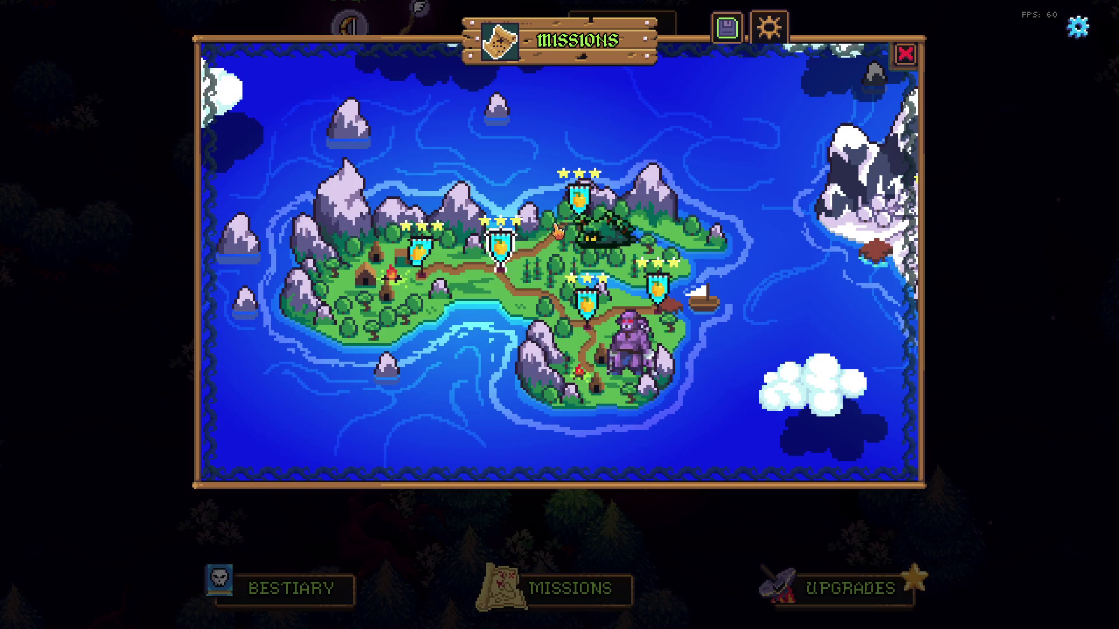
{"action": "left_click", "coordinate": [579, 202]}
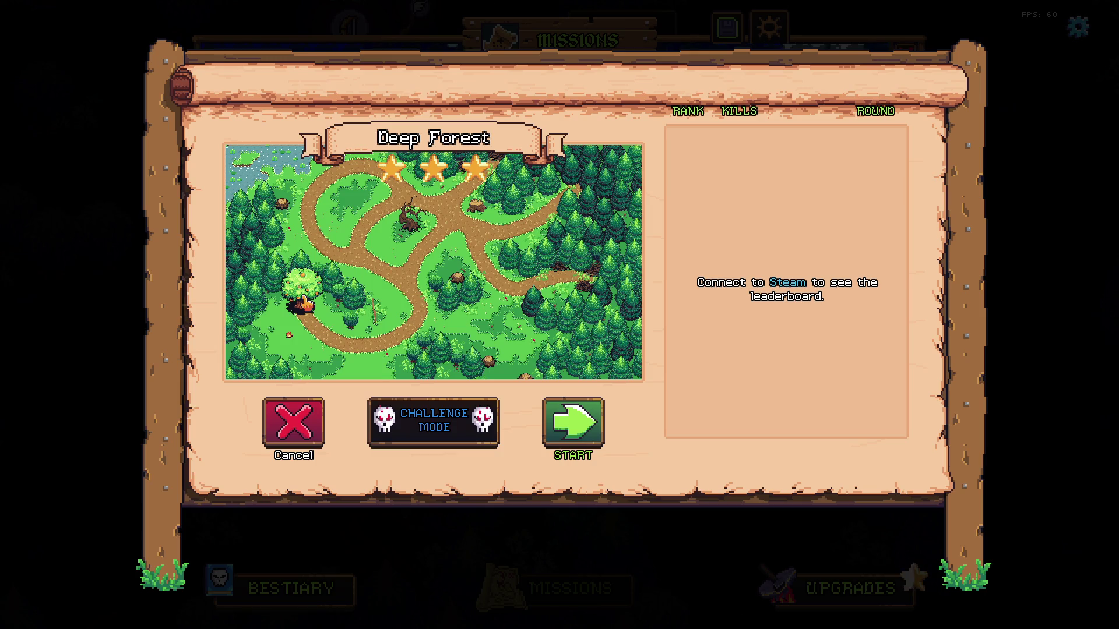
{"action": "left_click", "coordinate": [293, 424]}
{"action": "left_click", "coordinate": [595, 313]}
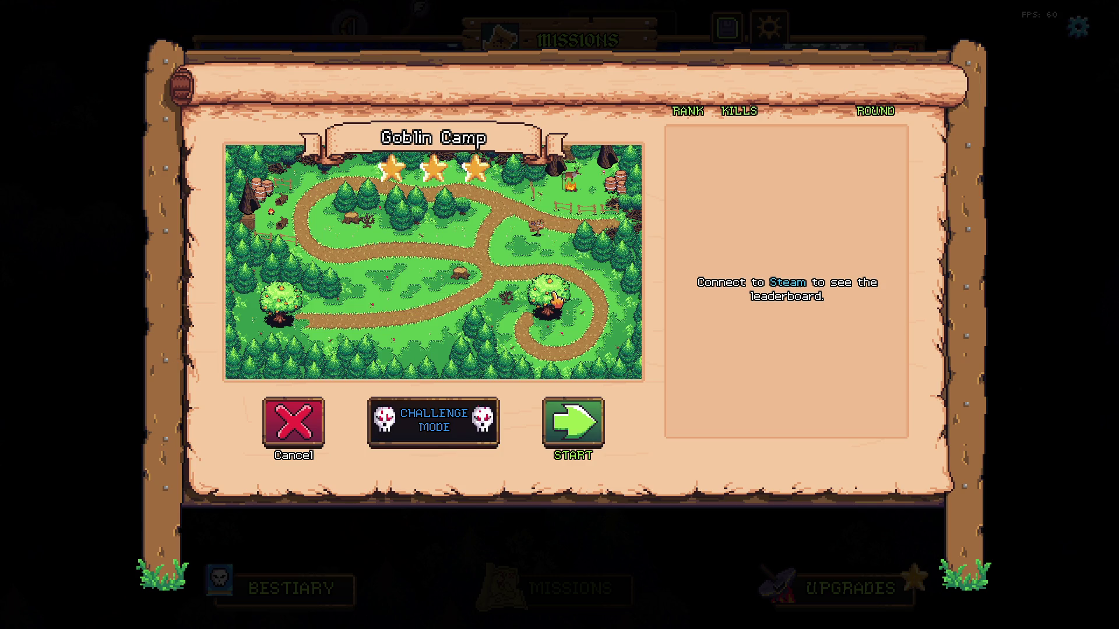
{"action": "left_click", "coordinate": [306, 423]}
{"action": "left_click", "coordinate": [582, 202]}
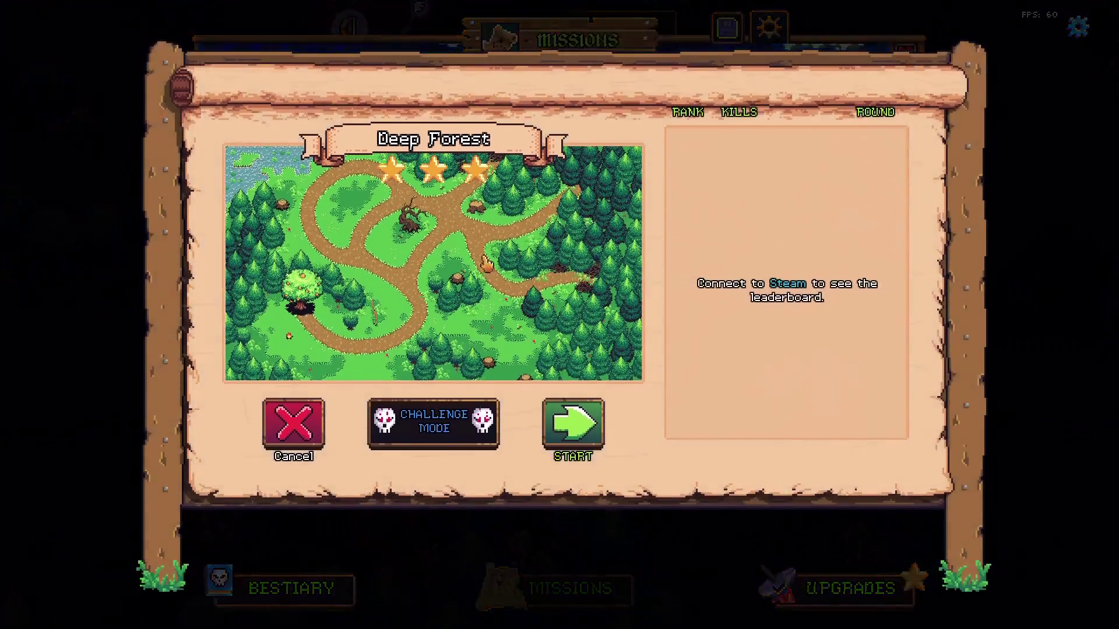
{"action": "left_click", "coordinate": [292, 424]}
{"action": "left_click", "coordinate": [420, 243]}
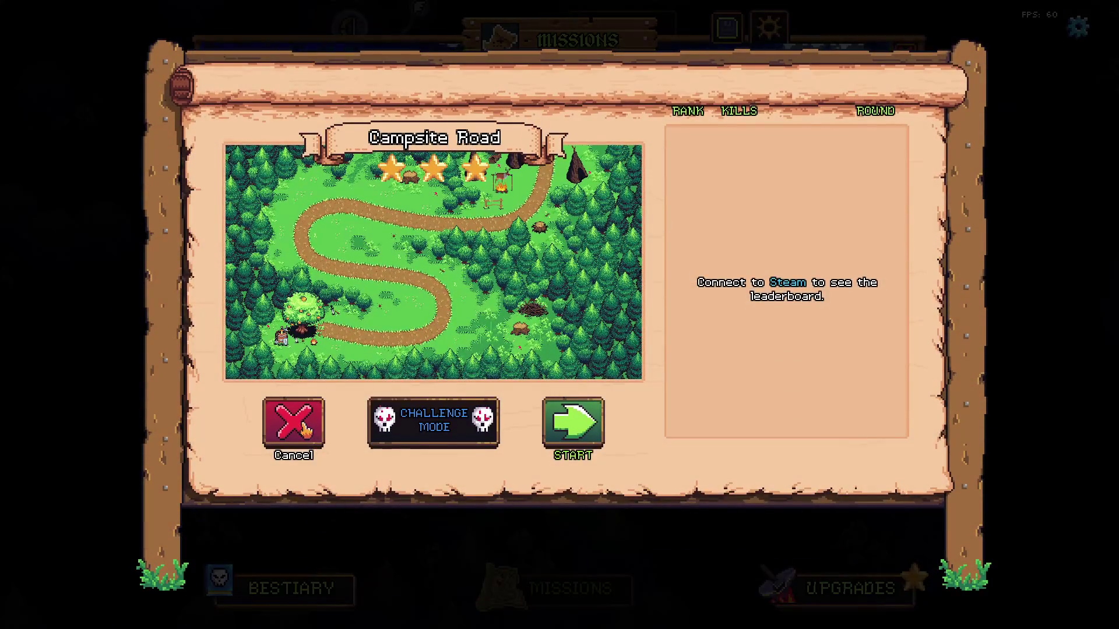
{"action": "left_click", "coordinate": [293, 423]}
Preview Crossroads, Bay Harbour Butcher, Mountain Trail, The Pit and Skeleton_King missions
{"action": "left_click", "coordinate": [503, 241]}
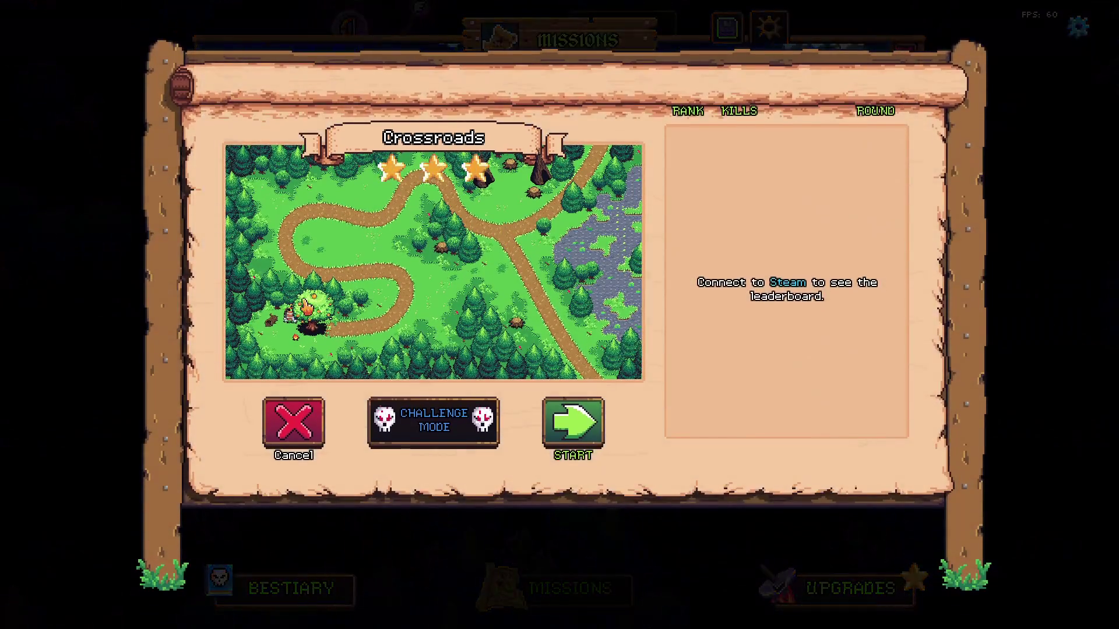
{"action": "left_click", "coordinate": [265, 437]}
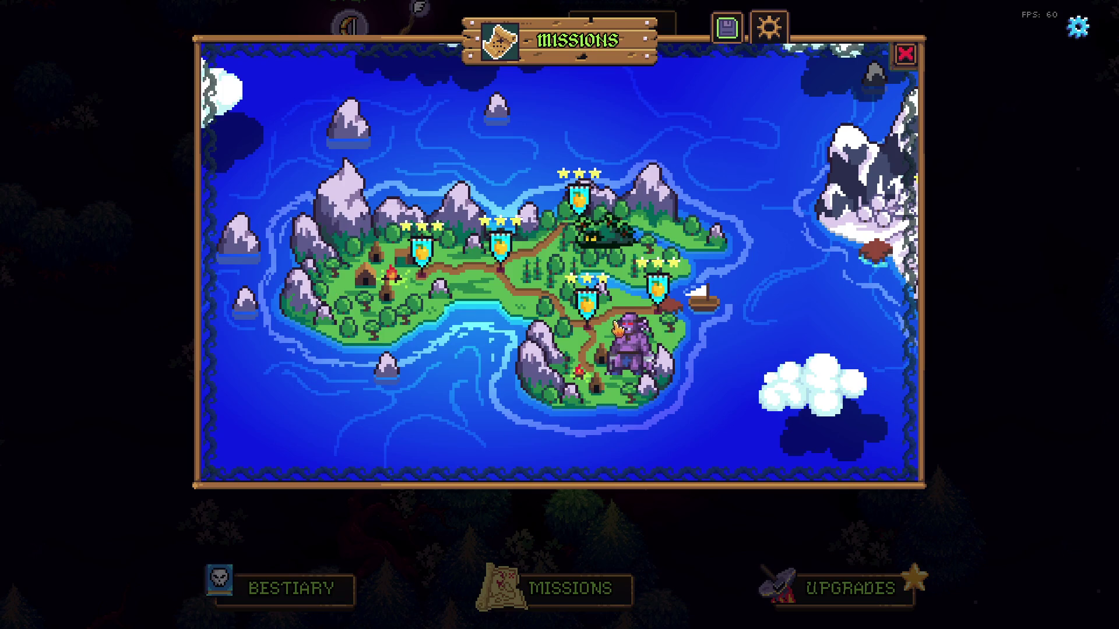
{"action": "left_click", "coordinate": [587, 297]}
{"action": "left_click", "coordinate": [297, 428]}
{"action": "left_click", "coordinate": [661, 263]}
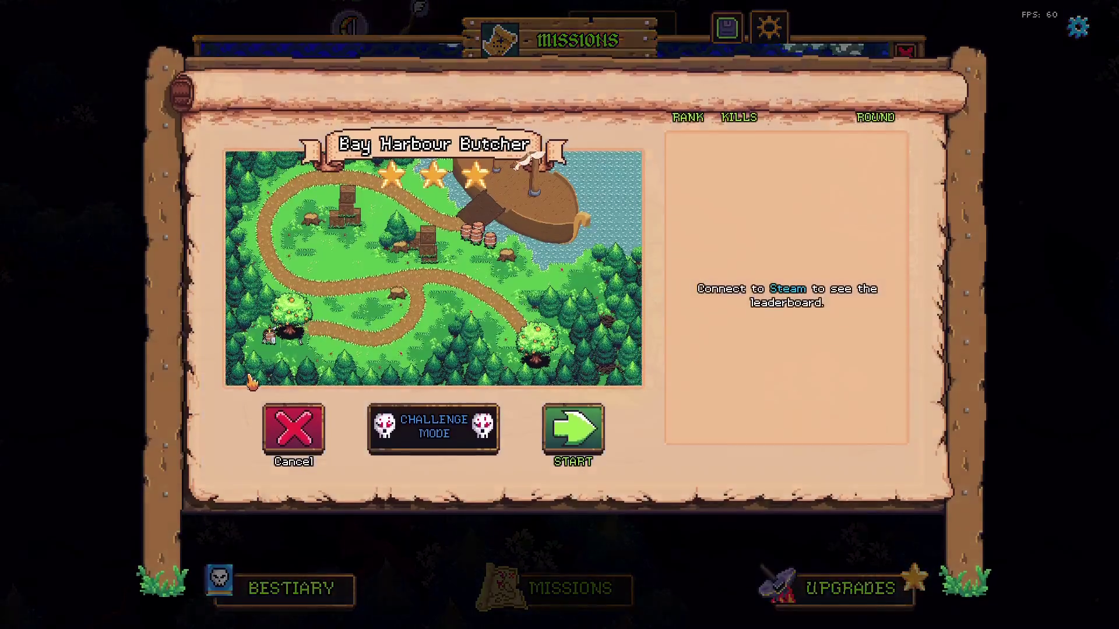
{"action": "left_click", "coordinate": [293, 424]}
{"action": "left_click", "coordinate": [452, 273]}
{"action": "left_click", "coordinate": [293, 433]}
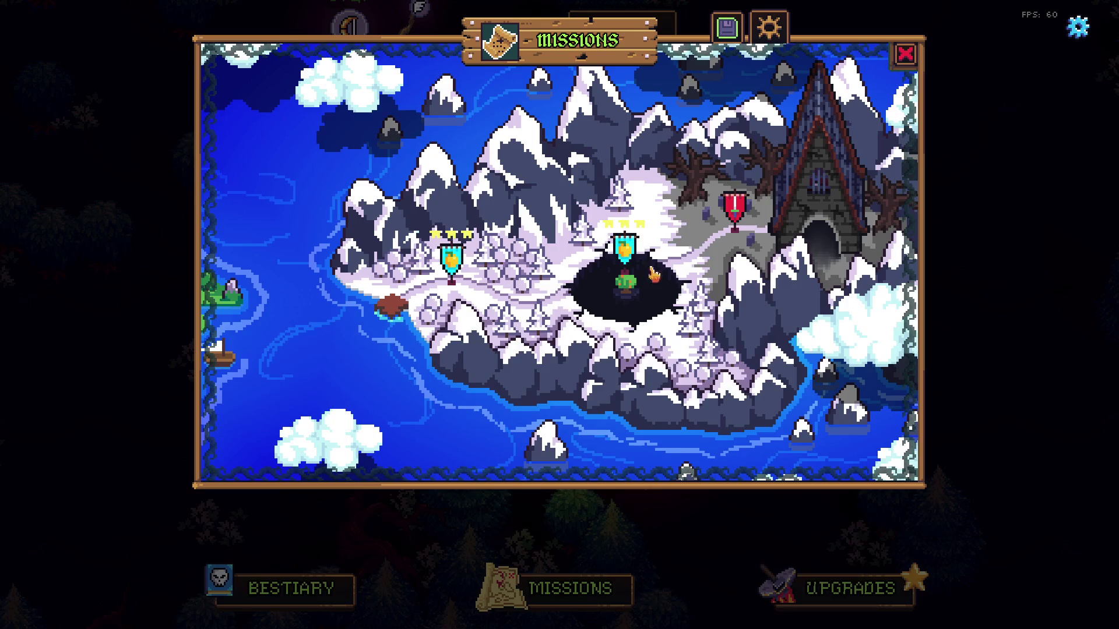
{"action": "left_click", "coordinate": [633, 275]}
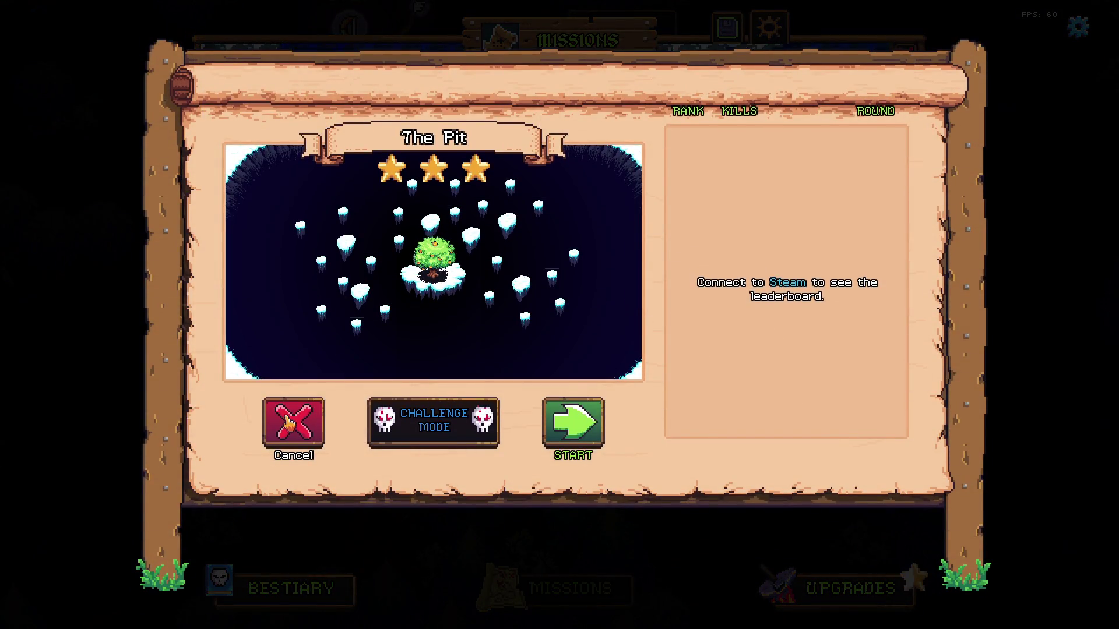
{"action": "left_click", "coordinate": [289, 423]}
{"action": "left_click", "coordinate": [735, 210]}
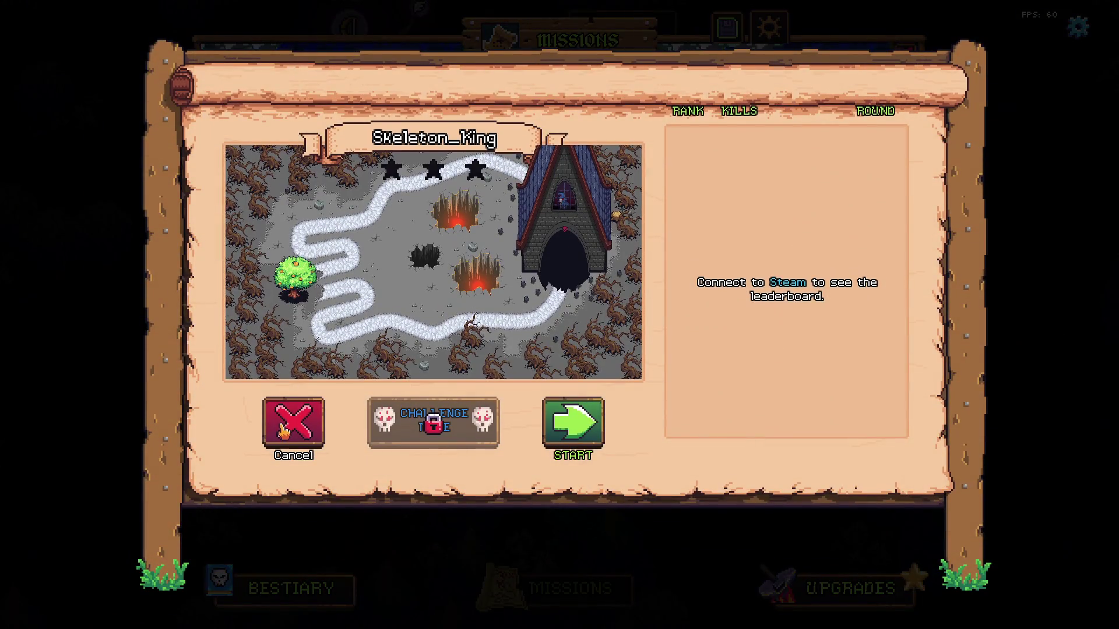
{"action": "left_click", "coordinate": [285, 429]}
Pan back to the green island and leave the Crossroads mission details open
{"action": "left_click_drag", "start_coordinate": [288, 280], "coordinate": [580, 271]}
{"action": "left_click", "coordinate": [404, 248]}
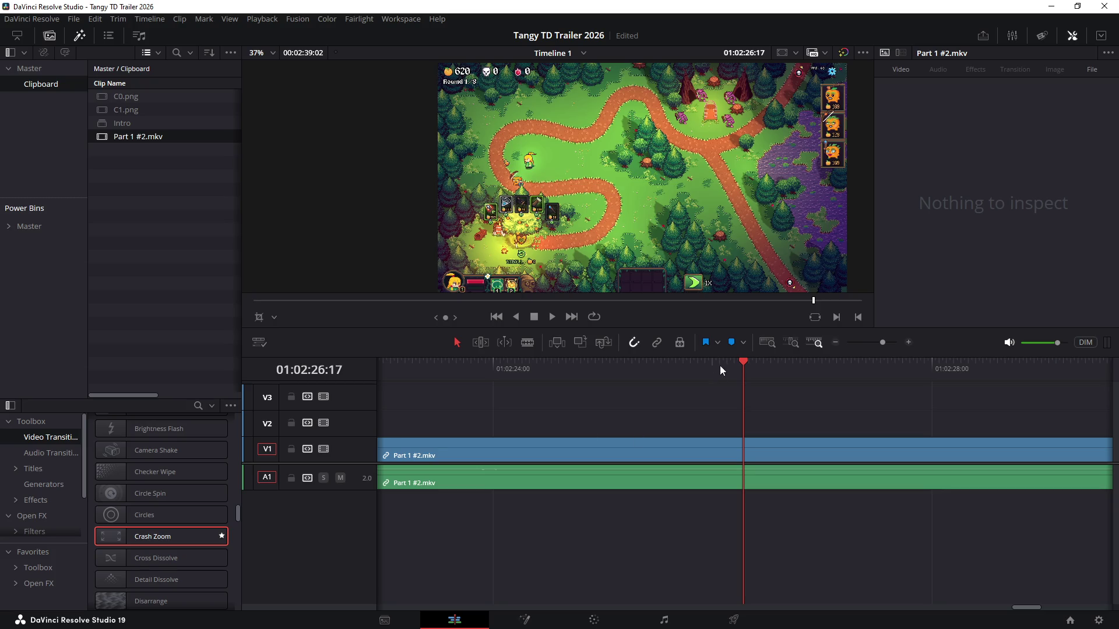
Scrub the gameplay footage around 01:02 and jump back to the clip's start
{"action": "mouse_move", "coordinate": [743, 367]}
{"action": "left_mouse_down"}
{"action": "mouse_move", "coordinate": [513, 376]}
{"action": "mouse_move", "coordinate": [801, 395]}
{"action": "left_mouse_up"}
{"action": "scroll", "coordinate": [809, 405], "scroll_direction": "down", "scroll_amount": 3}
{"action": "scroll", "coordinate": [737, 375], "scroll_direction": "down", "scroll_amount": 2}
{"action": "mouse_move", "coordinate": [731, 371]}
{"action": "left_mouse_down"}
{"action": "mouse_move", "coordinate": [743, 360]}
{"action": "mouse_move", "coordinate": [454, 388]}
{"action": "left_mouse_up"}
{"action": "scroll", "coordinate": [656, 430], "scroll_direction": "up", "scroll_amount": 2}
{"action": "mouse_move", "coordinate": [564, 373]}
{"action": "left_mouse_down"}
{"action": "mouse_move", "coordinate": [804, 383]}
{"action": "mouse_move", "coordinate": [744, 386]}
{"action": "mouse_move", "coordinate": [776, 379]}
{"action": "left_mouse_up"}
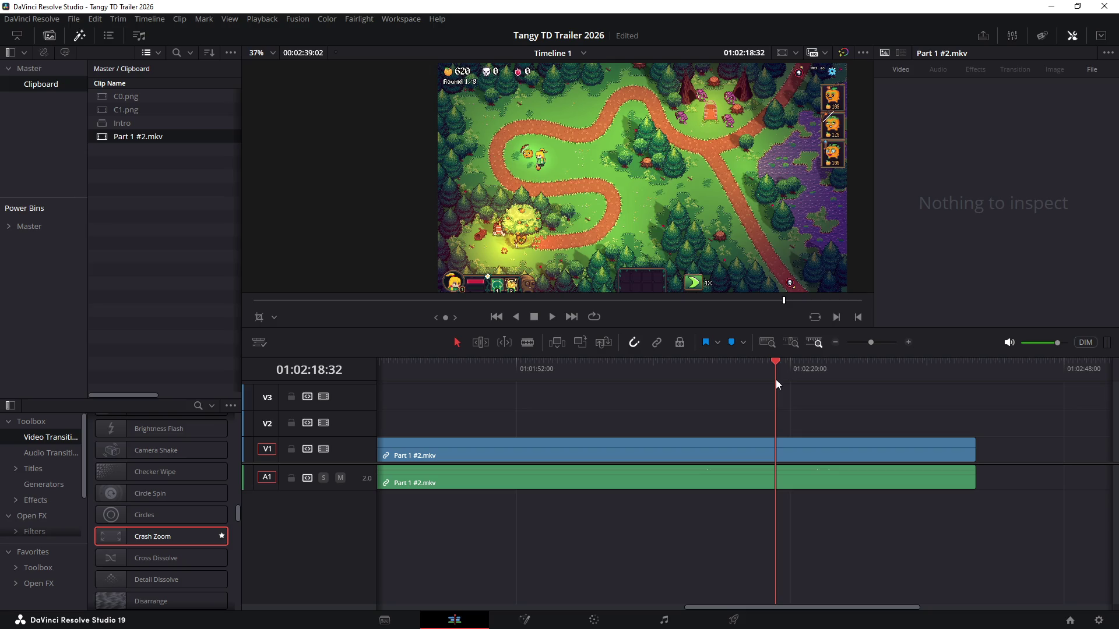
{"action": "key", "text": "Up"}
{"action": "scroll", "coordinate": [717, 422], "scroll_direction": "up", "scroll_amount": 2}
Select the Part 1 #2.mkv clips, delete and restore them, checking the clip boundaries
{"action": "left_click_drag", "start_coordinate": [708, 403], "coordinate": [824, 510]}
{"action": "key", "text": "Delete"}
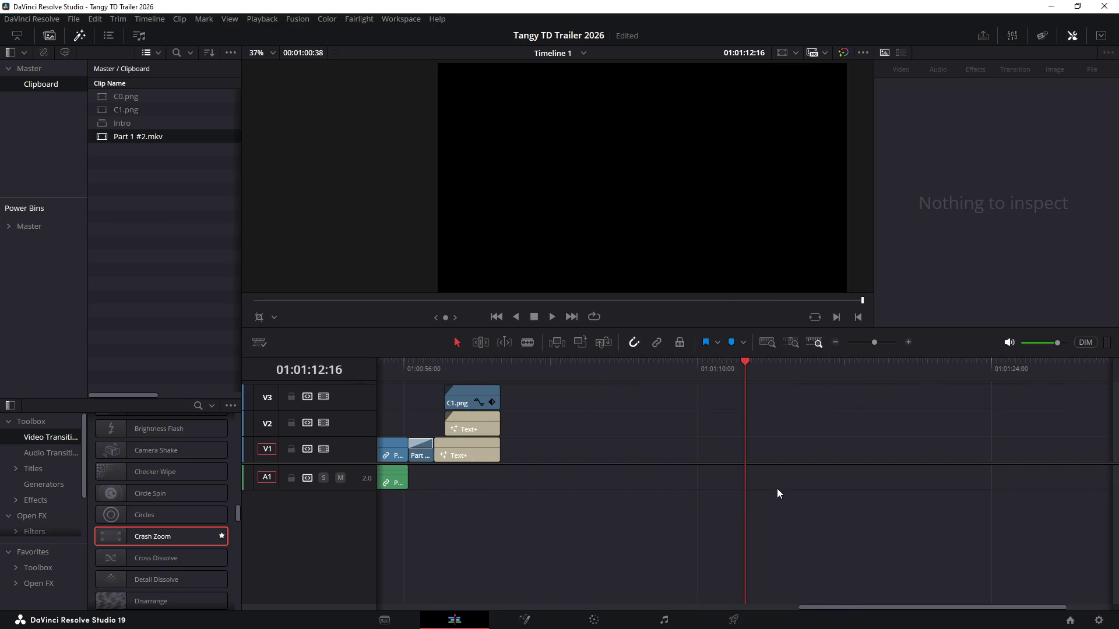
{"action": "key", "text": "ctrl+z"}
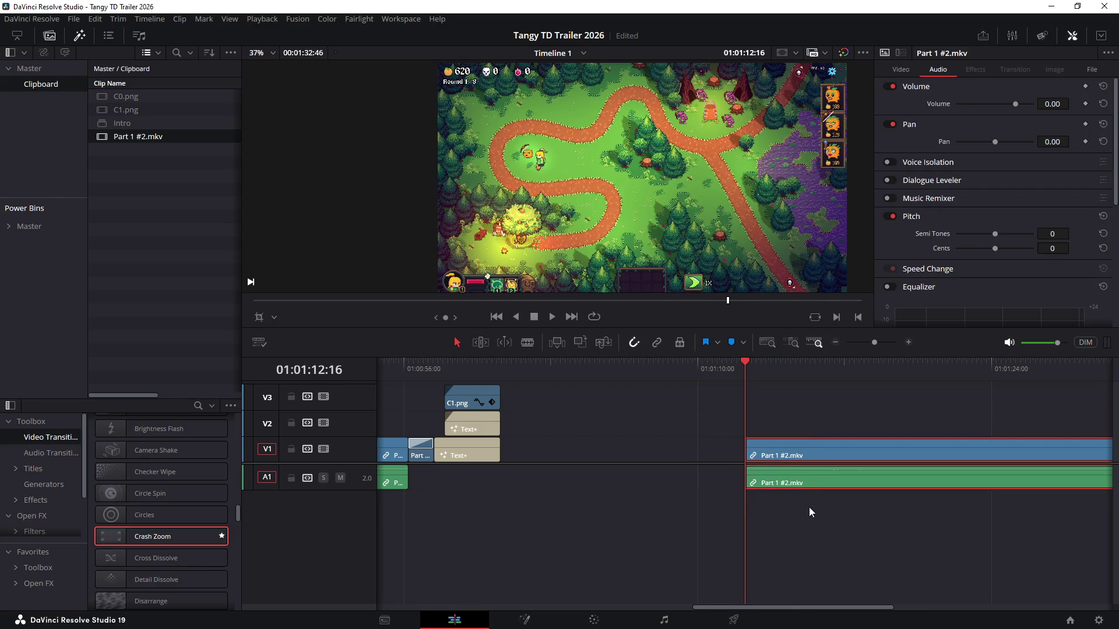
{"action": "key", "text": "Delete"}
{"action": "scroll", "coordinate": [731, 474], "scroll_direction": "down", "scroll_amount": 4}
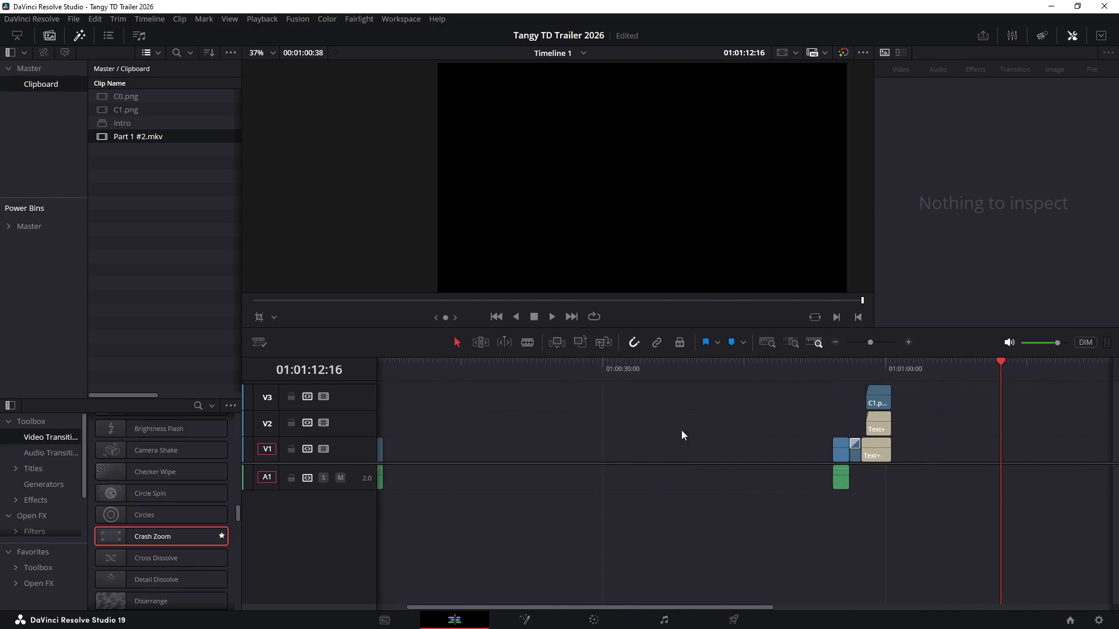
{"action": "key", "text": "ctrl+v"}
{"action": "left_click_drag", "start_coordinate": [486, 362], "coordinate": [468, 360]}
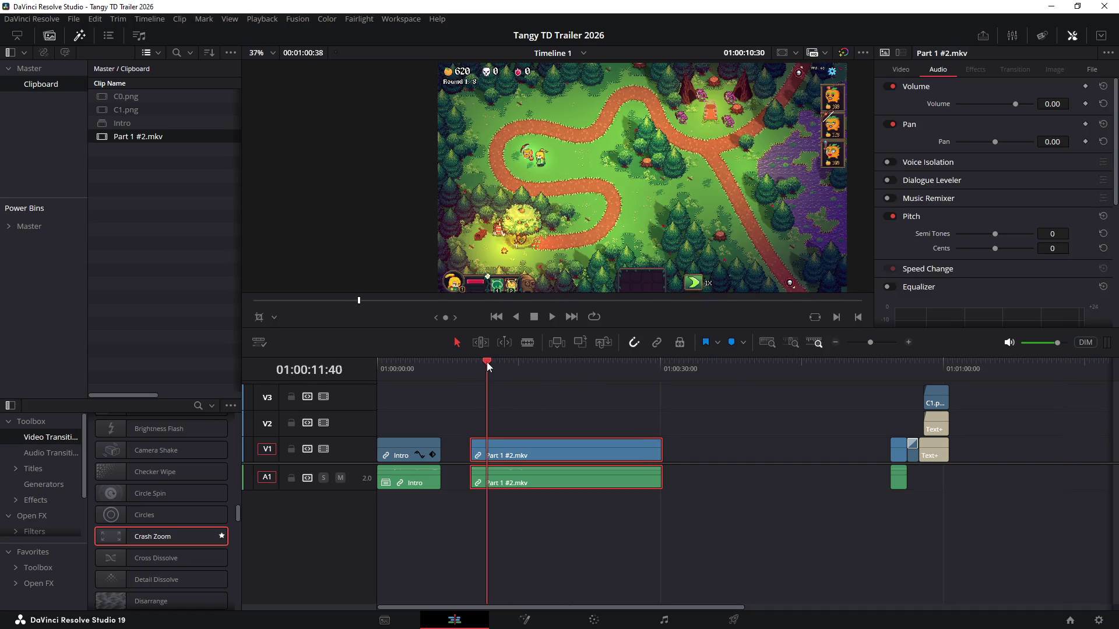
{"action": "scroll", "coordinate": [583, 433], "scroll_direction": "up", "scroll_amount": 3}
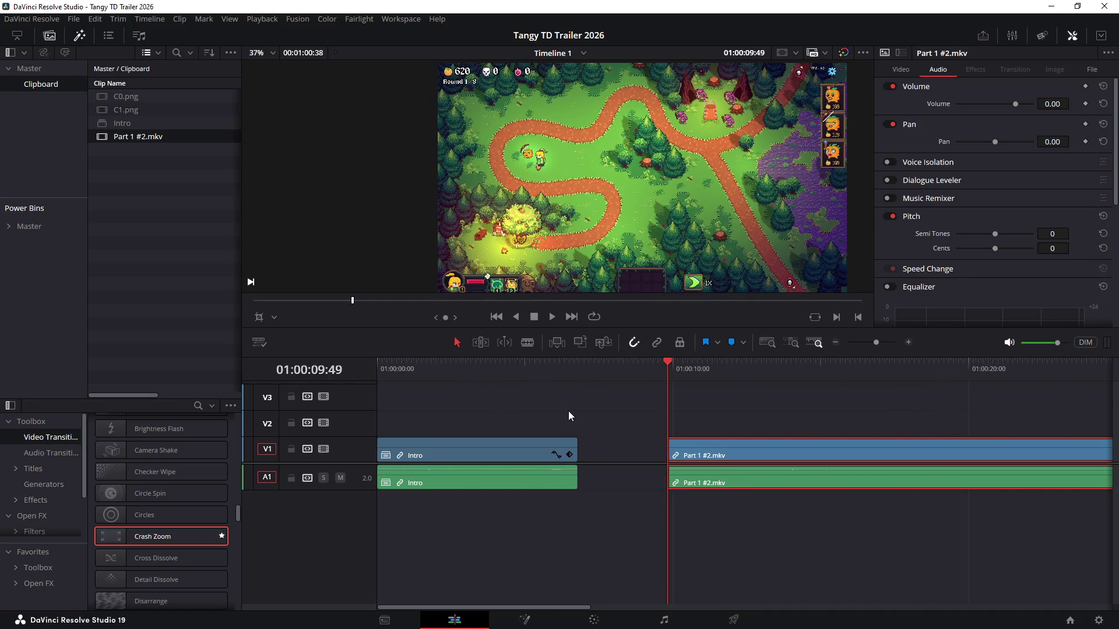
{"action": "left_click_drag", "start_coordinate": [585, 385], "coordinate": [577, 387]}
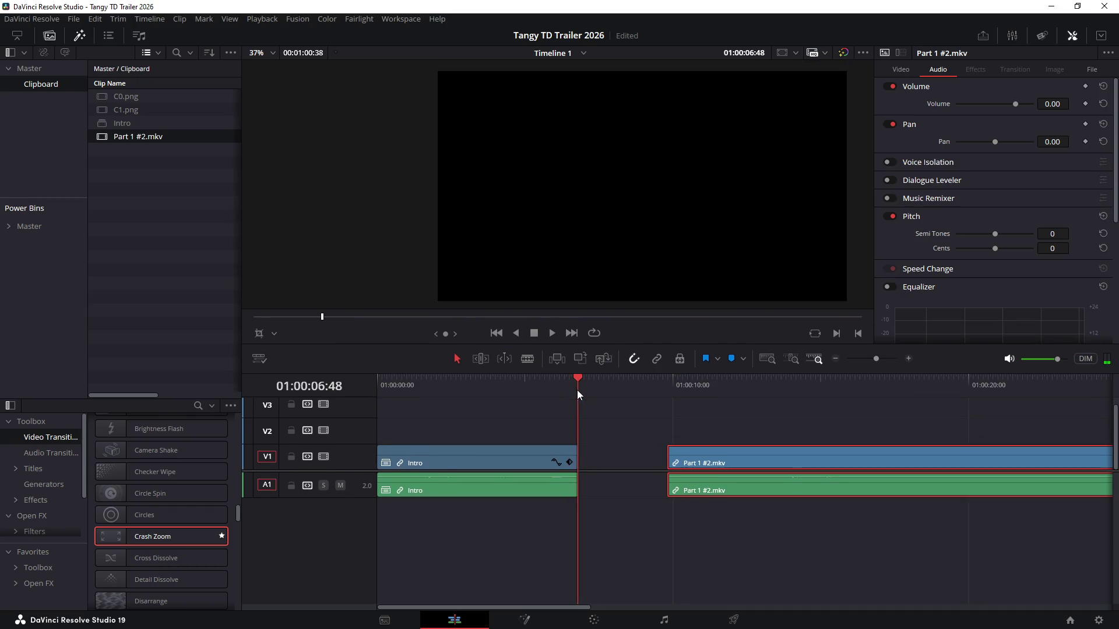
{"action": "scroll", "coordinate": [558, 410], "scroll_direction": "down", "scroll_amount": 3}
{"action": "left_click", "coordinate": [415, 475]}
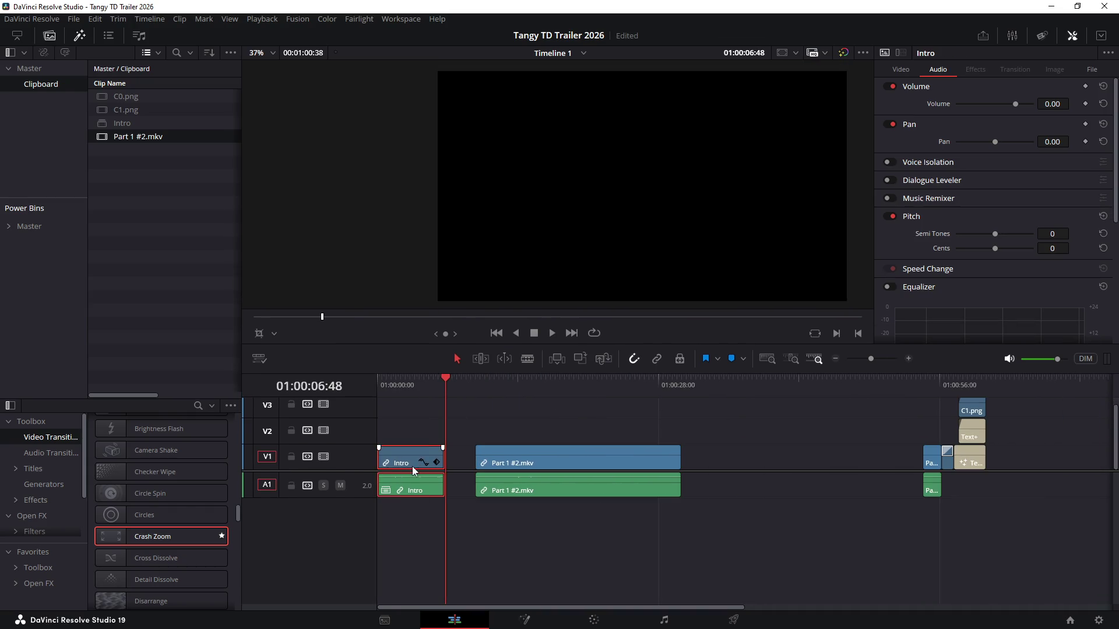
Move Intro after the gameplay clip and put Part 1 #2.mkv at 01:00:00:00
{"action": "left_click_drag", "start_coordinate": [413, 466], "coordinate": [757, 464]}
{"action": "left_click", "coordinate": [610, 515]}
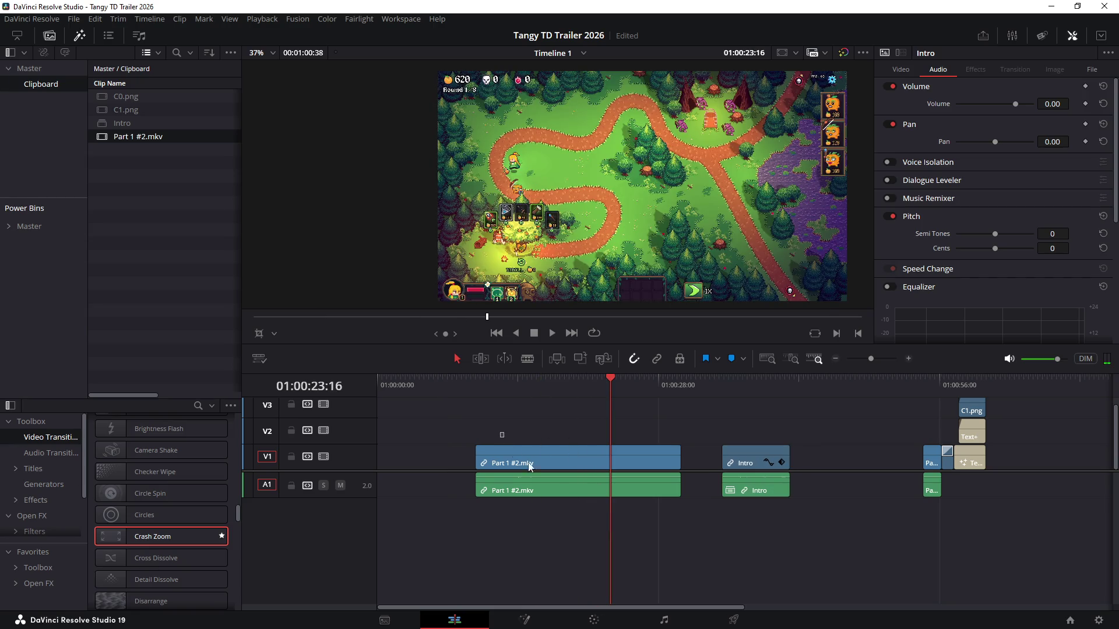
{"action": "left_click_drag", "start_coordinate": [540, 445], "coordinate": [443, 449]}
{"action": "key", "text": "Home"}
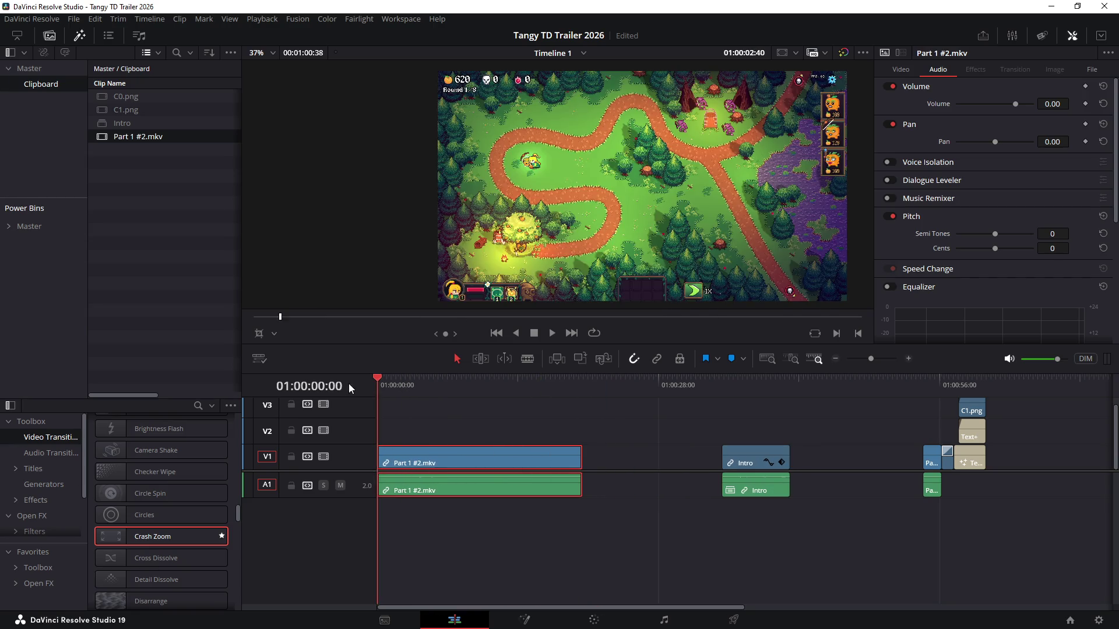
{"action": "scroll", "coordinate": [541, 446], "scroll_direction": "up", "scroll_amount": 1}
{"action": "scroll", "coordinate": [540, 446], "scroll_direction": "up", "scroll_amount": 2}
{"action": "scroll", "coordinate": [546, 430], "scroll_direction": "down", "scroll_amount": 2}
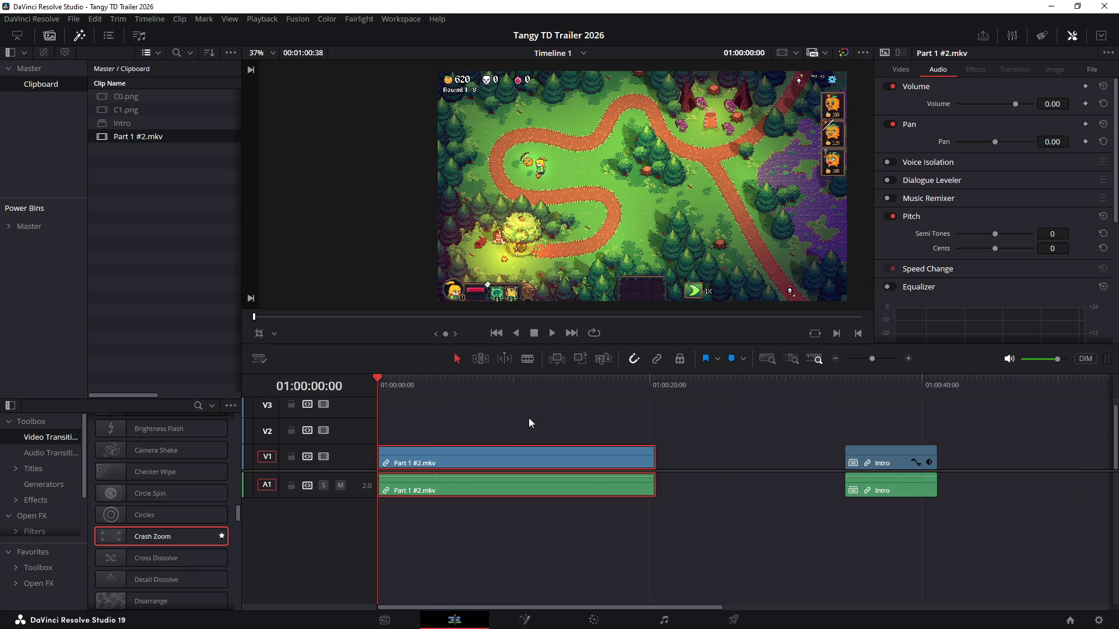
{"action": "left_click", "coordinate": [536, 428]}
Copy Intro's attributes and bring up Paste Attributes for the gameplay video clip
{"action": "left_click", "coordinate": [877, 458]}
{"action": "left_click", "coordinate": [512, 453]}
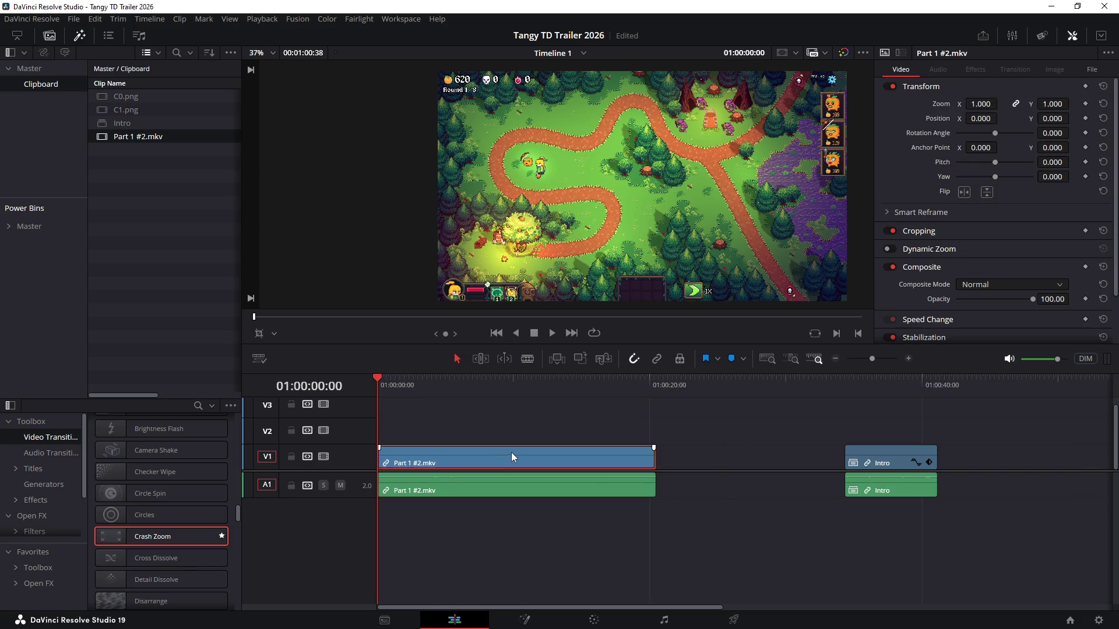
{"action": "key", "text": "alt+v"}
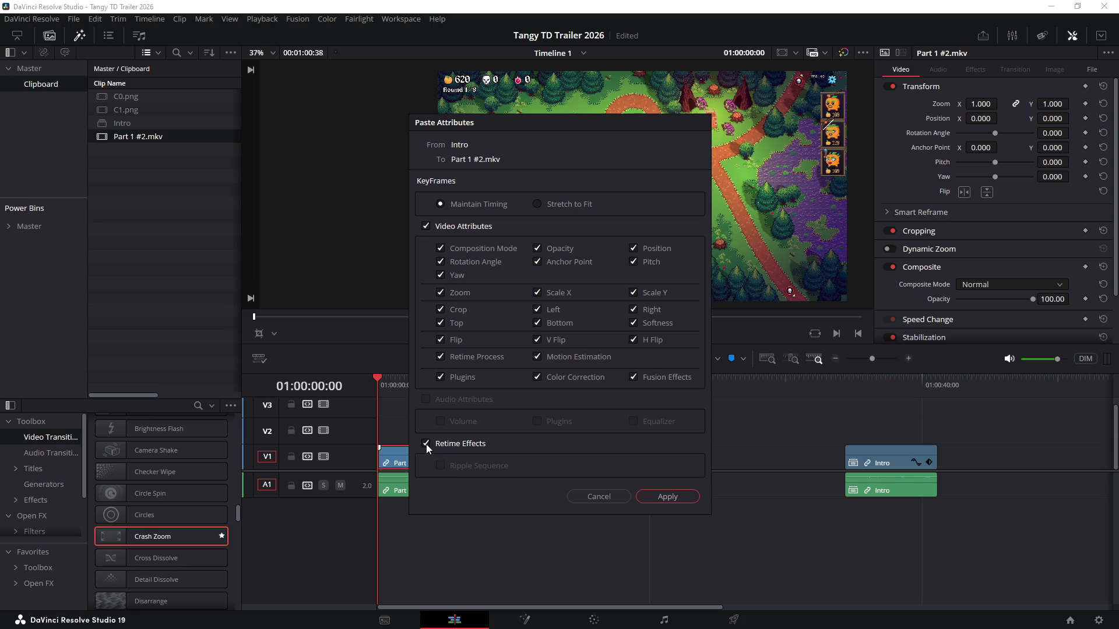
Apply Intro's 1.69 zoom and 633, -79 position to Part 1 #2.mkv
{"action": "left_click", "coordinate": [667, 497]}
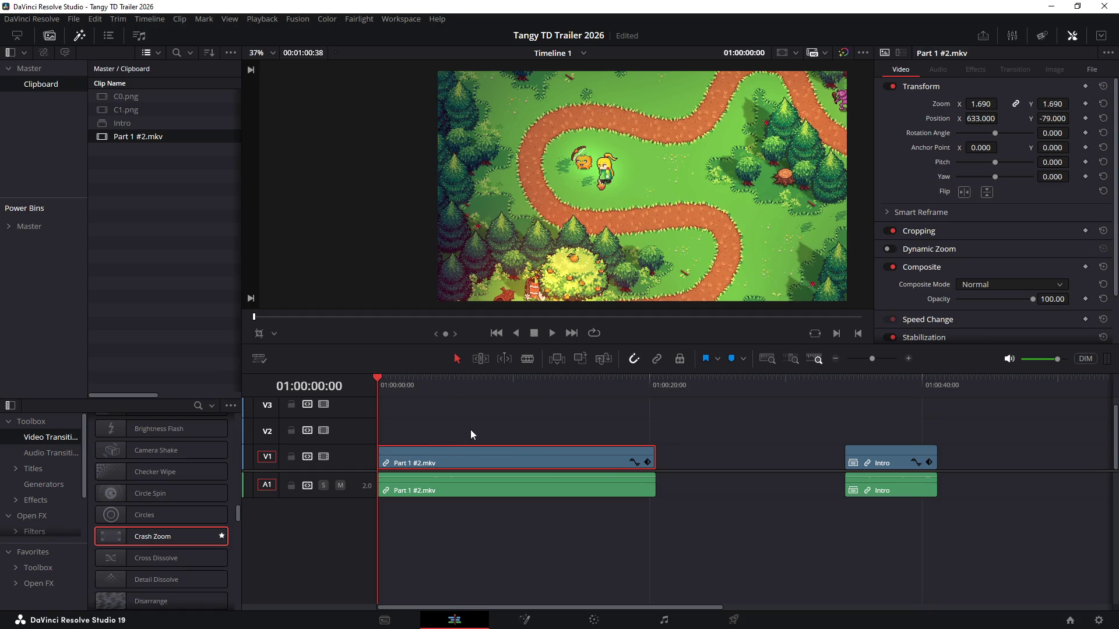
{"action": "scroll", "coordinate": [470, 430], "scroll_direction": "up", "scroll_amount": 3}
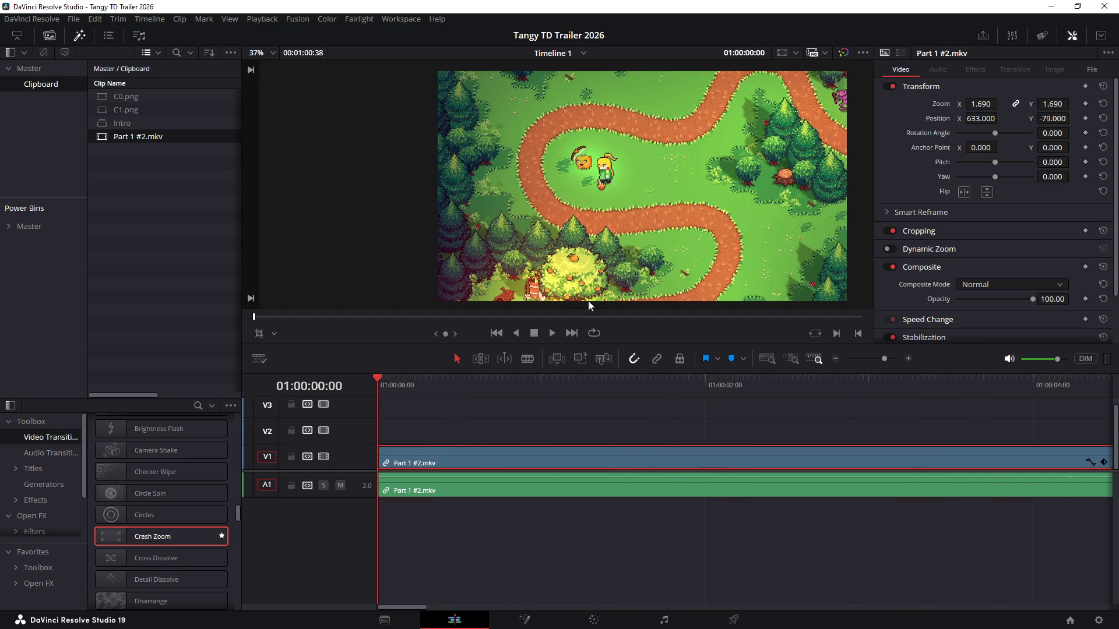
{"action": "left_click", "coordinate": [527, 432]}
Ripple-trim the first nine frames off the start of the gameplay clip
{"action": "left_click_drag", "start_coordinate": [379, 385], "coordinate": [391, 392]}
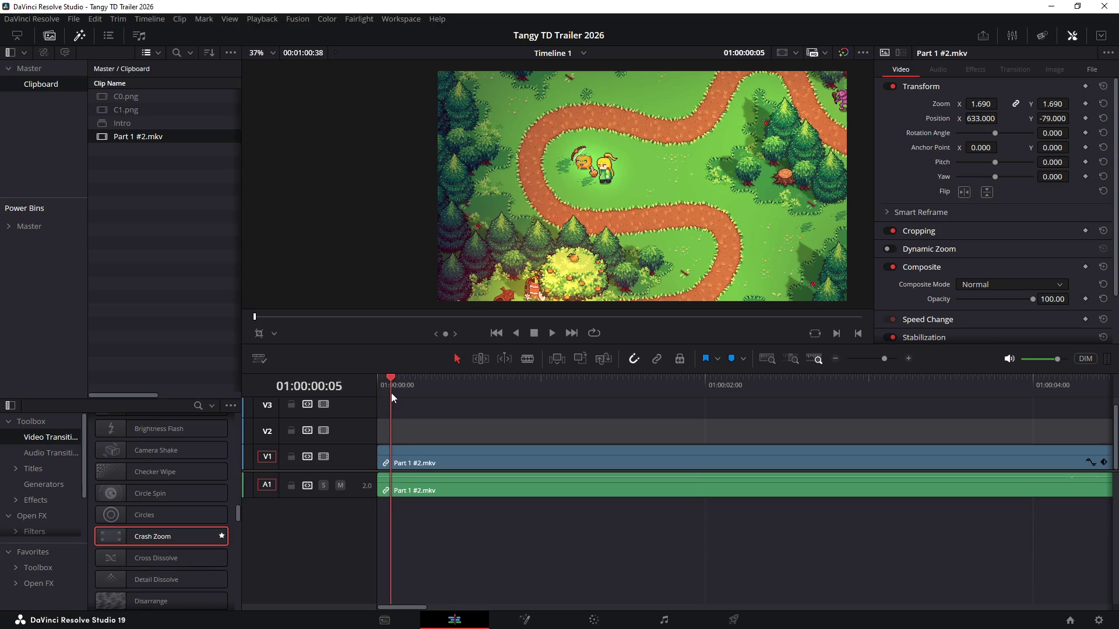
{"action": "left_click_drag", "start_coordinate": [390, 392], "coordinate": [401, 398]}
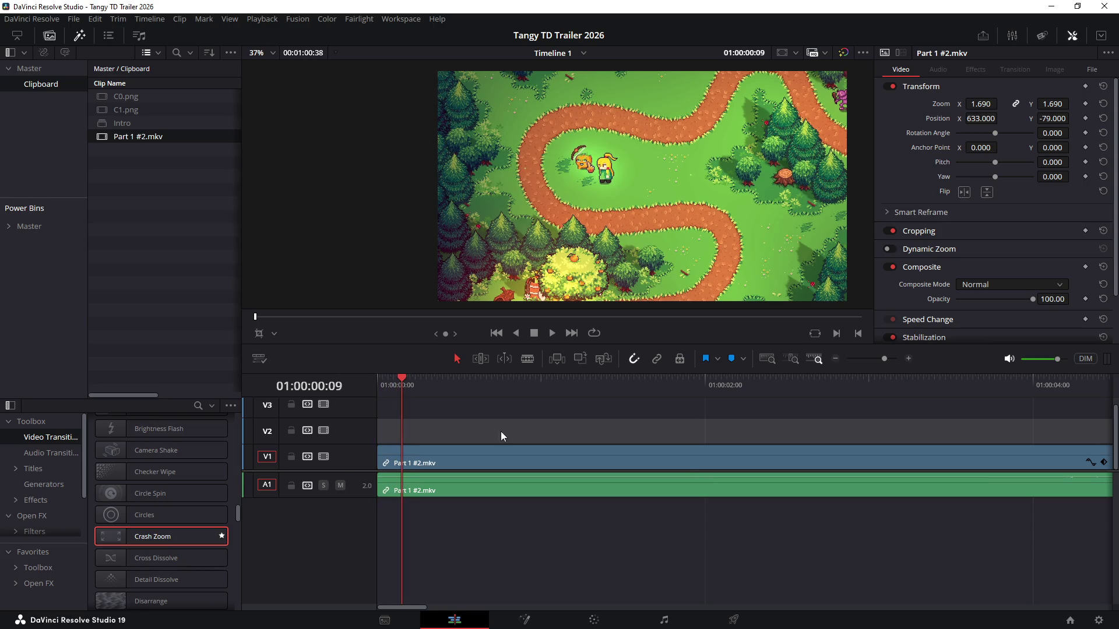
{"action": "key", "text": "ctrl+shift+["}
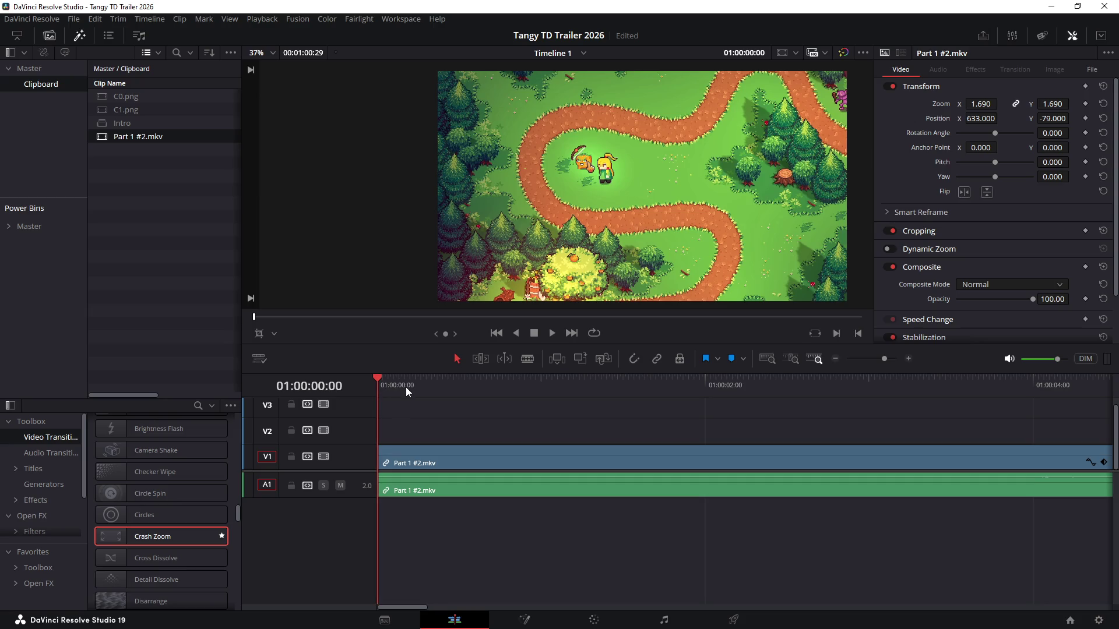
Split the gameplay clip at the first cut point and play back from the start to check
{"action": "mouse_move", "coordinate": [382, 382]}
{"action": "left_mouse_down"}
{"action": "mouse_move", "coordinate": [638, 417]}
{"action": "mouse_move", "coordinate": [465, 404]}
{"action": "mouse_move", "coordinate": [519, 407]}
{"action": "mouse_move", "coordinate": [393, 412]}
{"action": "mouse_move", "coordinate": [702, 437]}
{"action": "mouse_move", "coordinate": [798, 424]}
{"action": "mouse_move", "coordinate": [745, 422]}
{"action": "left_mouse_up"}
{"action": "key", "text": "Home"}
{"action": "key", "text": "ctrl+b"}
{"action": "left_click", "coordinate": [418, 382]}
{"action": "key", "text": "Home"}
{"action": "key", "text": "space"}
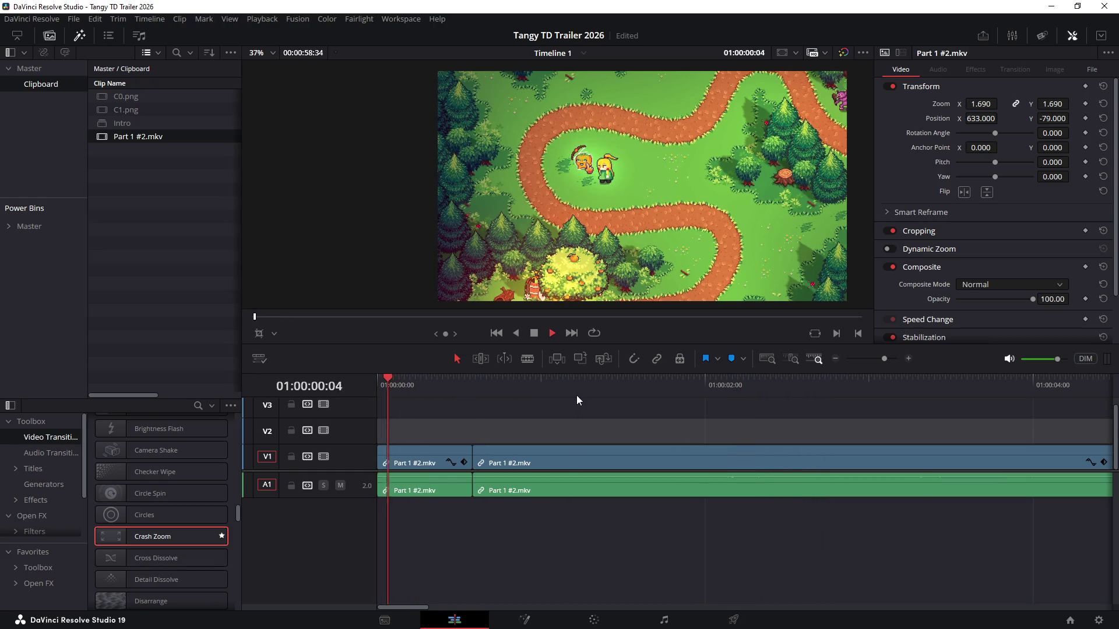
{"action": "left_click", "coordinate": [467, 390]}
Split the clip at two more cut points found by scrubbing forward
{"action": "mouse_move", "coordinate": [468, 390]}
{"action": "left_mouse_down"}
{"action": "mouse_move", "coordinate": [653, 407]}
{"action": "mouse_move", "coordinate": [582, 411]}
{"action": "mouse_move", "coordinate": [601, 411]}
{"action": "mouse_move", "coordinate": [617, 385]}
{"action": "mouse_move", "coordinate": [642, 382]}
{"action": "mouse_move", "coordinate": [628, 384]}
{"action": "left_mouse_up"}
{"action": "key", "text": "ctrl+b"}
{"action": "key", "text": "Up"}
{"action": "mouse_move", "coordinate": [434, 386]}
{"action": "left_mouse_down"}
{"action": "mouse_move", "coordinate": [673, 412]}
{"action": "mouse_move", "coordinate": [793, 406]}
{"action": "mouse_move", "coordinate": [883, 419]}
{"action": "left_mouse_up"}
{"action": "key", "text": "ctrl+b"}
Delete all leftover footage after 01:00:03:05
{"action": "key", "text": "ctrl+minus"}
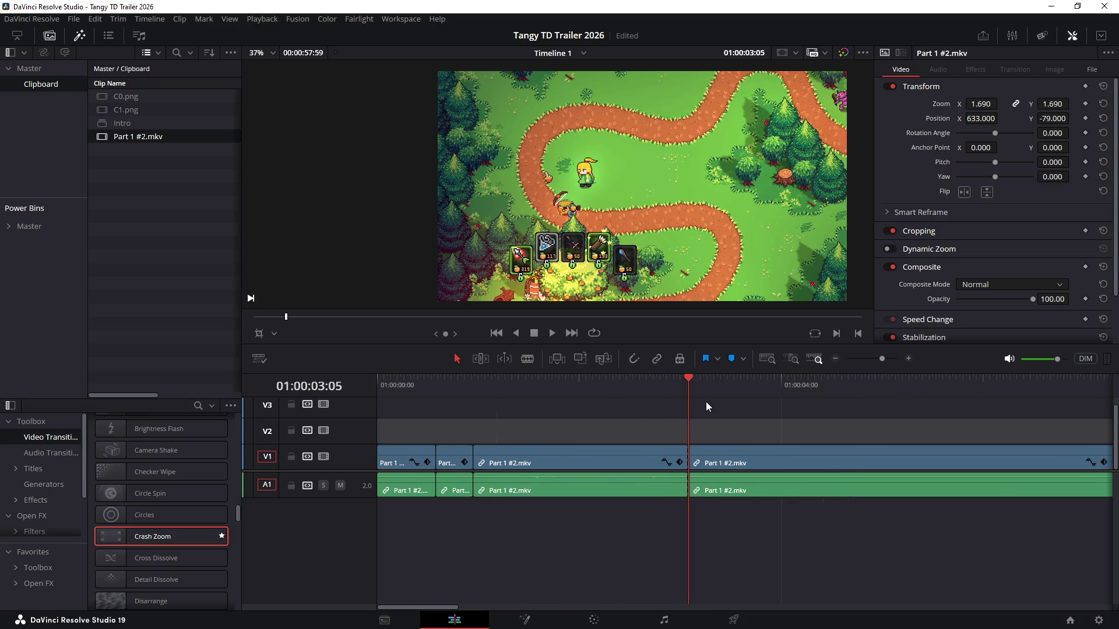
{"action": "left_click", "coordinate": [782, 462]}
{"action": "key", "text": "Delete"}
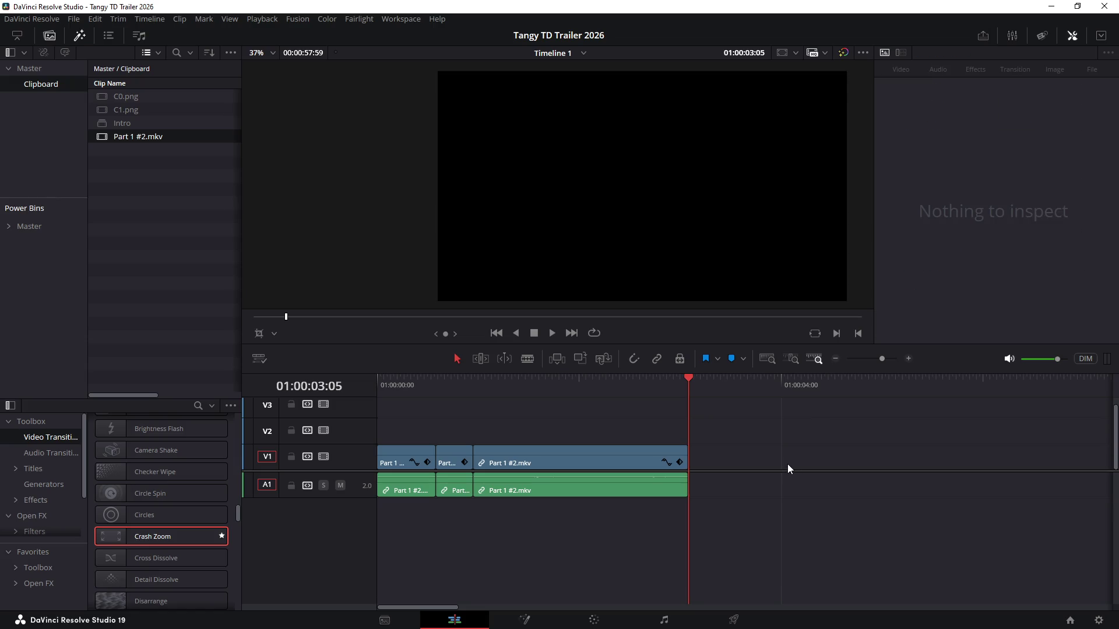
Launch the Crossroads level from its mission card and walk the heroine onto the path
{"action": "left_click_drag", "start_coordinate": [617, 391], "coordinate": [696, 407]}
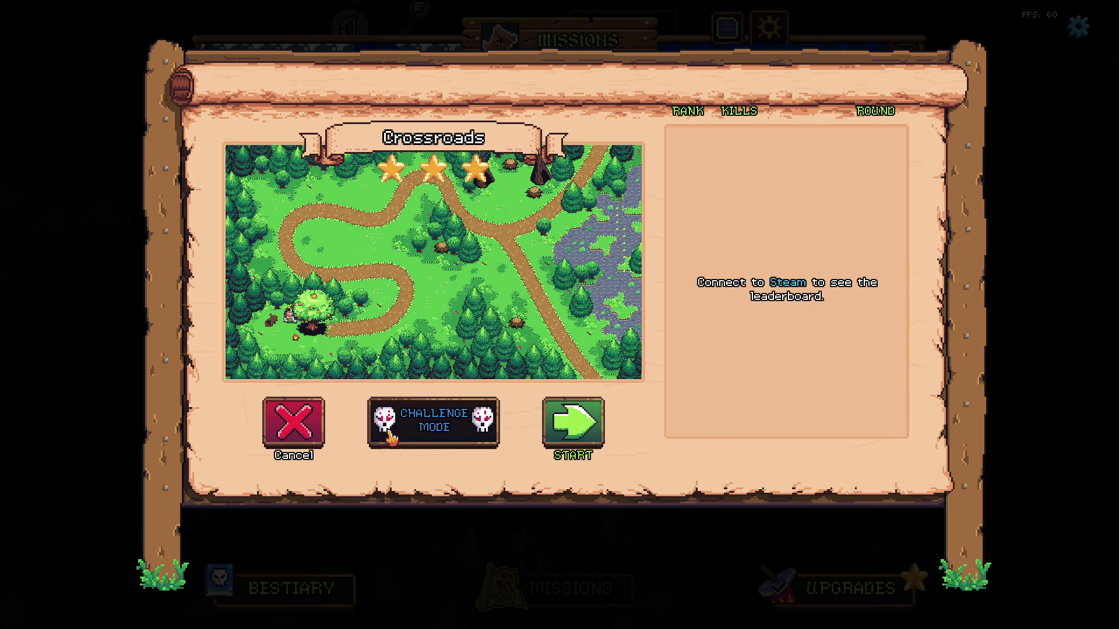
{"action": "left_click", "coordinate": [572, 424]}
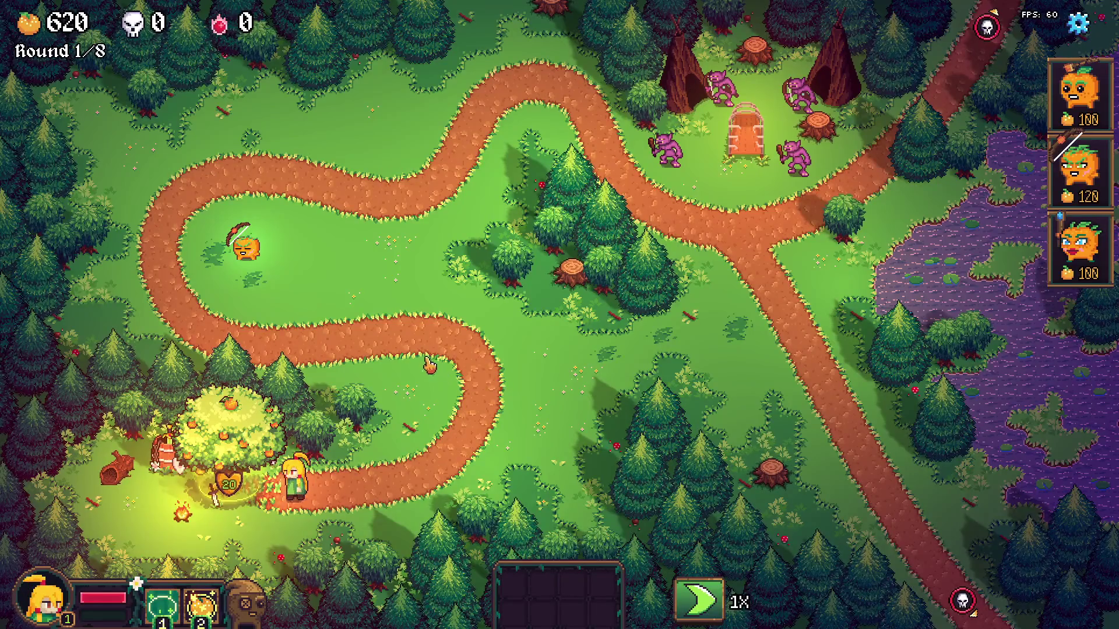
{"action": "left_click", "coordinate": [310, 297]}
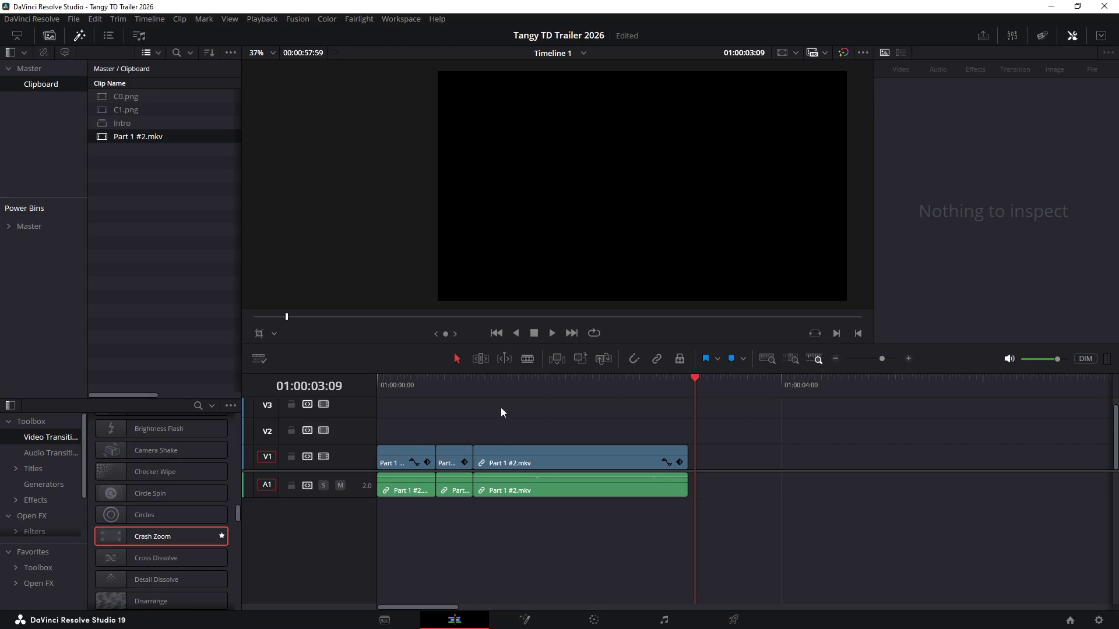
{"action": "left_click_drag", "start_coordinate": [431, 385], "coordinate": [688, 386]}
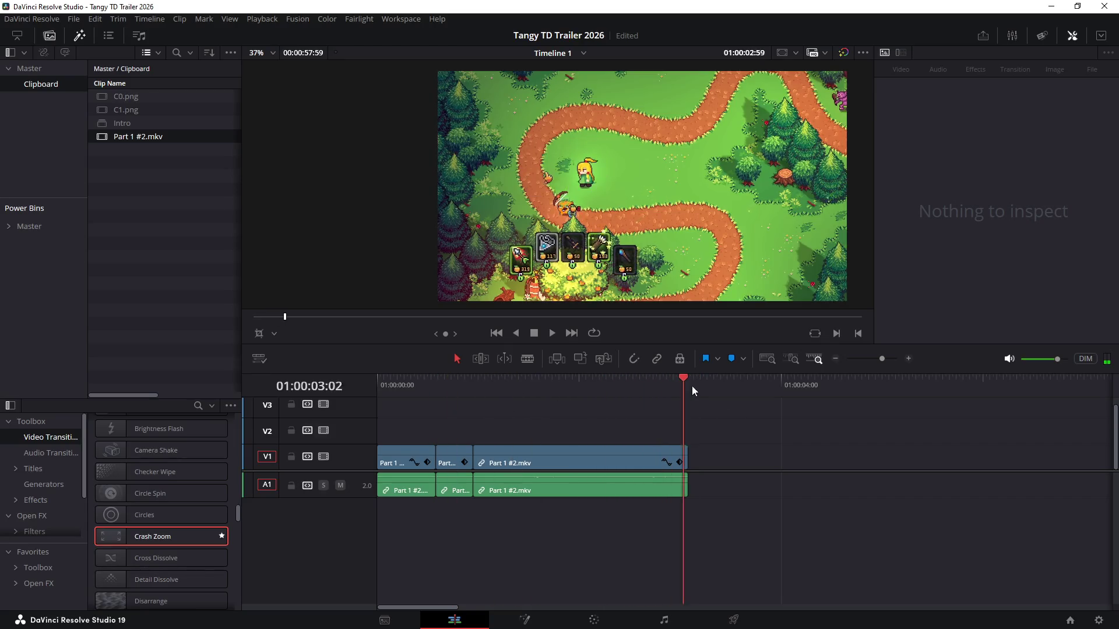
{"action": "left_click_drag", "start_coordinate": [688, 386], "coordinate": [635, 391]}
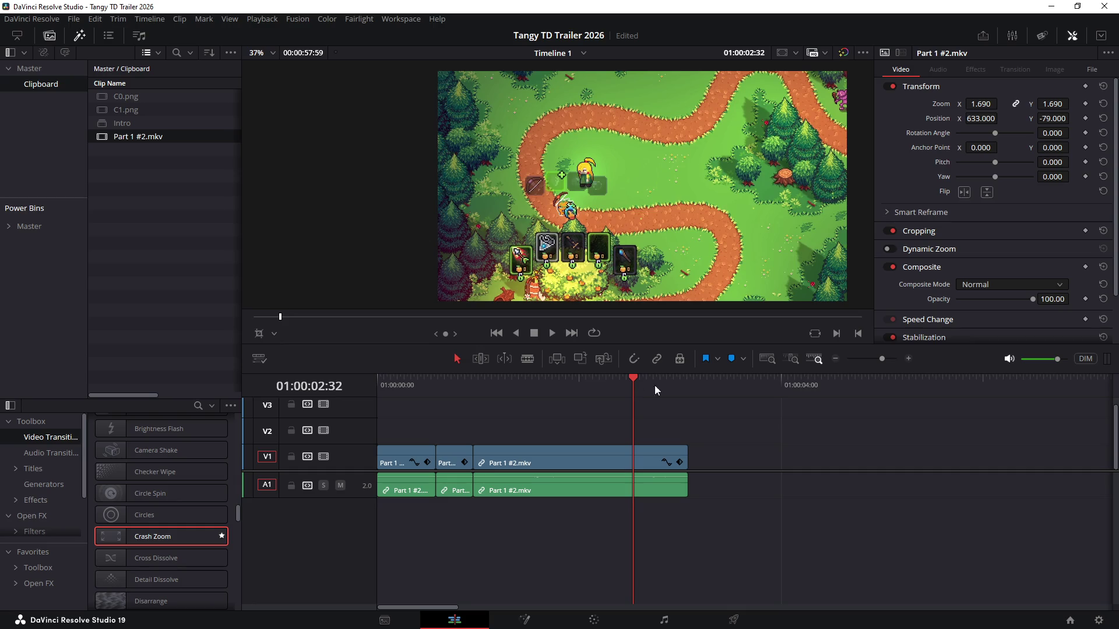
{"action": "scroll", "coordinate": [703, 420], "scroll_direction": "down", "scroll_amount": 5}
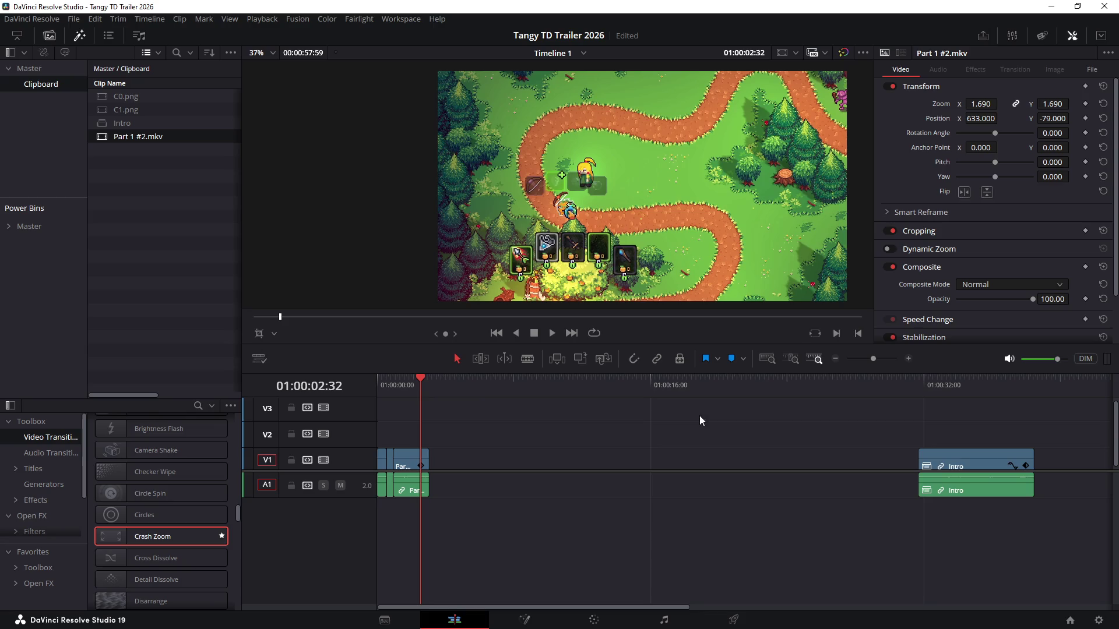
Open the Intro compound clip in its own timeline and review the clips inside it
{"action": "left_click", "coordinate": [950, 418]}
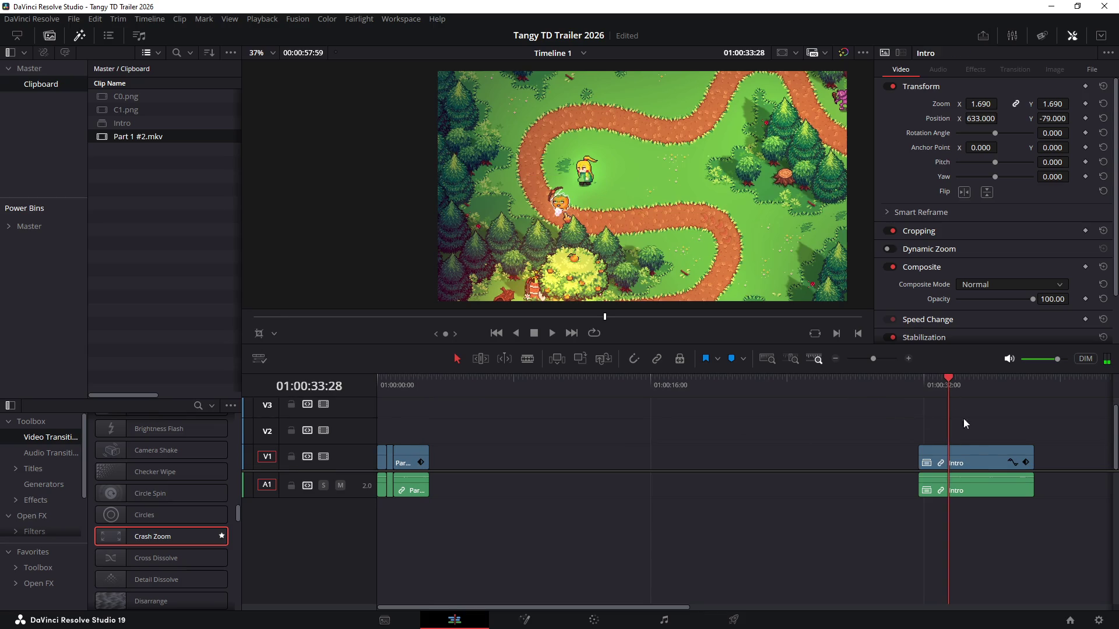
{"action": "right_click", "coordinate": [975, 454]}
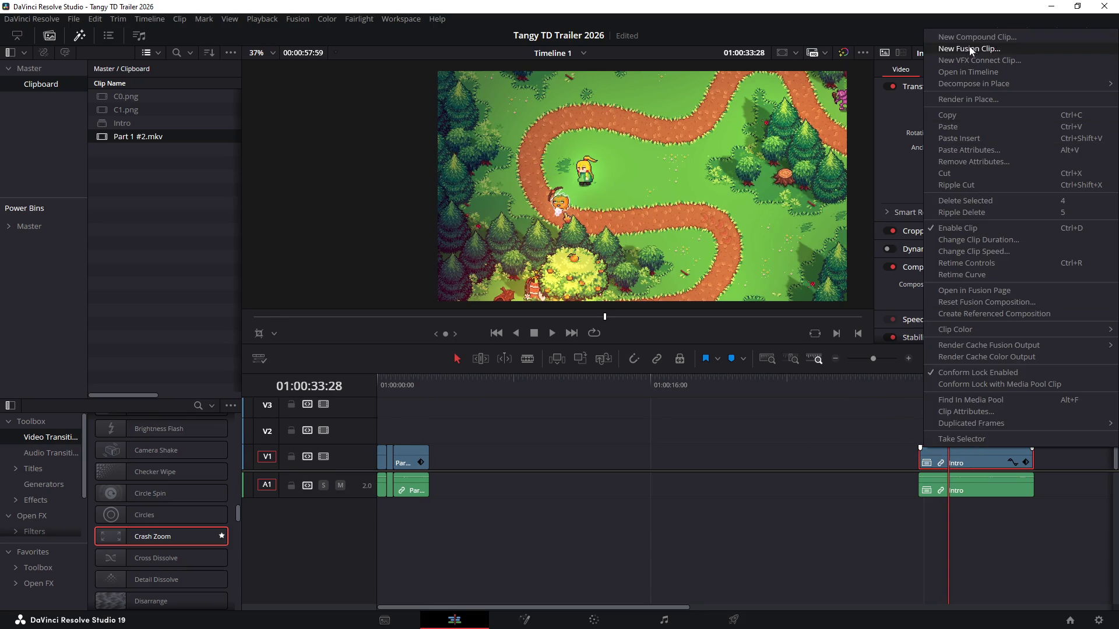
{"action": "mouse_move", "coordinate": [972, 83]}
{"action": "left_click", "coordinate": [961, 72]}
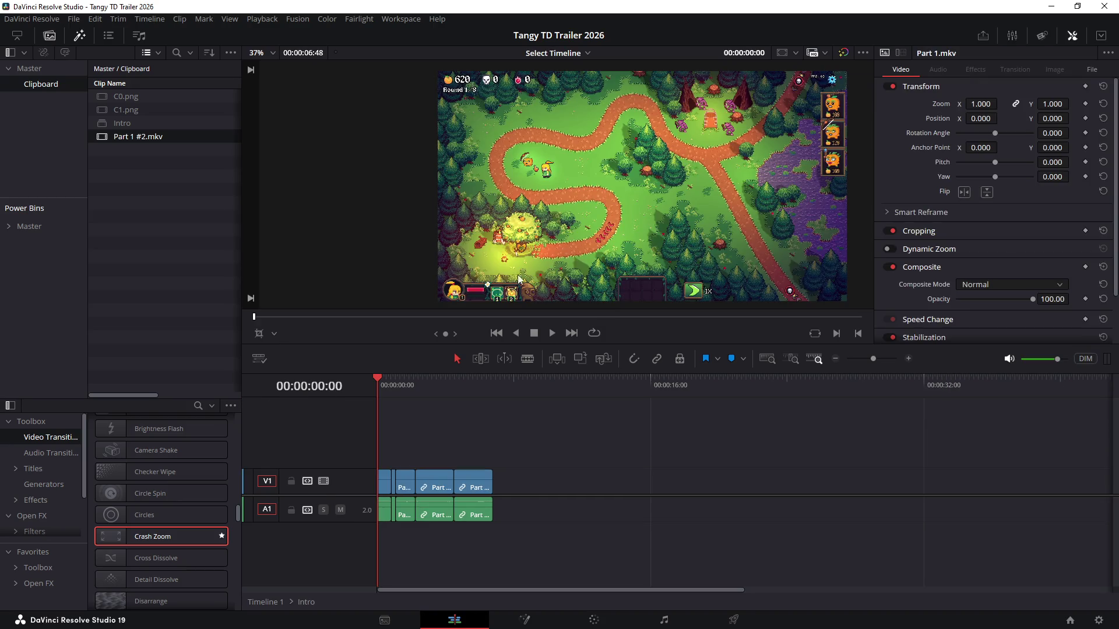
{"action": "left_click_drag", "start_coordinate": [404, 392], "coordinate": [461, 394]}
{"action": "left_click_drag", "start_coordinate": [466, 449], "coordinate": [485, 534]}
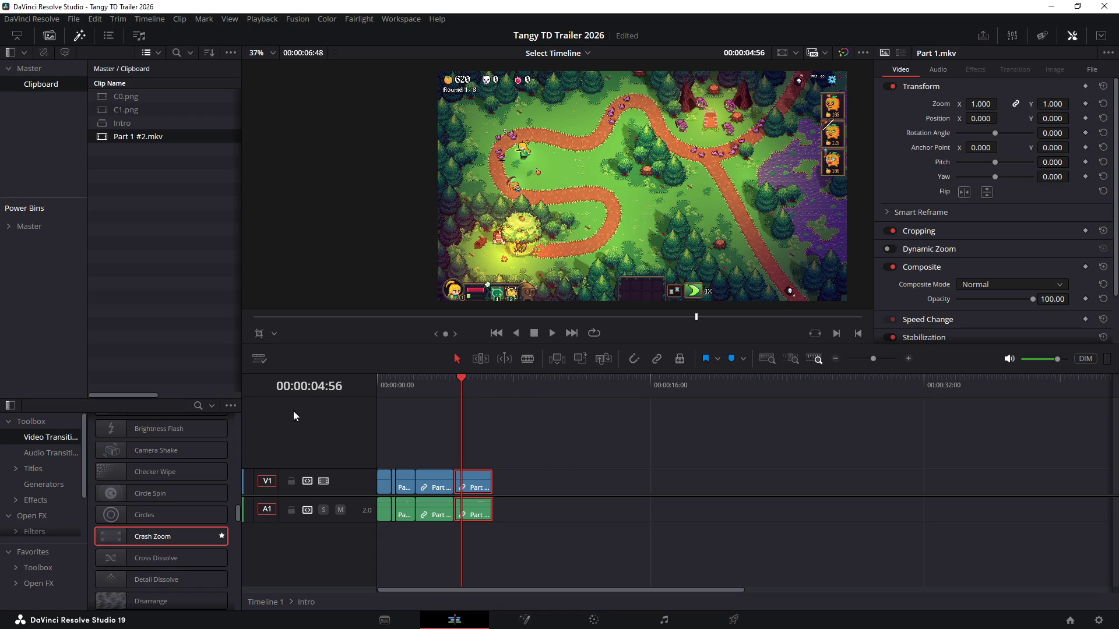
Enable stacked timelines, add a Timeline 1 tab and move it ahead of Intro
{"action": "left_click", "coordinate": [259, 358]}
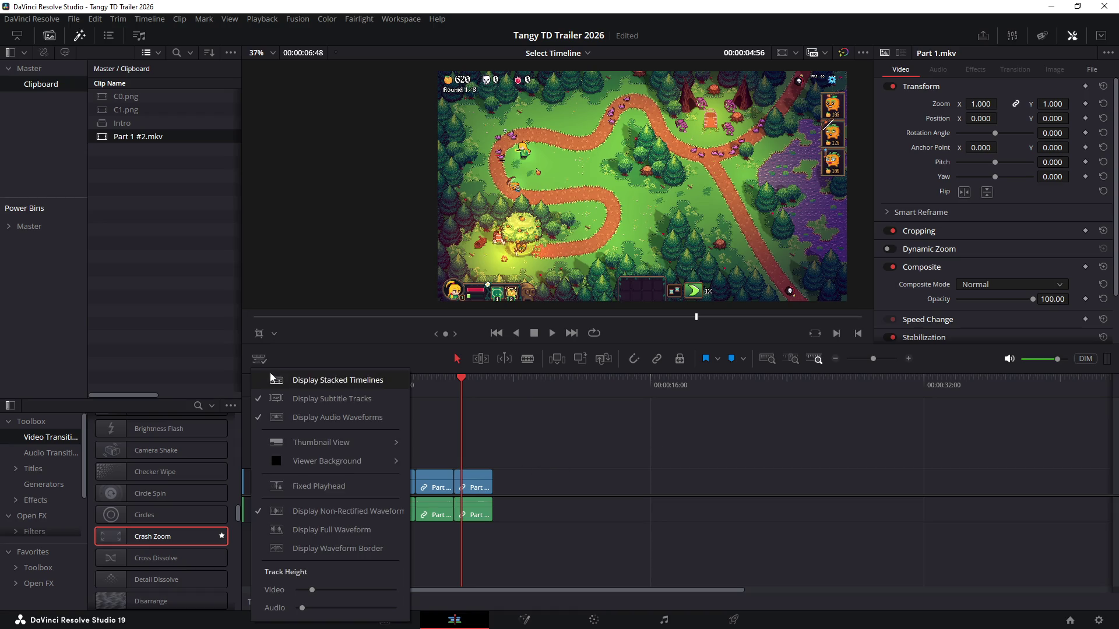
{"action": "left_click", "coordinate": [307, 380]}
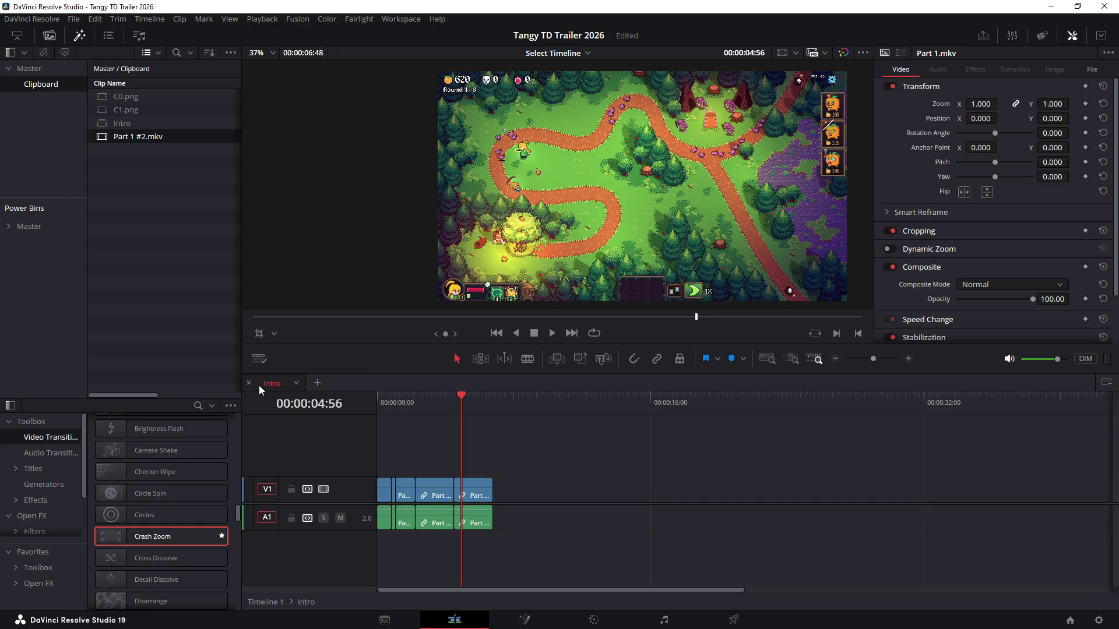
{"action": "left_click", "coordinate": [127, 124]}
{"action": "left_click", "coordinate": [319, 383]}
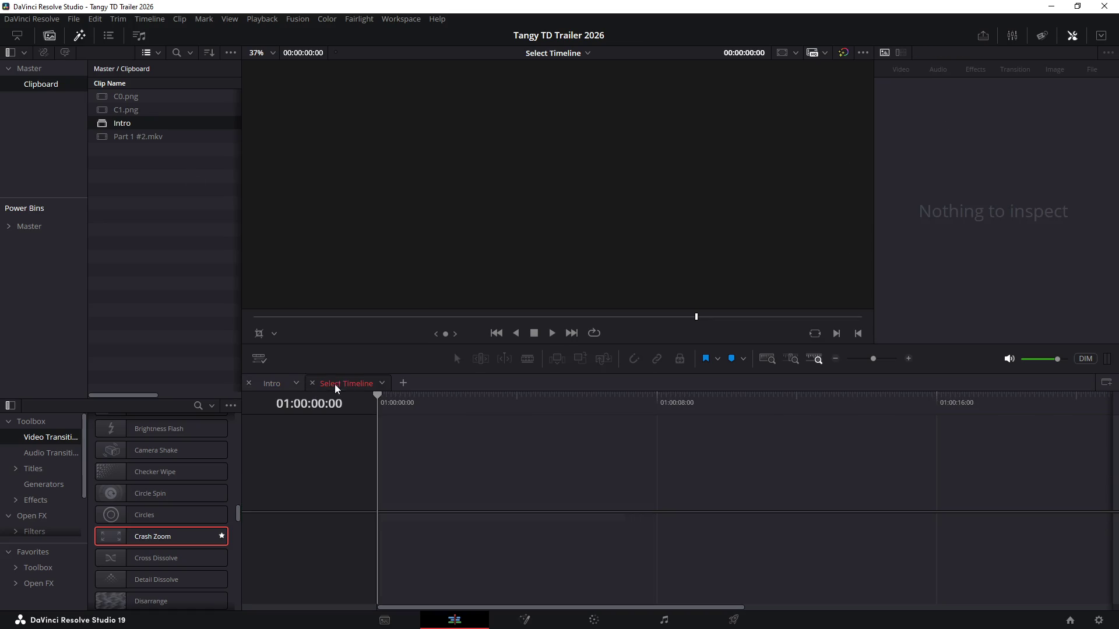
{"action": "left_click", "coordinate": [382, 387]}
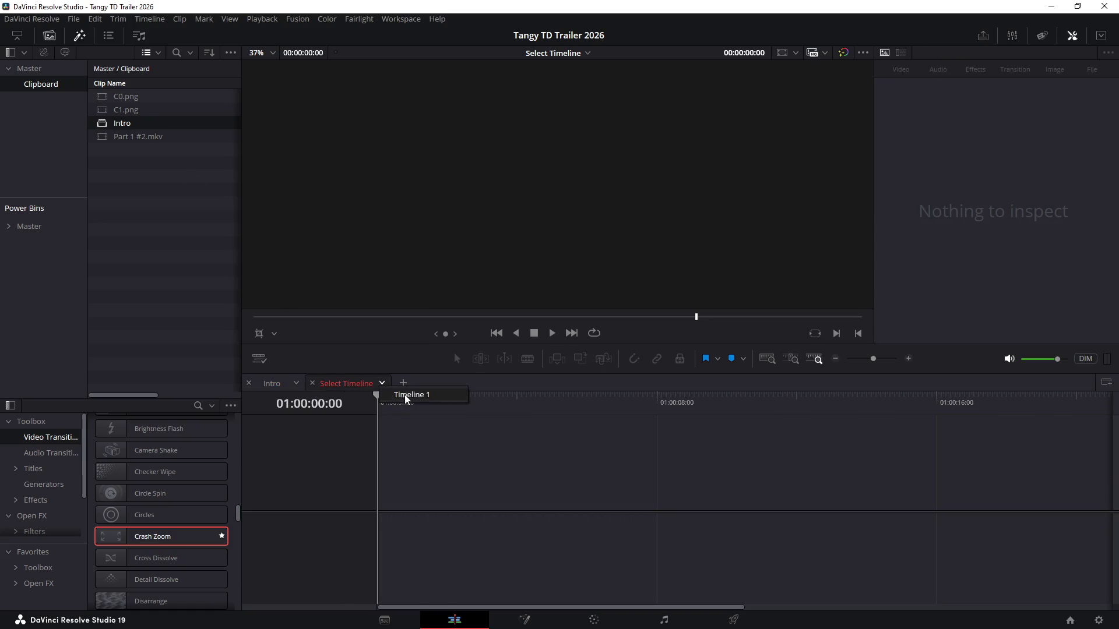
{"action": "left_click", "coordinate": [395, 396]}
{"action": "left_click_drag", "start_coordinate": [316, 383], "coordinate": [263, 385]}
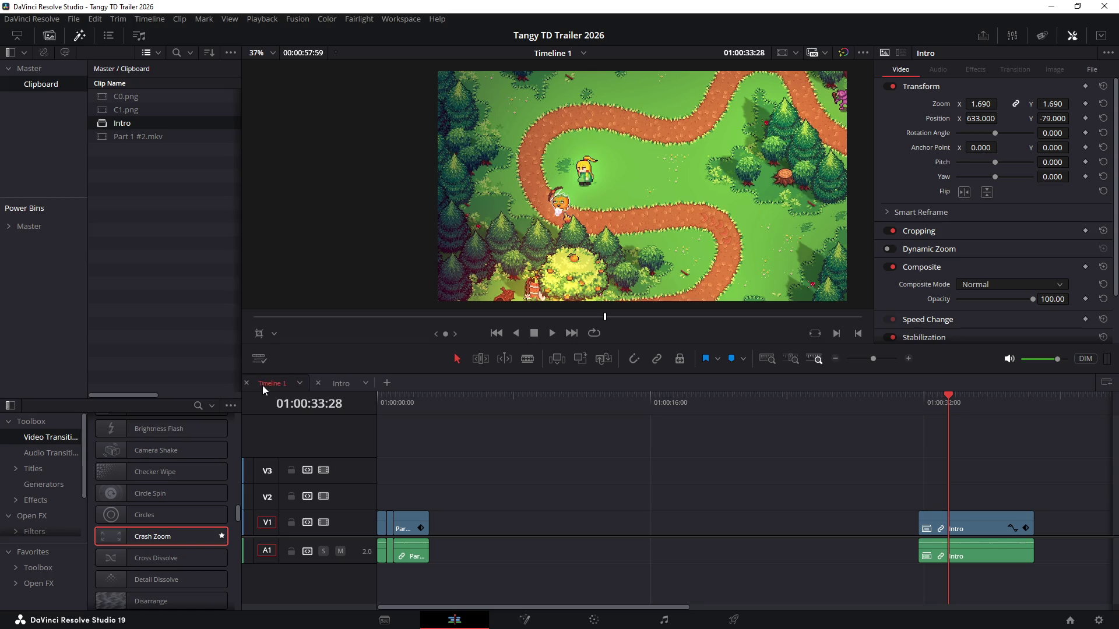
Paste the copied Part 1.mkv clip into Timeline 1 after the gameplay pieces
{"action": "left_click_drag", "start_coordinate": [420, 403], "coordinate": [439, 402]}
{"action": "key", "text": "ctrl+v"}
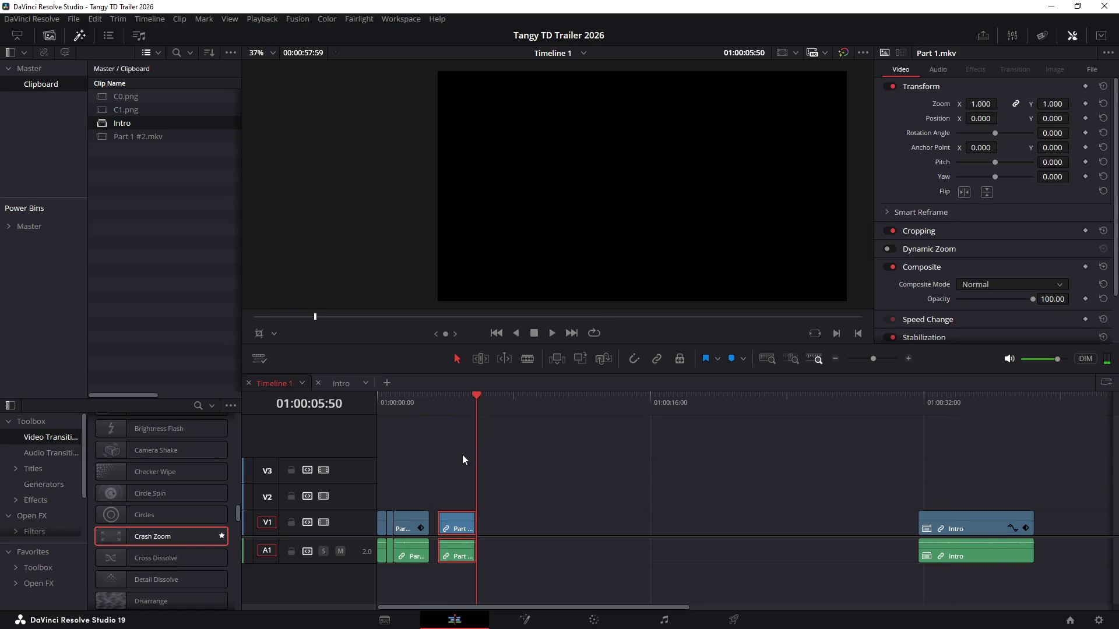
{"action": "key", "text": "ctrl+equal"}
{"action": "key", "text": "ctrl+equal"}
{"action": "scroll", "coordinate": [524, 419], "scroll_direction": "left", "scroll_amount": 3}
{"action": "mouse_move", "coordinate": [639, 470]}
{"action": "left_mouse_down"}
{"action": "mouse_move", "coordinate": [723, 561]}
{"action": "mouse_move", "coordinate": [685, 530]}
{"action": "left_mouse_up"}
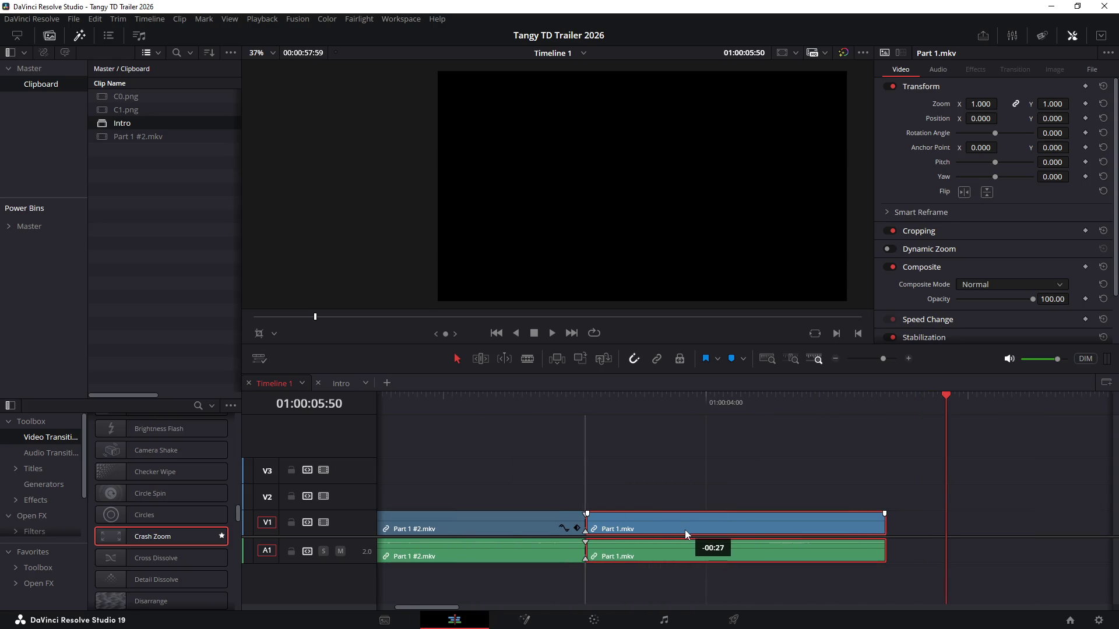
{"action": "left_click_drag", "start_coordinate": [533, 402], "coordinate": [639, 424]}
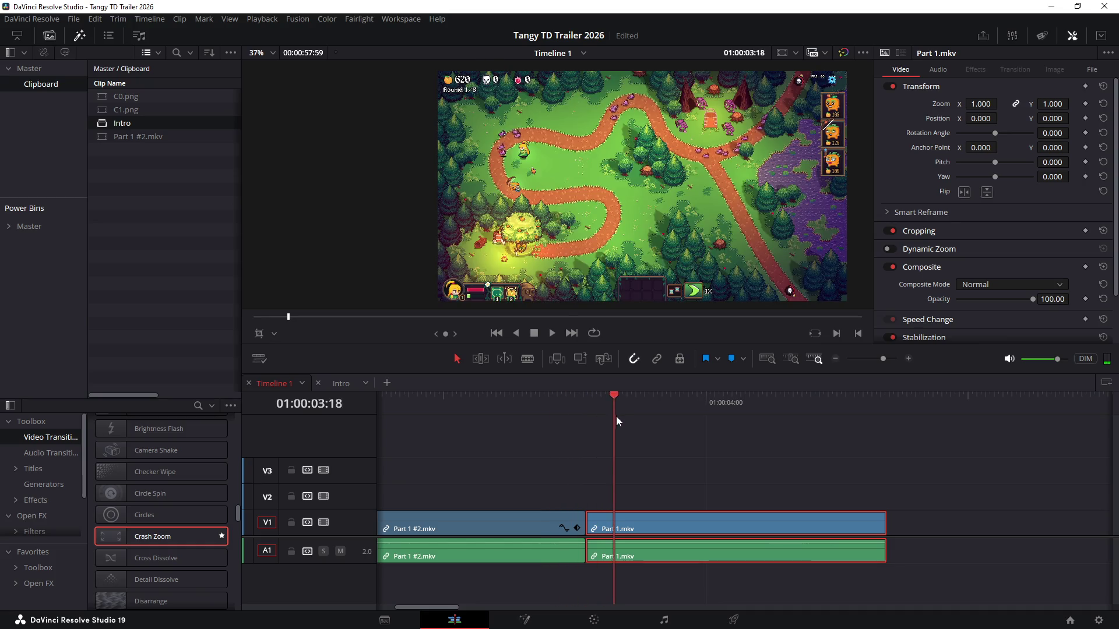
Paste the zoom 1.690 and position attributes onto the new Part 1.mkv clip
{"action": "left_click", "coordinate": [536, 526]}
{"action": "key", "text": "ctrl+c"}
{"action": "left_click", "coordinate": [708, 523]}
{"action": "key", "text": "alt+v"}
{"action": "left_click", "coordinate": [656, 496]}
{"action": "mouse_move", "coordinate": [501, 407]}
{"action": "left_mouse_down"}
{"action": "mouse_move", "coordinate": [609, 426]}
{"action": "mouse_move", "coordinate": [531, 431]}
{"action": "mouse_move", "coordinate": [645, 438]}
{"action": "mouse_move", "coordinate": [561, 444]}
{"action": "mouse_move", "coordinate": [646, 446]}
{"action": "mouse_move", "coordinate": [576, 456]}
{"action": "mouse_move", "coordinate": [657, 448]}
{"action": "mouse_move", "coordinate": [515, 459]}
{"action": "mouse_move", "coordinate": [811, 453]}
{"action": "mouse_move", "coordinate": [520, 476]}
{"action": "mouse_move", "coordinate": [765, 477]}
{"action": "left_mouse_up"}
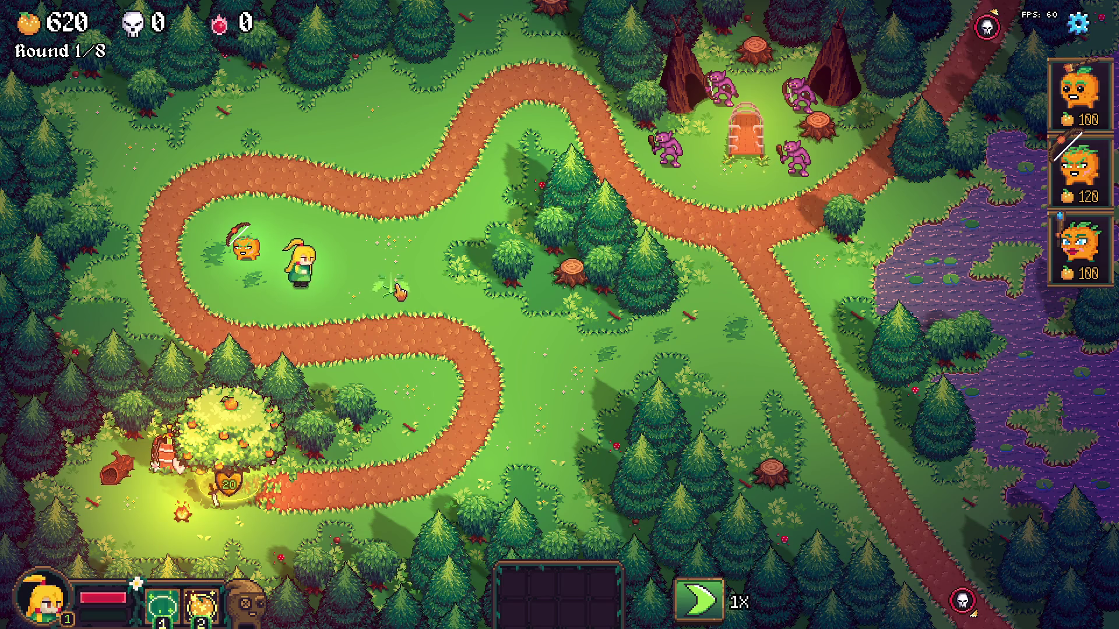
Place the orange archer tower beside the path and start round 1 with the wave advancing
{"action": "left_click", "coordinate": [329, 281]}
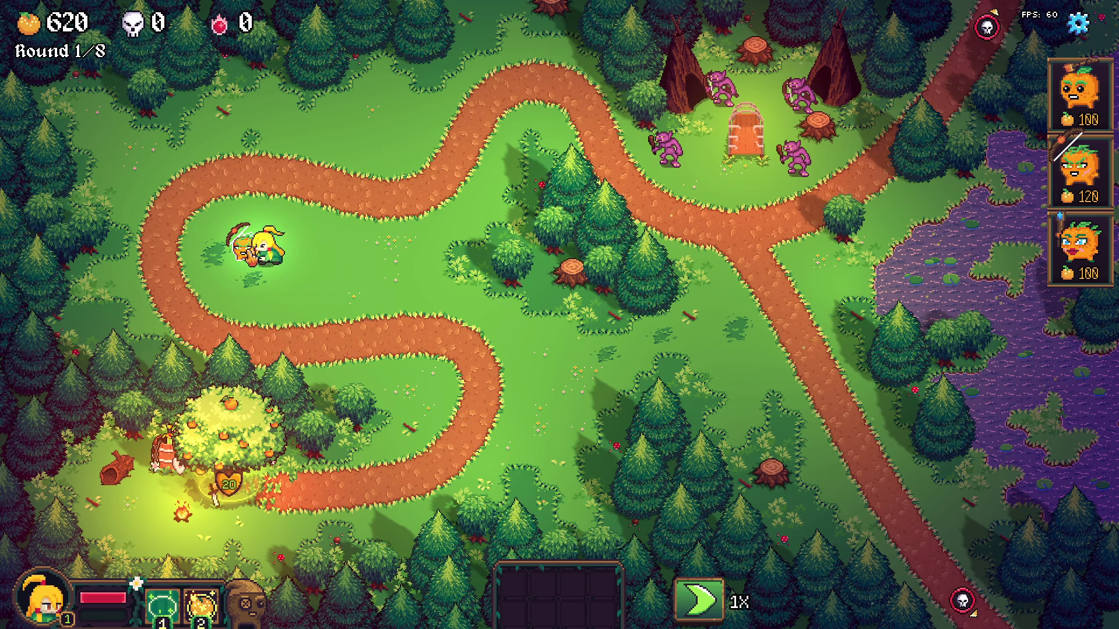
{"action": "left_click", "coordinate": [223, 322]}
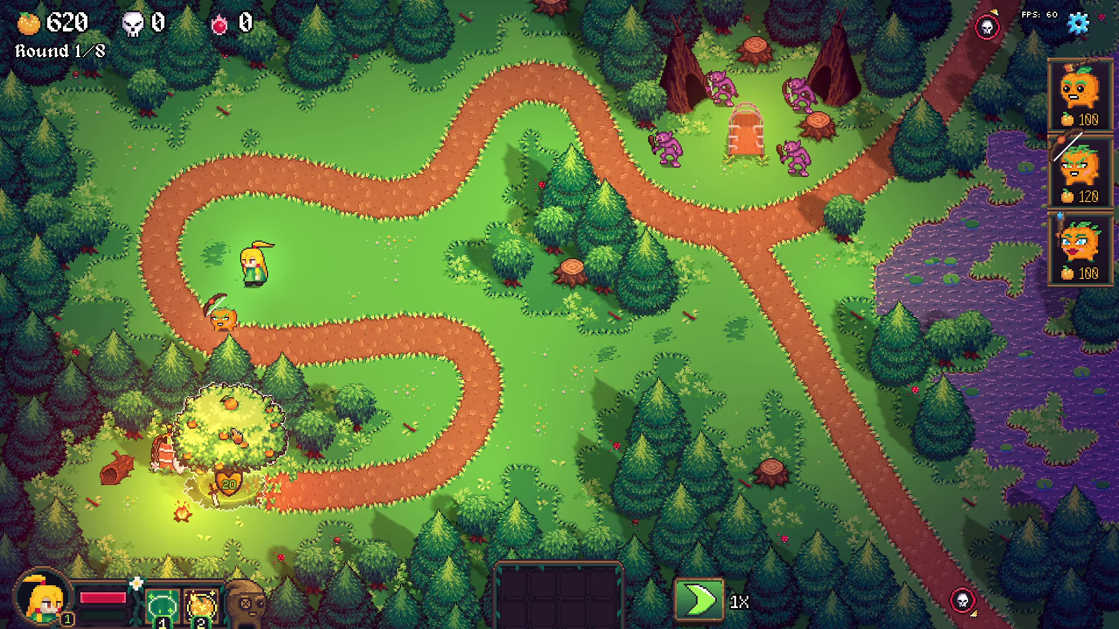
{"action": "left_click", "coordinate": [224, 322]}
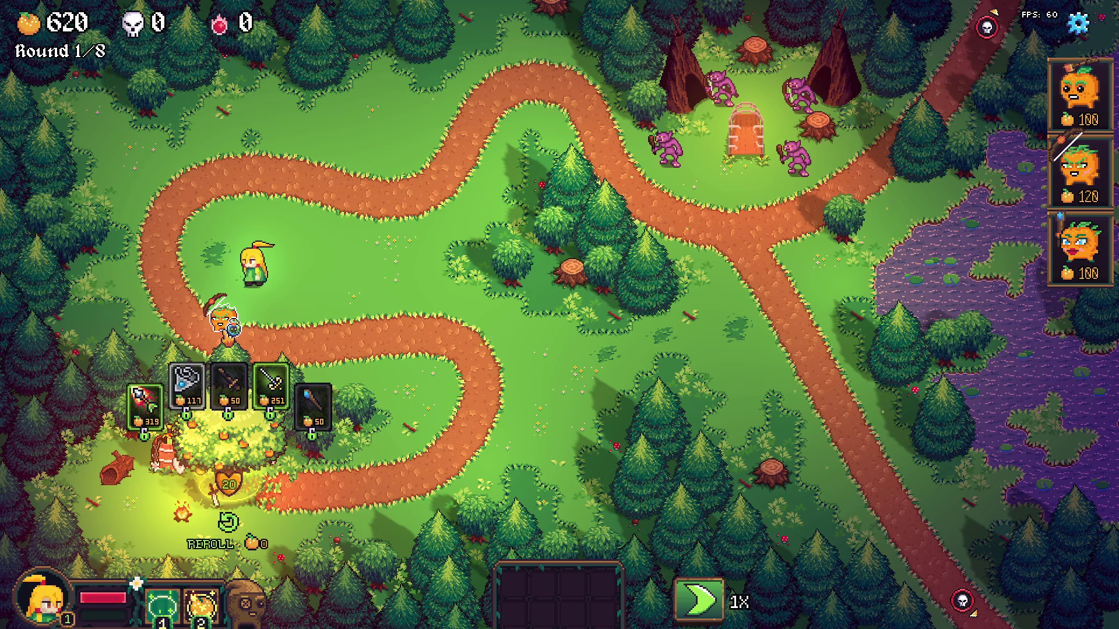
{"action": "key", "text": "space"}
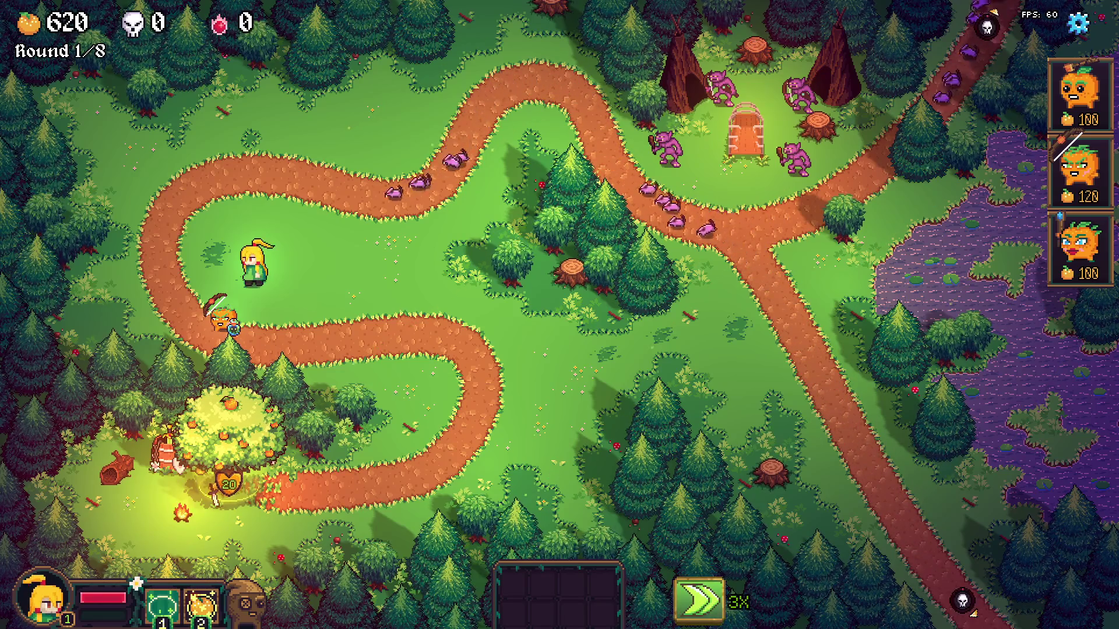
{"action": "left_click", "coordinate": [699, 599]}
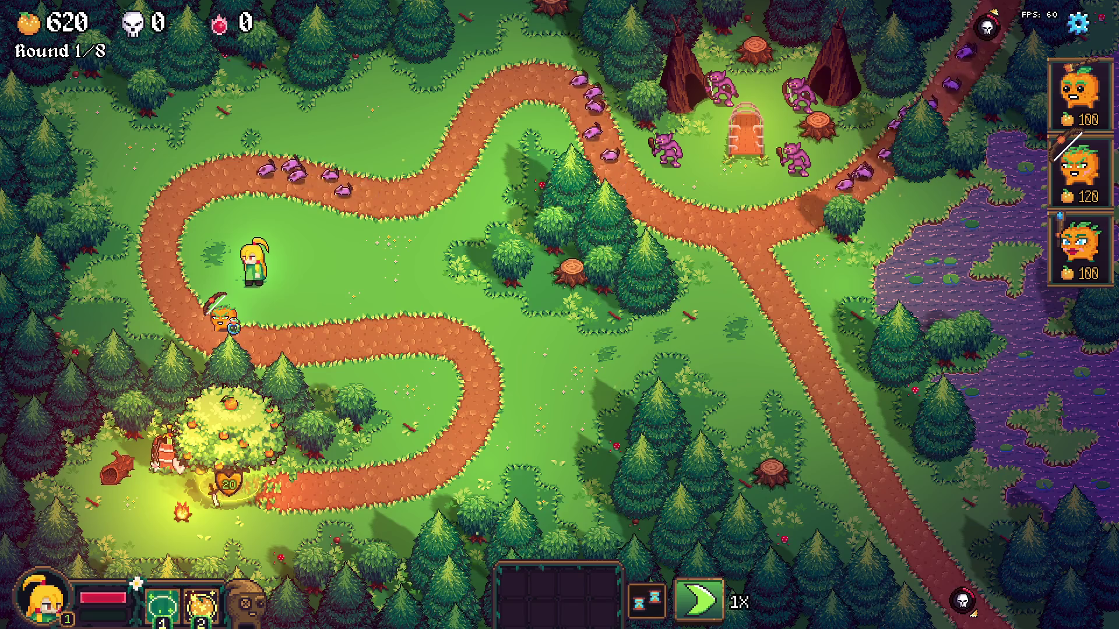
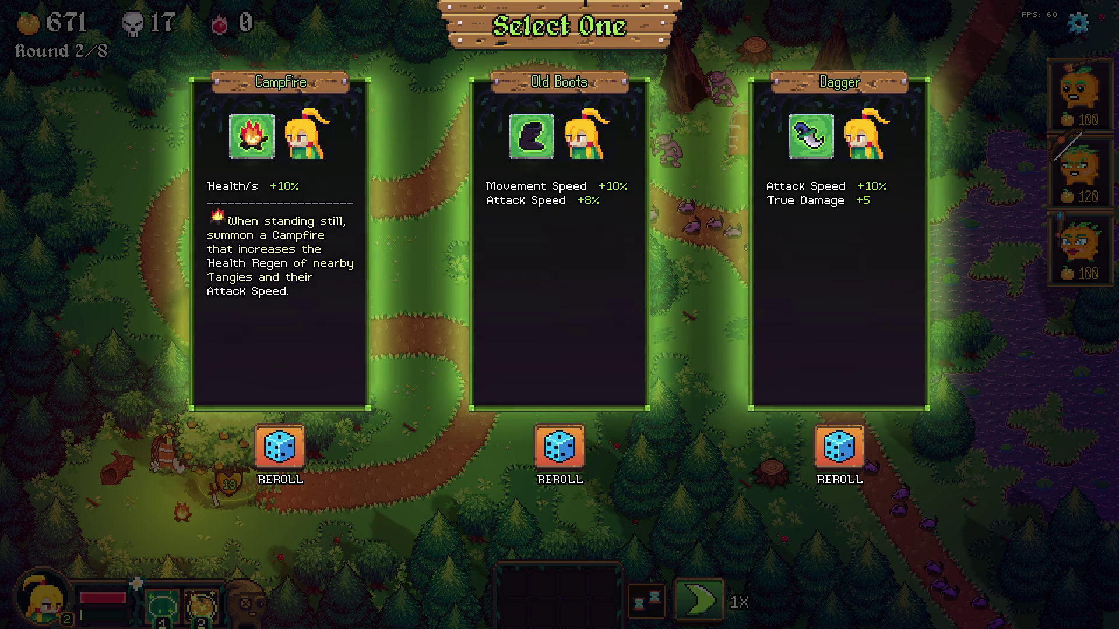
Switch from the paused game to the Recordings (E:) file window
{"action": "key", "text": "alt+Tab"}
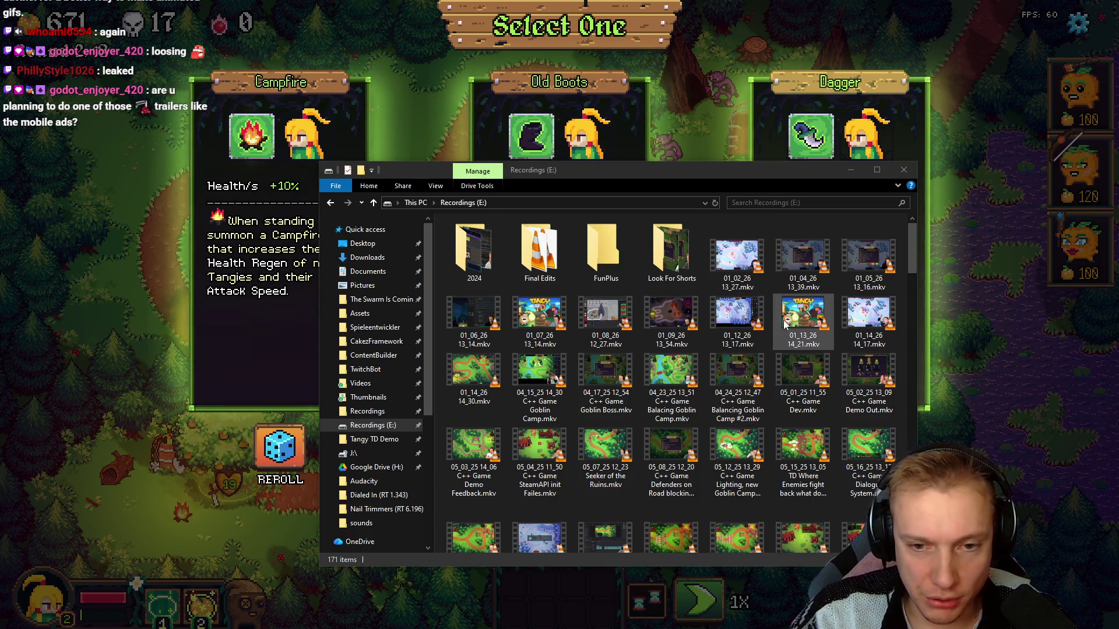
Select the 01_14_26 14_30 recording and delete the outdated Part 1 #2 clip from the trailer folder
{"action": "left_click", "coordinate": [478, 366]}
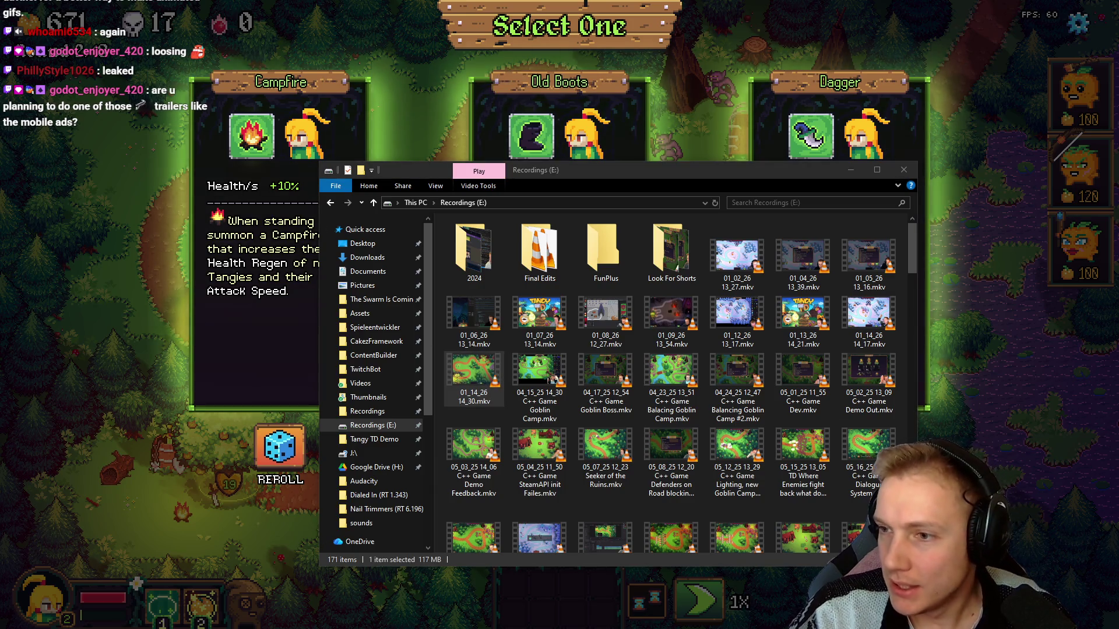
{"action": "key", "text": "alt+Tab"}
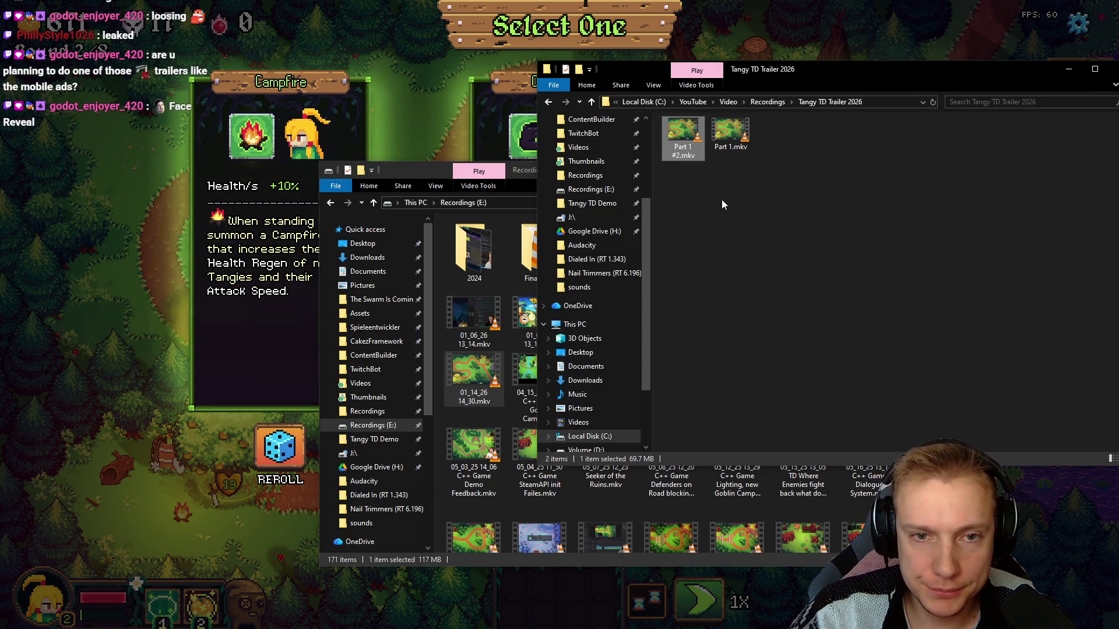
{"action": "left_click", "coordinate": [674, 135]}
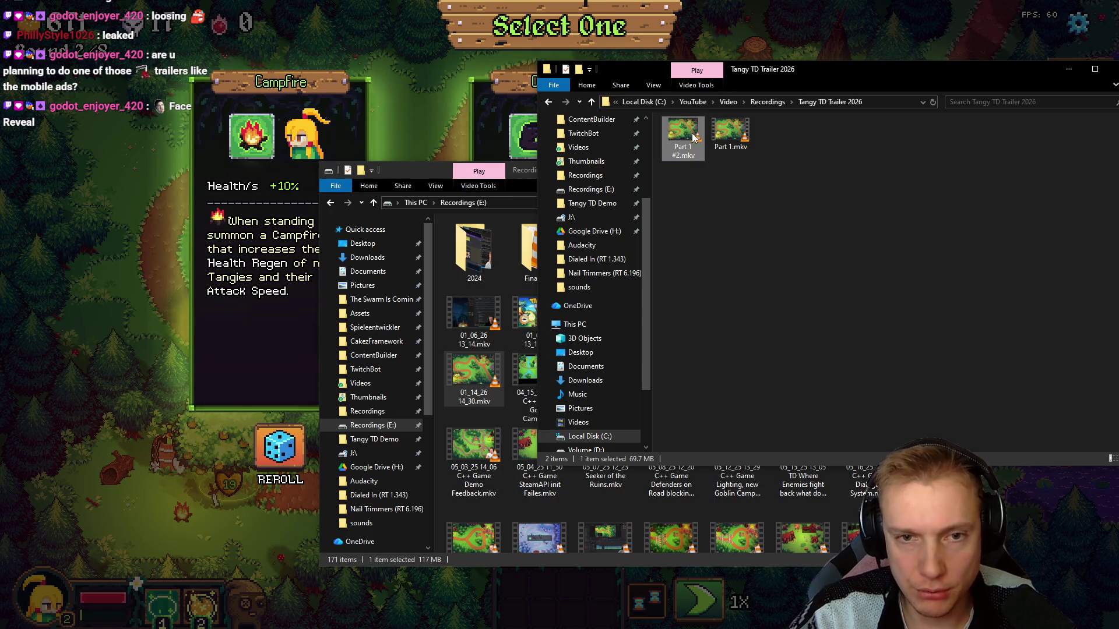
{"action": "key", "text": "Delete"}
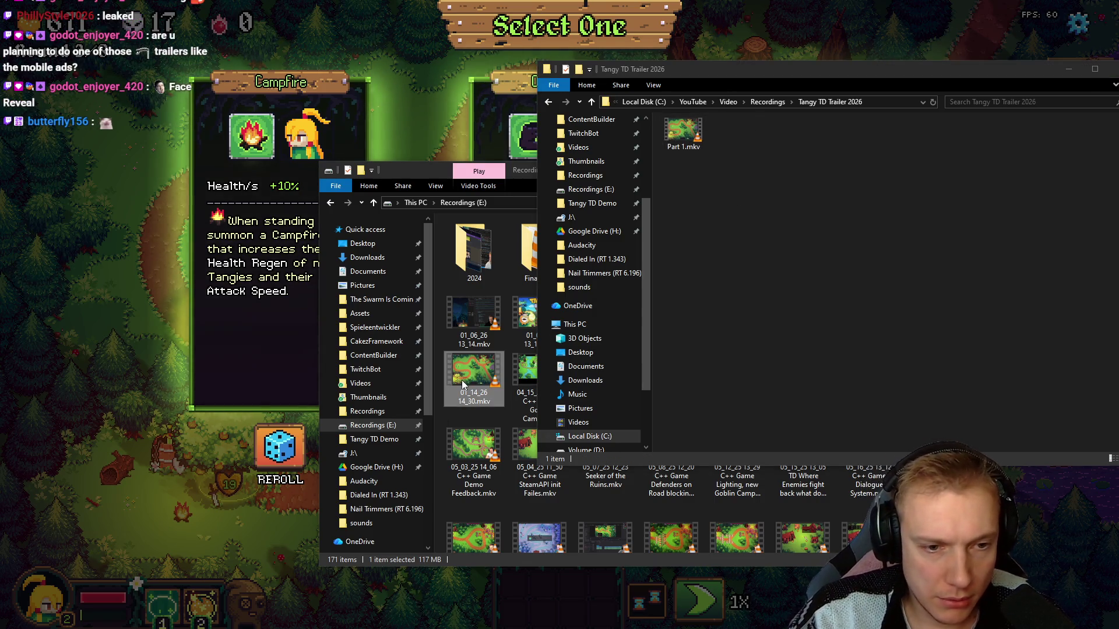
Move the new recording into the Tangy TD Trailer 2026 folder and rename it Part 1 #2
{"action": "mouse_move", "coordinate": [465, 375]}
{"action": "left_mouse_down"}
{"action": "mouse_move", "coordinate": [738, 302]}
{"action": "mouse_move", "coordinate": [476, 376]}
{"action": "left_mouse_up"}
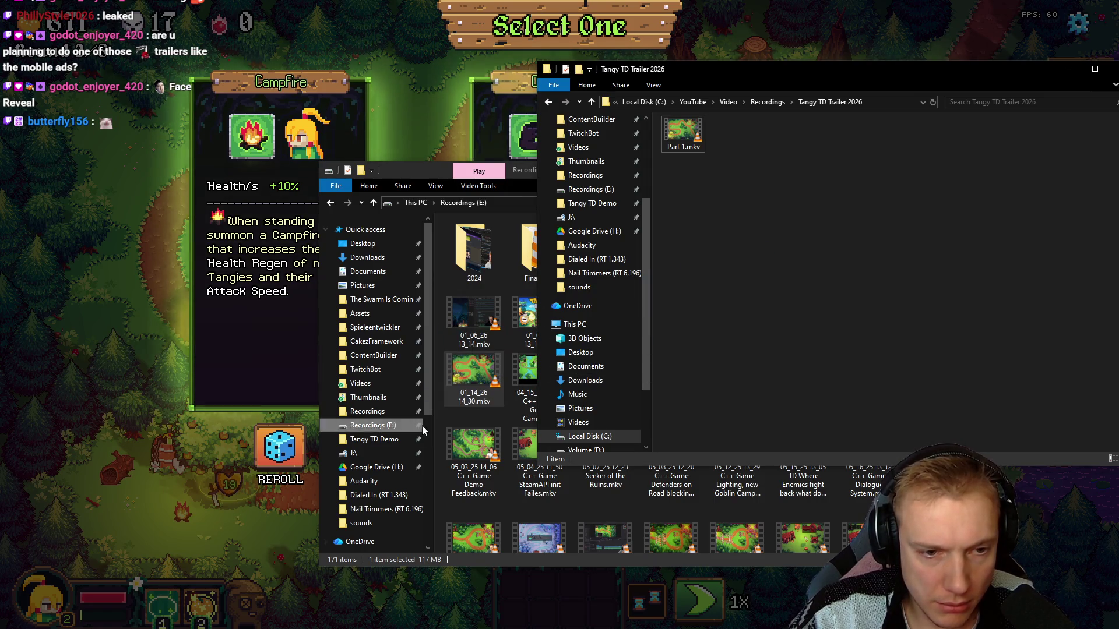
{"action": "left_click", "coordinate": [479, 377]}
{"action": "left_click", "coordinate": [1018, 274]}
{"action": "key", "text": "ctrl+v"}
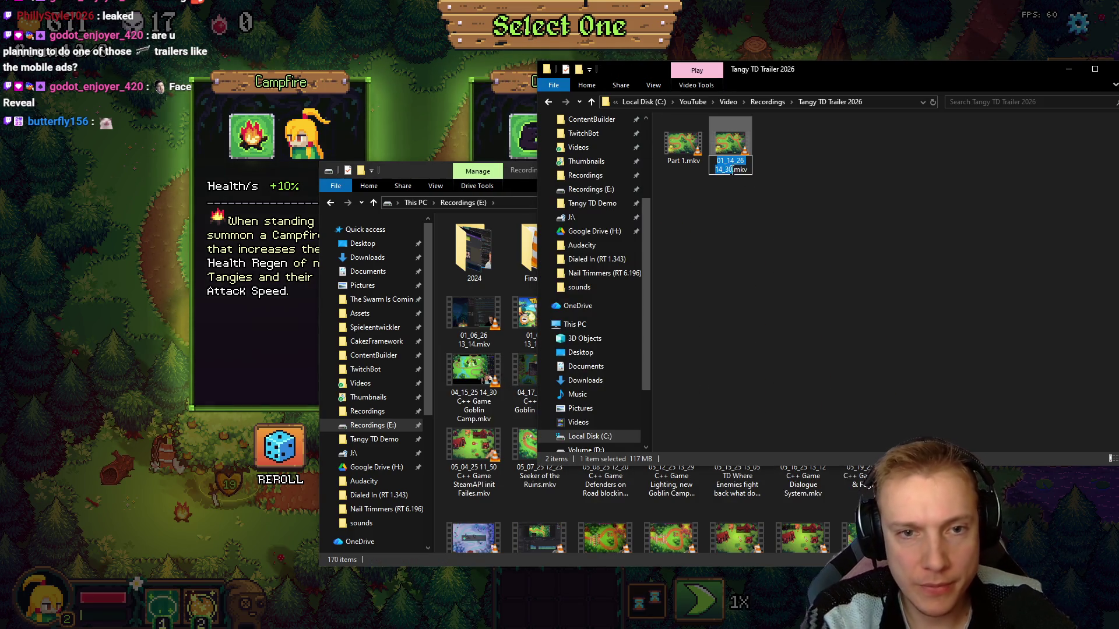
{"action": "key", "text": "F2"}
{"action": "type", "text": "Part 1 #2"}
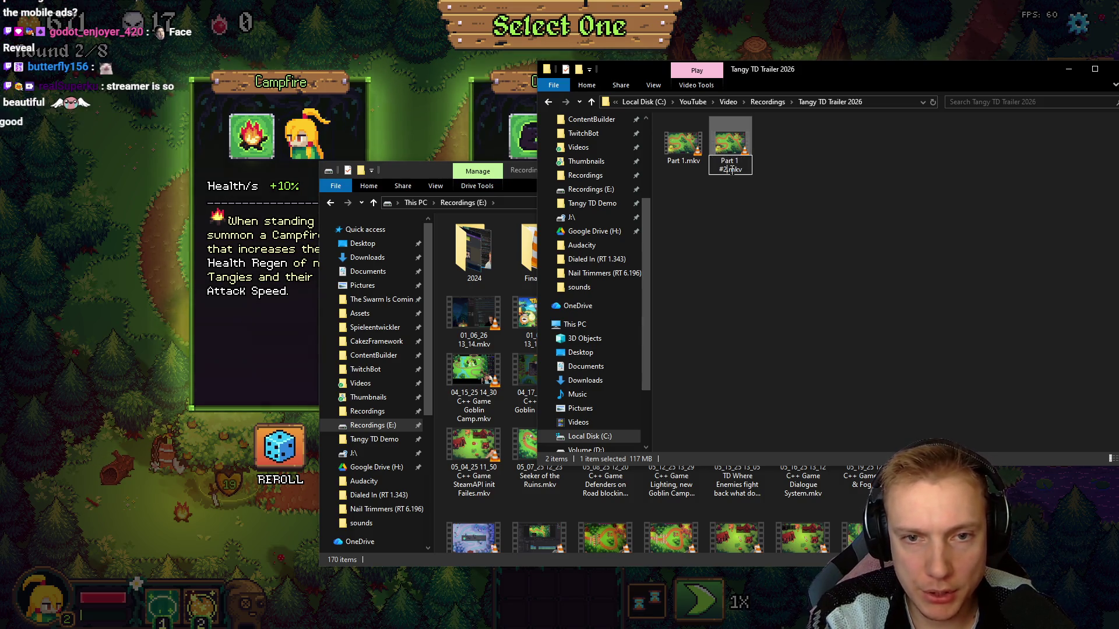
{"action": "key", "text": "Return"}
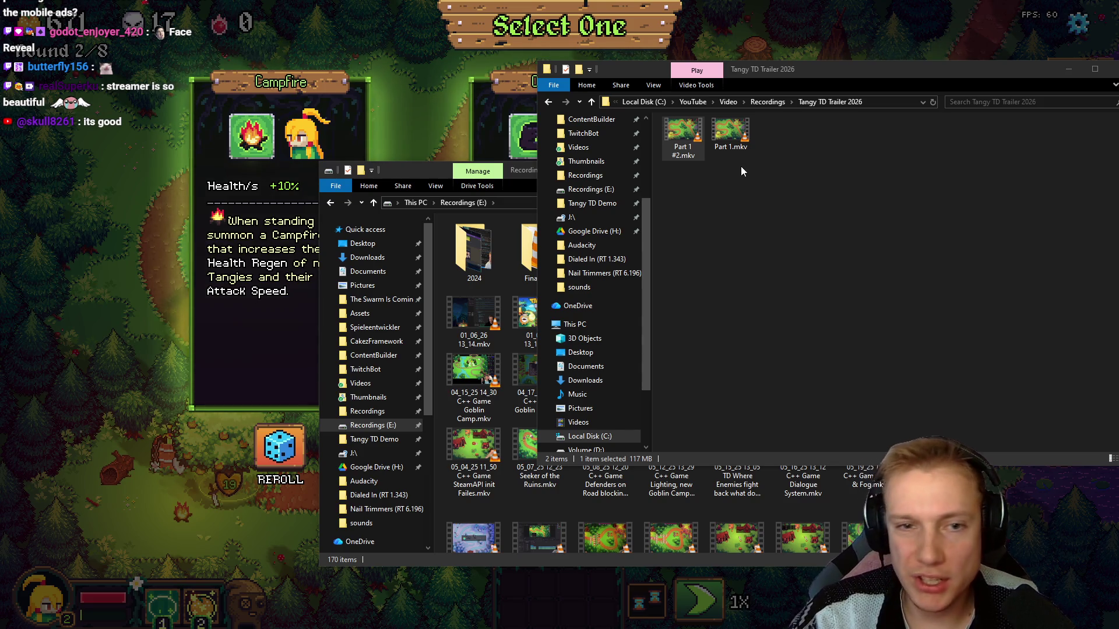
{"action": "key", "text": "alt+Tab"}
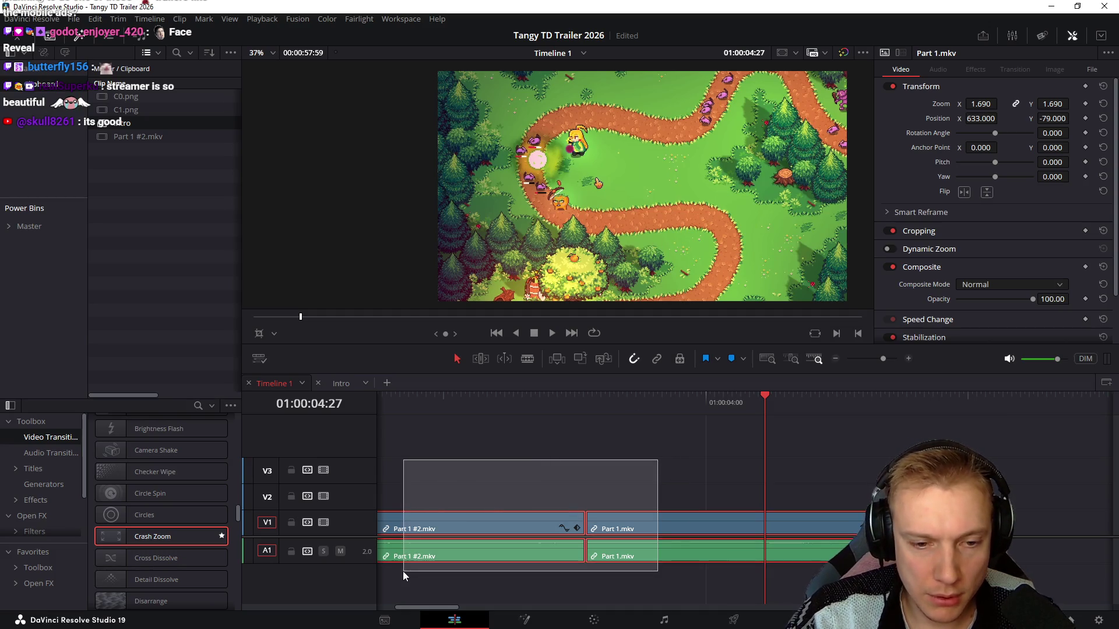
Delete both Part 1 clips from the timeline and Part 1 #2 from the media pool
{"action": "left_click_drag", "start_coordinate": [658, 465], "coordinate": [402, 572]}
{"action": "key", "text": "Delete"}
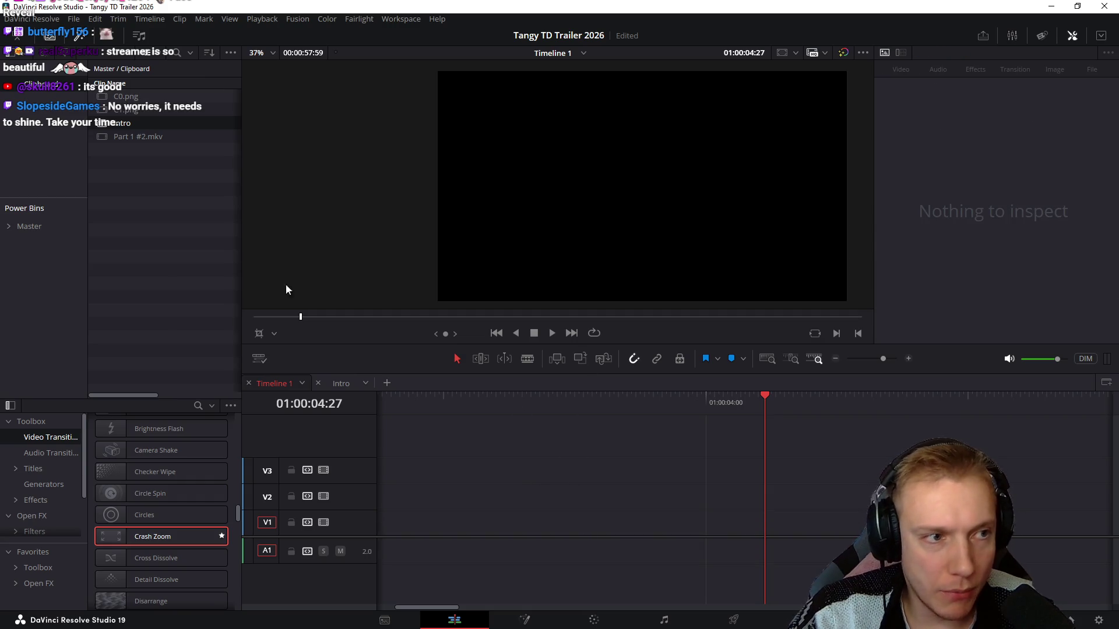
{"action": "left_click", "coordinate": [127, 137]}
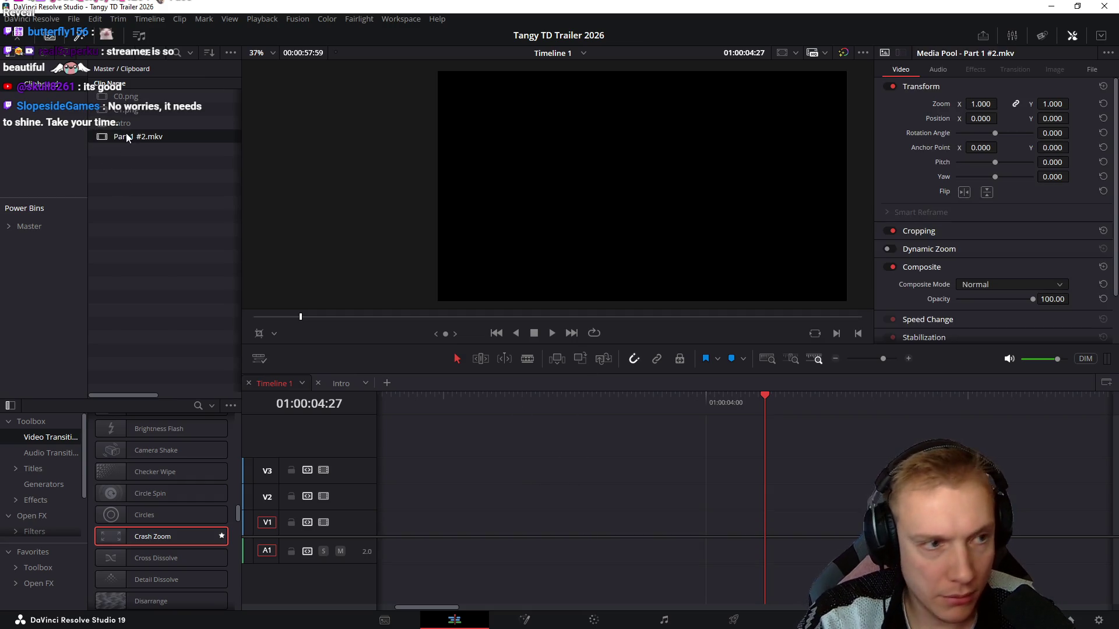
{"action": "key", "text": "Delete"}
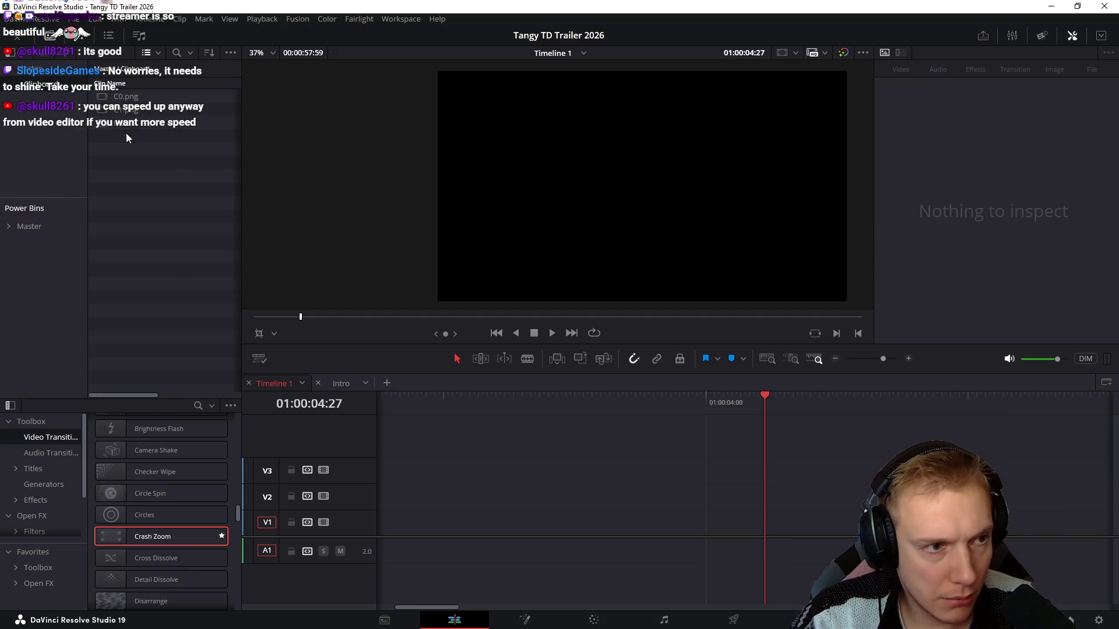
Test-drop the new Part 1 #2 file onto the timeline, undo it, and close DaVinci Resolve
{"action": "key", "text": "alt+Tab"}
{"action": "left_click_drag", "start_coordinate": [688, 133], "coordinate": [384, 525]}
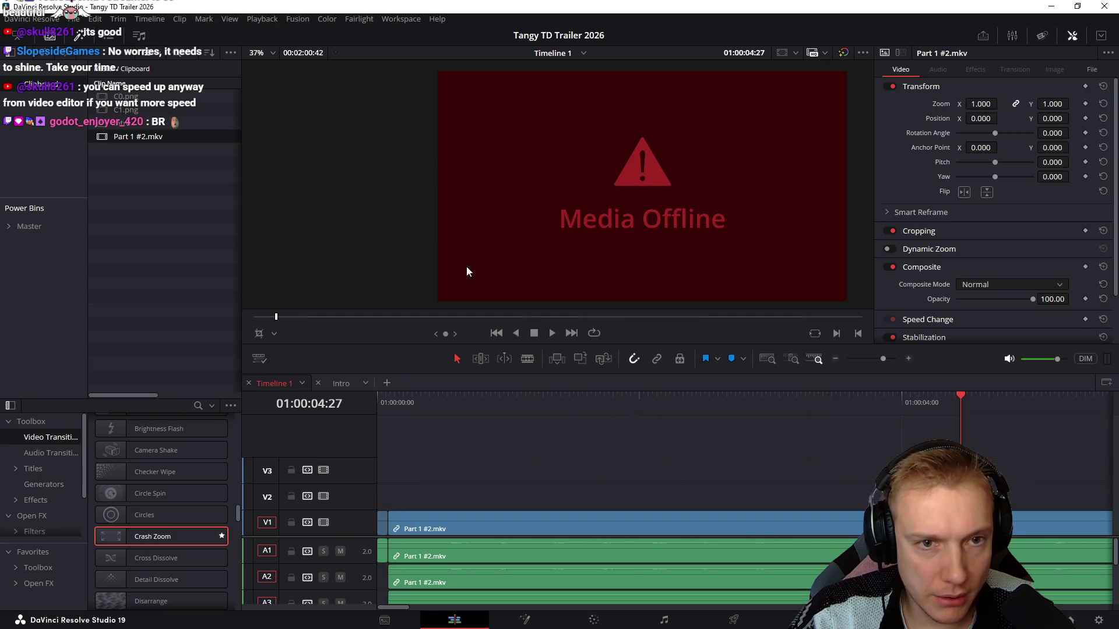
{"action": "scroll", "coordinate": [724, 455], "scroll_direction": "down", "scroll_amount": 2}
{"action": "scroll", "coordinate": [715, 459], "scroll_direction": "down", "scroll_amount": 2}
{"action": "scroll", "coordinate": [716, 455], "scroll_direction": "down", "scroll_amount": 2}
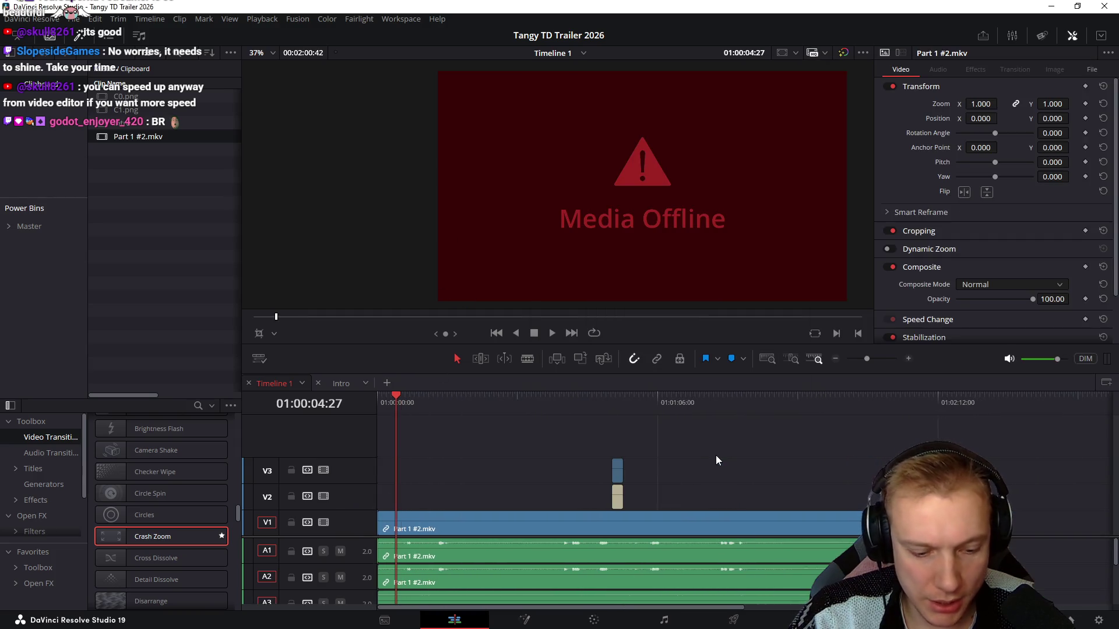
{"action": "key", "text": "ctrl+z"}
{"action": "left_click", "coordinate": [702, 402]}
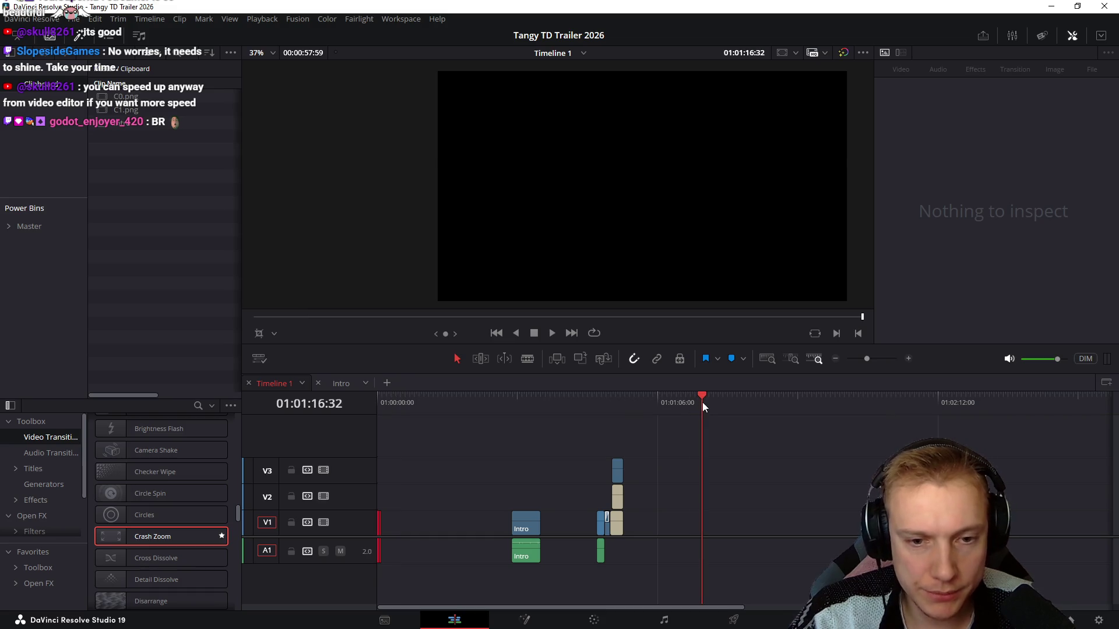
{"action": "left_click", "coordinate": [1107, 7]}
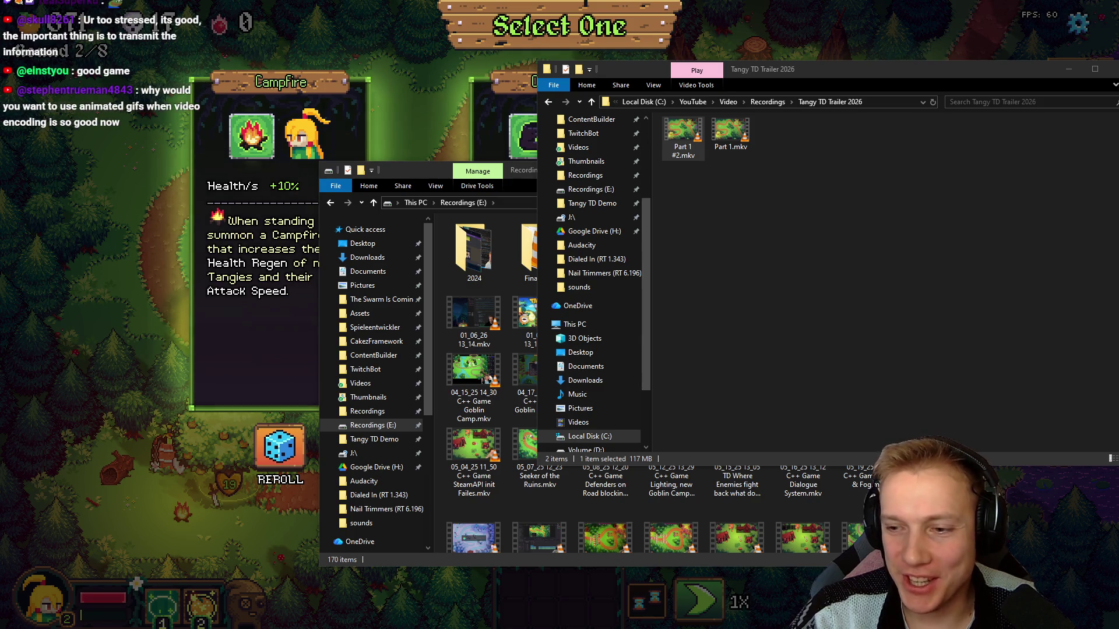
Clear the file selection in the trailer folder before relaunching Resolve
{"action": "left_click", "coordinate": [801, 212]}
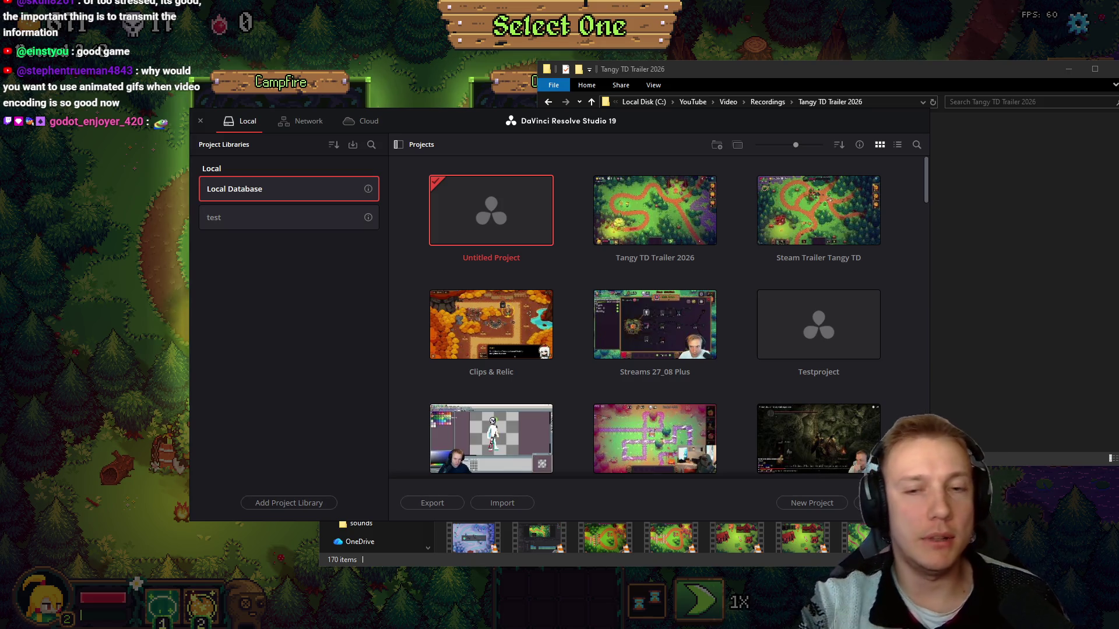
Reopen the Tangy TD Trailer 2026 project and drop Part 1 #2.mkv onto the timeline after the intro
{"action": "double_click", "coordinate": [660, 204]}
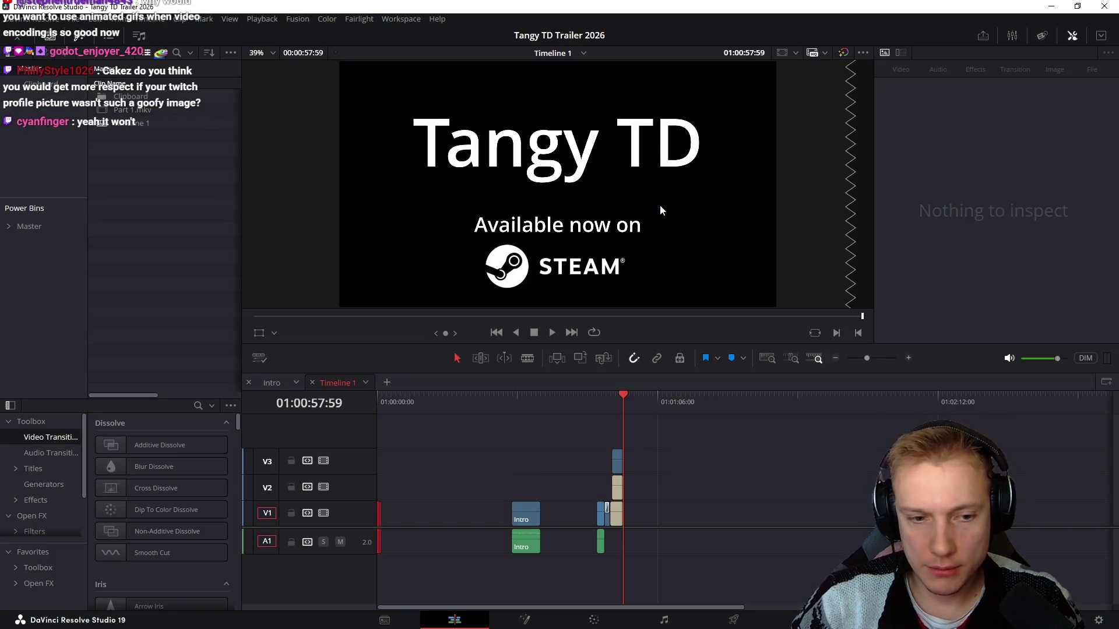
{"action": "left_click", "coordinate": [644, 430]}
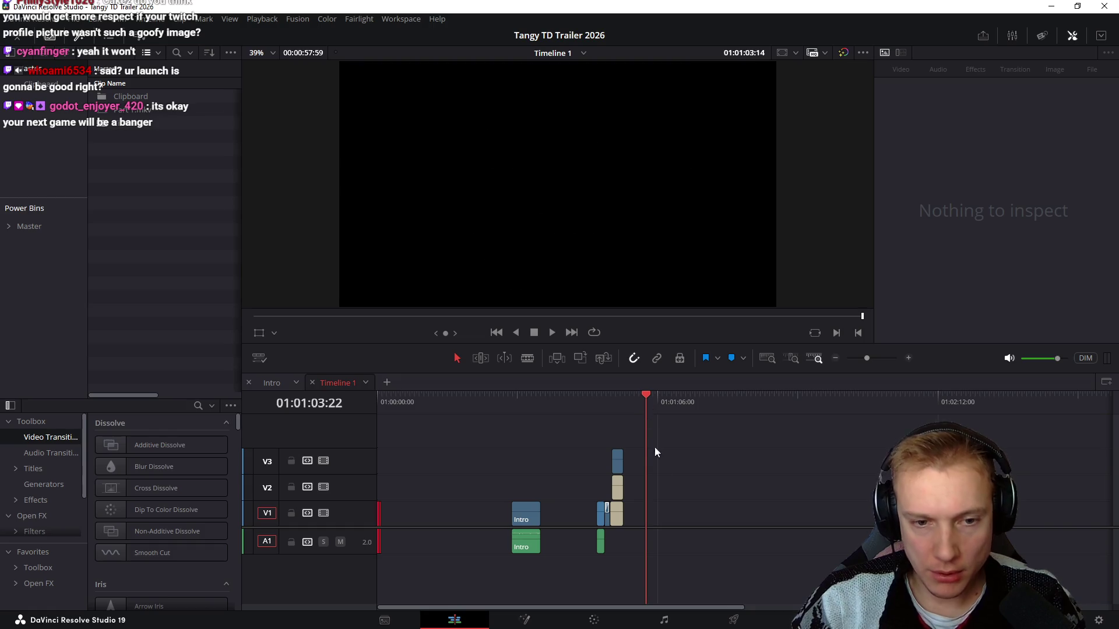
{"action": "key", "text": "alt+Tab"}
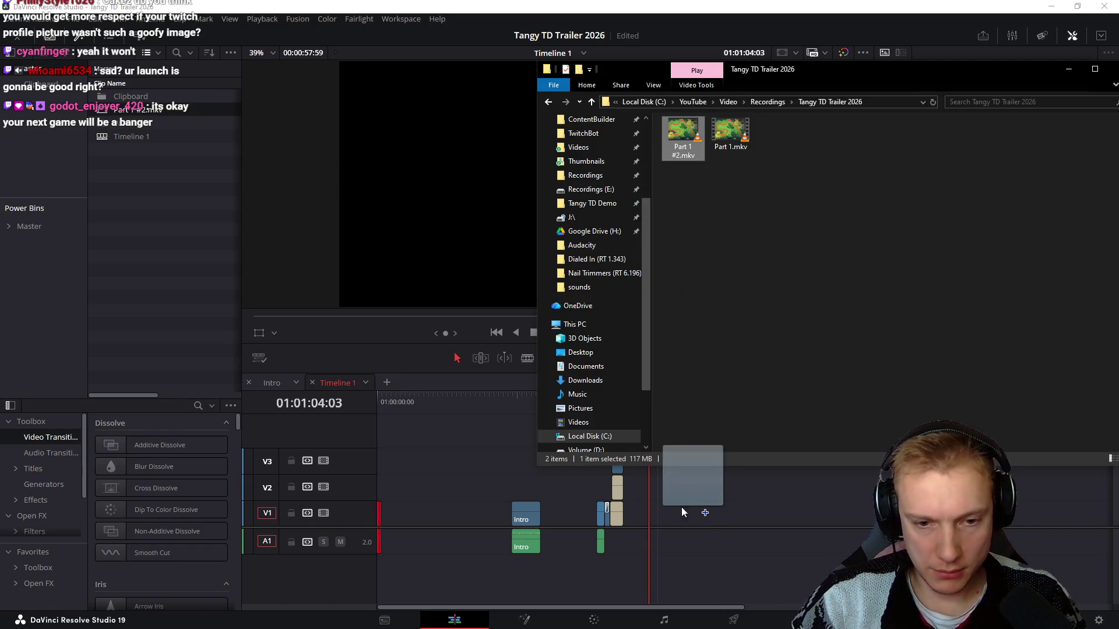
{"action": "left_click_drag", "start_coordinate": [683, 136], "coordinate": [657, 523]}
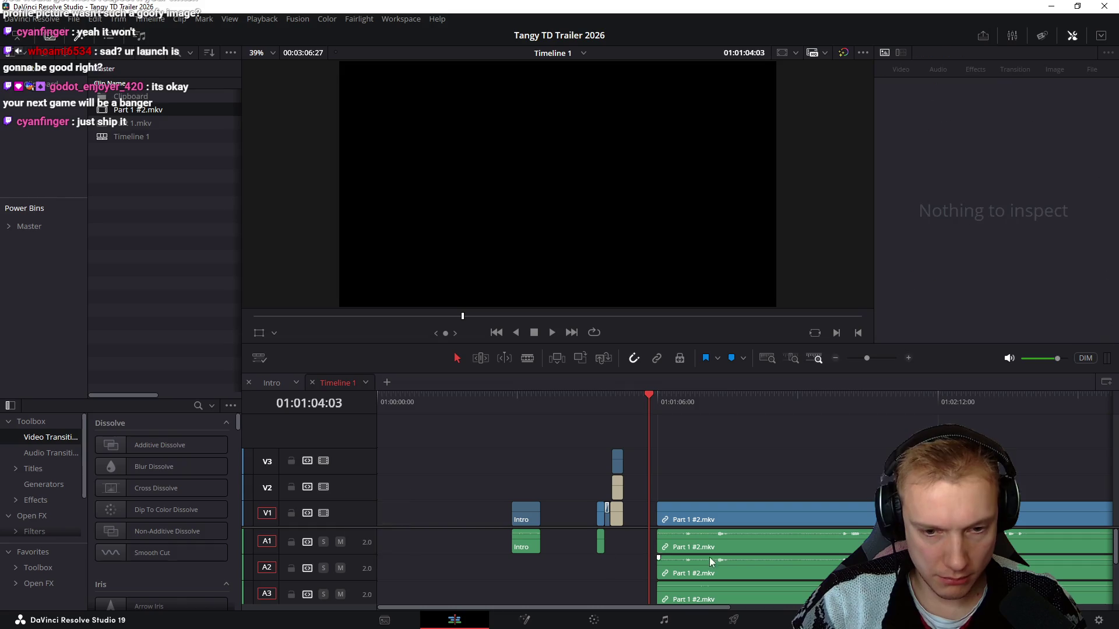
{"action": "scroll", "coordinate": [706, 562], "scroll_direction": "down", "scroll_amount": 3}
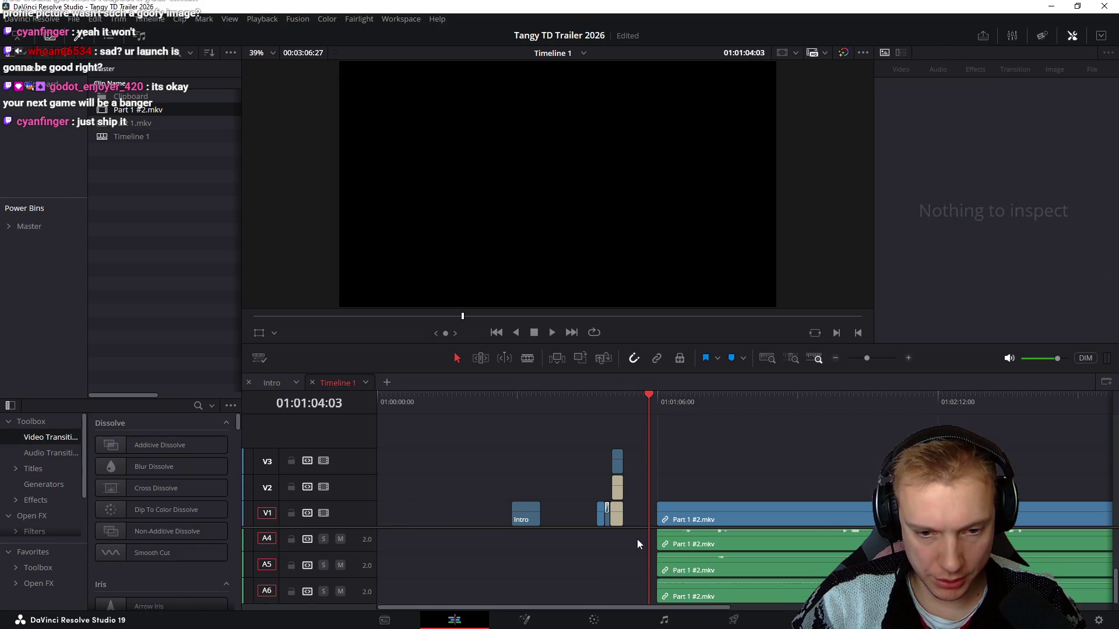
{"action": "left_click_drag", "start_coordinate": [637, 540], "coordinate": [719, 606]}
{"action": "scroll", "coordinate": [719, 605], "scroll_direction": "up", "scroll_amount": 3}
{"action": "scroll", "coordinate": [732, 592], "scroll_direction": "down", "scroll_amount": 3}
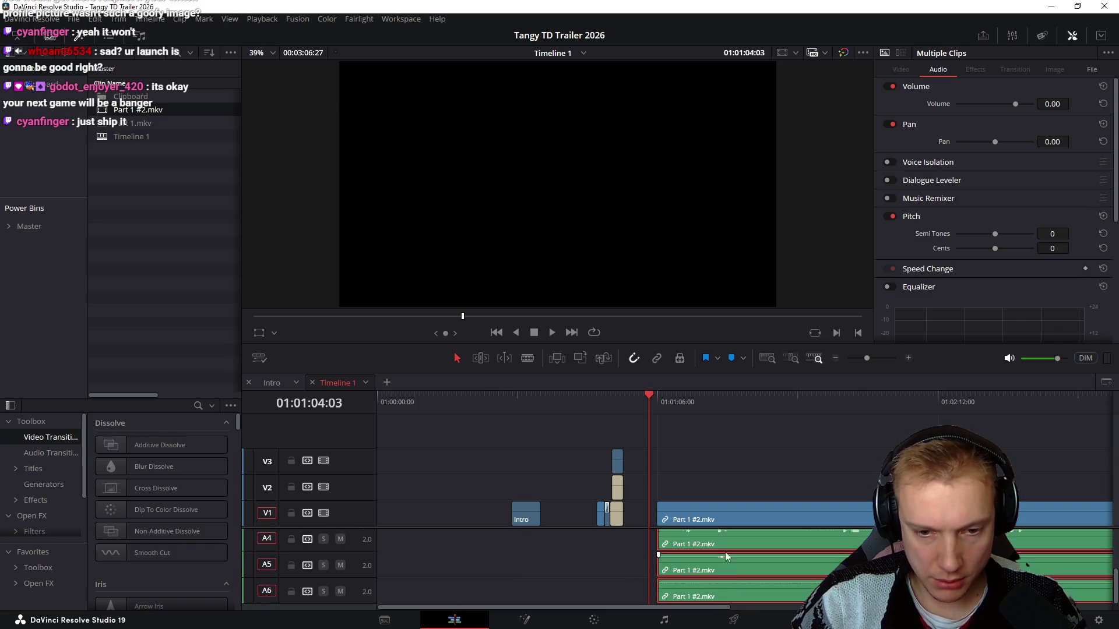
Review the new clip, delete its extra audio on tracks A4–A6 and move its audio to A1
{"action": "left_click", "coordinate": [715, 405]}
{"action": "key", "text": "space"}
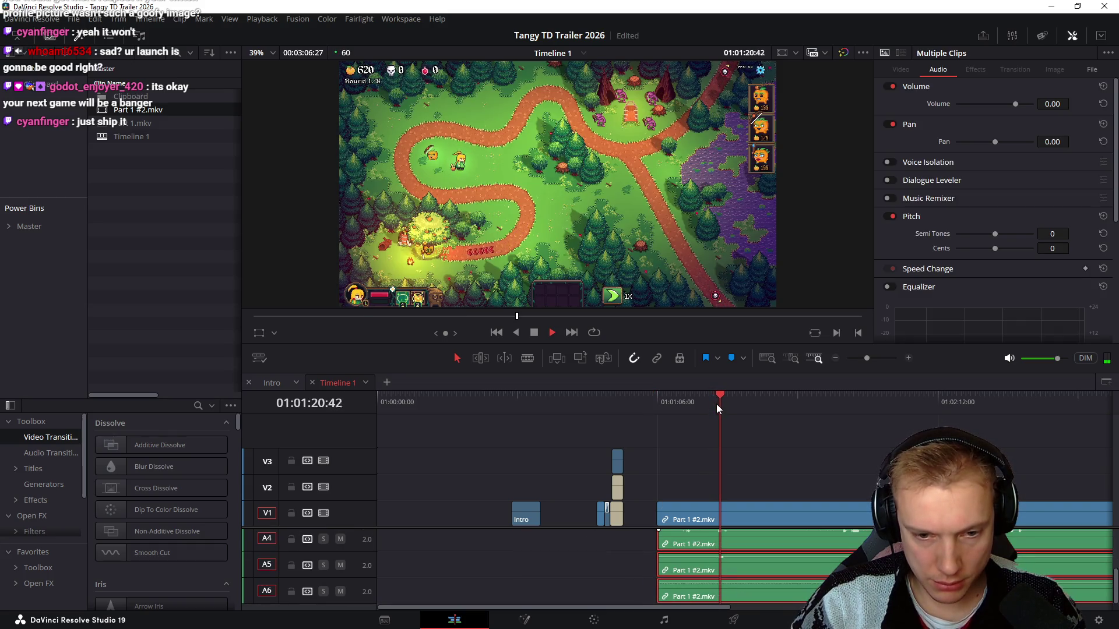
{"action": "key", "text": "space"}
{"action": "key", "text": "Delete"}
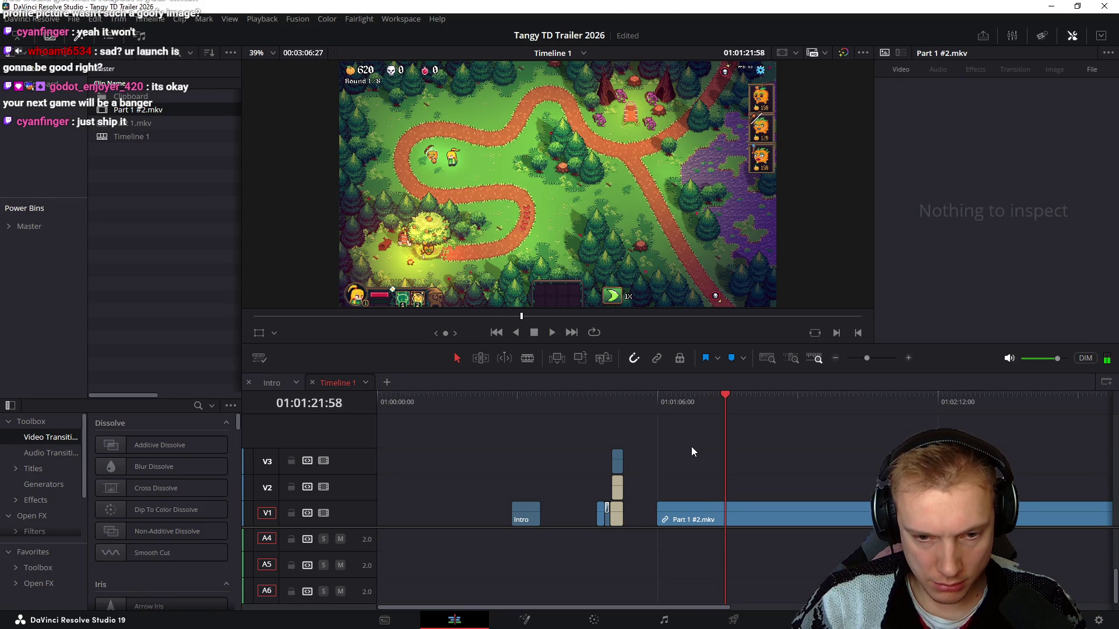
{"action": "scroll", "coordinate": [787, 564], "scroll_direction": "up", "scroll_amount": 3}
{"action": "left_click_drag", "start_coordinate": [783, 594], "coordinate": [774, 553]}
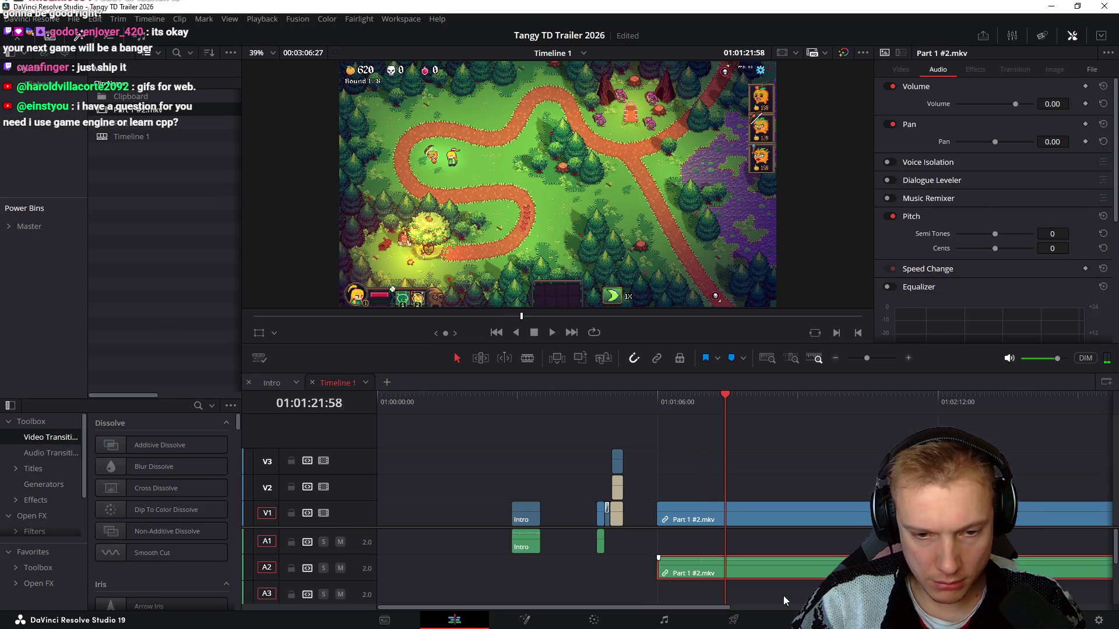
Trim the gameplay clip shorter at a later point and save the project
{"action": "left_click_drag", "start_coordinate": [949, 412], "coordinate": [983, 419]}
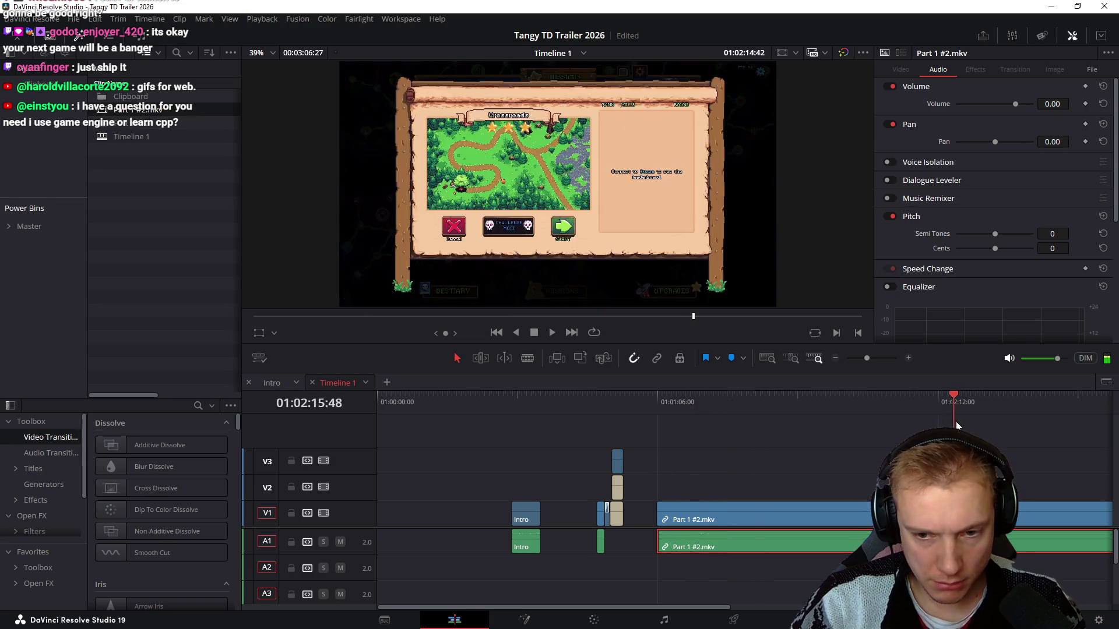
{"action": "scroll", "coordinate": [621, 482], "scroll_direction": "down", "scroll_amount": 2}
{"action": "left_click", "coordinate": [611, 469]}
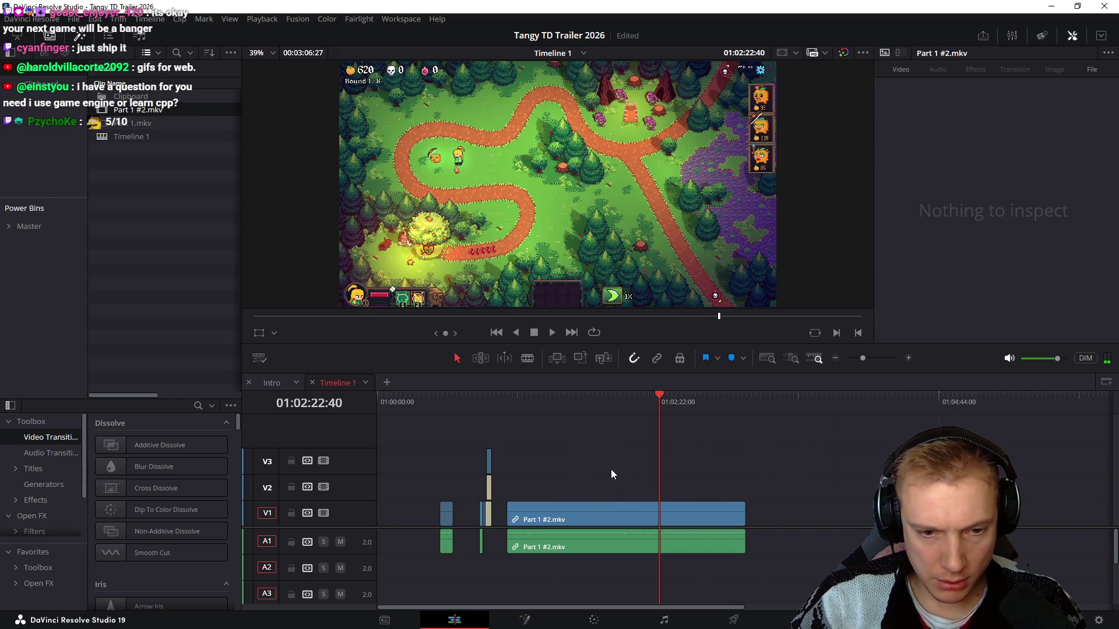
{"action": "key", "text": "ctrl+shift+["}
{"action": "key", "text": "ctrl+shift+["}
{"action": "left_click", "coordinate": [542, 509]}
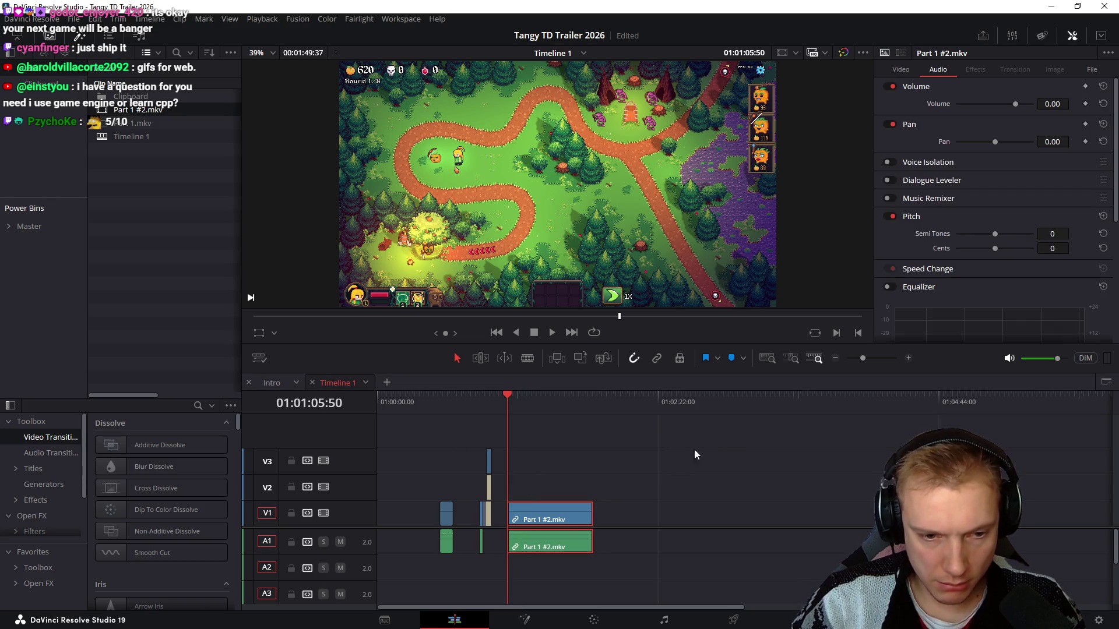
{"action": "key", "text": "ctrl+s"}
{"action": "left_click_drag", "start_coordinate": [534, 511], "coordinate": [583, 515]}
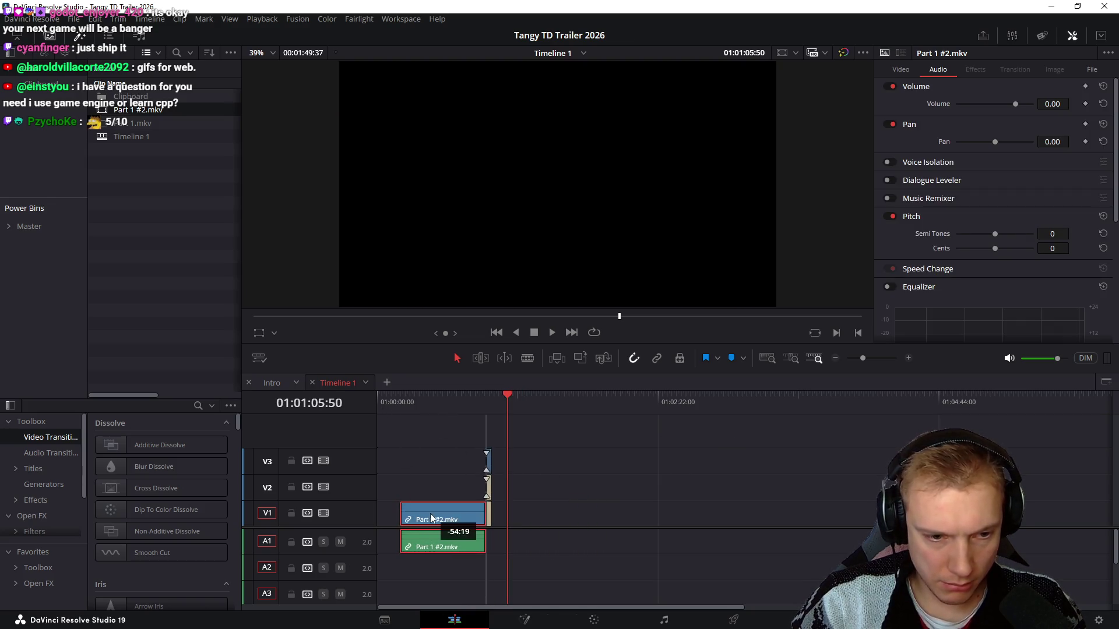
Shift the short intro clips later and move the gameplay clip to the timeline start at 01:00:00:00
{"action": "left_click_drag", "start_coordinate": [403, 491], "coordinate": [453, 559]}
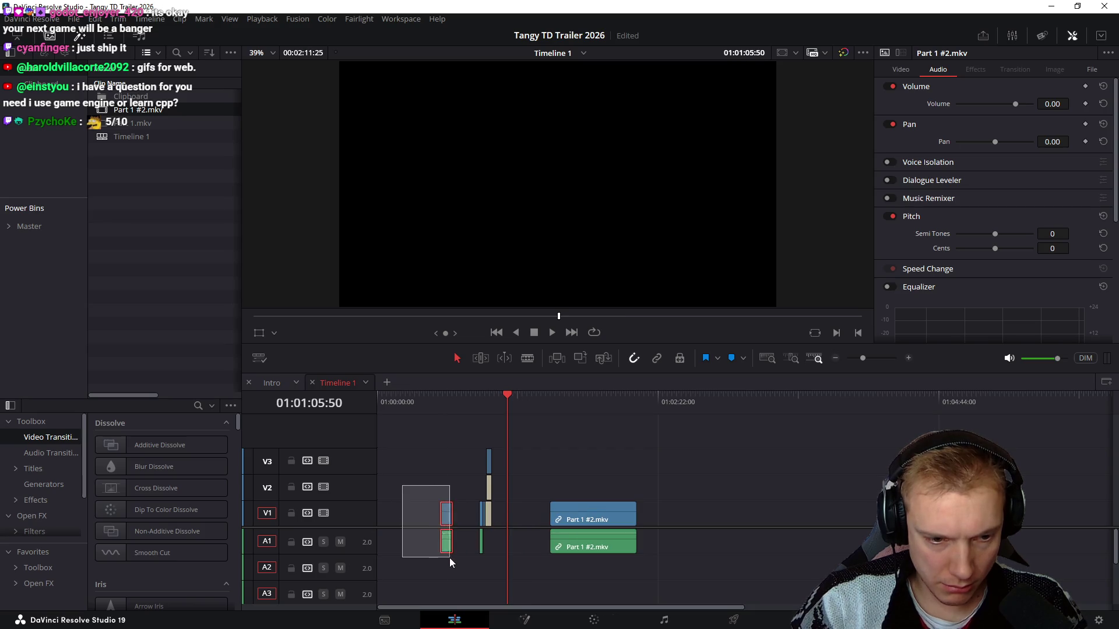
{"action": "left_click_drag", "start_coordinate": [409, 446], "coordinate": [510, 575]}
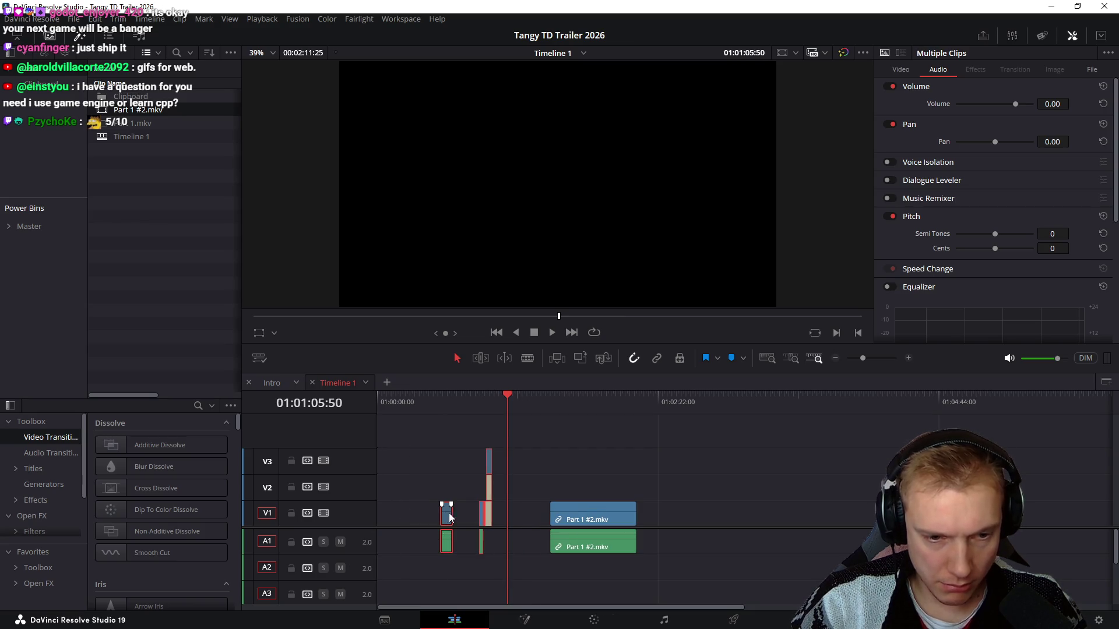
{"action": "left_click_drag", "start_coordinate": [446, 516], "coordinate": [480, 517]}
{"action": "left_click_drag", "start_coordinate": [578, 518], "coordinate": [406, 518]}
{"action": "key", "text": "Home"}
{"action": "scroll", "coordinate": [508, 467], "scroll_direction": "up", "scroll_amount": 5}
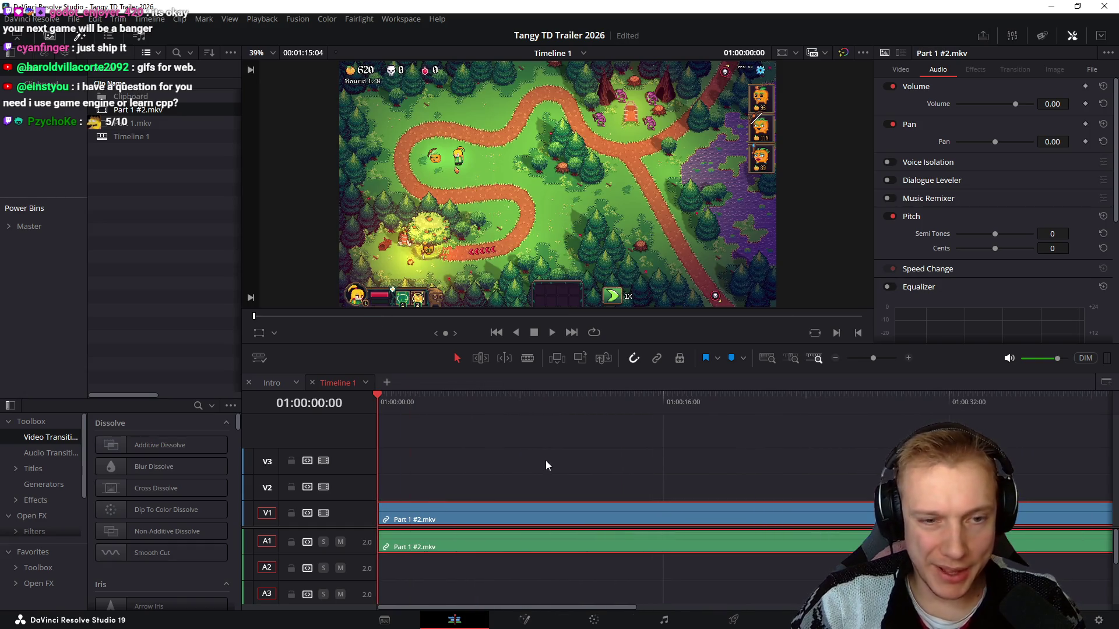
{"action": "scroll", "coordinate": [541, 458], "scroll_direction": "down", "scroll_amount": 1}
{"action": "left_click", "coordinate": [564, 454]}
{"action": "left_click_drag", "start_coordinate": [392, 400], "coordinate": [524, 418]}
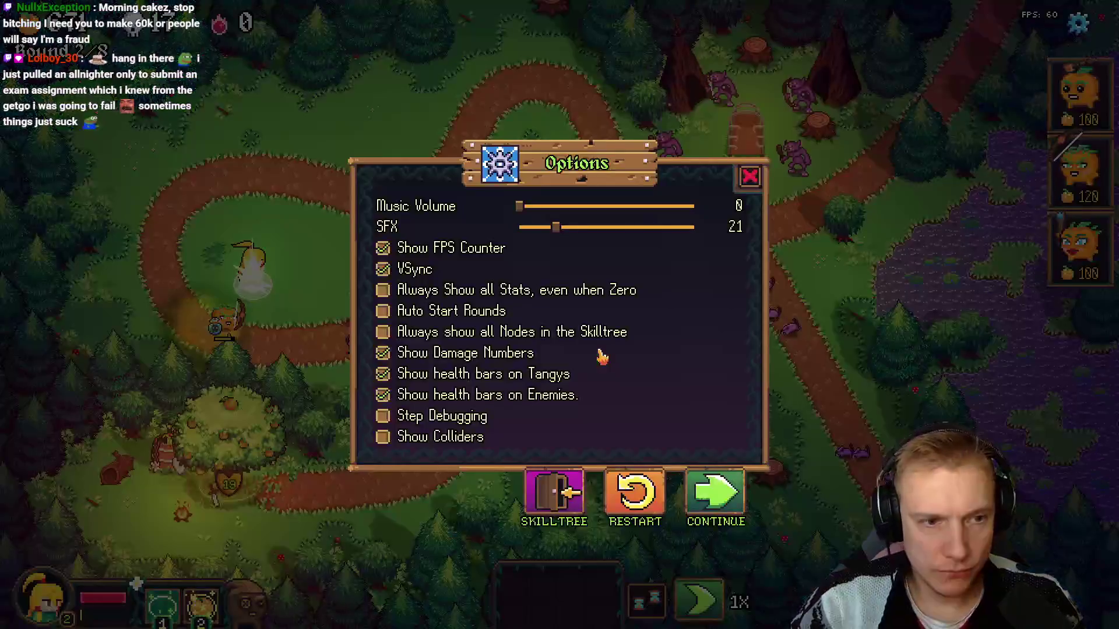
Scrub the ruler to find a new start point about 13 seconds into the gameplay clip
{"action": "mouse_move", "coordinate": [506, 399]}
{"action": "left_mouse_down"}
{"action": "mouse_move", "coordinate": [758, 431]}
{"action": "mouse_move", "coordinate": [469, 422]}
{"action": "mouse_move", "coordinate": [577, 420]}
{"action": "mouse_move", "coordinate": [562, 428]}
{"action": "mouse_move", "coordinate": [543, 427]}
{"action": "mouse_move", "coordinate": [576, 423]}
{"action": "mouse_move", "coordinate": [567, 416]}
{"action": "left_mouse_up"}
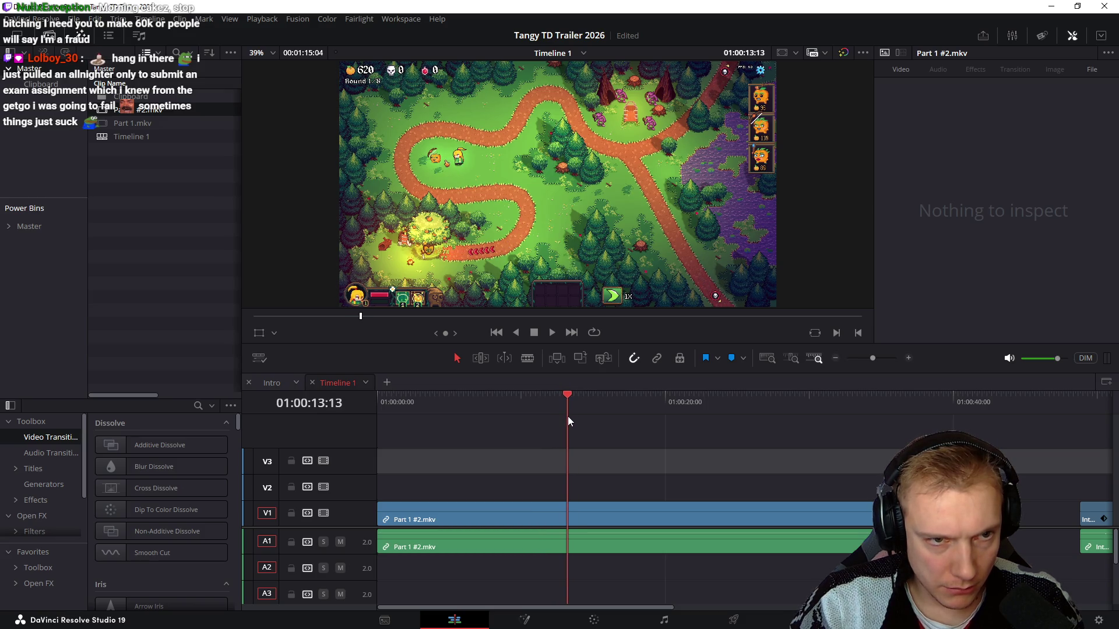
Ripple-trim the clip start to the playhead and play back to check the action starts immediately
{"action": "key", "text": "shift+["}
{"action": "key", "text": "space"}
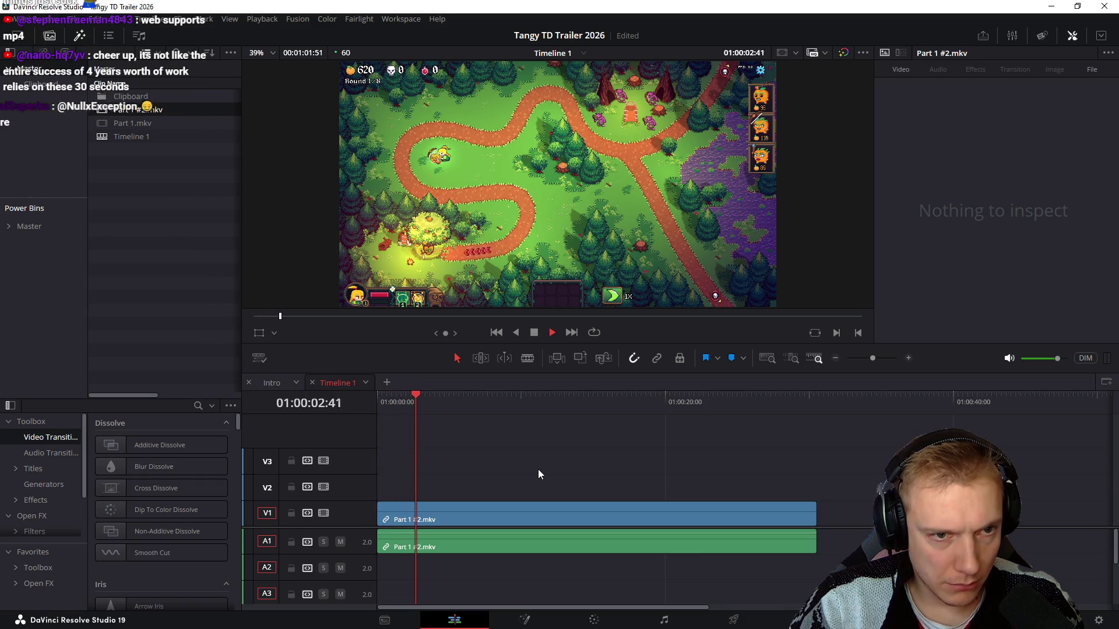
{"action": "left_click_drag", "start_coordinate": [450, 411], "coordinate": [781, 409]}
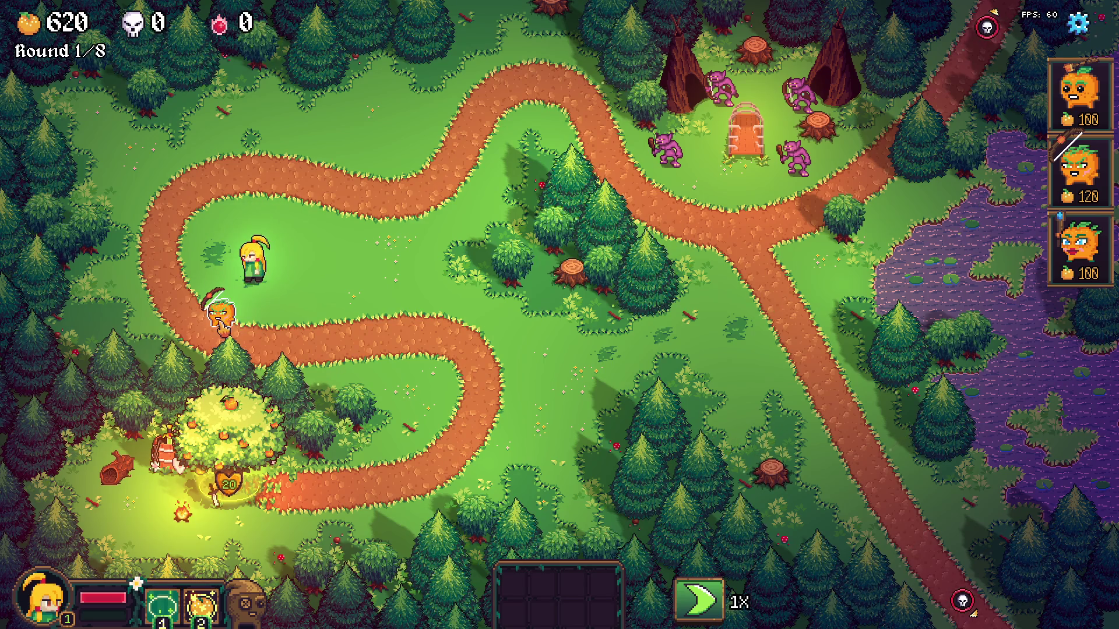
Reposition the orange units by the path, check the fruit tree's item shop and speed the game to 3X
{"action": "left_click_drag", "start_coordinate": [225, 327], "coordinate": [247, 249]}
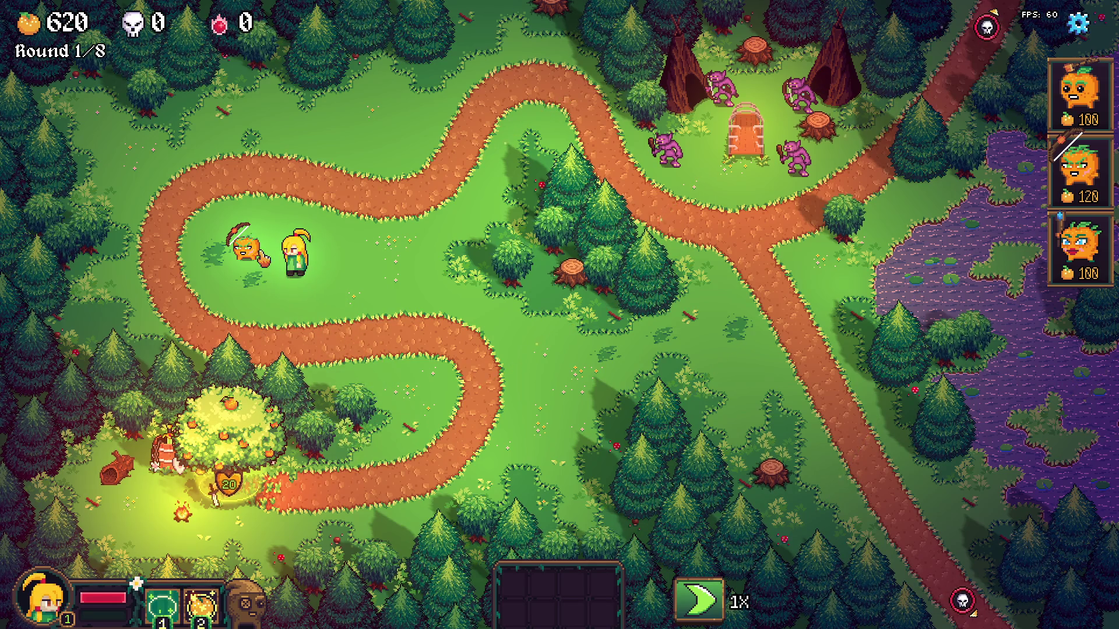
{"action": "left_click", "coordinate": [306, 288]}
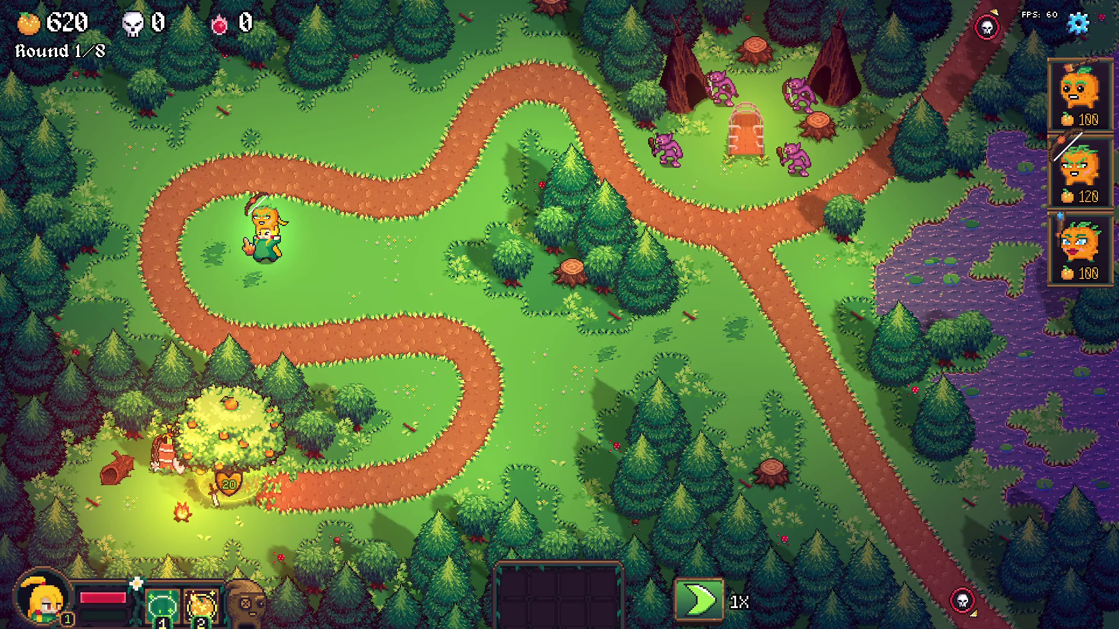
{"action": "left_click", "coordinate": [215, 329]}
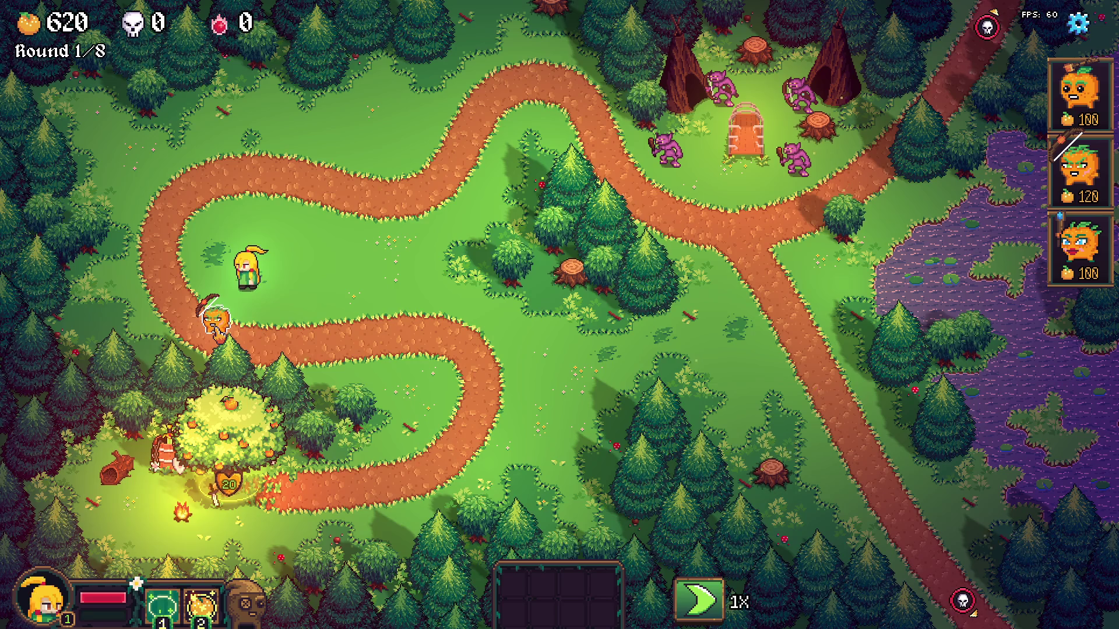
{"action": "left_click", "coordinate": [210, 337]}
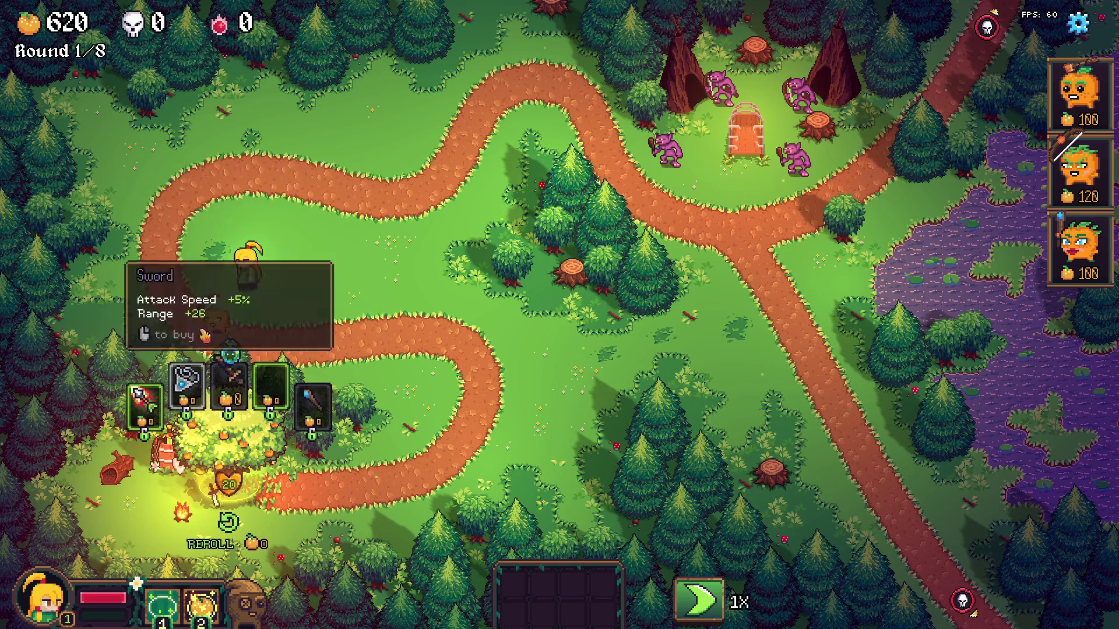
{"action": "left_click", "coordinate": [144, 404]}
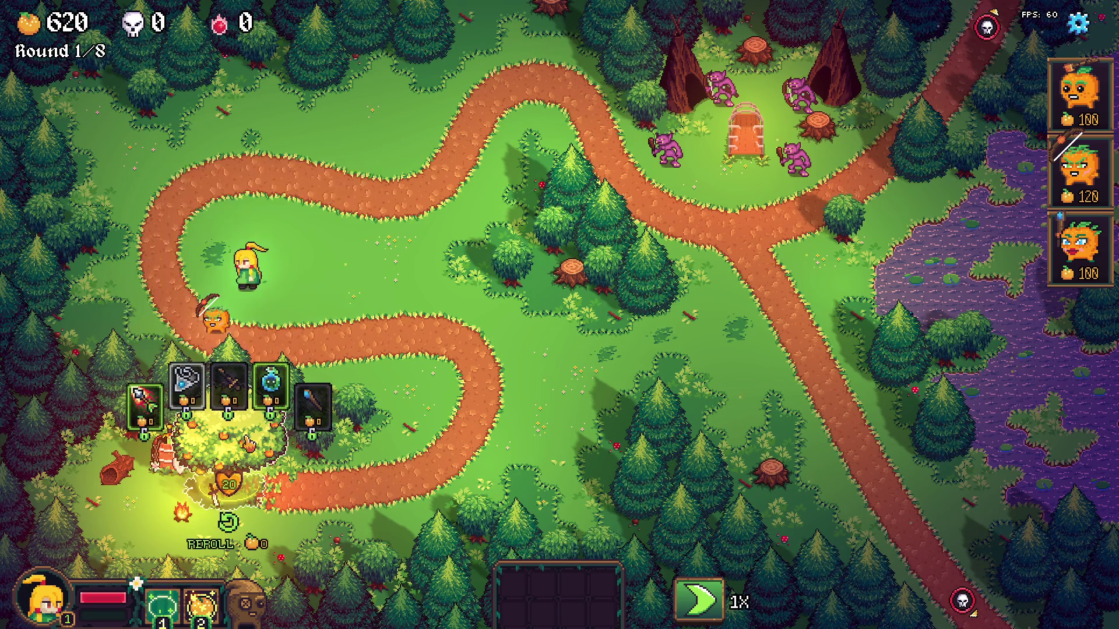
{"action": "left_click", "coordinate": [232, 374]}
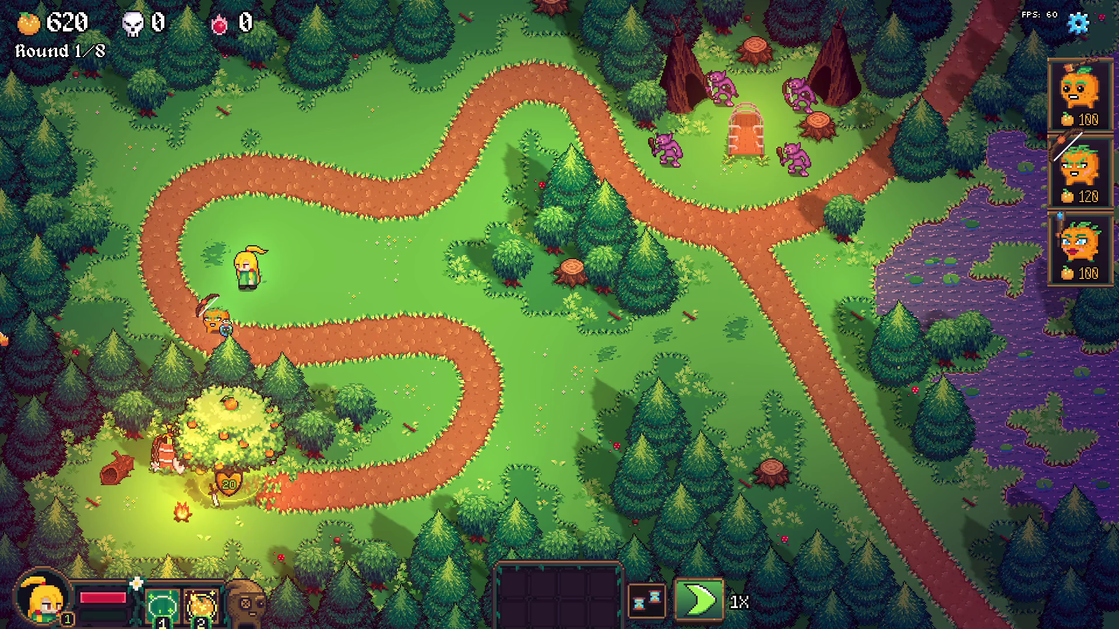
{"action": "left_click", "coordinate": [699, 600]}
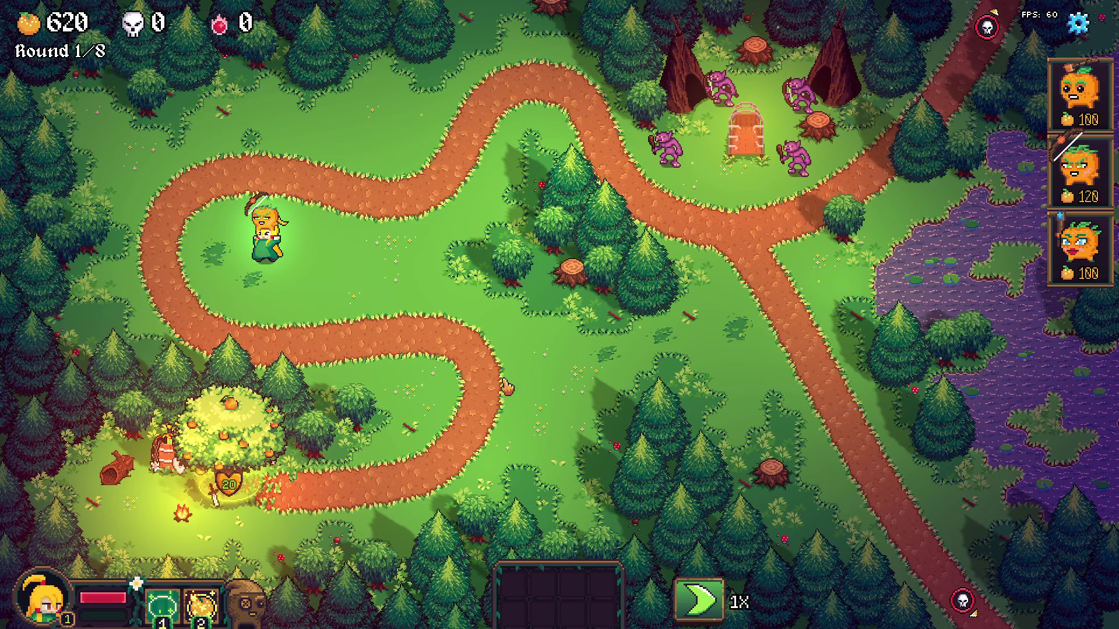
{"action": "key", "text": "Escape"}
{"action": "key", "text": "Escape"}
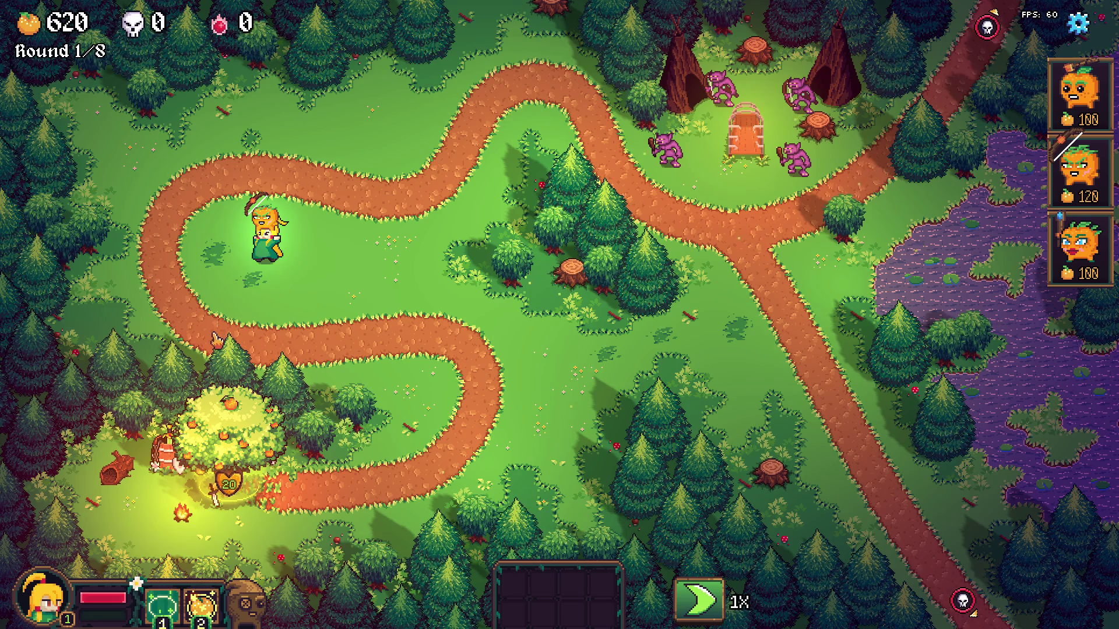
Move the scythe unit to the path edge, start round 2, pause and switch to the code editor
{"action": "left_click_drag", "start_coordinate": [262, 219], "coordinate": [211, 327]}
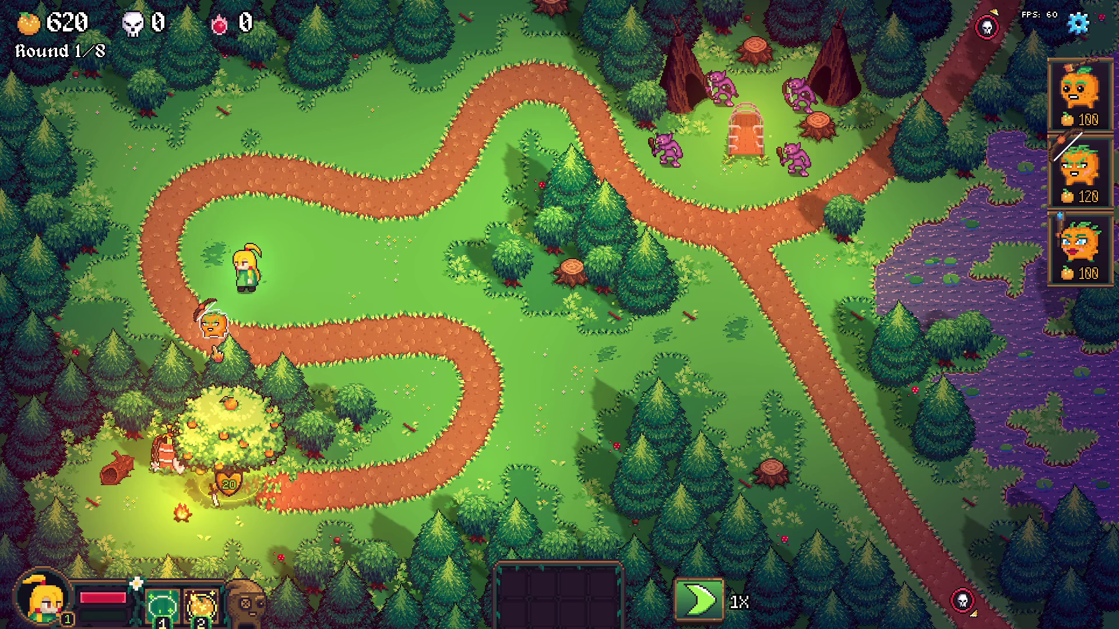
{"action": "left_click", "coordinate": [236, 428]}
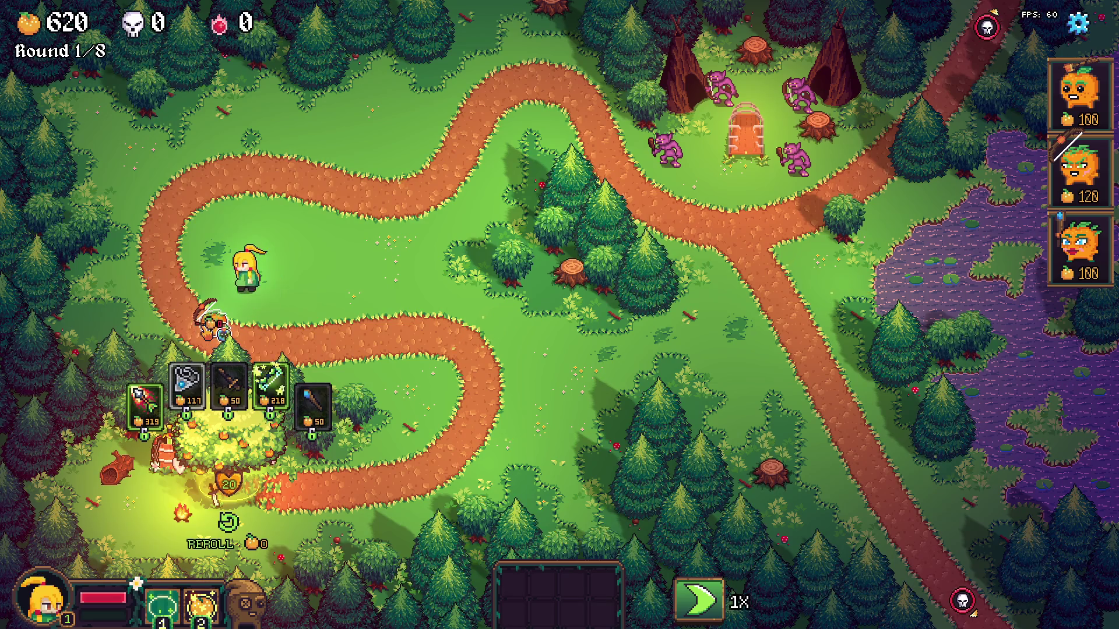
{"action": "left_click", "coordinate": [699, 599]}
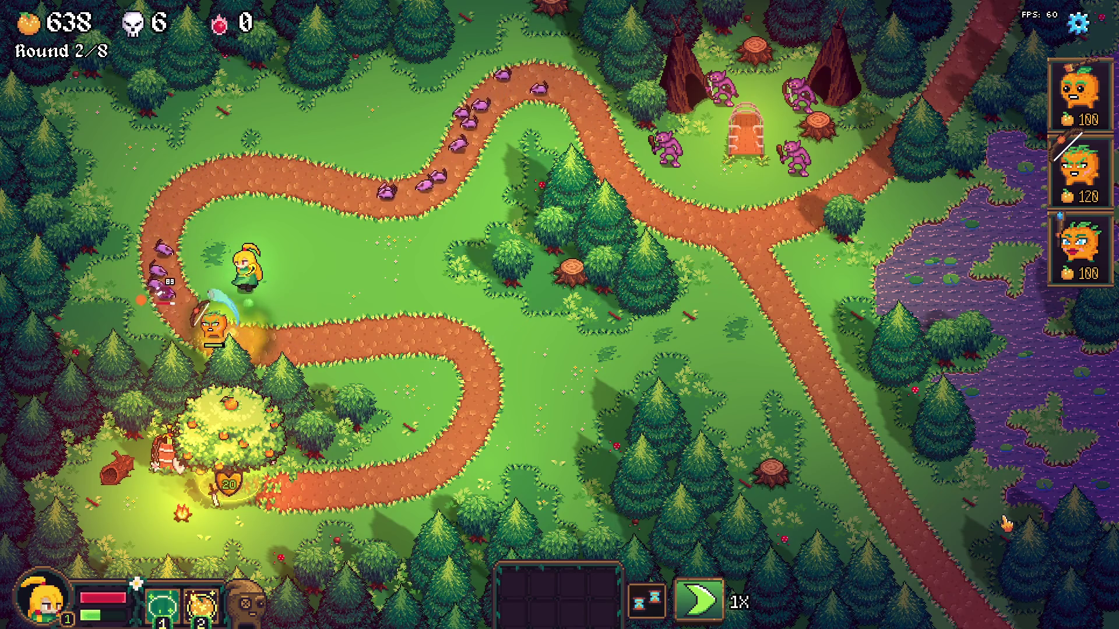
{"action": "key", "text": "Escape"}
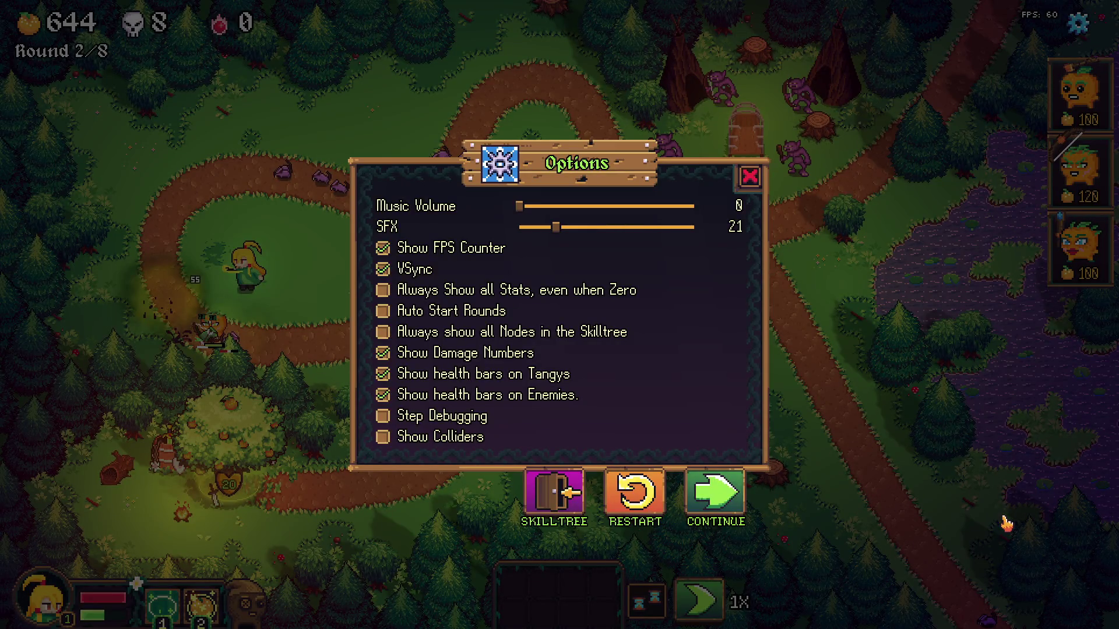
{"action": "key", "text": "alt+Tab"}
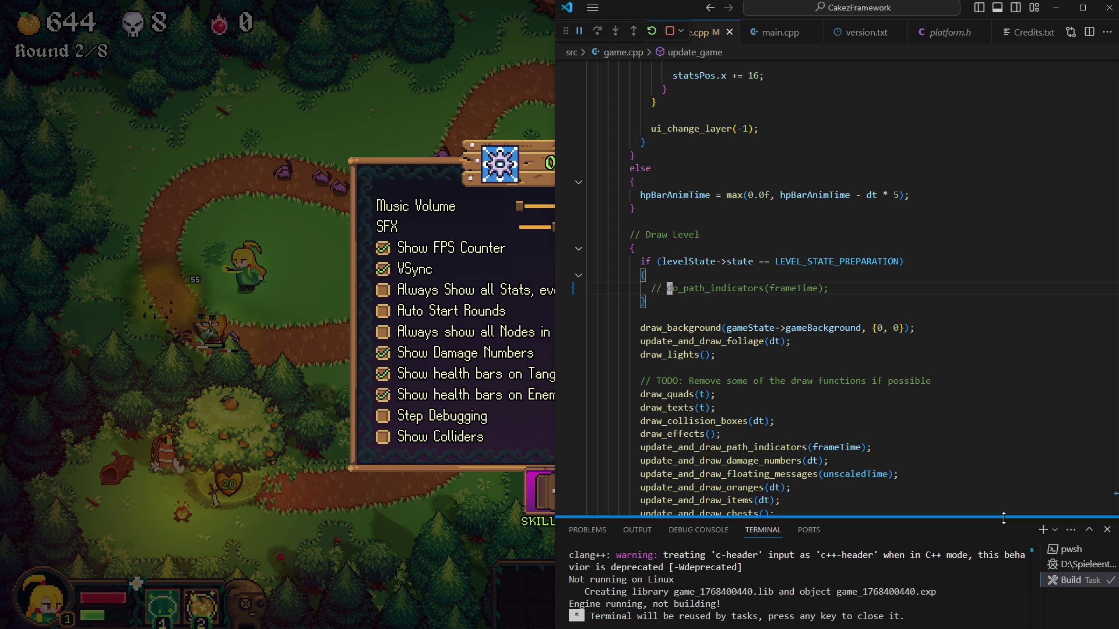
Navigate through the poison bottle ability code back to the missile's area damage call
{"action": "key", "text": "F3"}
{"action": "key", "text": "F3"}
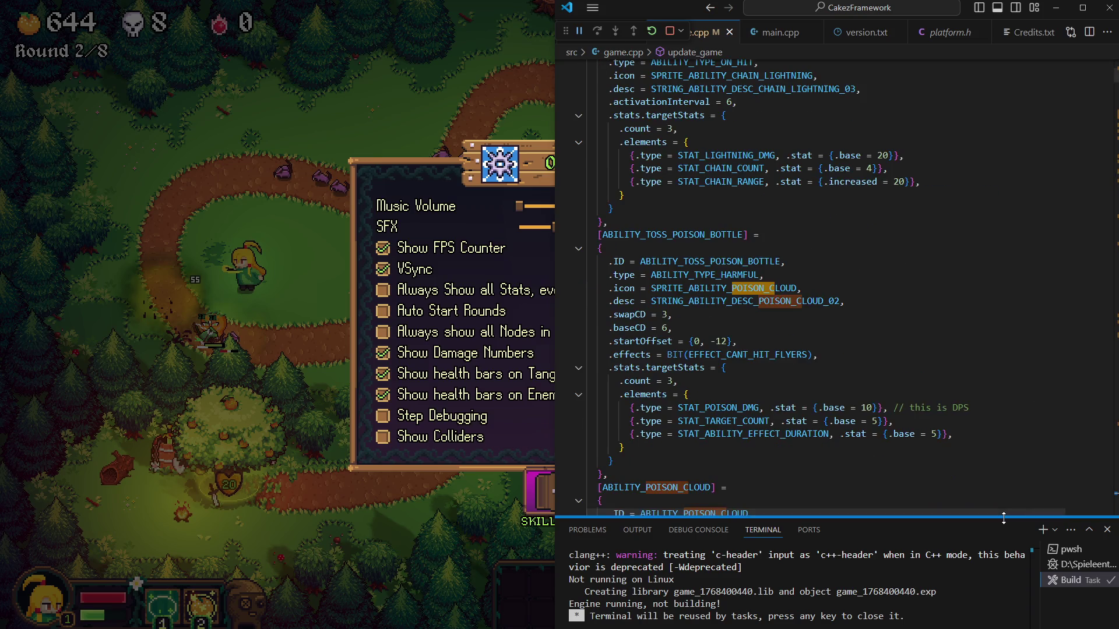
{"action": "key", "text": "F3"}
{"action": "key", "text": "F3"}
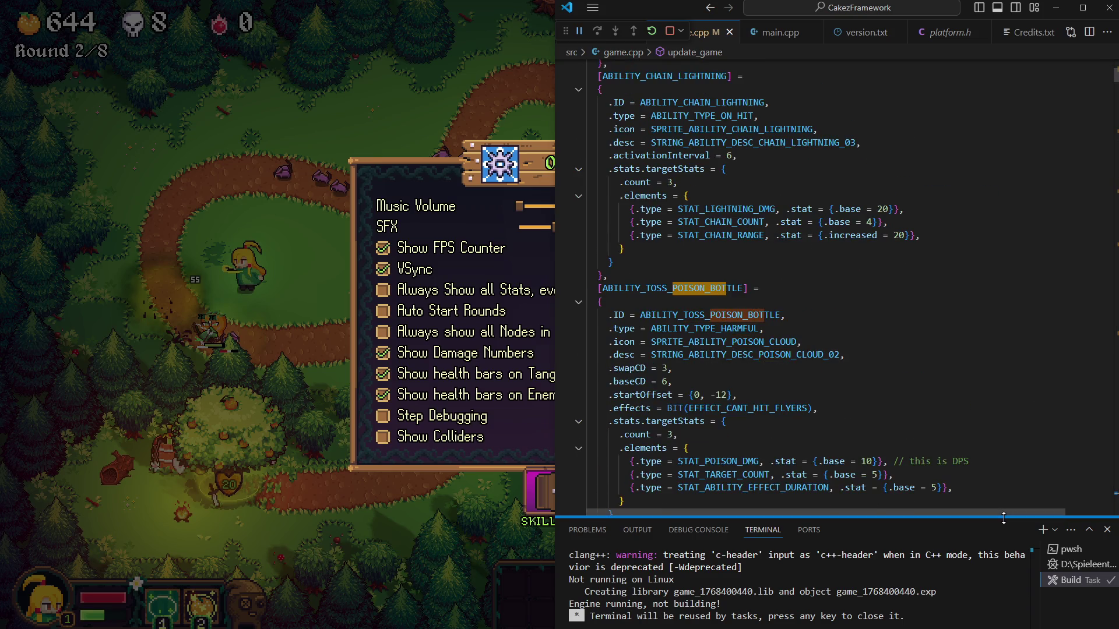
{"action": "key", "text": "F3"}
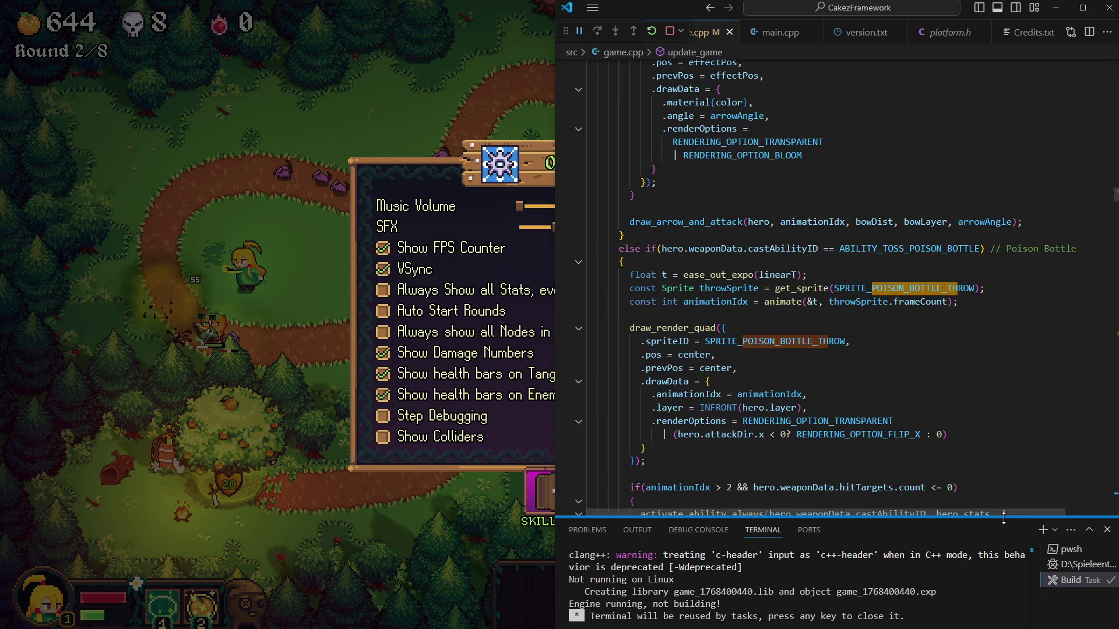
{"action": "key", "text": "F3"}
{"action": "key", "text": "F3"}
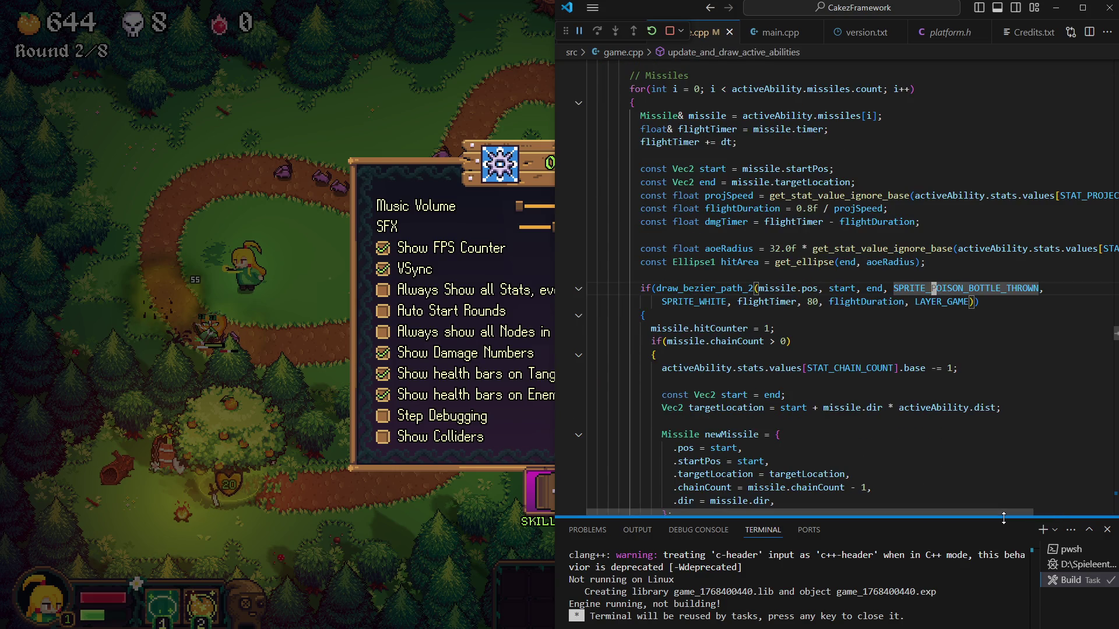
{"action": "key", "text": "alt+Left"}
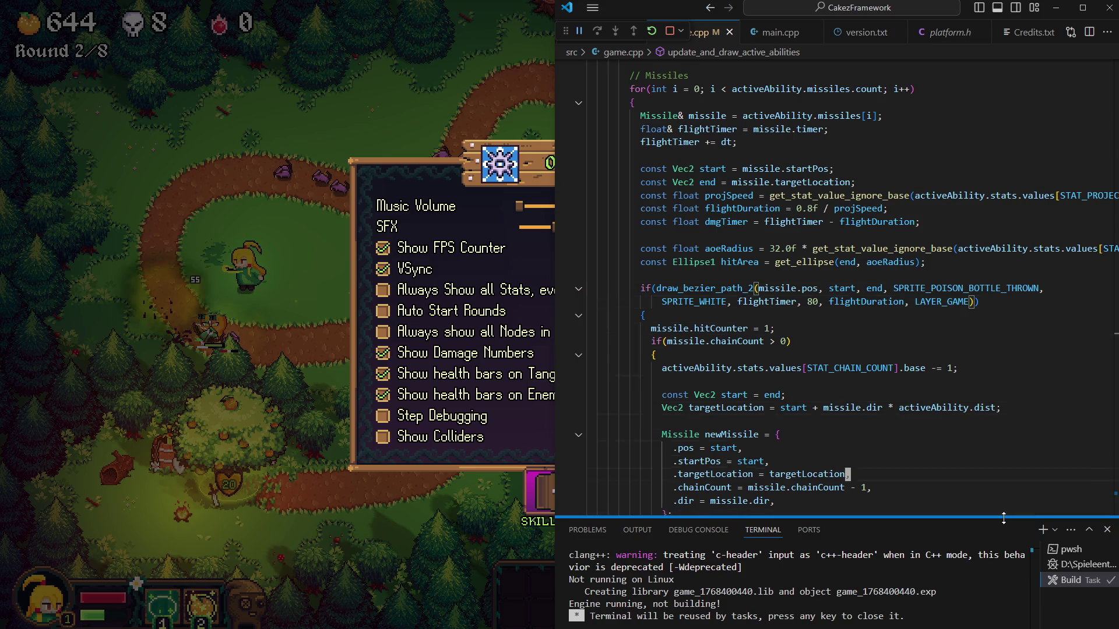
{"action": "key", "text": "Down"}
{"action": "key", "text": "Down"}
{"action": "key", "text": "Down"}
{"action": "key", "text": "Down"}
{"action": "key", "text": "Down"}
{"action": "key", "text": "Down"}
{"action": "key", "text": "Down"}
{"action": "key", "text": "Down"}
{"action": "key", "text": "Down"}
{"action": "key", "text": "Down"}
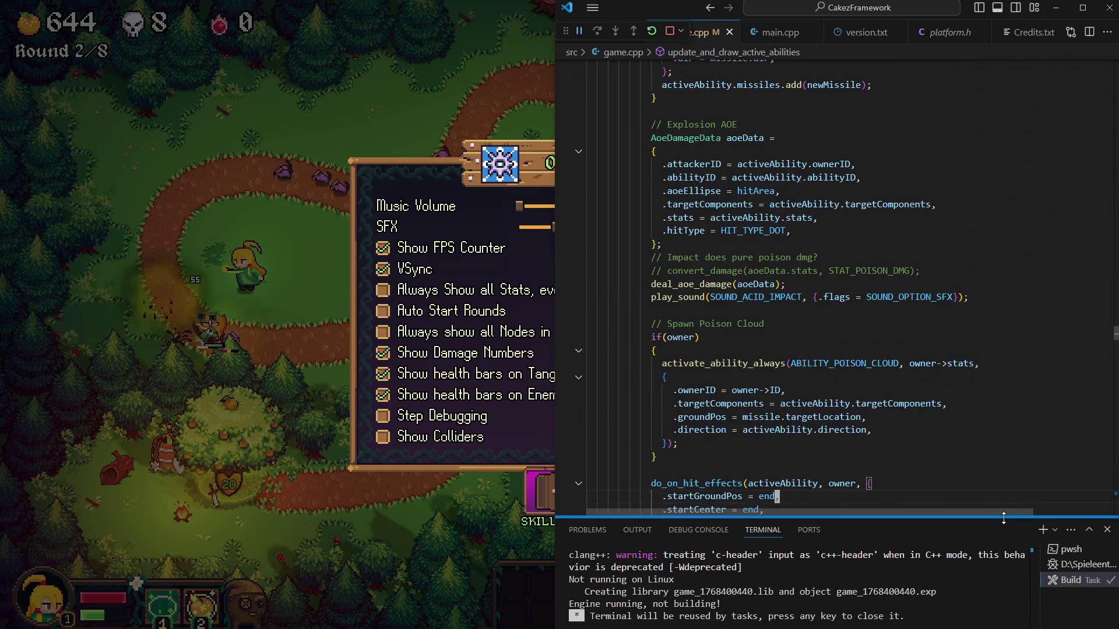
{"action": "key", "text": "Up"}
{"action": "key", "text": "Up"}
{"action": "key", "text": "Up"}
{"action": "key", "text": "Up"}
{"action": "key", "text": "Up"}
{"action": "key", "text": "Up"}
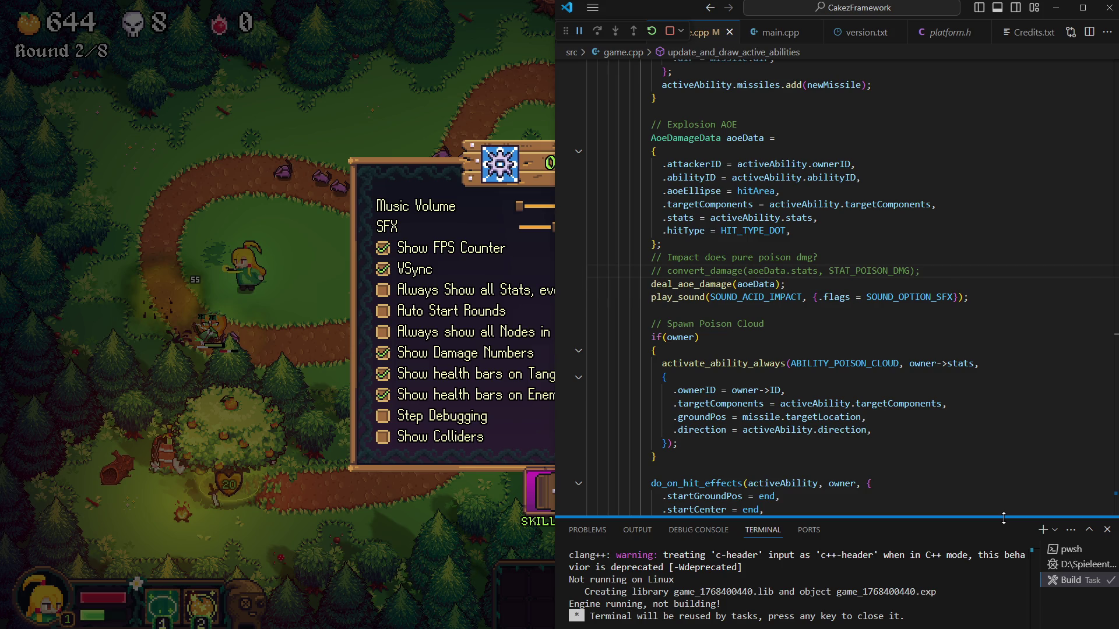
Uncomment the convert_damage pure-poison line, rebuild the game and return to it
{"action": "key", "text": "ctrl+slash"}
{"action": "key", "text": "ctrl+shift+b"}
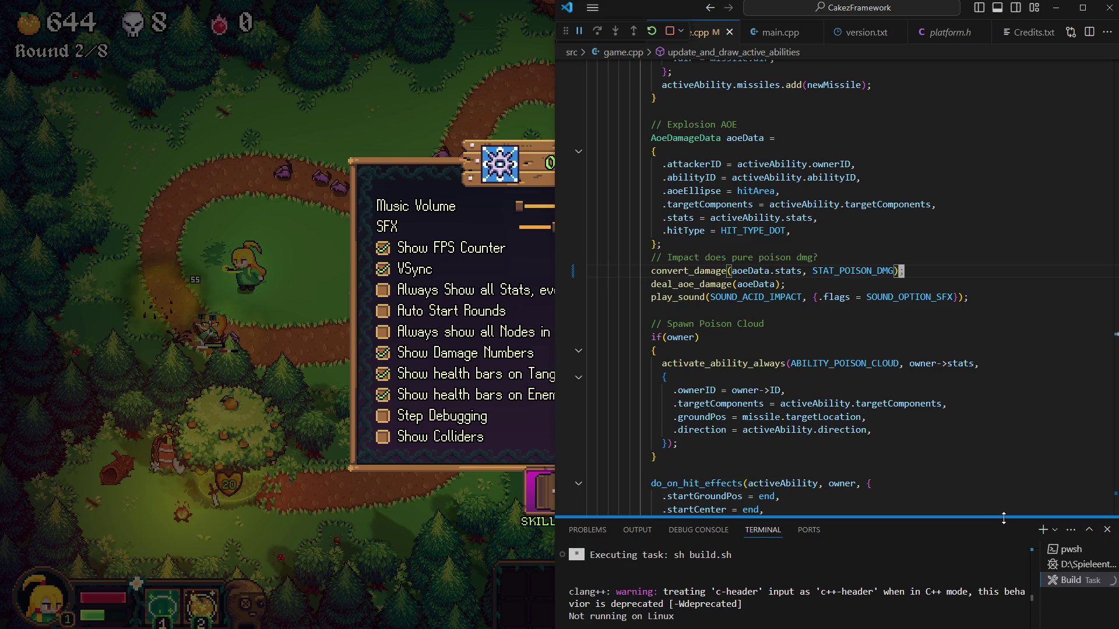
{"action": "type", "text": ";"}
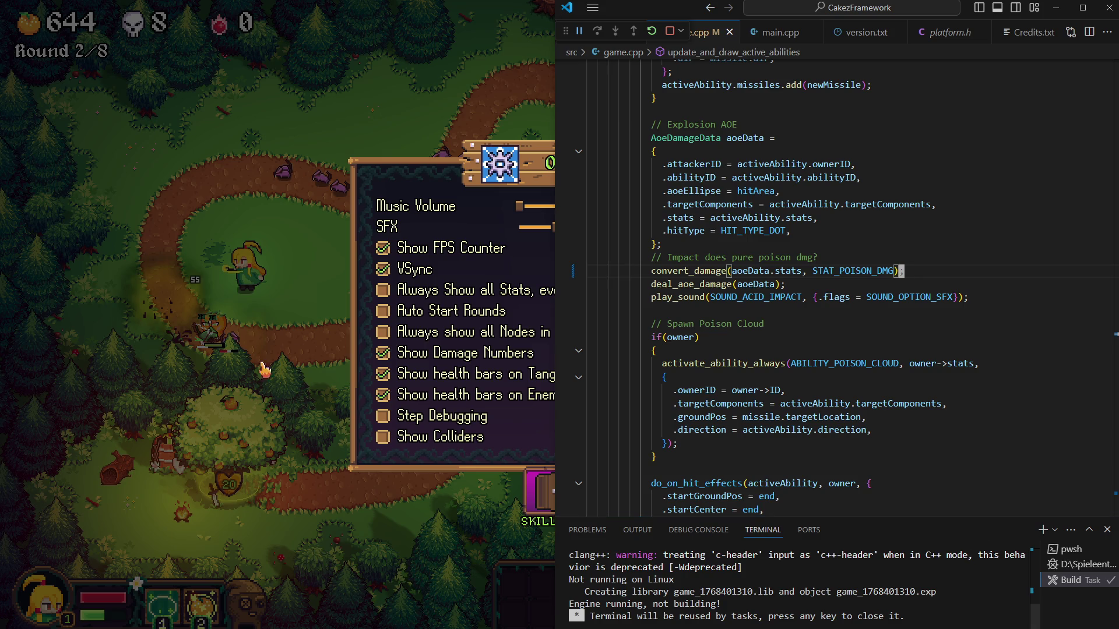
{"action": "key", "text": "alt+Tab"}
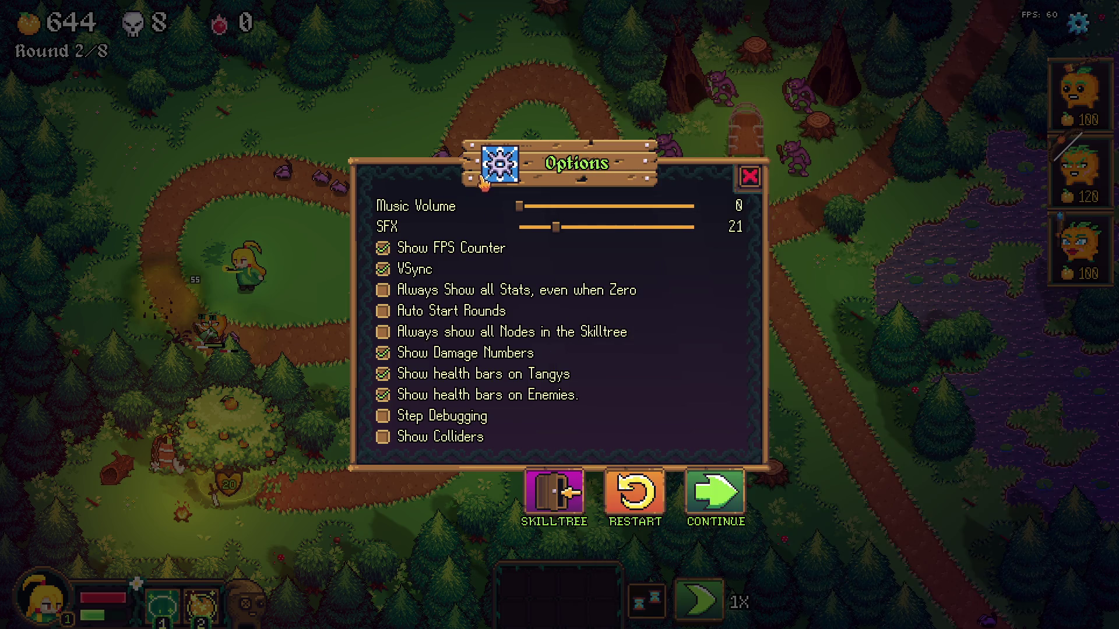
Close Options to restart at Round 1/8 and walk the hero toward the path edge
{"action": "key", "text": "Escape"}
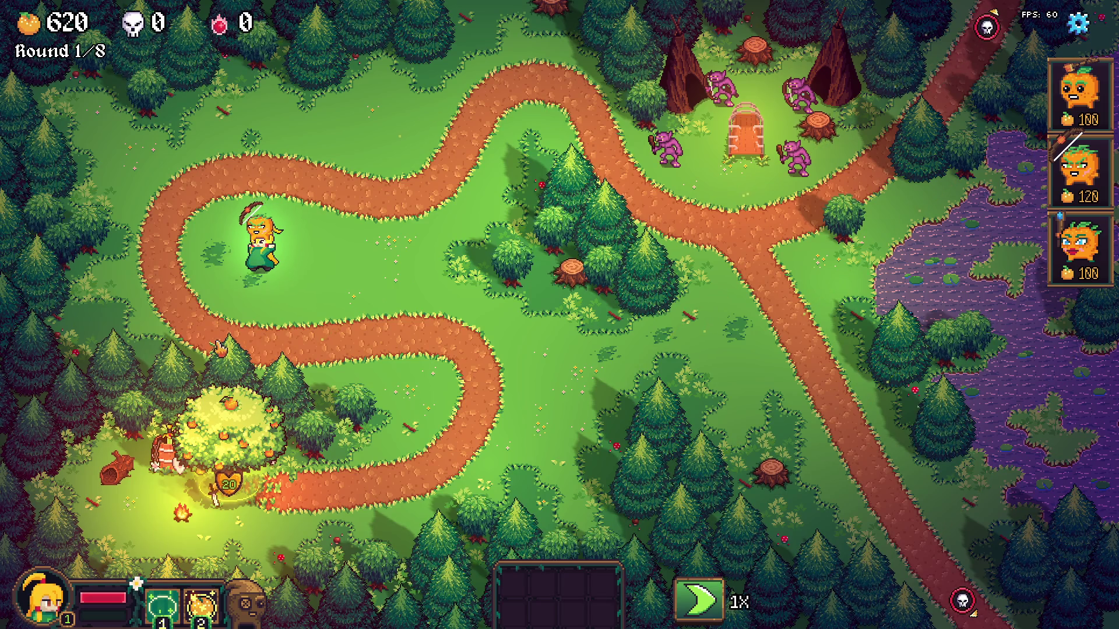
{"action": "left_click", "coordinate": [221, 349]}
{"action": "left_click", "coordinate": [239, 251]}
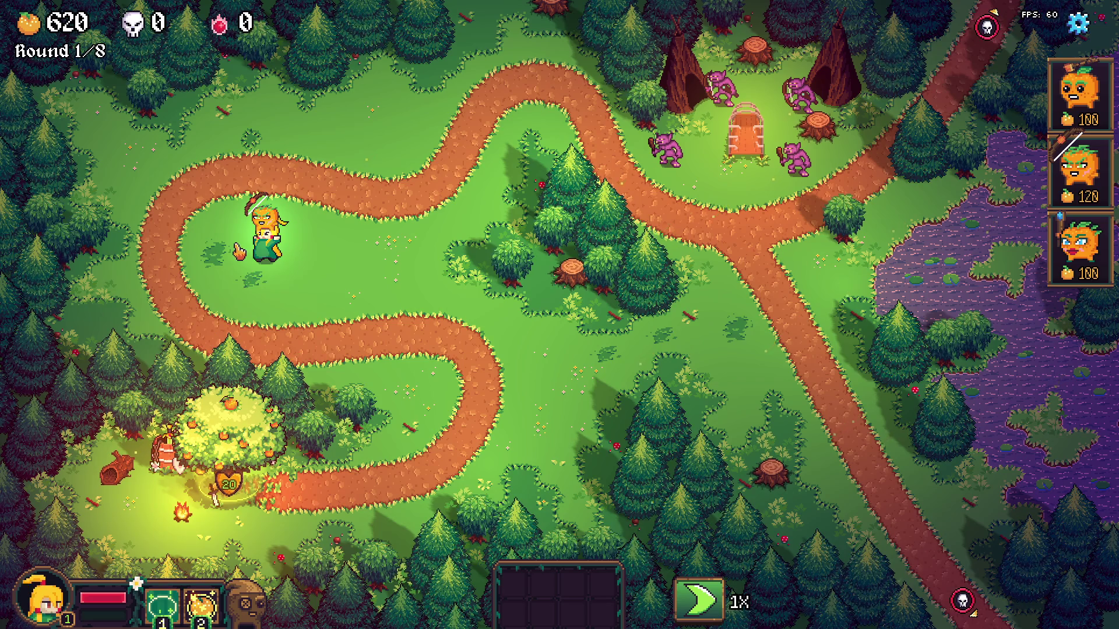
{"action": "left_click", "coordinate": [223, 330]}
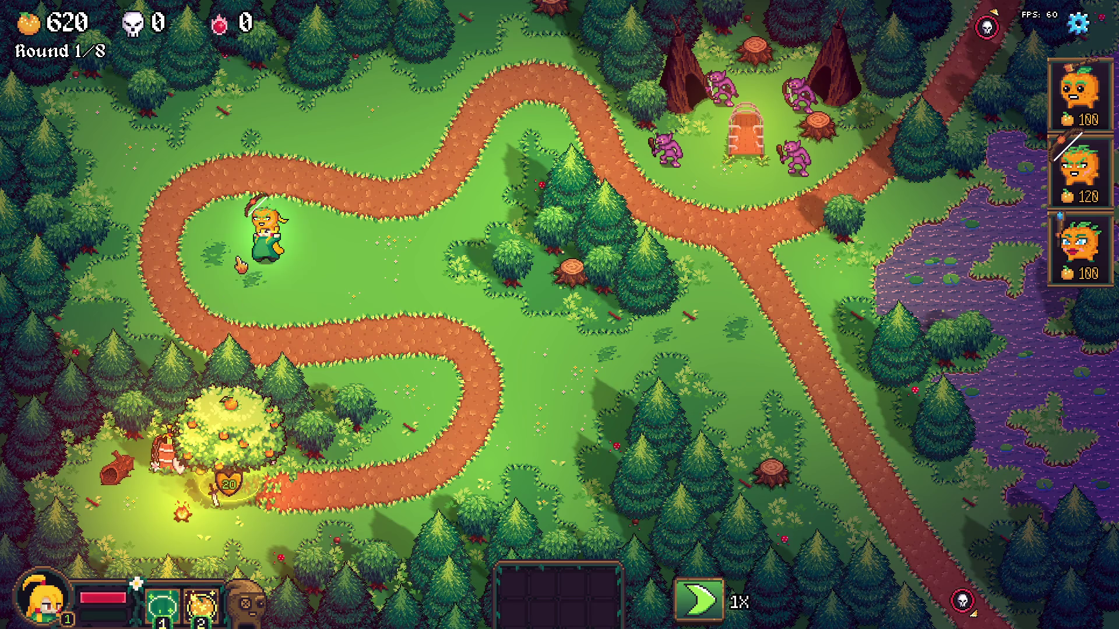
{"action": "left_click", "coordinate": [168, 297]}
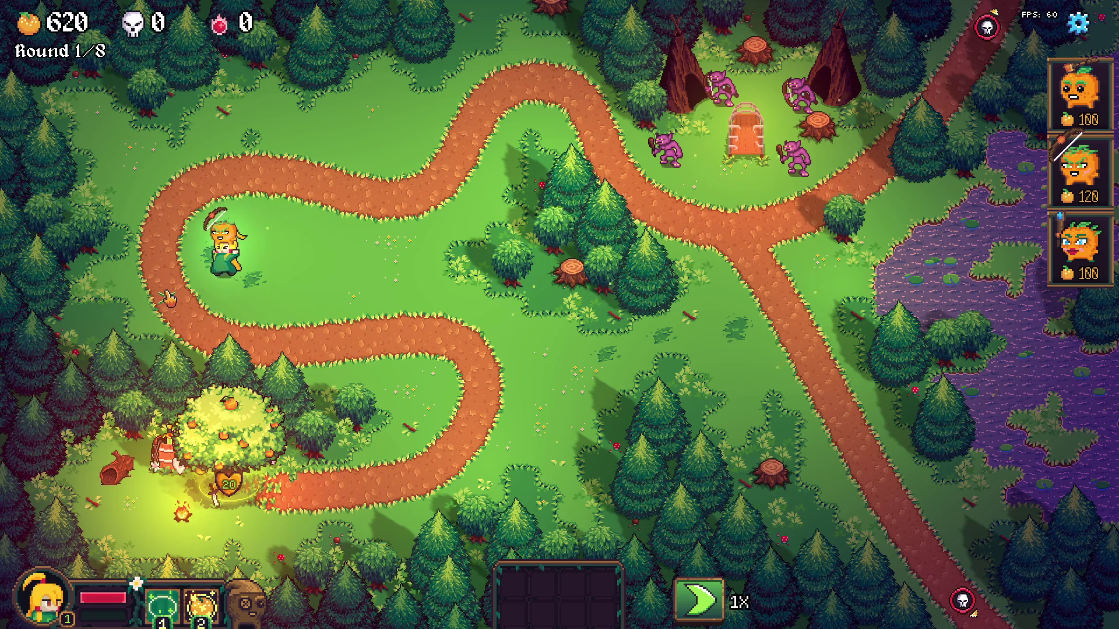
Walk the hero to the orange pumpkin tower and pick it up
{"action": "left_click", "coordinate": [174, 281]}
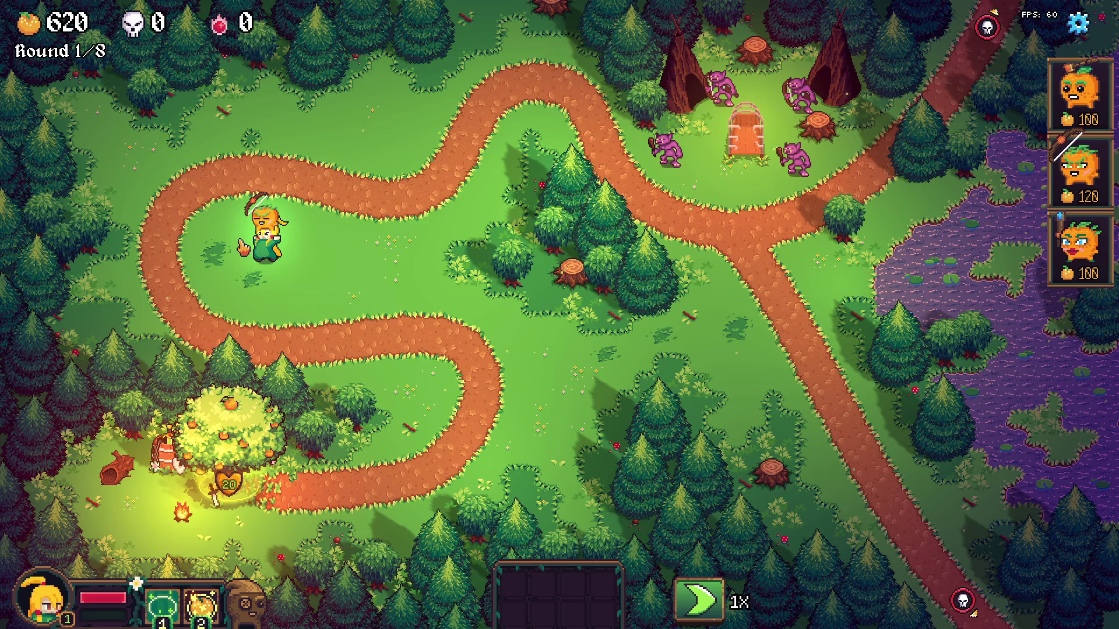
{"action": "left_click", "coordinate": [166, 278]}
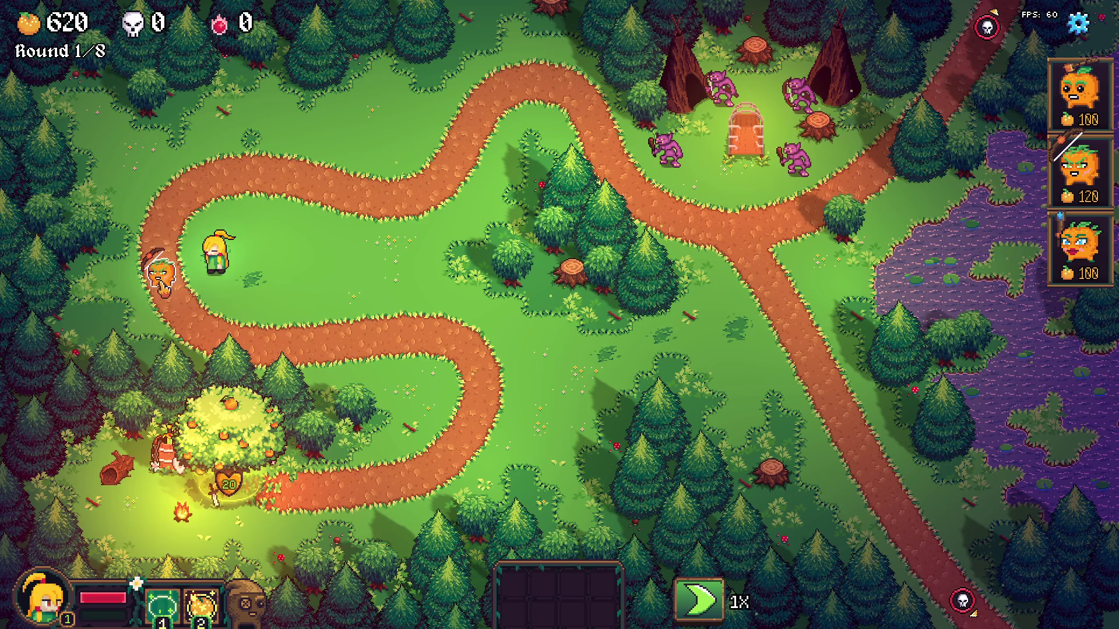
{"action": "left_click", "coordinate": [160, 287]}
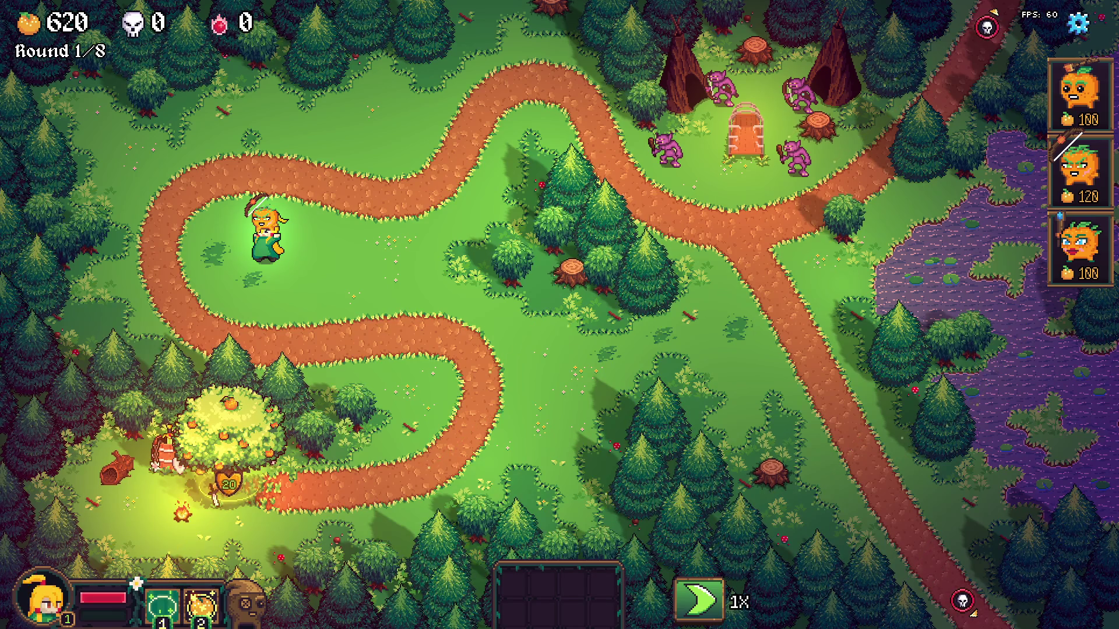
Set the pumpkin tower down by the left path and equip a Poison Bottle from its card shop
{"action": "key", "text": "space"}
{"action": "key", "text": "e"}
{"action": "key", "text": "space"}
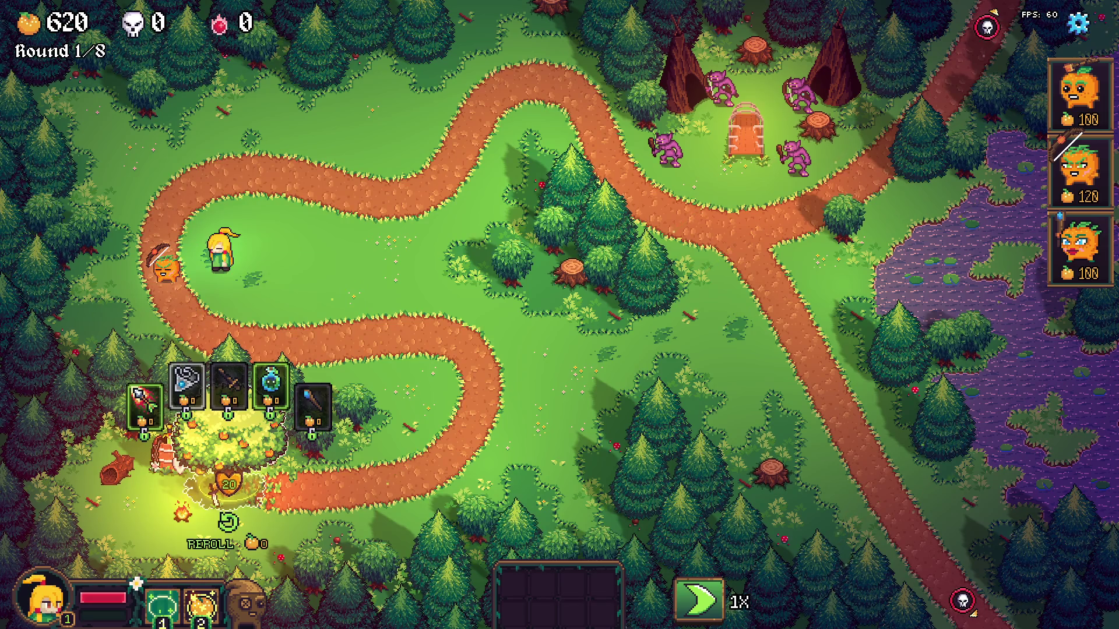
{"action": "key", "text": "e"}
{"action": "key", "text": "e"}
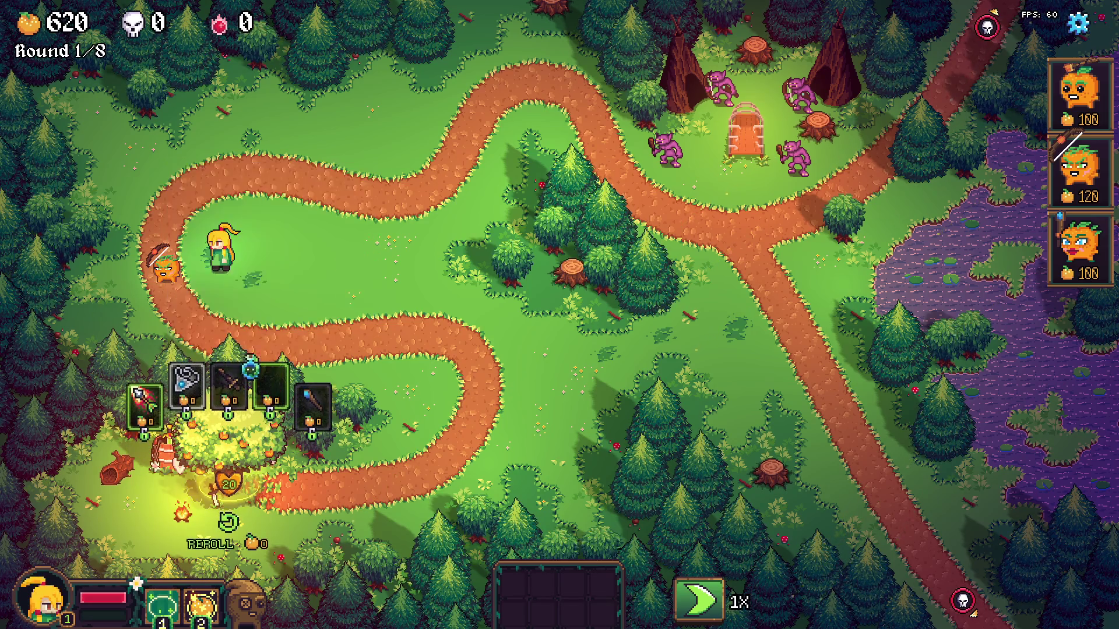
{"action": "key", "text": "e"}
{"action": "key", "text": "d"}
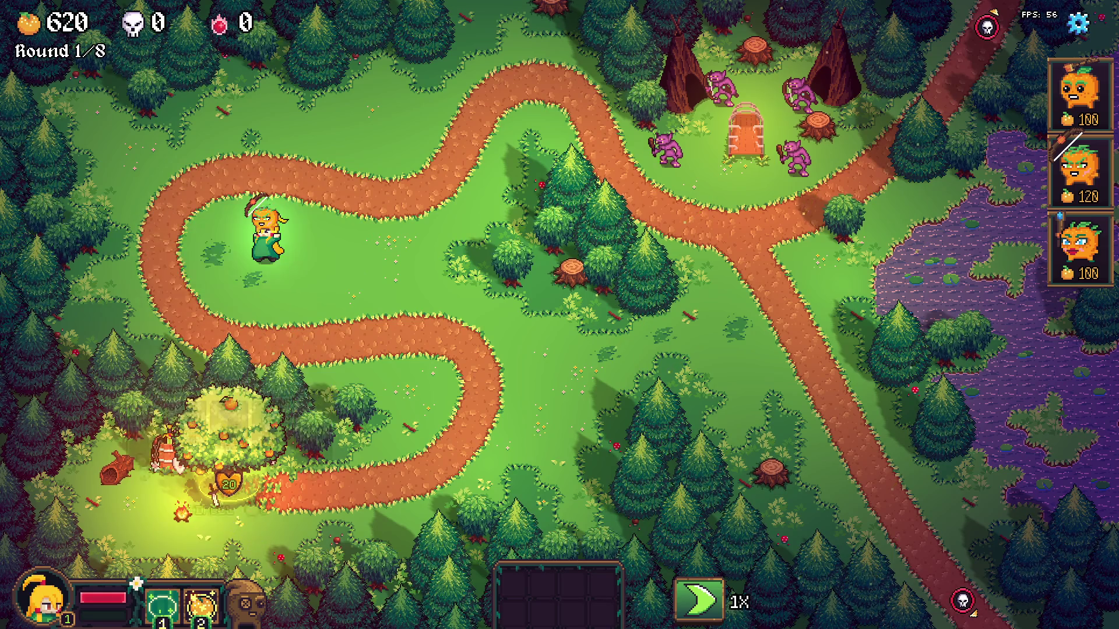
{"action": "key", "text": "a"}
{"action": "key", "text": "e"}
{"action": "key", "text": "e"}
{"action": "key", "text": "w"}
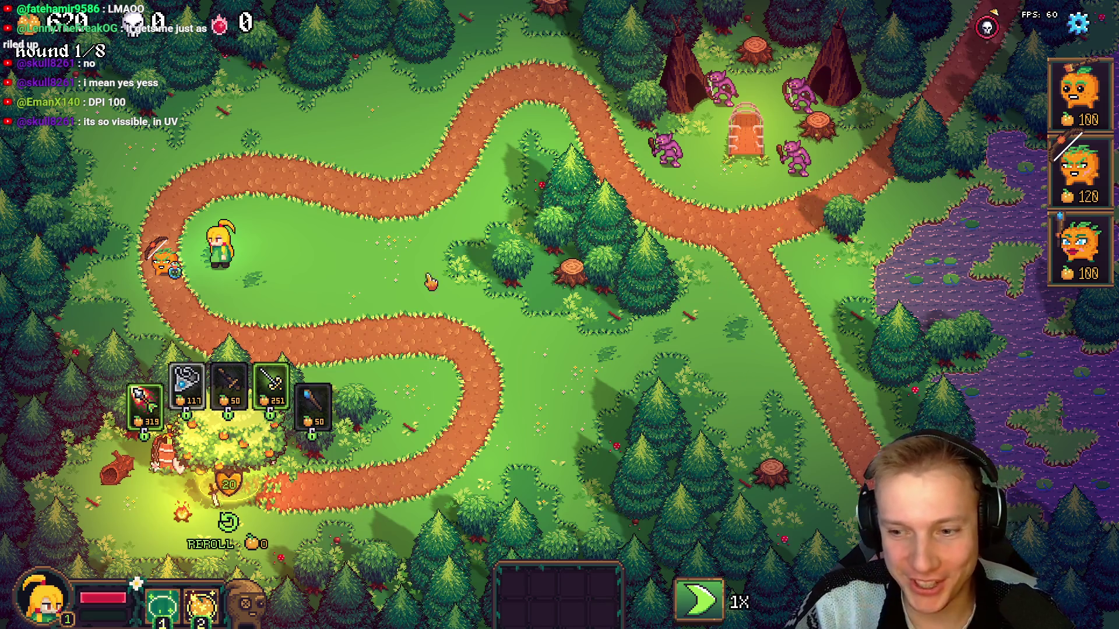
Walk the hero away from the tower and bring up the Recordings (E:) drive in File Explorer
{"action": "left_click", "coordinate": [417, 332]}
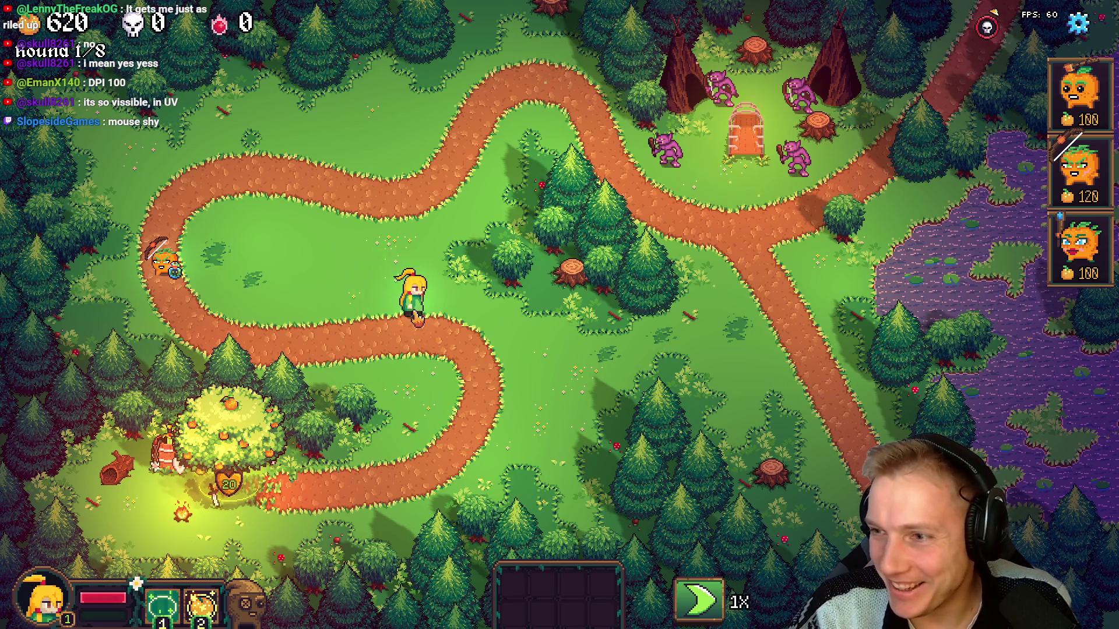
{"action": "key", "text": "super+e"}
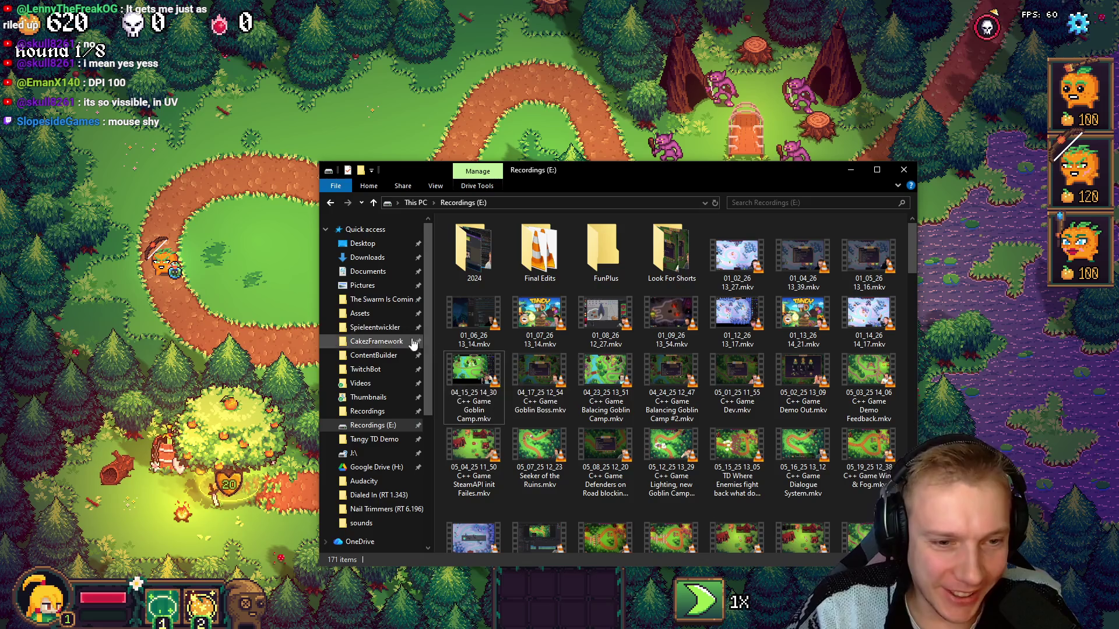
Refresh Recordings (E:) and delete the 01_14_26 15_28 recording
{"action": "left_click", "coordinate": [715, 204]}
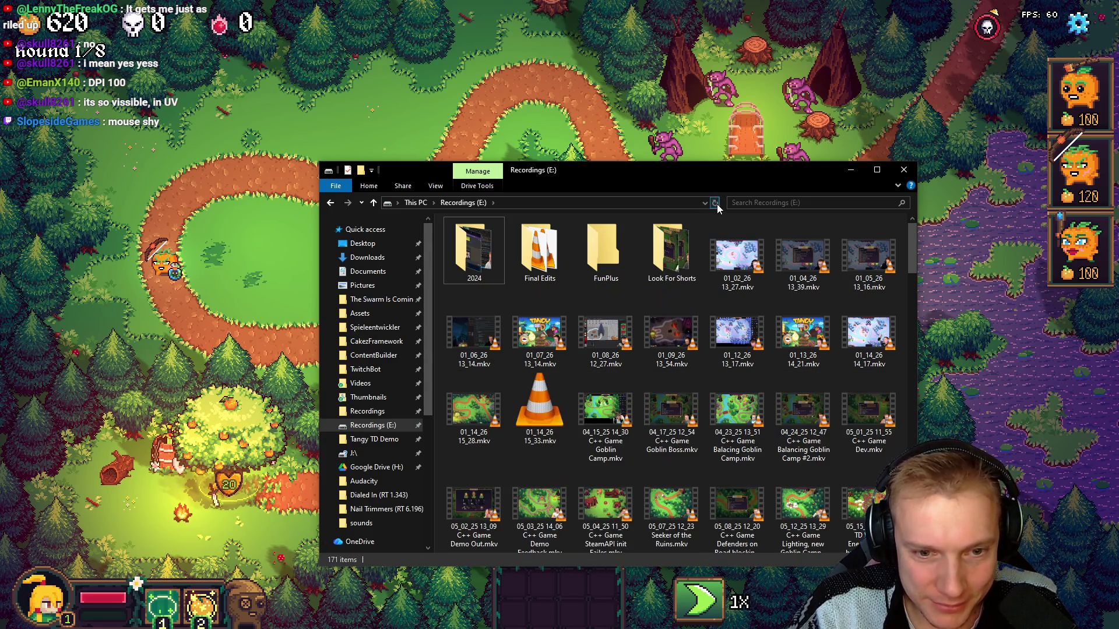
{"action": "left_click", "coordinate": [474, 411]}
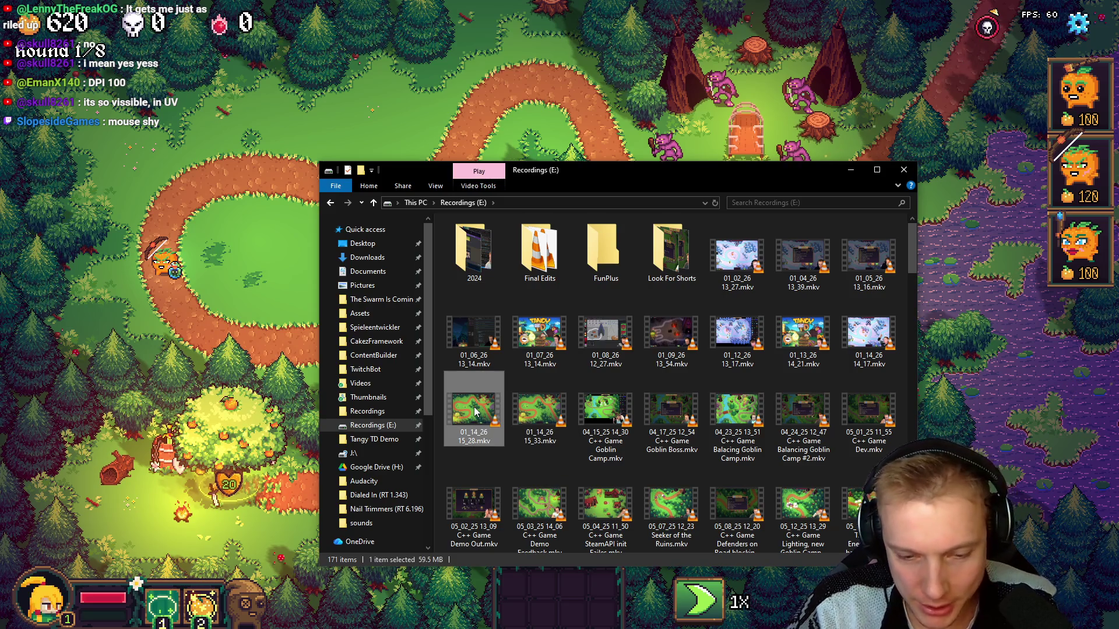
{"action": "key", "text": "Delete"}
Move the remaining recording into Tangy TD Trailer 2026, rename it Part 1_2.mkv, and switch to Resolve
{"action": "left_click", "coordinate": [478, 392]}
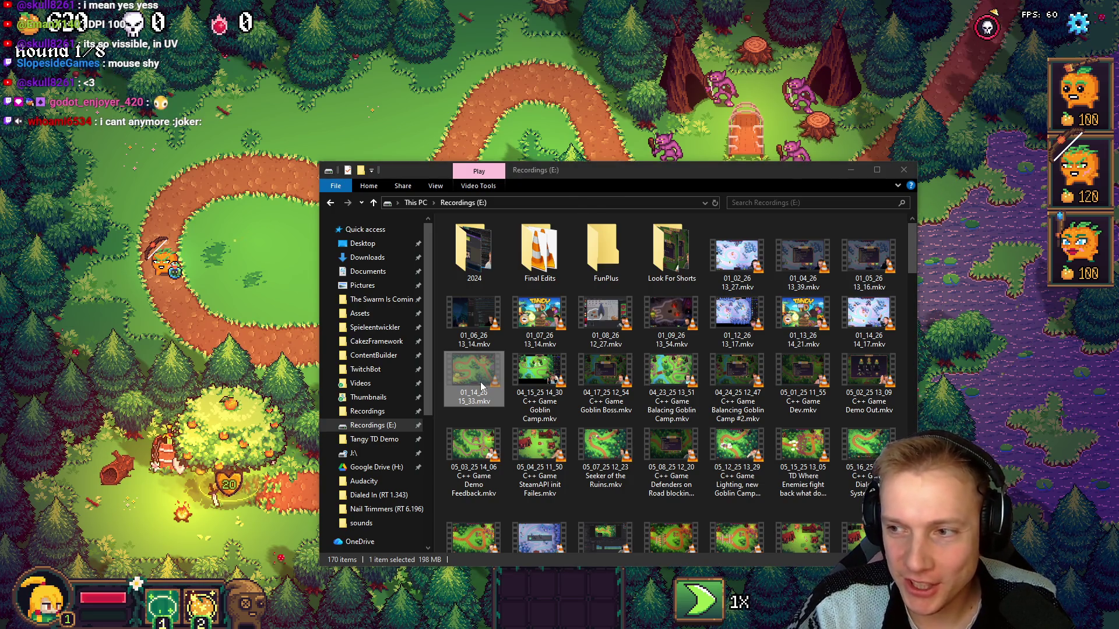
{"action": "left_click", "coordinate": [695, 304]}
{"action": "key", "text": "ctrl+v"}
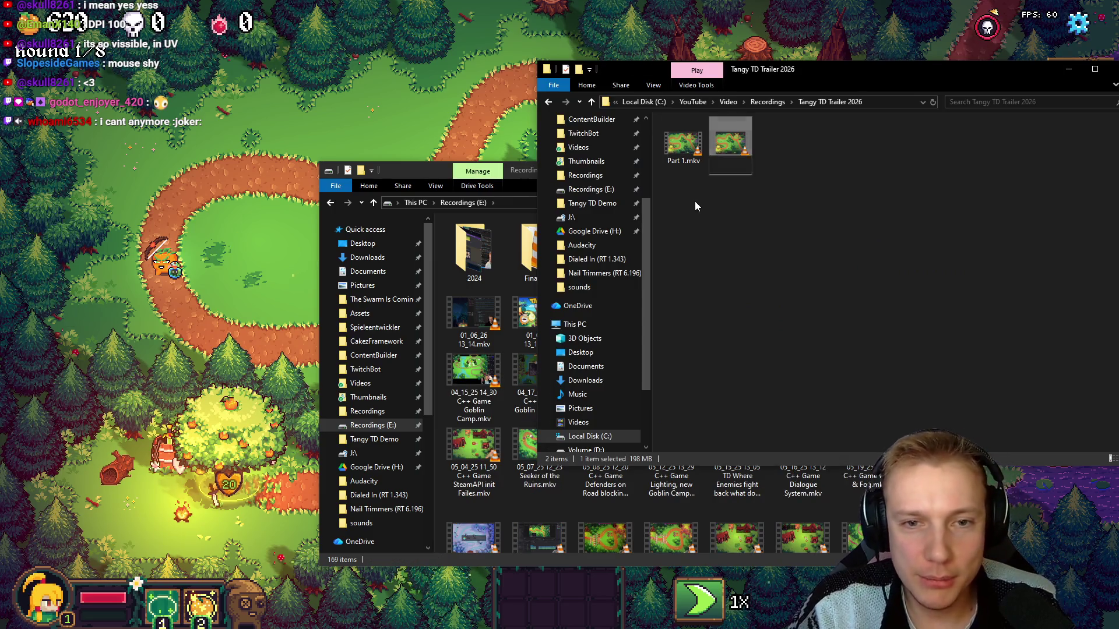
{"action": "key", "text": "F2"}
{"action": "type", "text": "Part"}
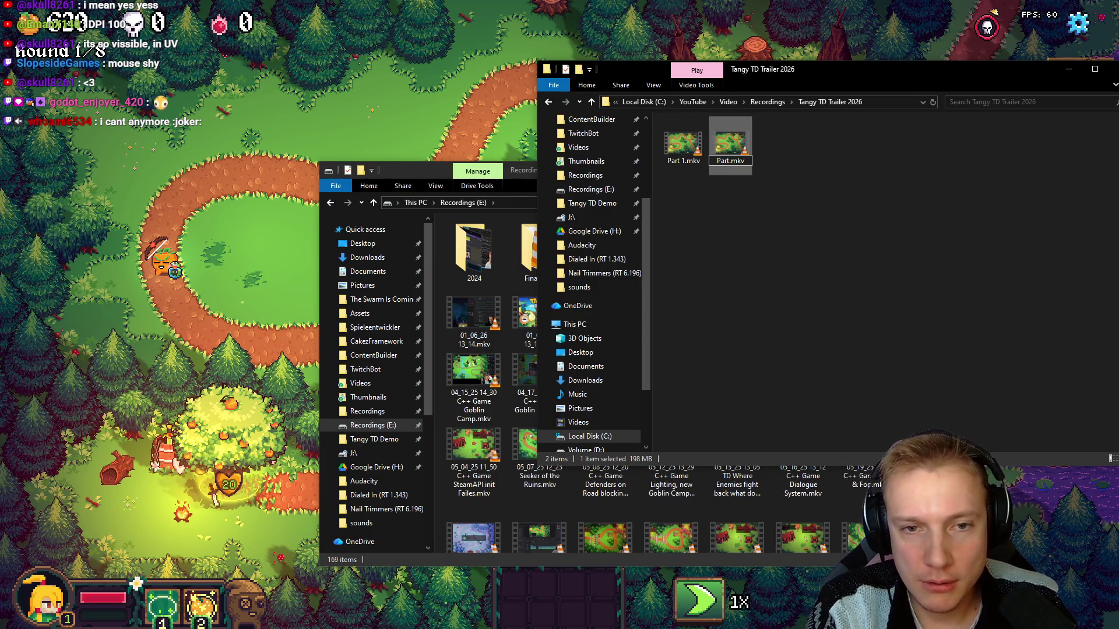
{"action": "type", "text": " 2 no"}
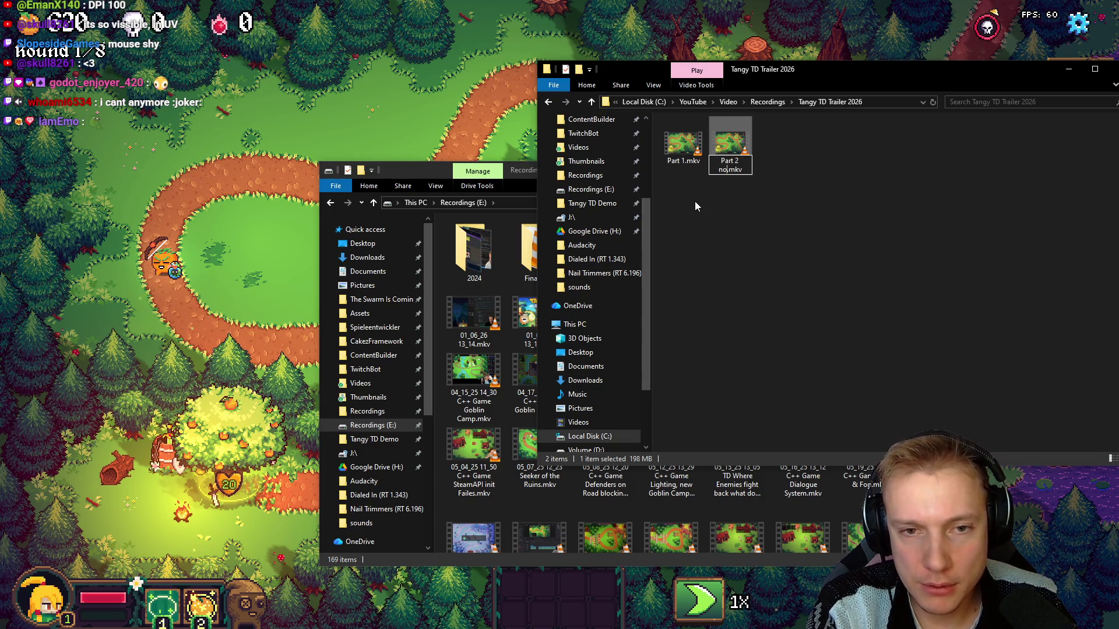
{"action": "key", "text": "BackSpace"}
{"action": "key", "text": "BackSpace"}
{"action": "key", "text": "BackSpace"}
{"action": "key", "text": "BackSpace"}
{"action": "type", "text": "1"}
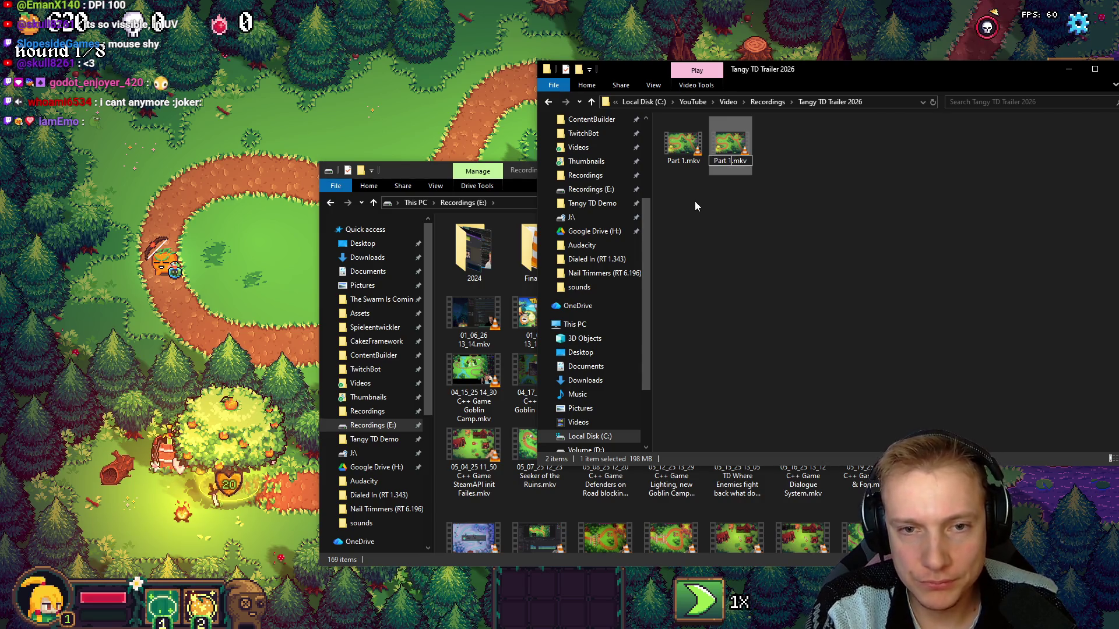
{"action": "type", "text": " 2"}
{"action": "key", "text": "Return"}
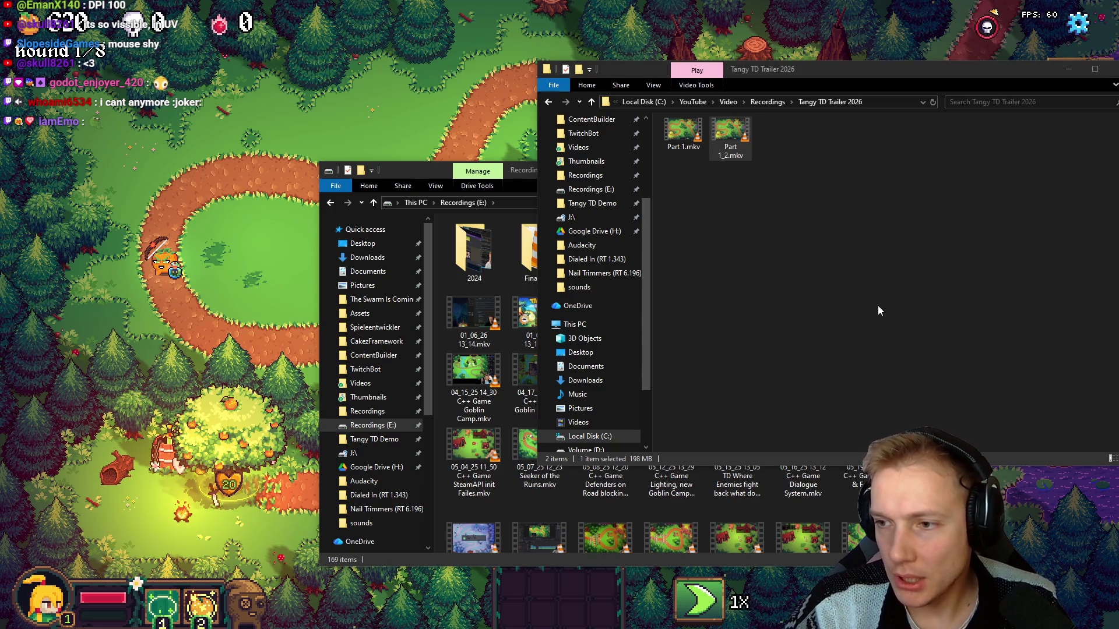
{"action": "key", "text": "alt+Tab"}
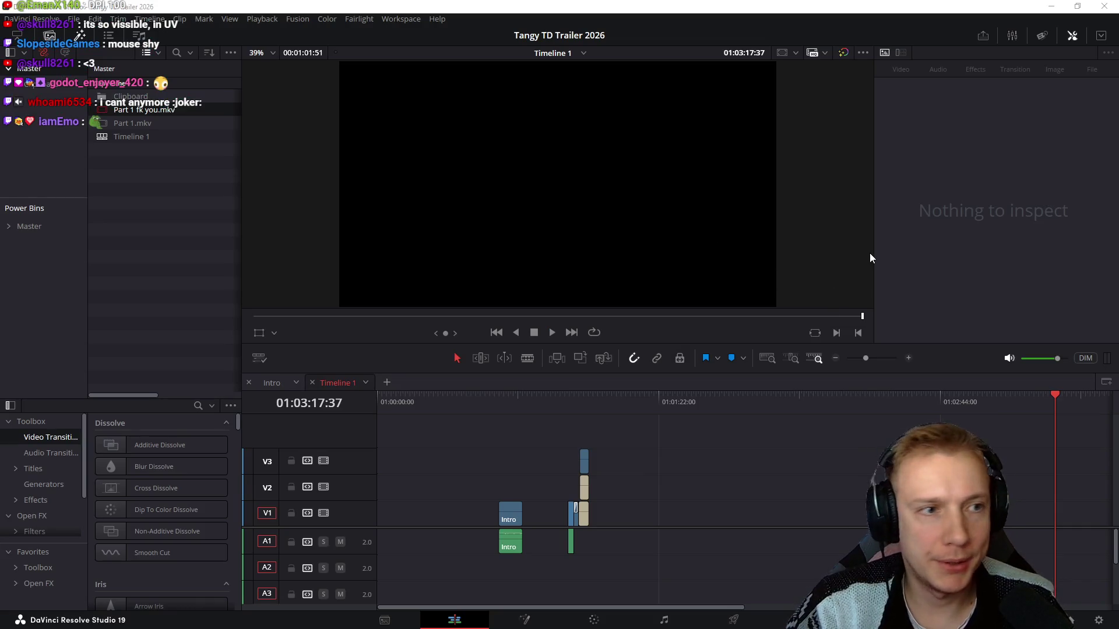
Drop Part 1_2.mkv onto the trailer timeline after the intro clips
{"action": "key", "text": "alt+Tab"}
{"action": "mouse_move", "coordinate": [730, 136]}
{"action": "left_mouse_down"}
{"action": "mouse_move", "coordinate": [735, 531]}
{"action": "mouse_move", "coordinate": [699, 515]}
{"action": "left_mouse_up"}
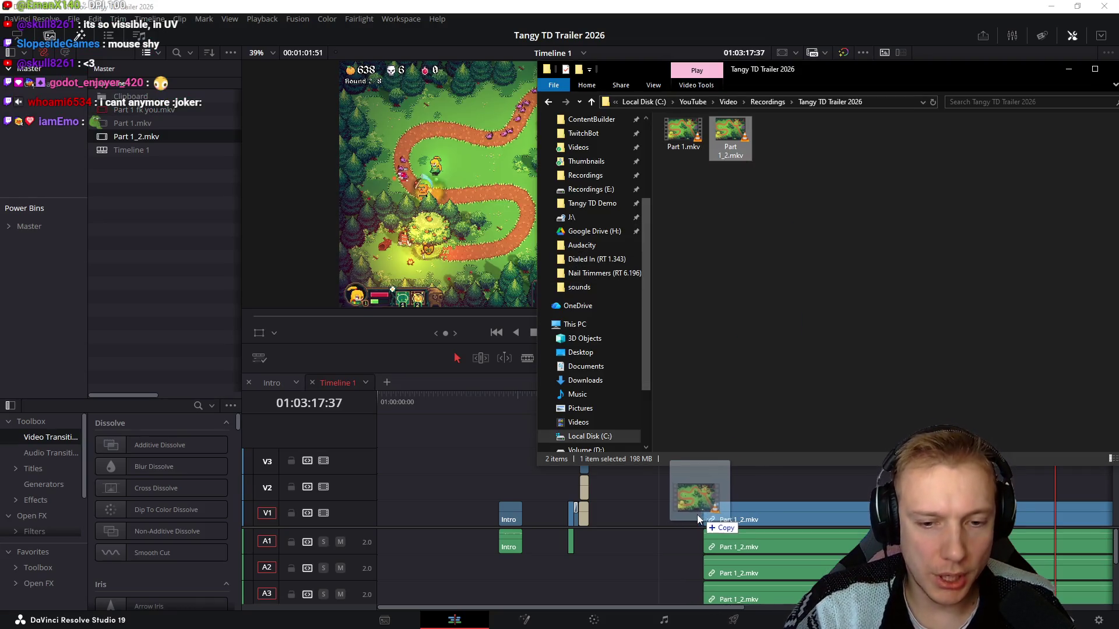
{"action": "left_click", "coordinate": [631, 439]}
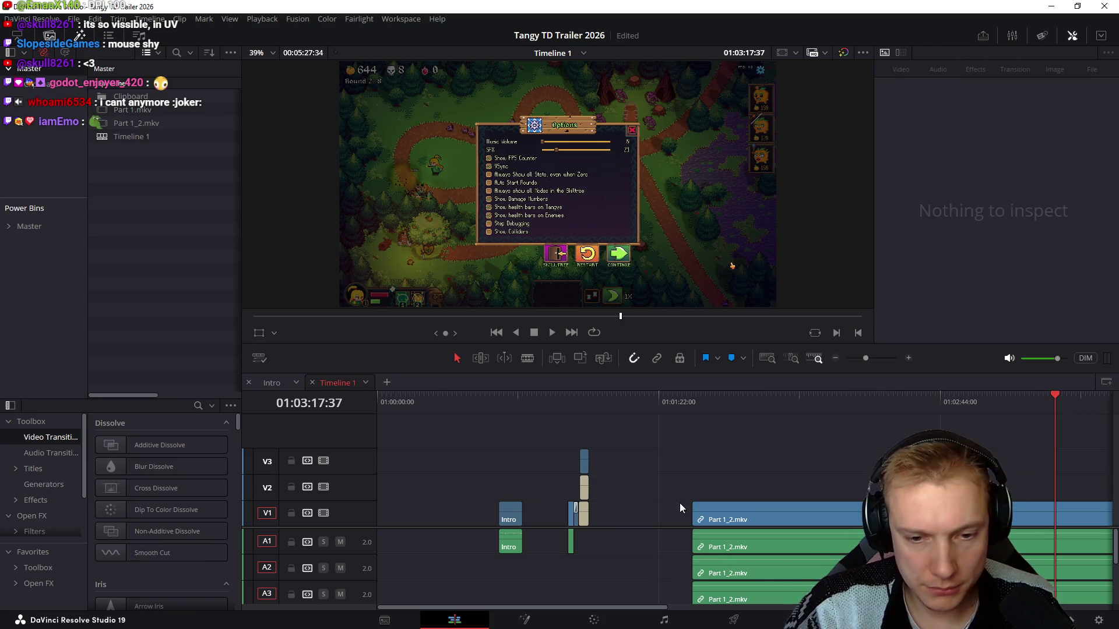
Delete the duplicate Part 1_2 audio clips on A2 and A3
{"action": "left_click_drag", "start_coordinate": [670, 543], "coordinate": [720, 569]}
{"action": "key", "text": "Delete"}
{"action": "scroll", "coordinate": [642, 570], "scroll_direction": "down", "scroll_amount": 1}
{"action": "left_click", "coordinate": [715, 580]}
{"action": "left_click", "coordinate": [744, 574]}
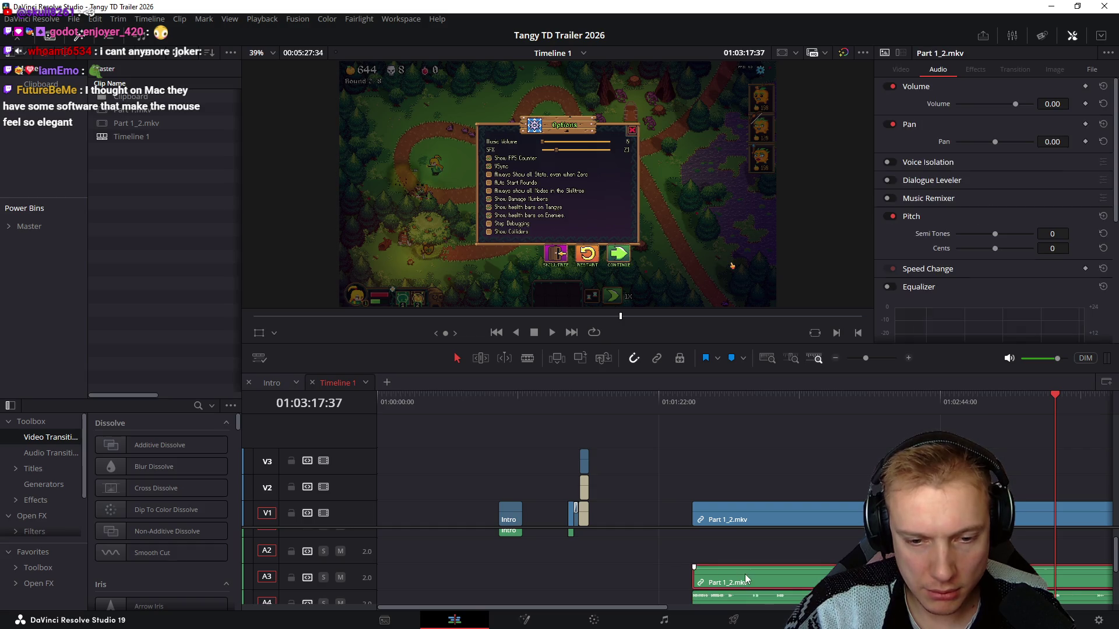
{"action": "key", "text": "Delete"}
{"action": "scroll", "coordinate": [663, 564], "scroll_direction": "down", "scroll_amount": 2}
{"action": "scroll", "coordinate": [673, 564], "scroll_direction": "up", "scroll_amount": 3}
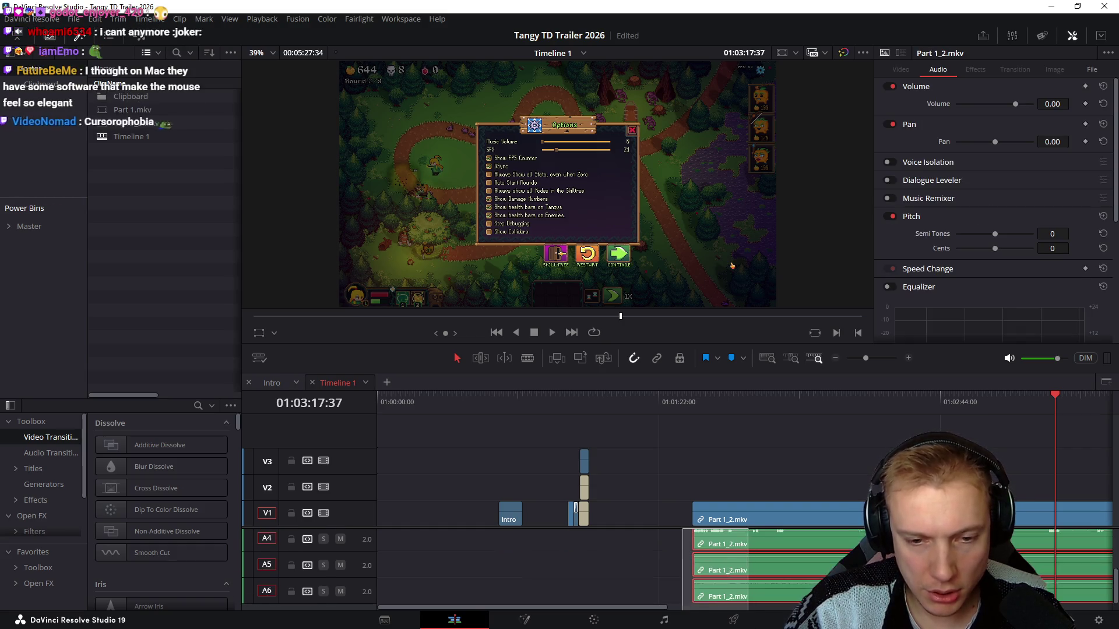
{"action": "left_click_drag", "start_coordinate": [683, 566], "coordinate": [735, 584]}
{"action": "key", "text": "Delete"}
Remove the now-empty audio tracks and scrub through the end of the gameplay clip
{"action": "right_click", "coordinate": [363, 513]}
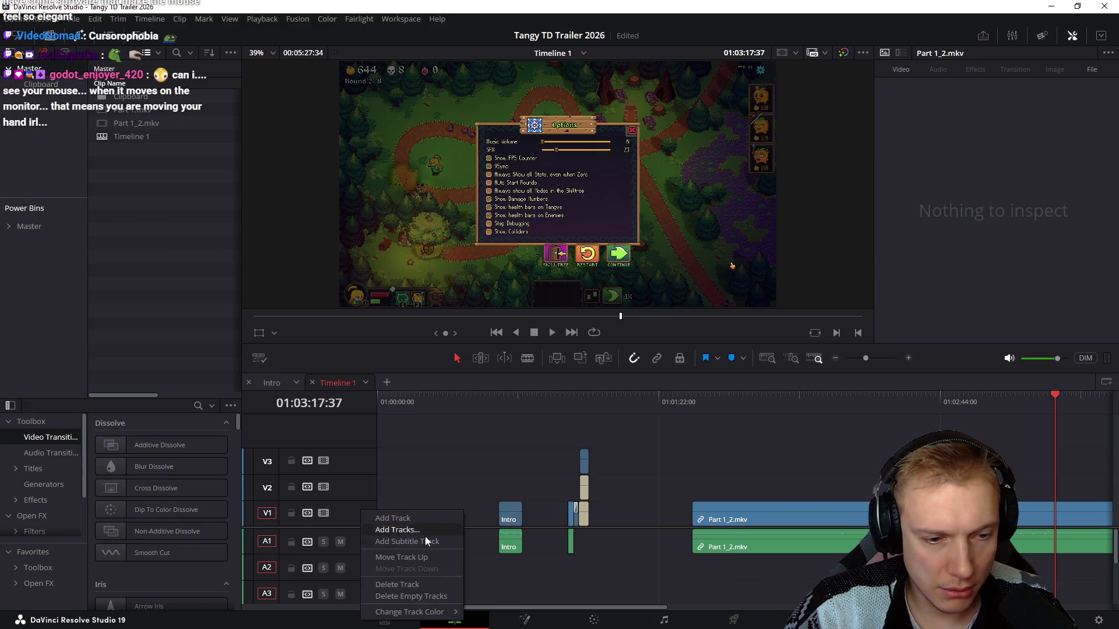
{"action": "left_click", "coordinate": [410, 597]}
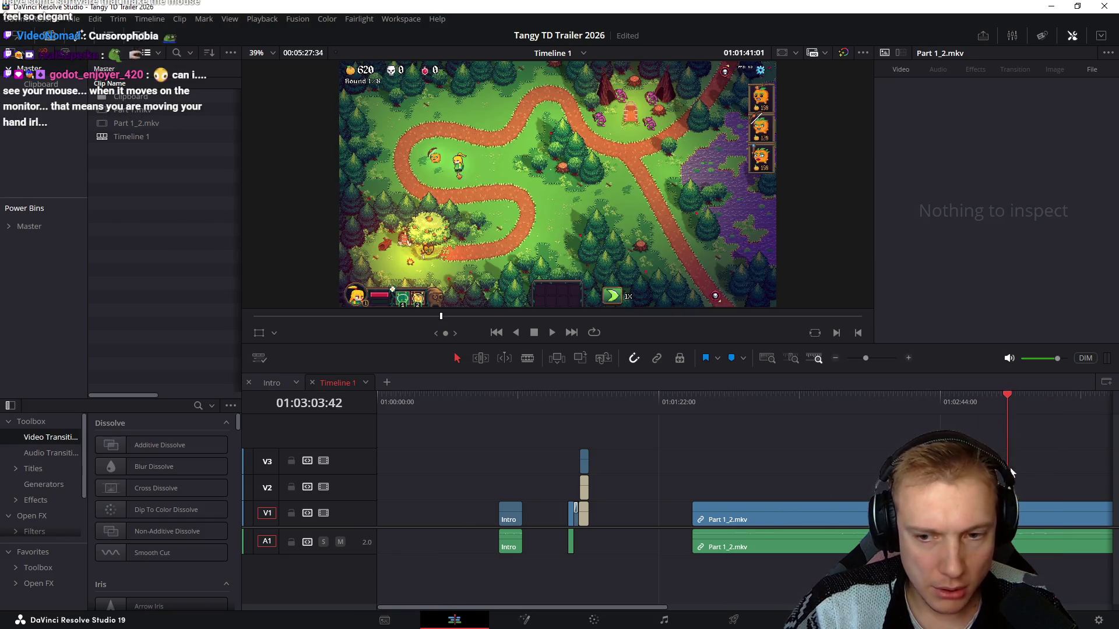
{"action": "scroll", "coordinate": [700, 435], "scroll_direction": "down", "scroll_amount": 3}
{"action": "scroll", "coordinate": [699, 432], "scroll_direction": "down", "scroll_amount": 3}
{"action": "left_click_drag", "start_coordinate": [555, 420], "coordinate": [612, 435]}
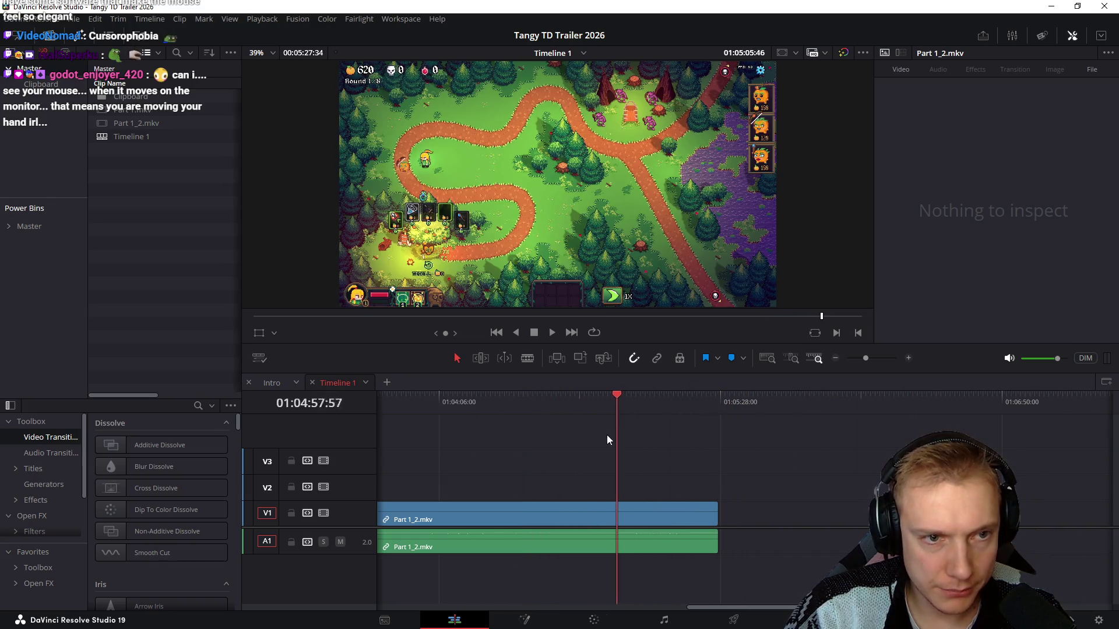
{"action": "left_click_drag", "start_coordinate": [611, 434], "coordinate": [664, 428]}
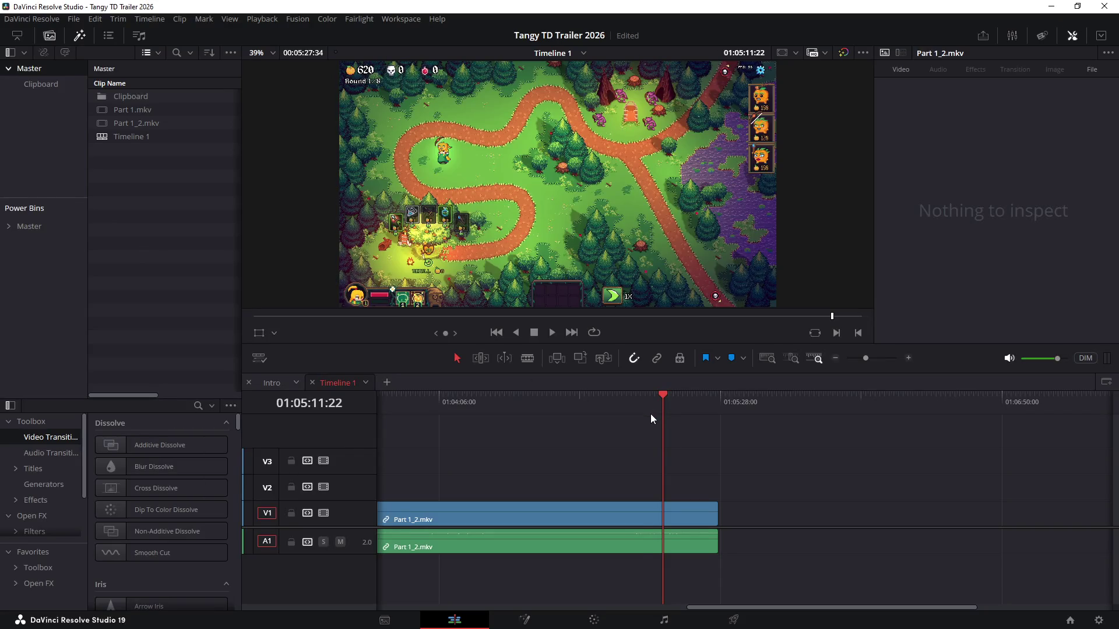
Give the V1 Part 1_2.mkv clip Zoom 2.150 and Anchor Point X -924 in the Inspector
{"action": "left_click", "coordinate": [653, 409]}
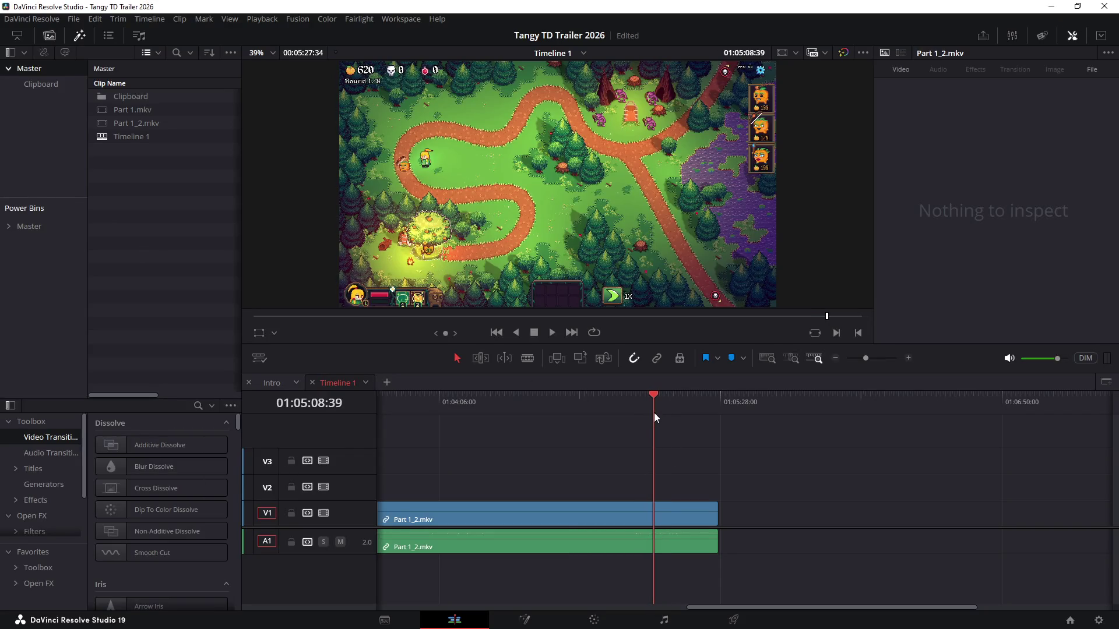
{"action": "left_click", "coordinate": [690, 514]}
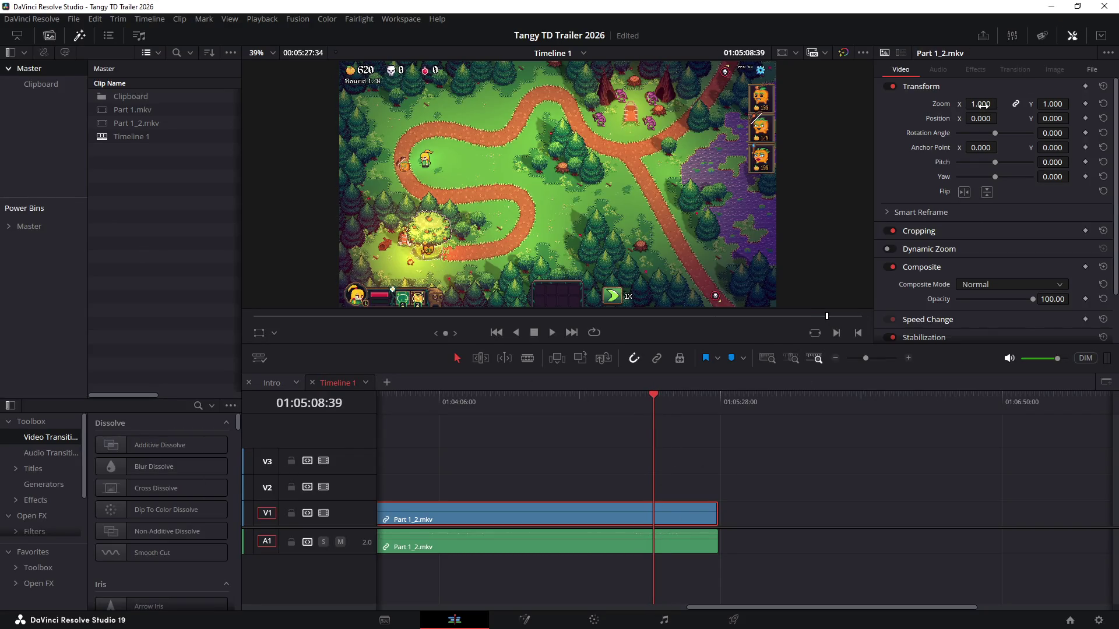
{"action": "left_click_drag", "start_coordinate": [983, 105], "coordinate": [1032, 105]}
{"action": "left_click_drag", "start_coordinate": [977, 147], "coordinate": [1001, 147]}
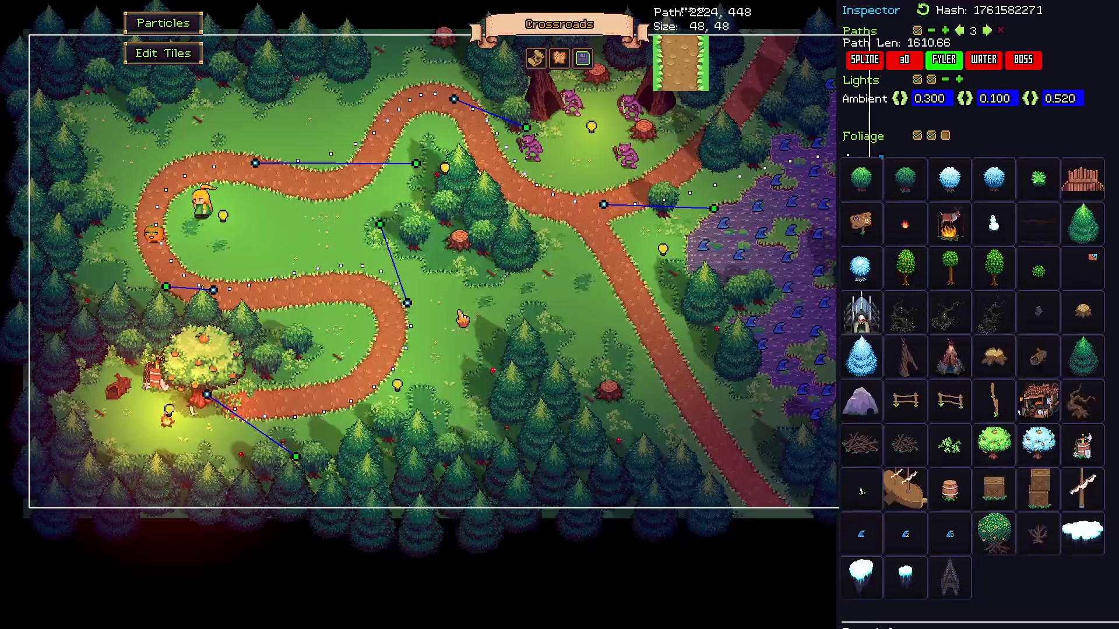
Reshape the main road spline's left and central bends, shortening the path to 1551.55
{"action": "left_click_drag", "start_coordinate": [212, 289], "coordinate": [214, 294]}
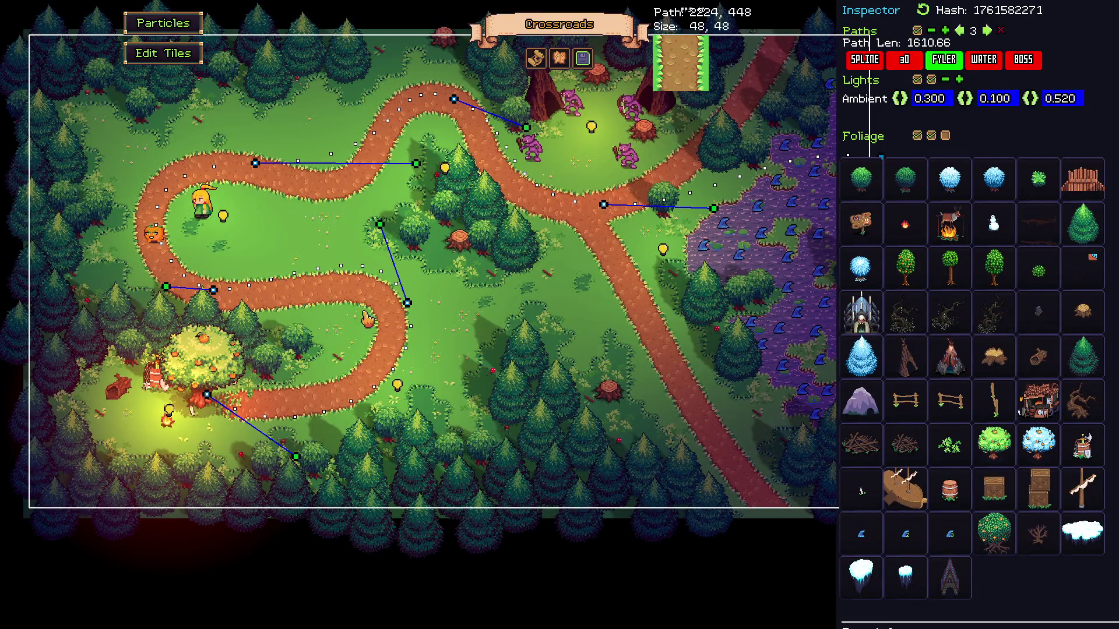
{"action": "key", "text": "Tab"}
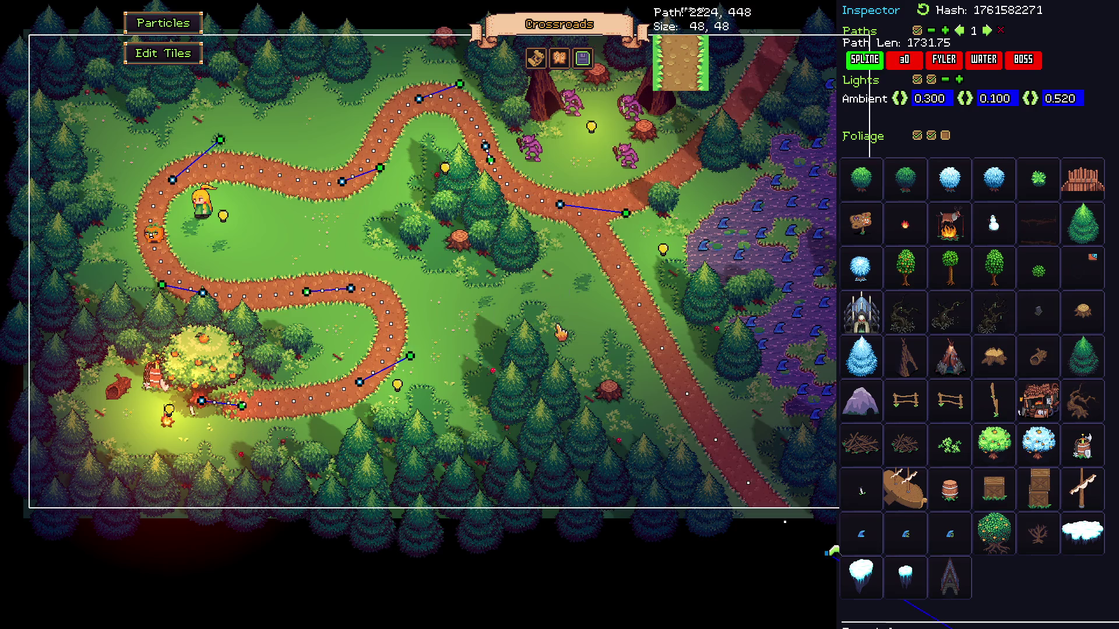
{"action": "left_click_drag", "start_coordinate": [168, 274], "coordinate": [212, 272]}
{"action": "left_click_drag", "start_coordinate": [165, 215], "coordinate": [150, 251]}
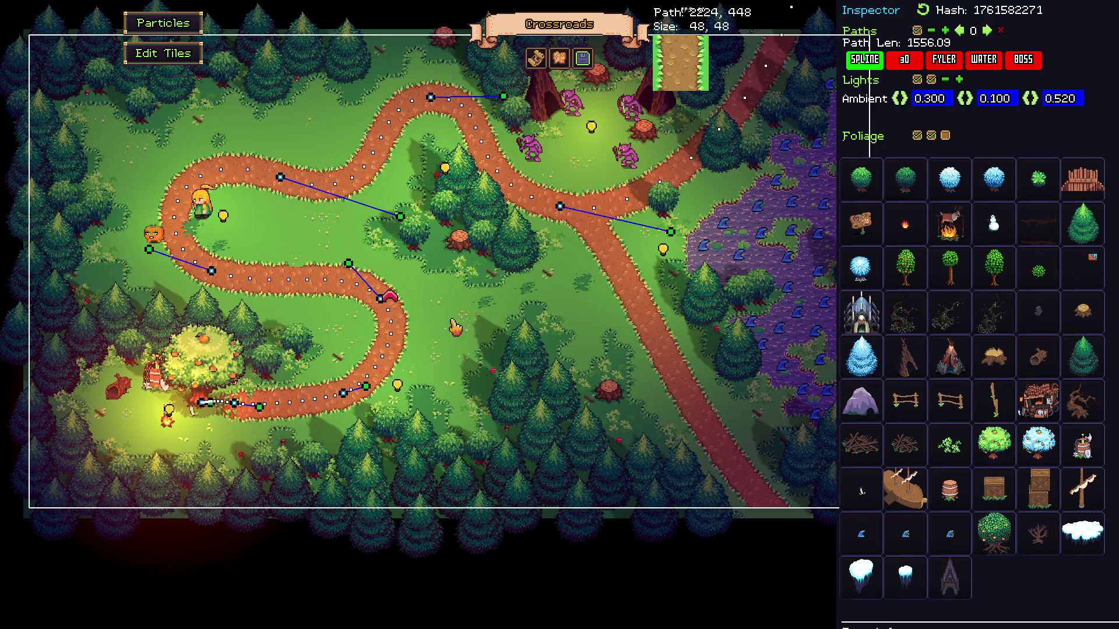
{"action": "left_click_drag", "start_coordinate": [384, 304], "coordinate": [381, 300]}
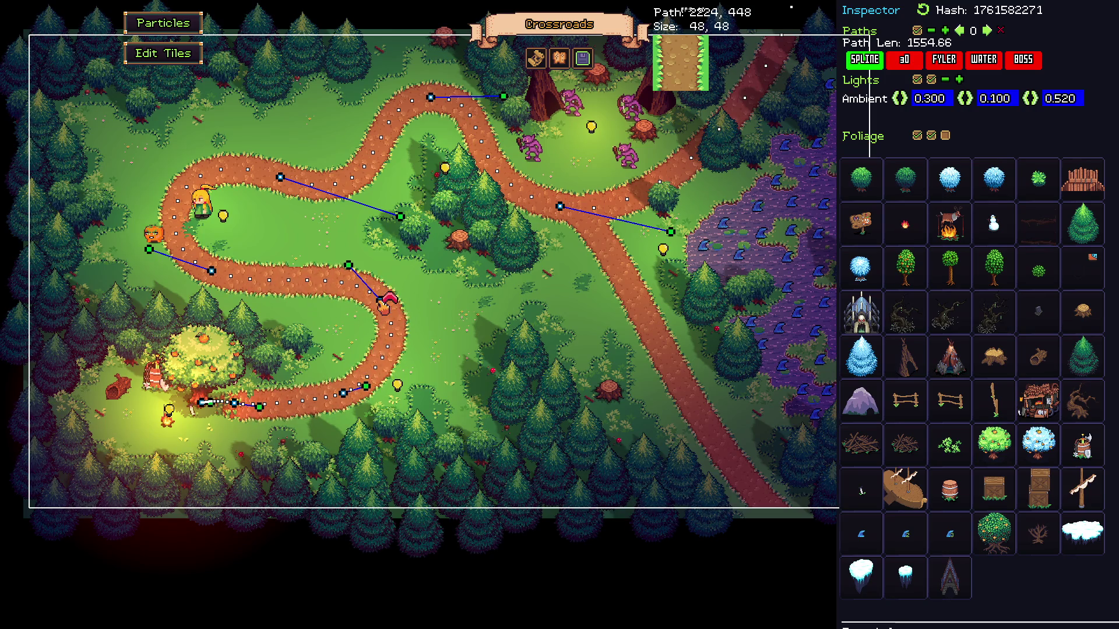
{"action": "left_click_drag", "start_coordinate": [211, 271], "coordinate": [217, 297]}
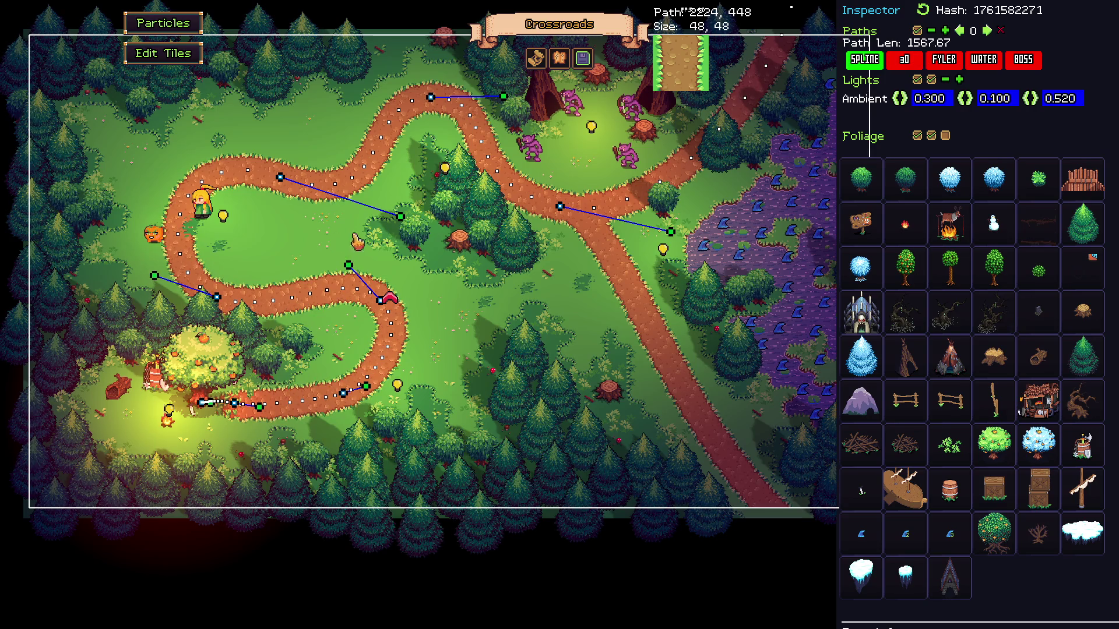
{"action": "left_click_drag", "start_coordinate": [218, 303], "coordinate": [232, 300]}
{"action": "mouse_move", "coordinate": [370, 399]}
{"action": "left_mouse_down"}
{"action": "mouse_move", "coordinate": [385, 398]}
{"action": "mouse_move", "coordinate": [383, 389]}
{"action": "left_mouse_up"}
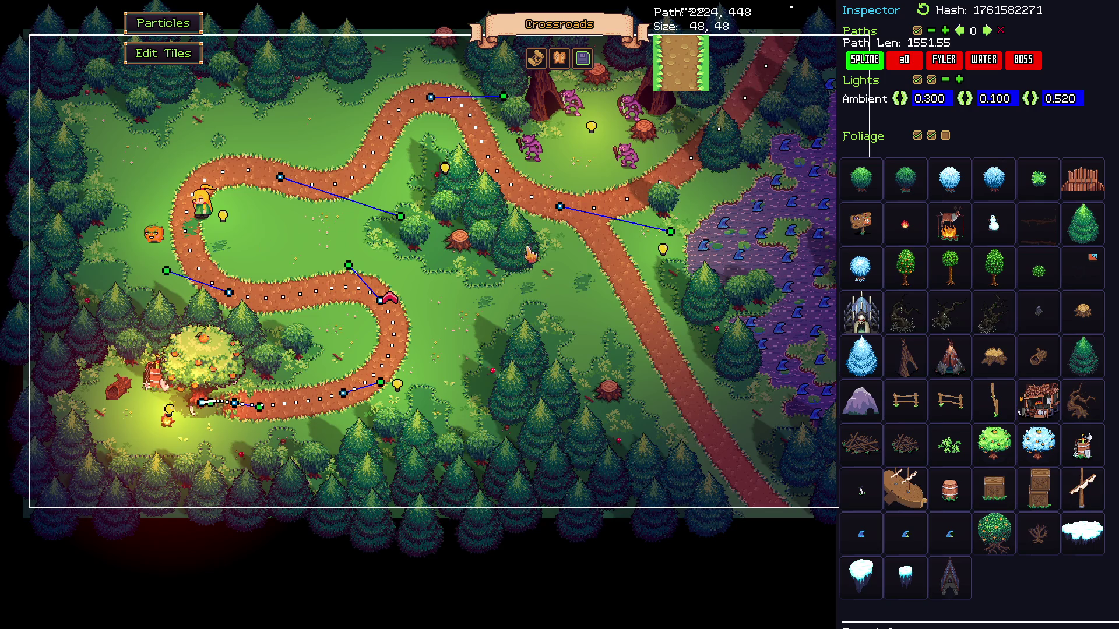
Place a signpost on the grass beside the road's upper-left bend
{"action": "mouse_move", "coordinate": [863, 240]}
{"action": "left_mouse_down"}
{"action": "mouse_move", "coordinate": [151, 200]}
{"action": "mouse_move", "coordinate": [161, 191]}
{"action": "left_mouse_up"}
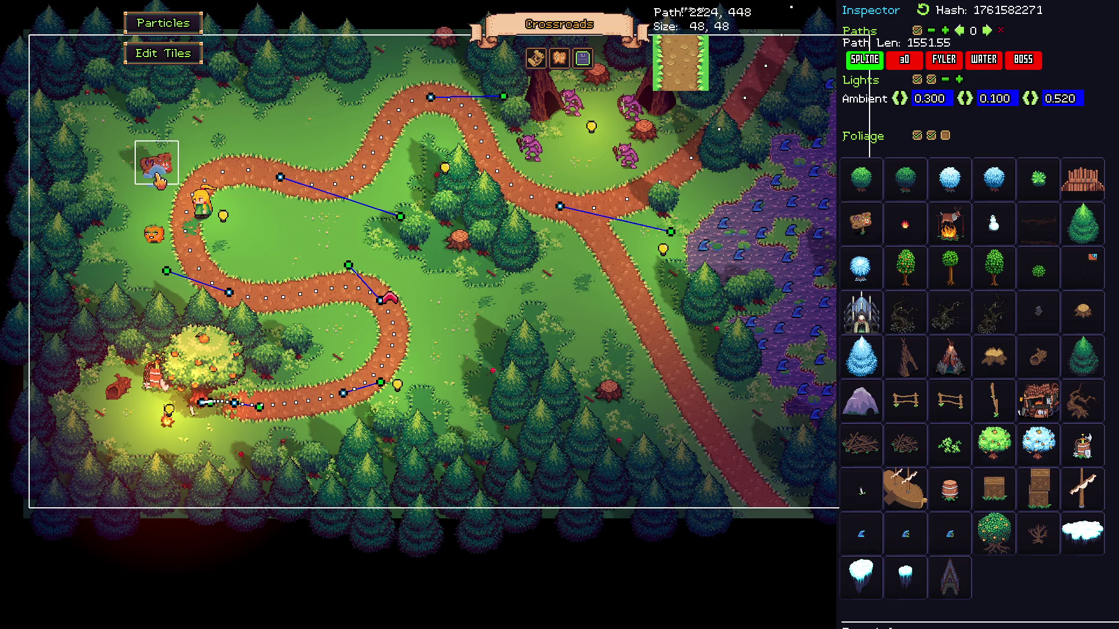
Turn off the signpost's shadow, enable its transparency and nudge it into place
{"action": "left_click", "coordinate": [897, 173]}
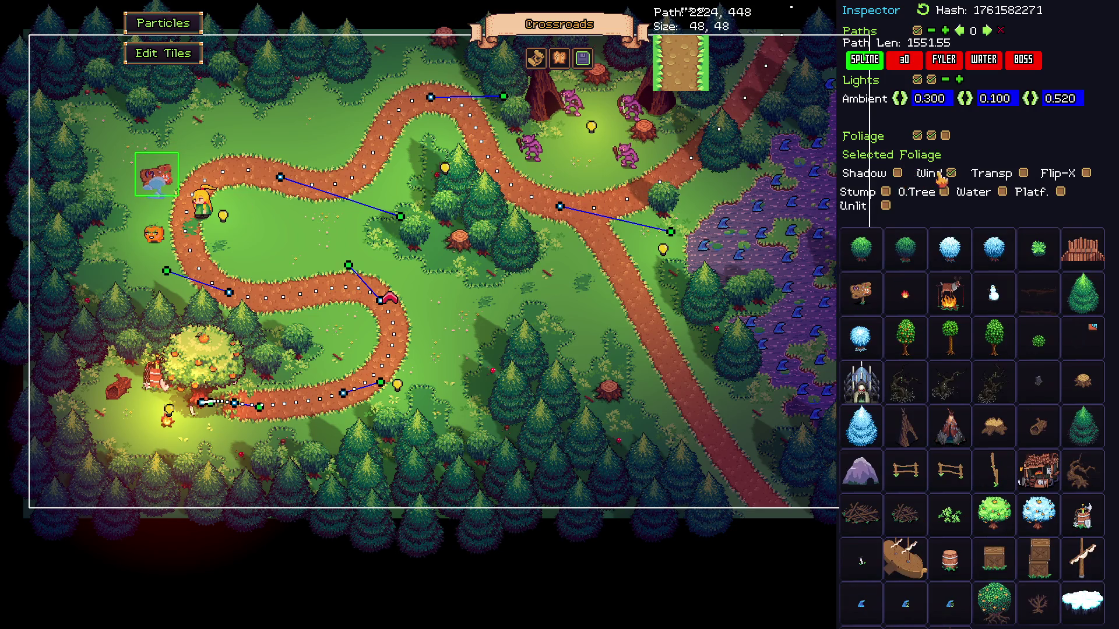
{"action": "left_click", "coordinate": [1023, 175]}
{"action": "left_click_drag", "start_coordinate": [159, 188], "coordinate": [155, 187]}
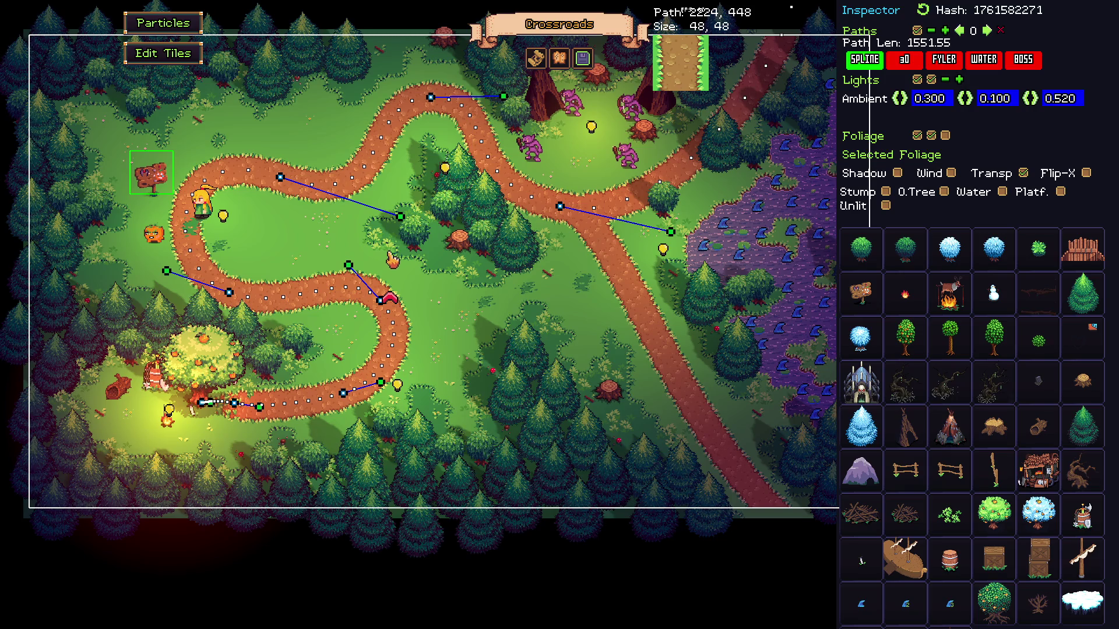
Add a brush pile and a stump in the upper-left corner, toggling their shadow settings
{"action": "left_click_drag", "start_coordinate": [861, 513], "coordinate": [121, 133]}
{"action": "left_click", "coordinate": [898, 175]}
{"action": "left_click", "coordinate": [953, 174]}
{"action": "left_click_drag", "start_coordinate": [123, 133], "coordinate": [117, 104]}
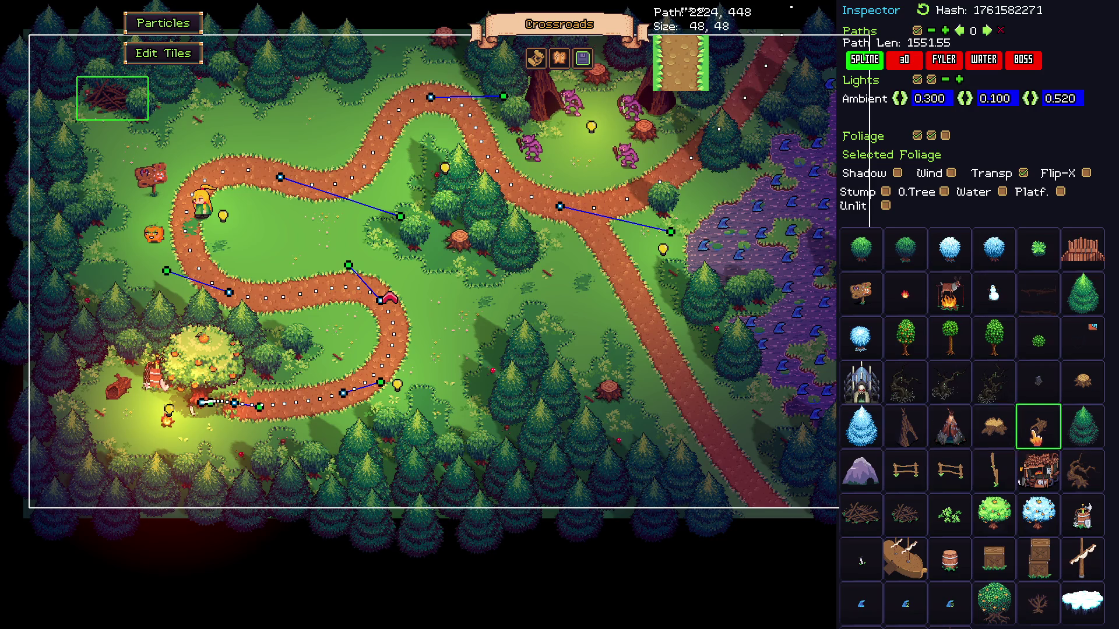
{"action": "left_click", "coordinate": [1038, 428]}
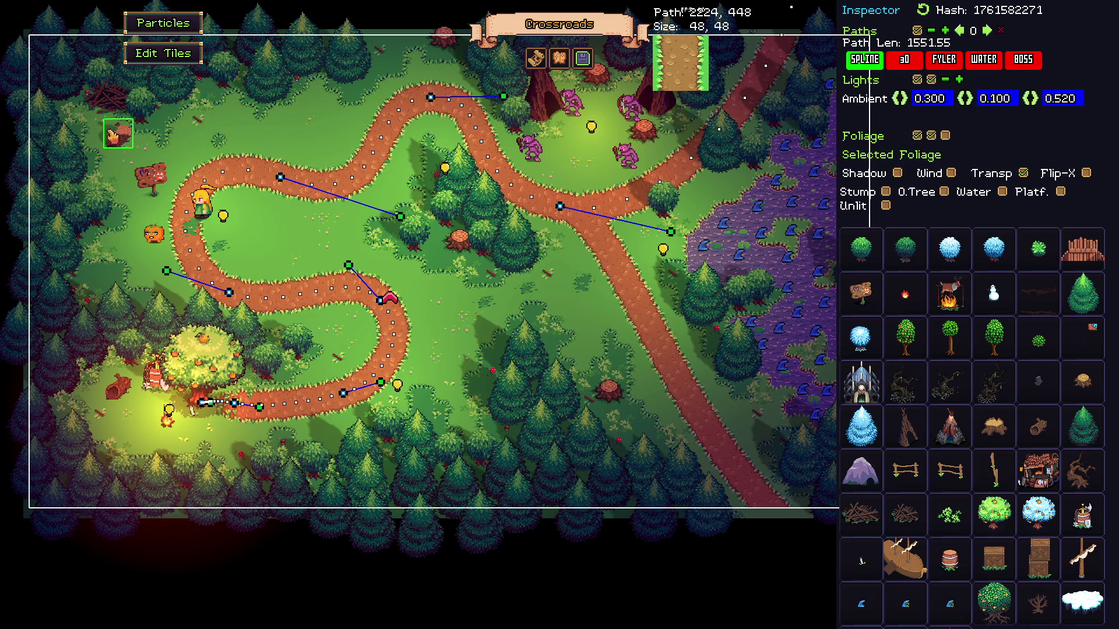
{"action": "left_click", "coordinate": [106, 130]}
{"action": "left_click", "coordinate": [953, 176]}
{"action": "left_click", "coordinate": [898, 174]}
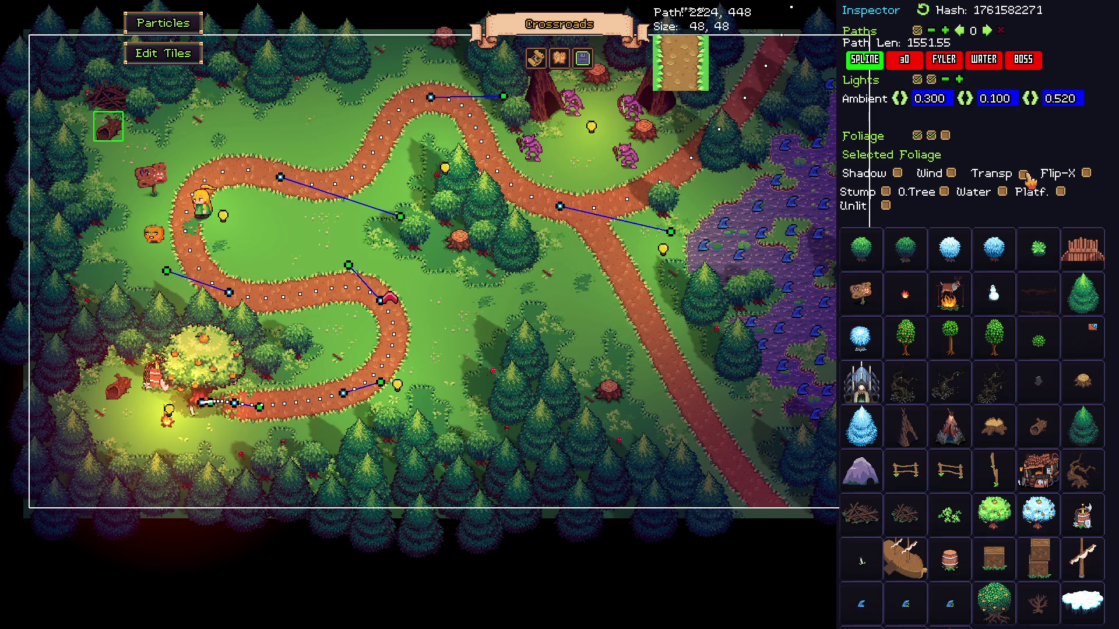
Add another brush pile on the left side with wind turned off
{"action": "left_click", "coordinate": [113, 103]}
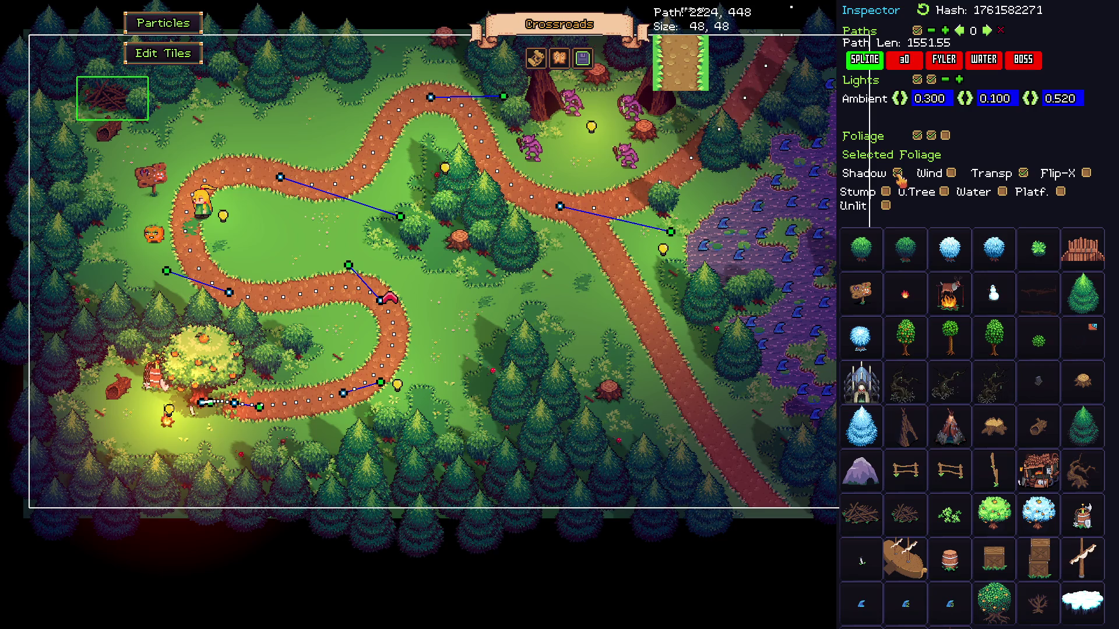
{"action": "left_click", "coordinate": [113, 129]}
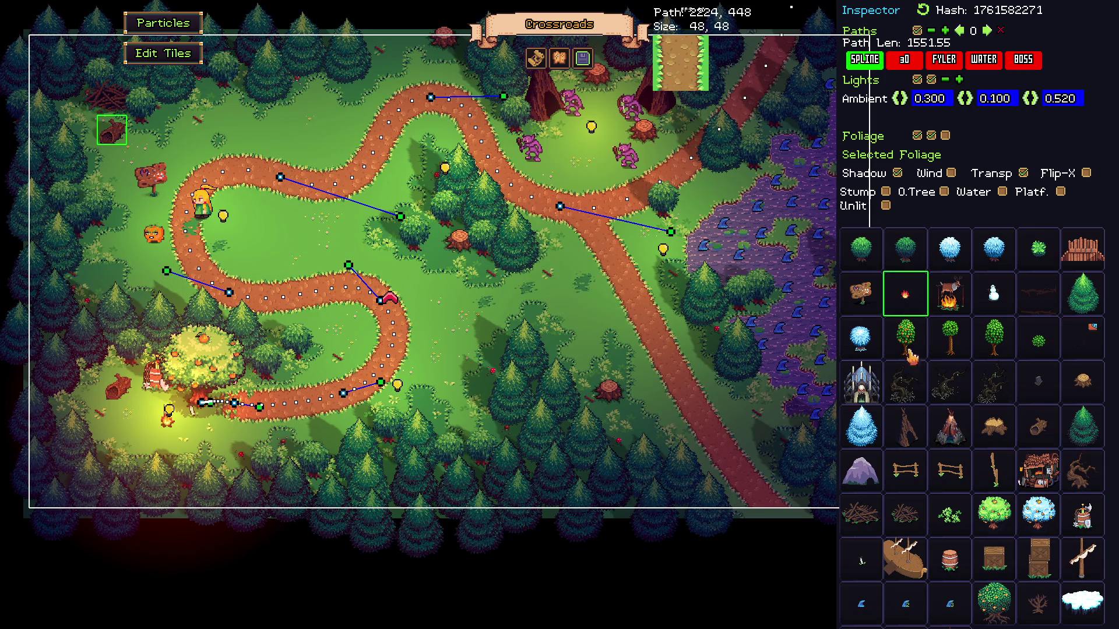
{"action": "left_click", "coordinate": [905, 515]}
{"action": "left_click", "coordinate": [104, 275]}
{"action": "left_click", "coordinate": [951, 173]}
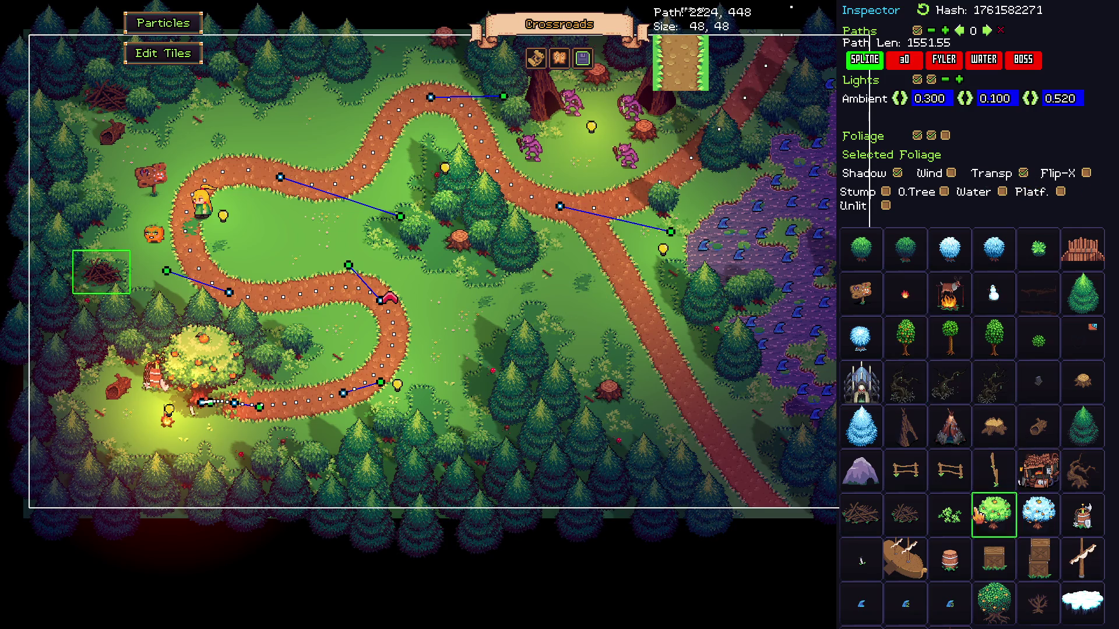
Shift the brush piles left along the tree line and deselect the stump
{"action": "left_click_drag", "start_coordinate": [116, 284], "coordinate": [88, 282]}
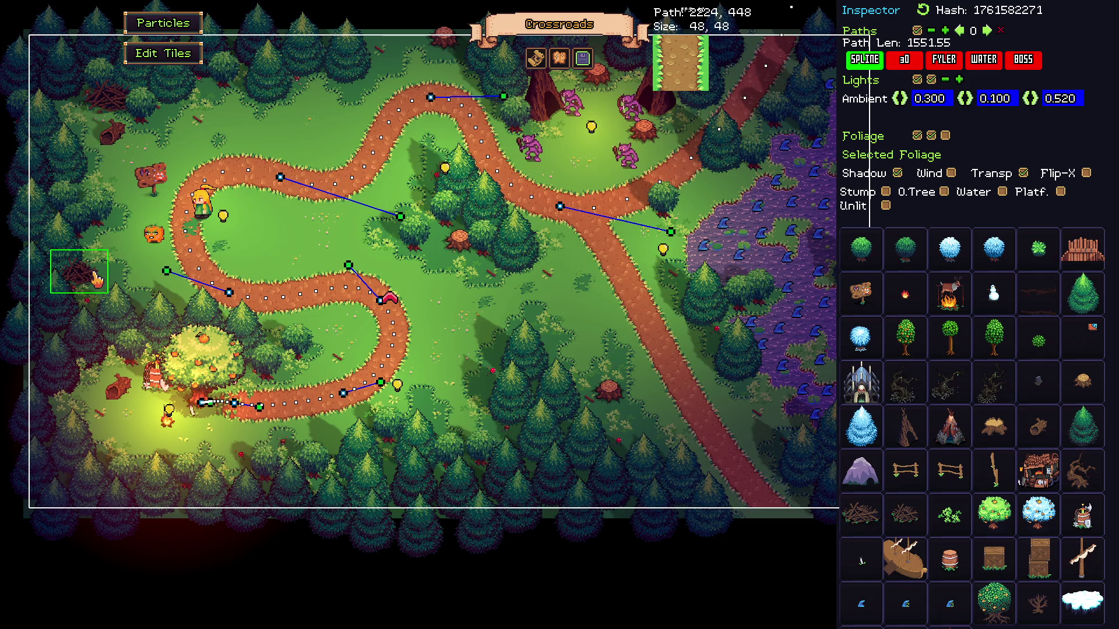
{"action": "mouse_move", "coordinate": [70, 147]}
{"action": "left_mouse_down"}
{"action": "mouse_move", "coordinate": [184, 113]}
{"action": "mouse_move", "coordinate": [59, 107]}
{"action": "left_mouse_up"}
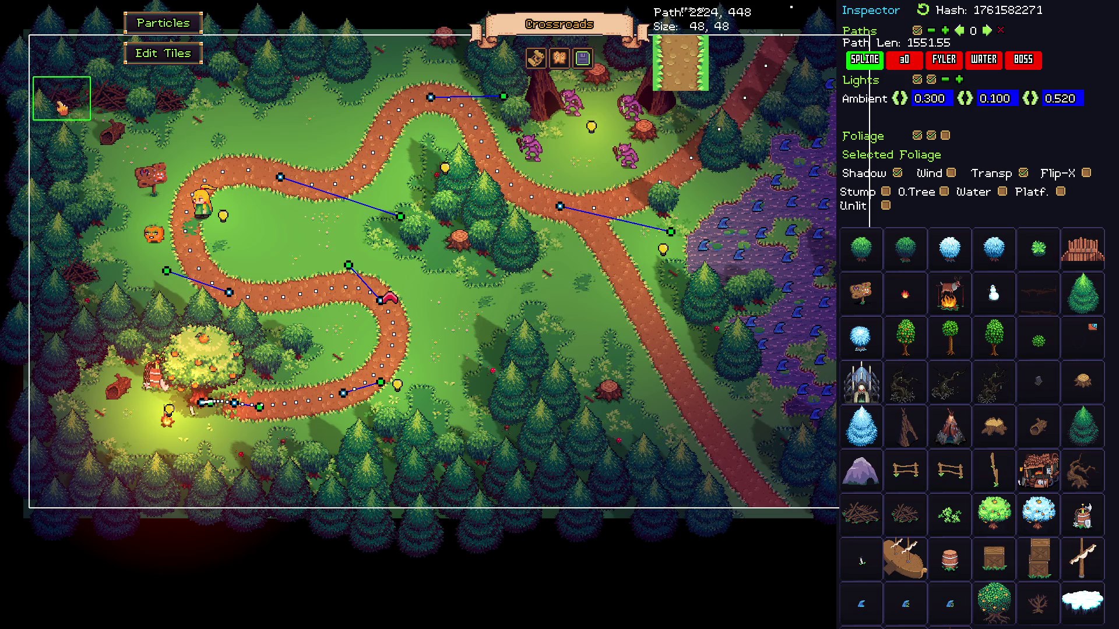
{"action": "mouse_move", "coordinate": [62, 108]}
{"action": "left_mouse_down"}
{"action": "mouse_move", "coordinate": [87, 158]}
{"action": "mouse_move", "coordinate": [81, 148]}
{"action": "mouse_move", "coordinate": [121, 126]}
{"action": "left_mouse_up"}
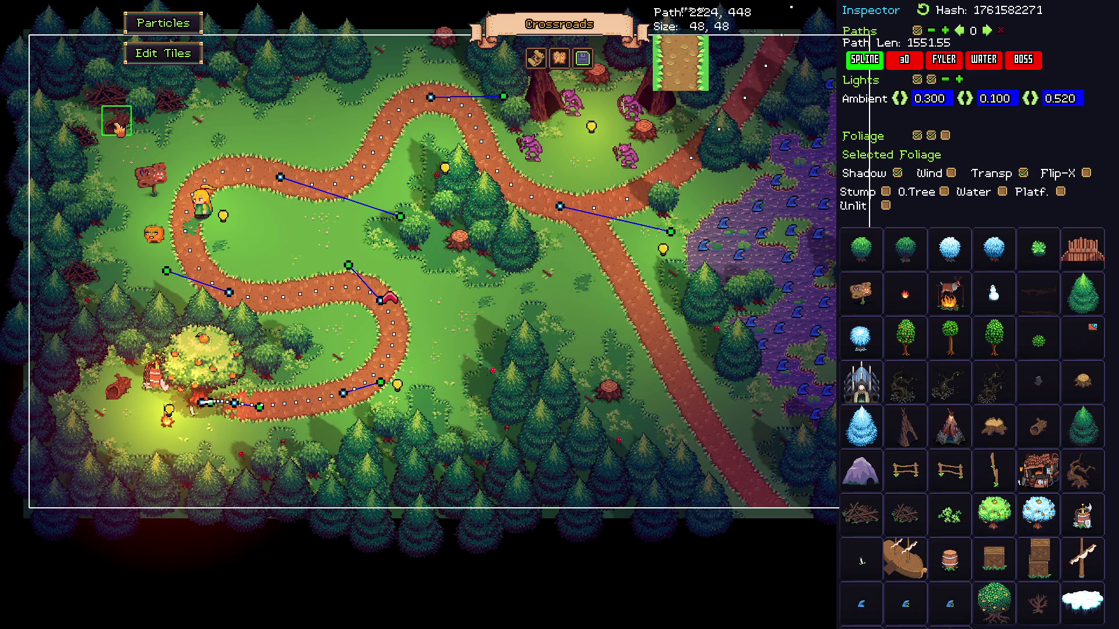
{"action": "left_click", "coordinate": [178, 153]}
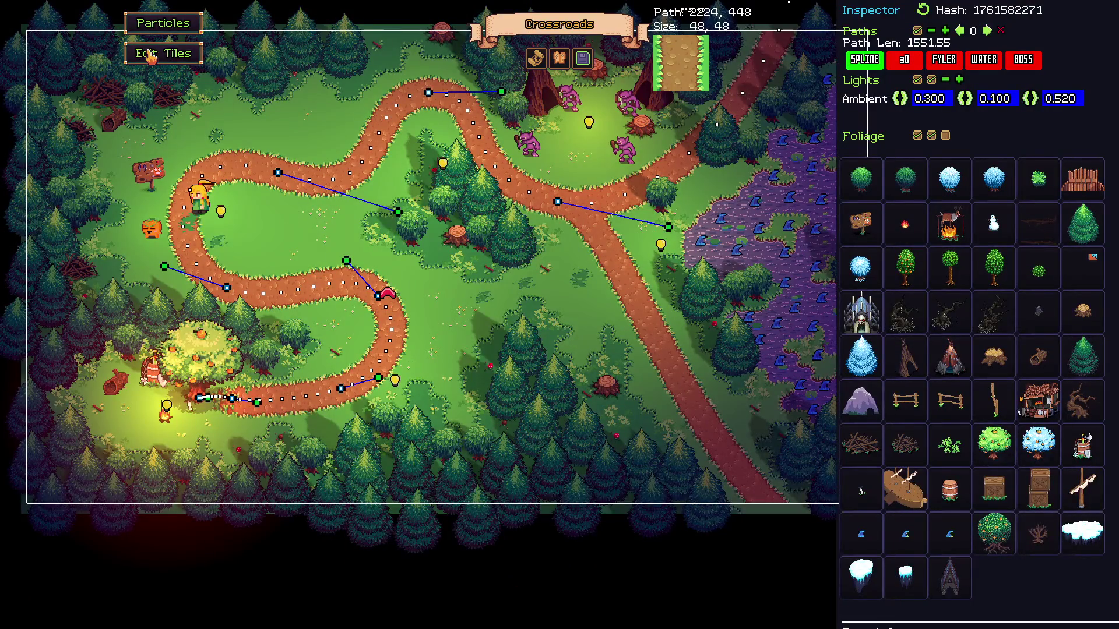
Paint a small stump and a red mushroom on the grass inside the path's loops
{"action": "left_click", "coordinate": [163, 52]}
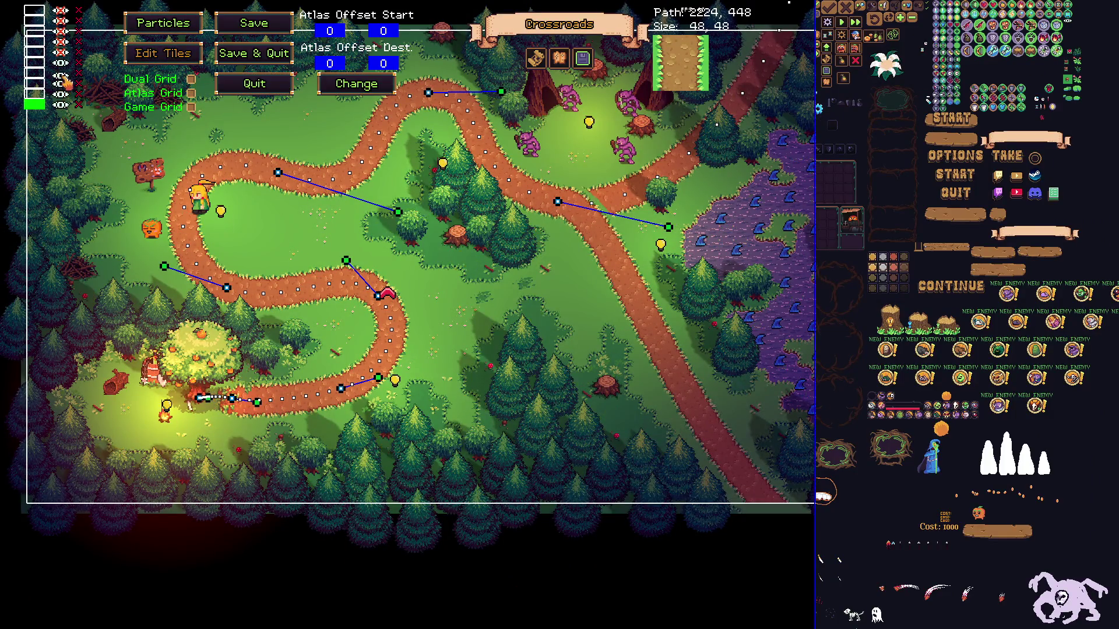
{"action": "left_click", "coordinate": [36, 80]}
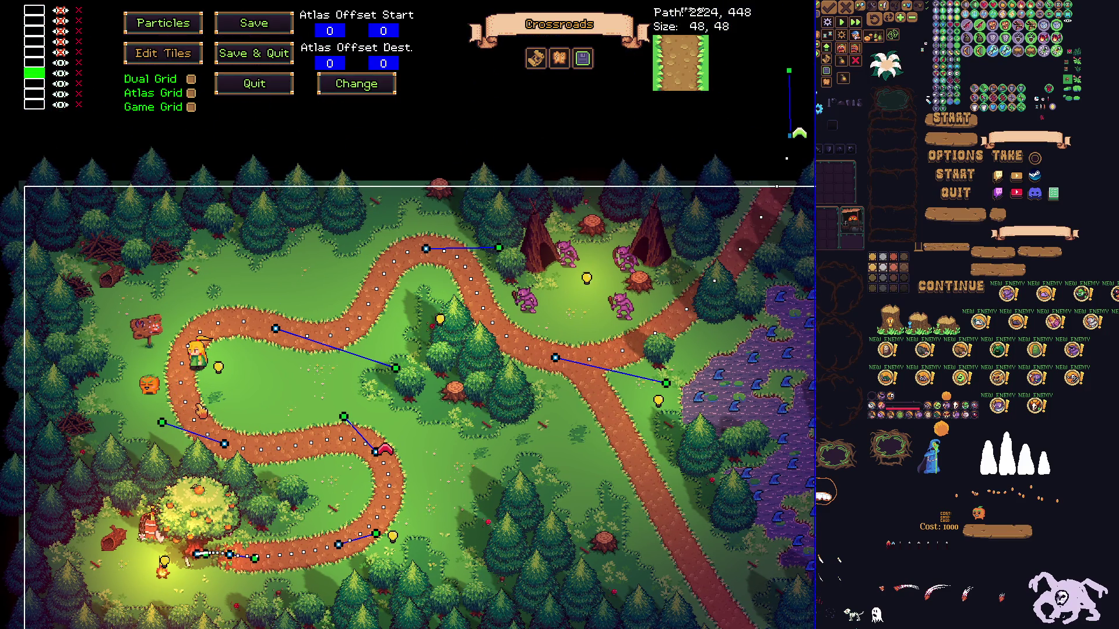
{"action": "scroll", "coordinate": [253, 385], "scroll_direction": "down", "scroll_amount": 1}
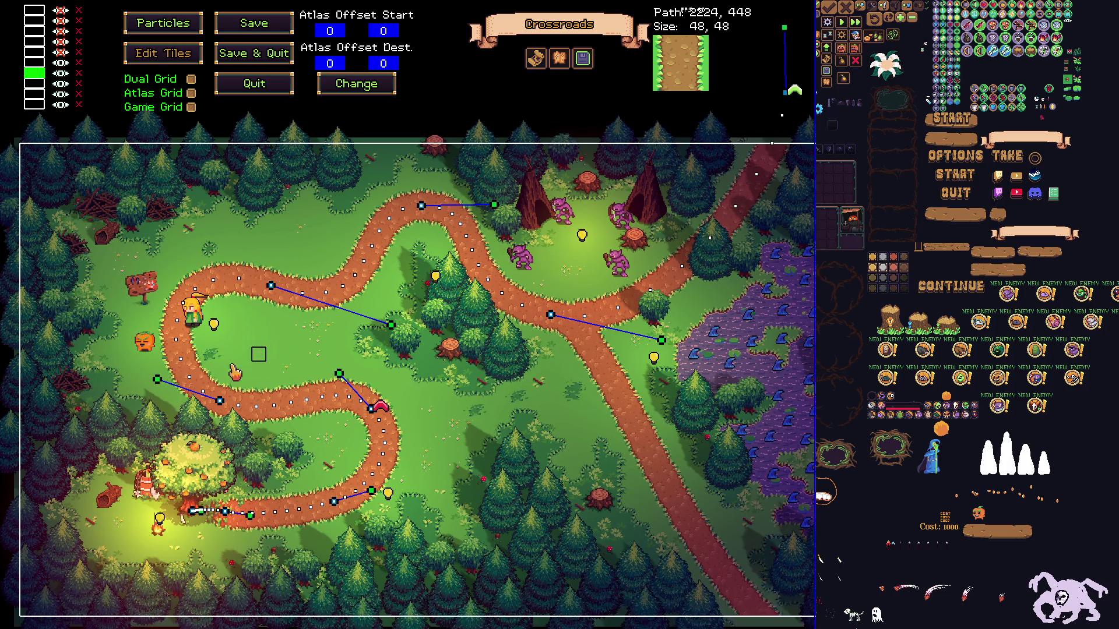
{"action": "scroll", "coordinate": [1020, 260], "scroll_direction": "up", "scroll_amount": 3}
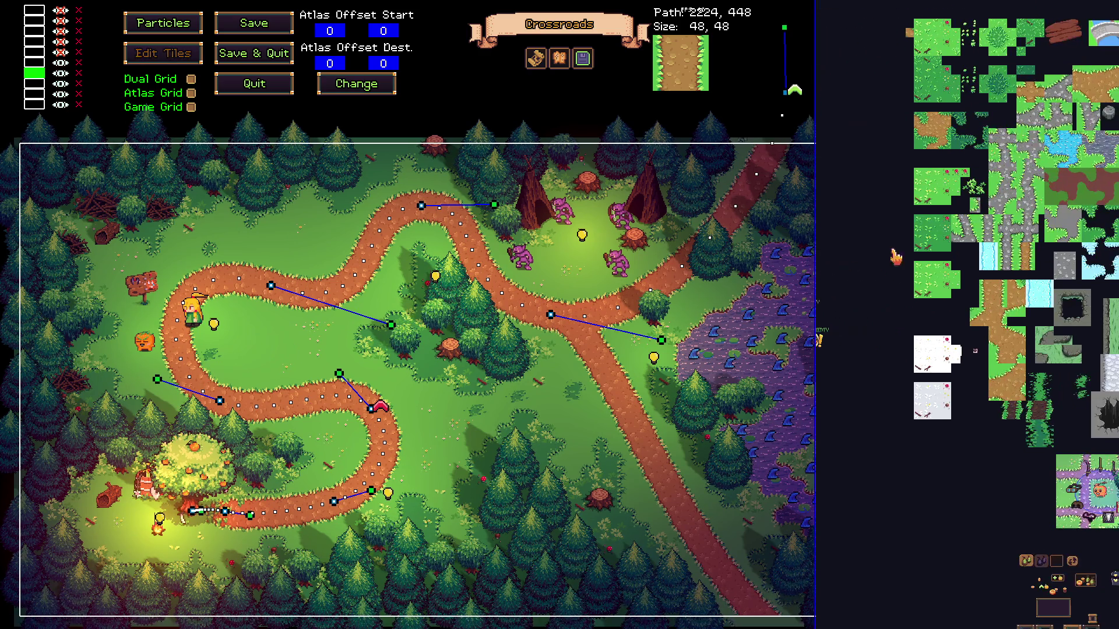
{"action": "scroll", "coordinate": [920, 257], "scroll_direction": "down", "scroll_amount": 2}
{"action": "scroll", "coordinate": [952, 257], "scroll_direction": "up", "scroll_amount": 2}
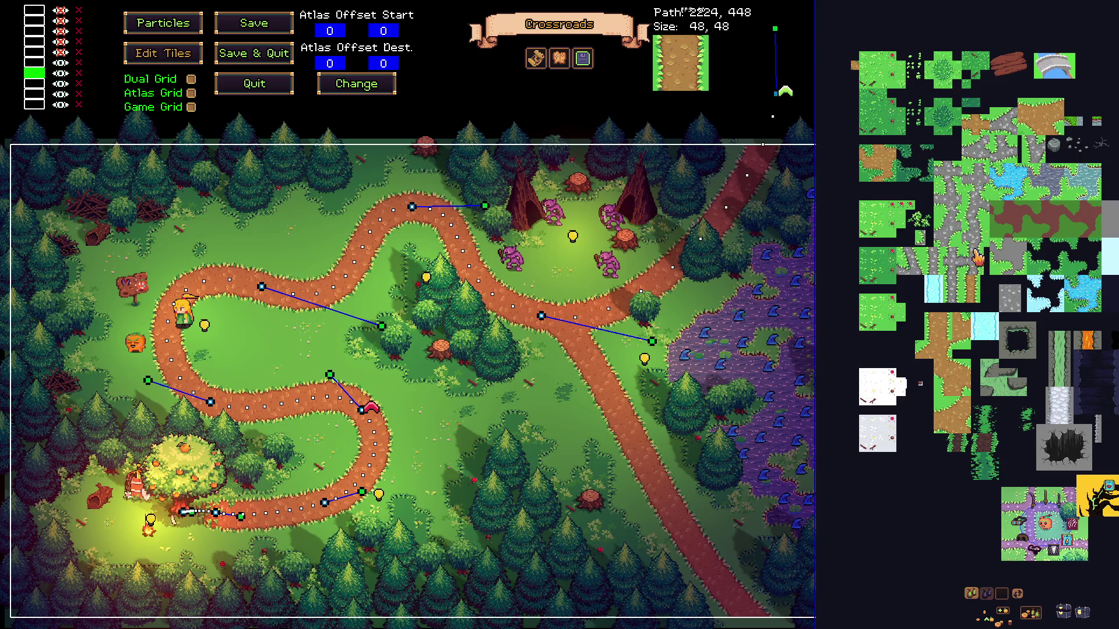
{"action": "scroll", "coordinate": [980, 263], "scroll_direction": "down", "scroll_amount": 2}
{"action": "scroll", "coordinate": [986, 324], "scroll_direction": "down", "scroll_amount": 2}
{"action": "scroll", "coordinate": [985, 328], "scroll_direction": "up", "scroll_amount": 2}
{"action": "scroll", "coordinate": [944, 152], "scroll_direction": "up", "scroll_amount": 2}
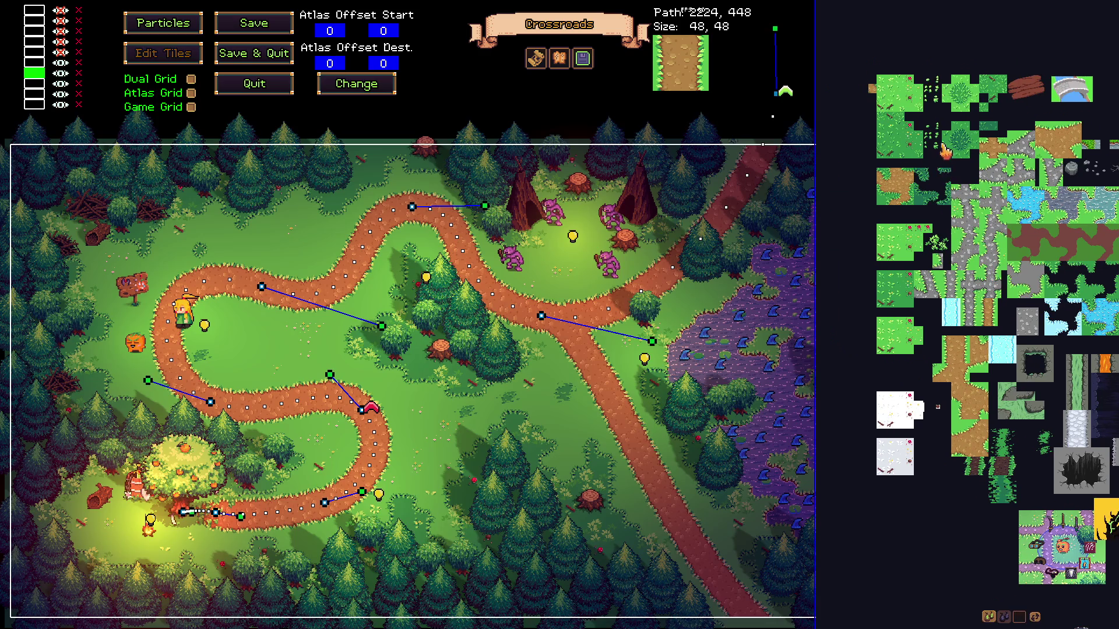
{"action": "scroll", "coordinate": [944, 150], "scroll_direction": "up", "scroll_amount": 1}
{"action": "scroll", "coordinate": [905, 196], "scroll_direction": "up", "scroll_amount": 2}
{"action": "scroll", "coordinate": [943, 218], "scroll_direction": "up", "scroll_amount": 1}
{"action": "scroll", "coordinate": [952, 263], "scroll_direction": "down", "scroll_amount": 1}
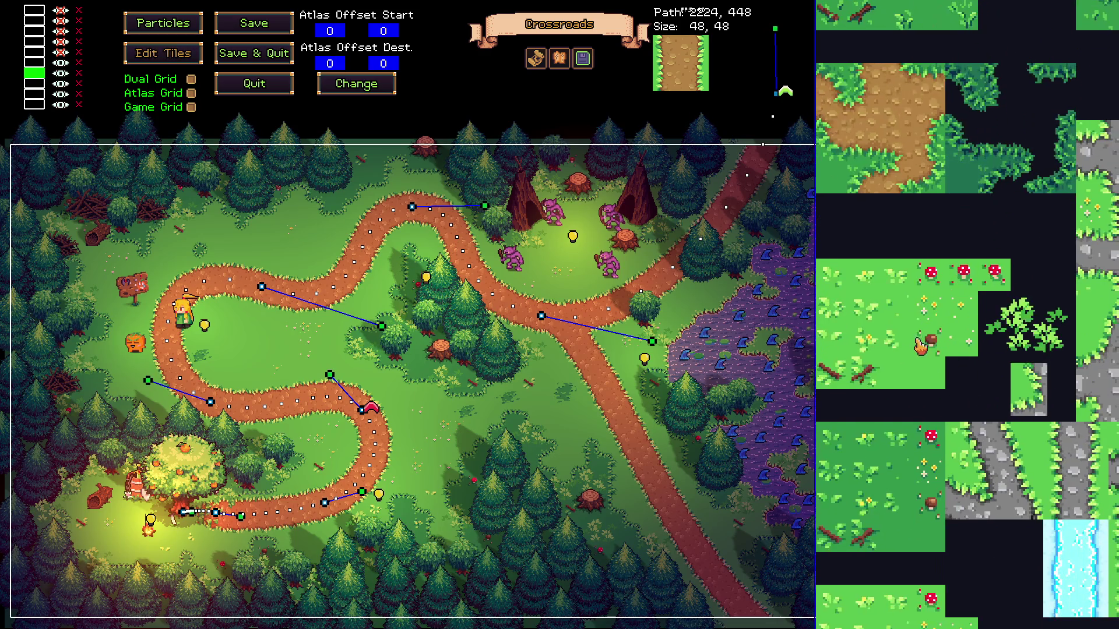
{"action": "left_click", "coordinate": [264, 328]}
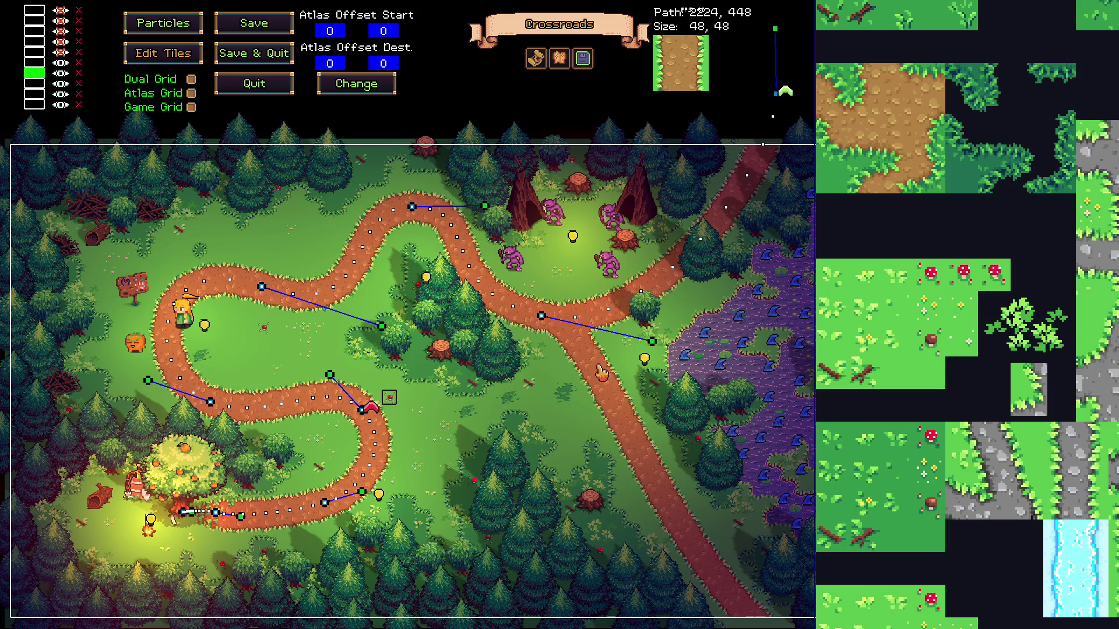
{"action": "left_click", "coordinate": [963, 276]}
{"action": "left_click", "coordinate": [375, 299]}
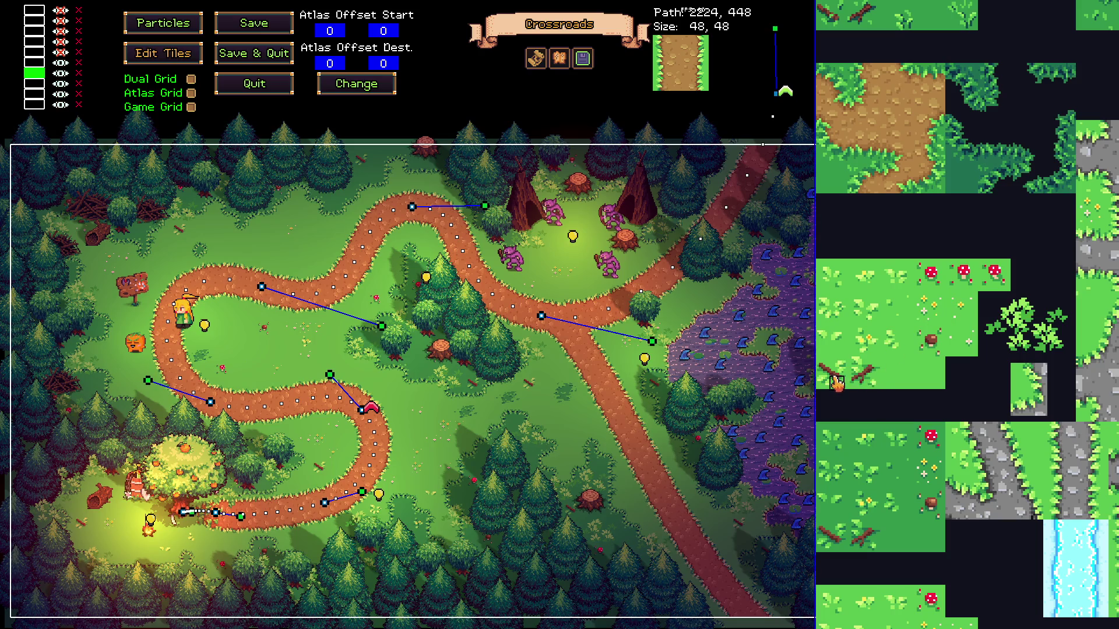
{"action": "left_click_drag", "start_coordinate": [879, 391], "coordinate": [957, 382]}
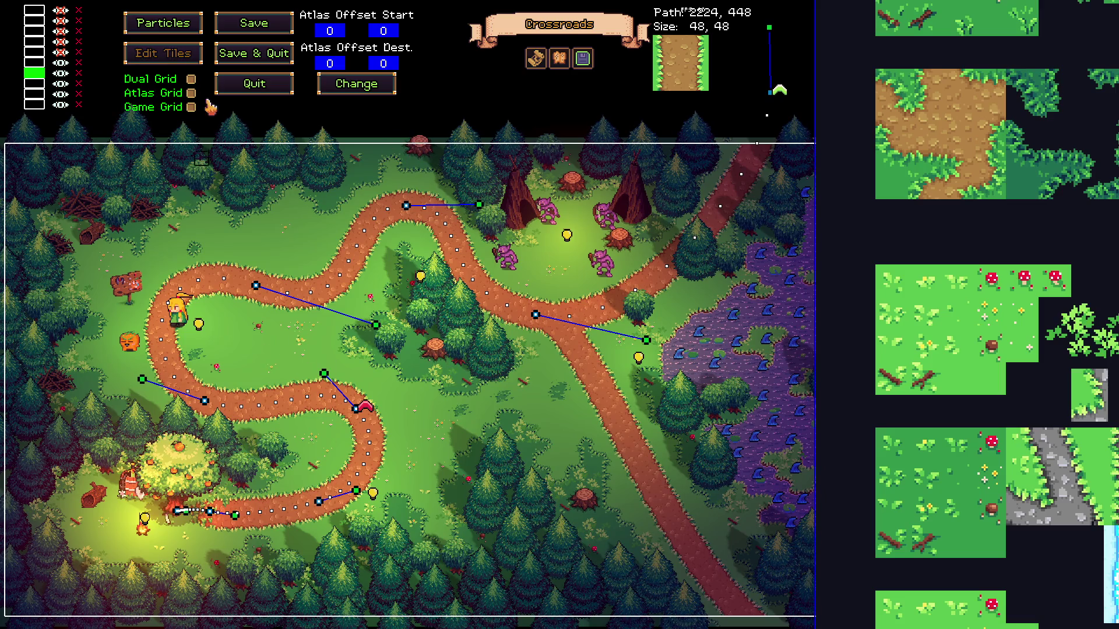
Bring up the saved-levels list
{"action": "left_click", "coordinate": [539, 59]}
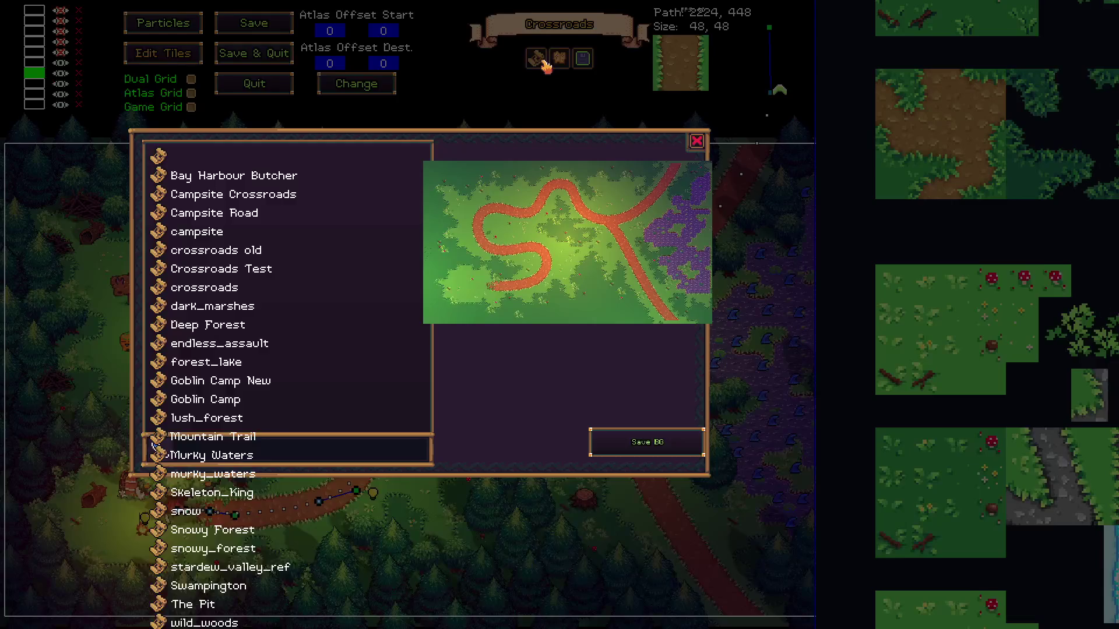
Close the level list, start playing Crossroads and walk the hero across the grass
{"action": "left_click", "coordinate": [697, 140]}
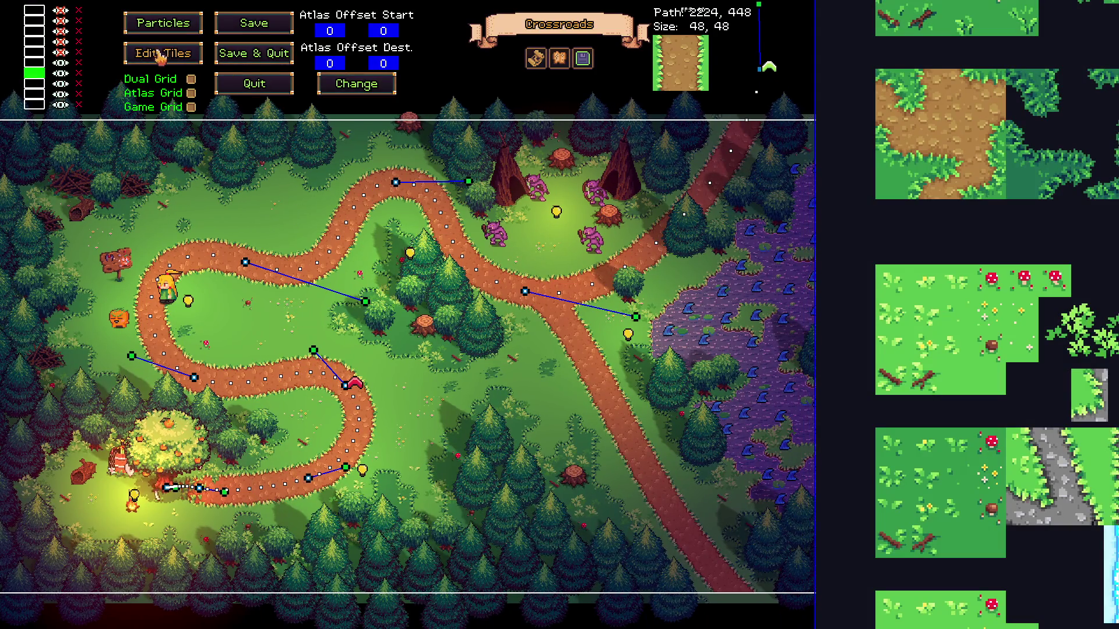
{"action": "left_click", "coordinate": [162, 53]}
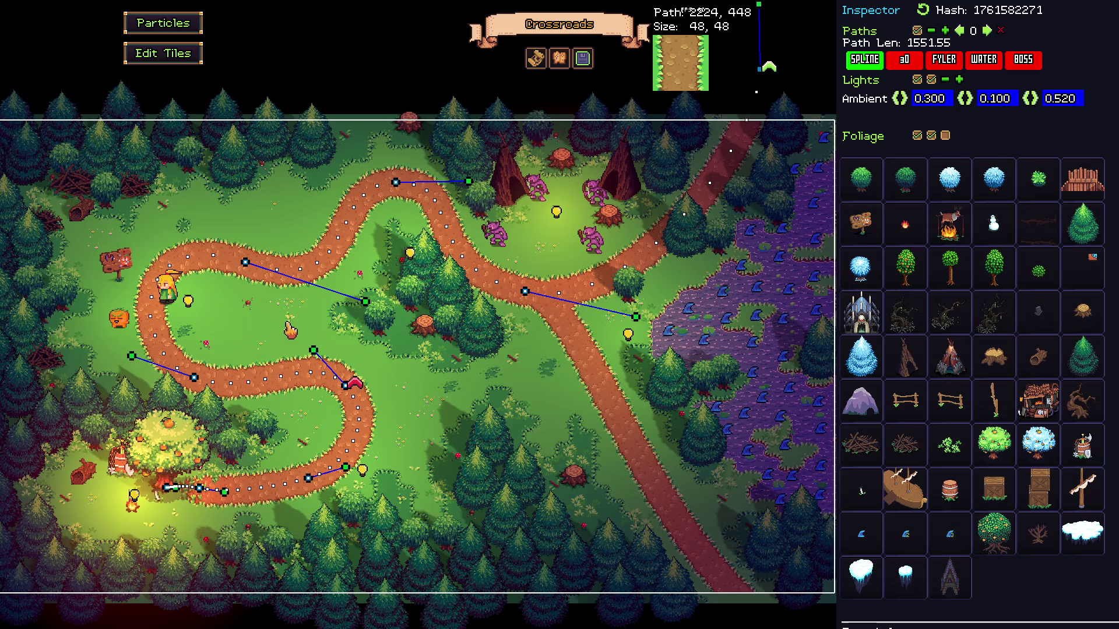
{"action": "key", "text": "Tab"}
{"action": "key", "text": "s"}
{"action": "key", "text": "a"}
{"action": "key", "text": "d"}
{"action": "key", "text": "d"}
{"action": "key", "text": "e"}
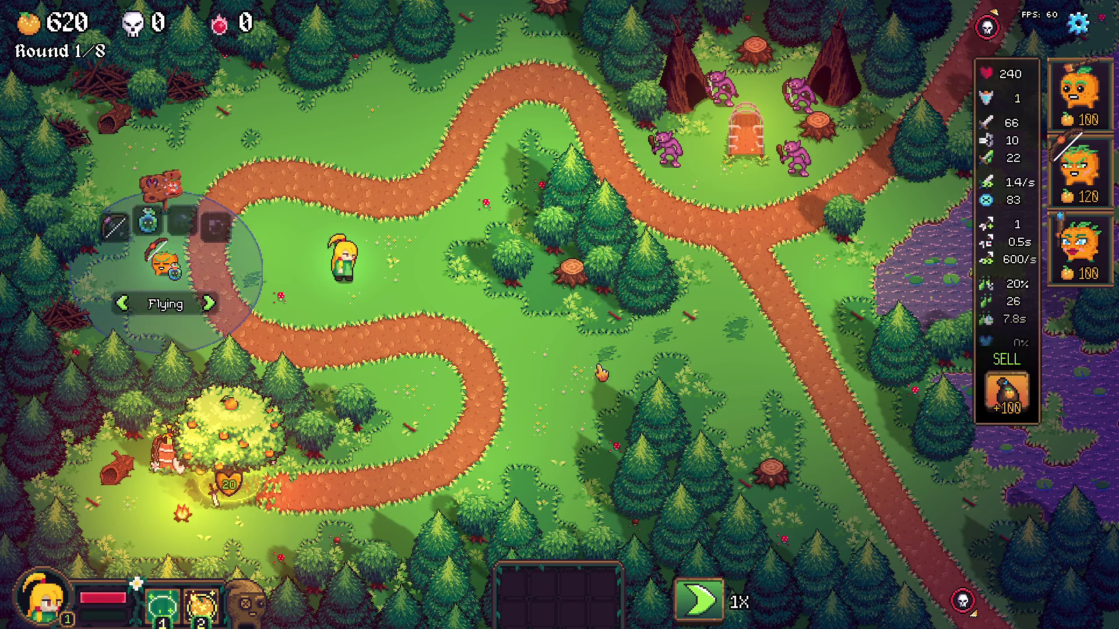
Sell the tower by the signpost for 720 oranges and bring up the orange tree's item shop
{"action": "left_click", "coordinate": [986, 398]}
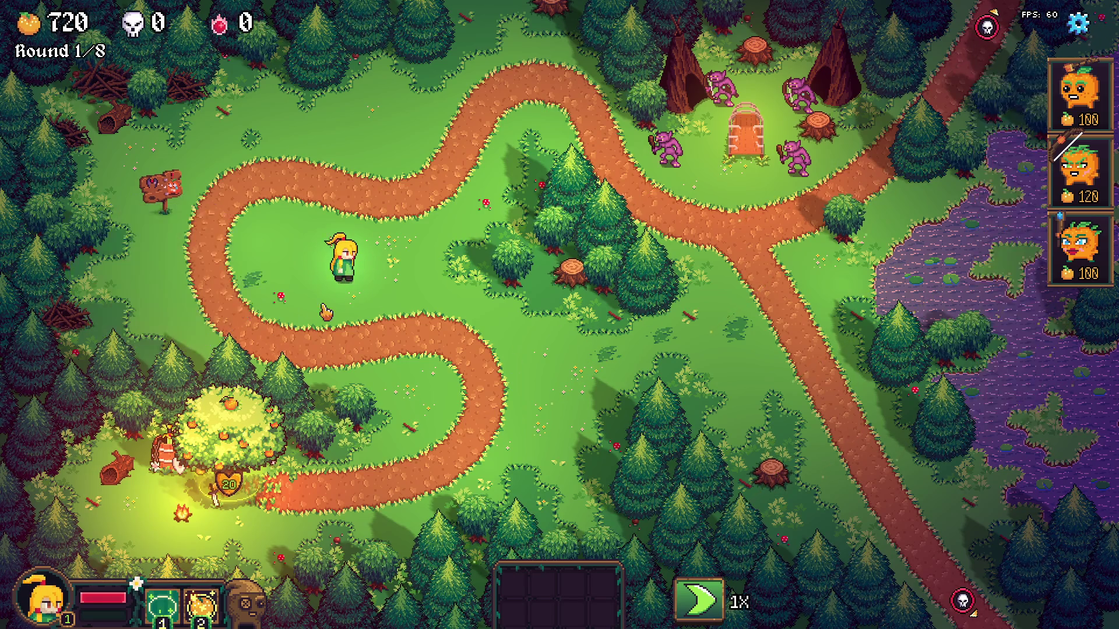
{"action": "left_click", "coordinate": [229, 437]}
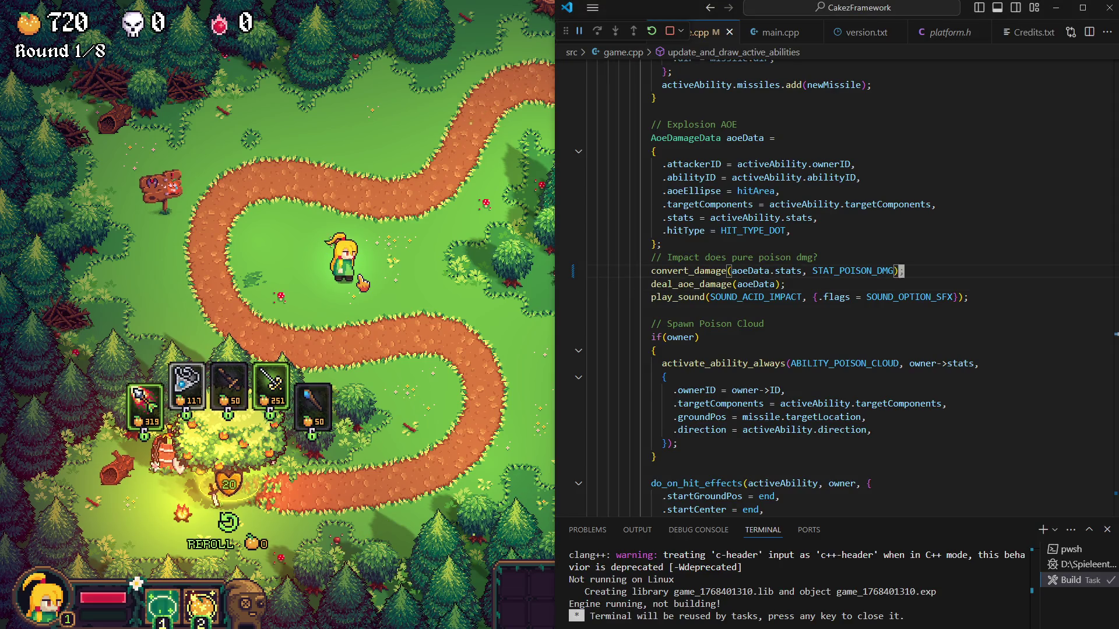
Find 'reroll' and review the reroll_shop_item loop and its commented-out unlock check
{"action": "key", "text": "Return"}
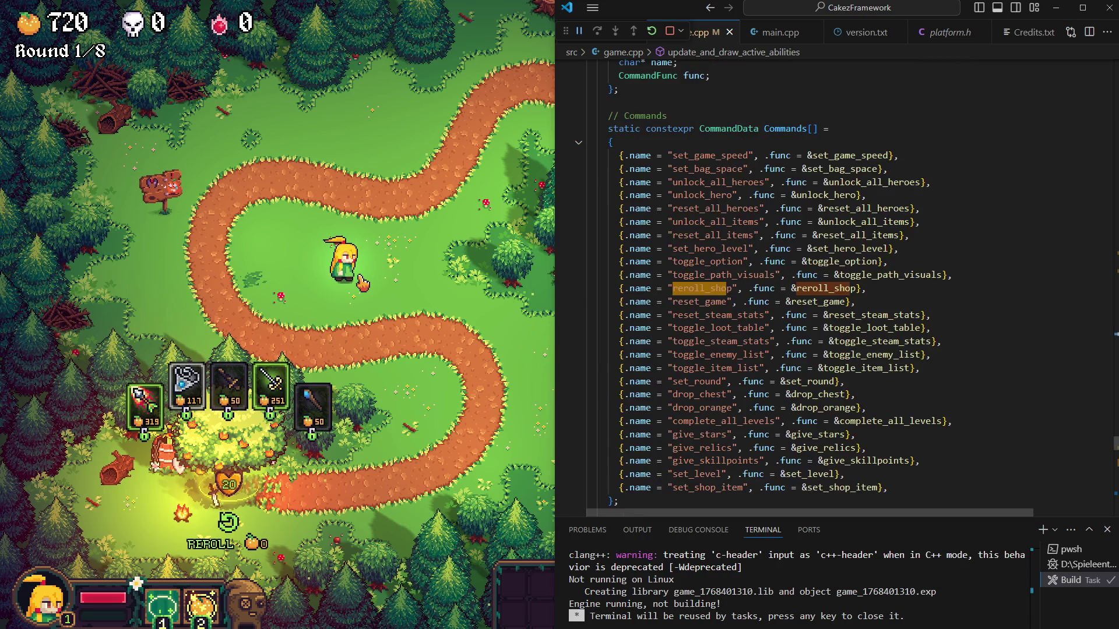
{"action": "key", "text": "F12"}
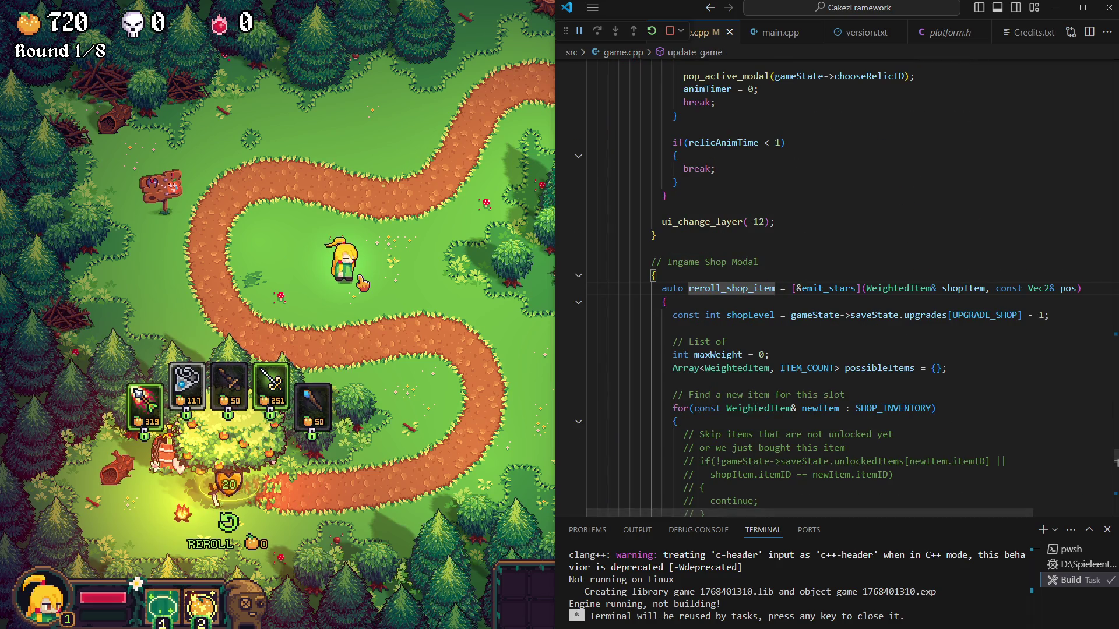
{"action": "key", "text": "Down"}
{"action": "key", "text": "Down"}
{"action": "key", "text": "Down"}
{"action": "key", "text": "Down"}
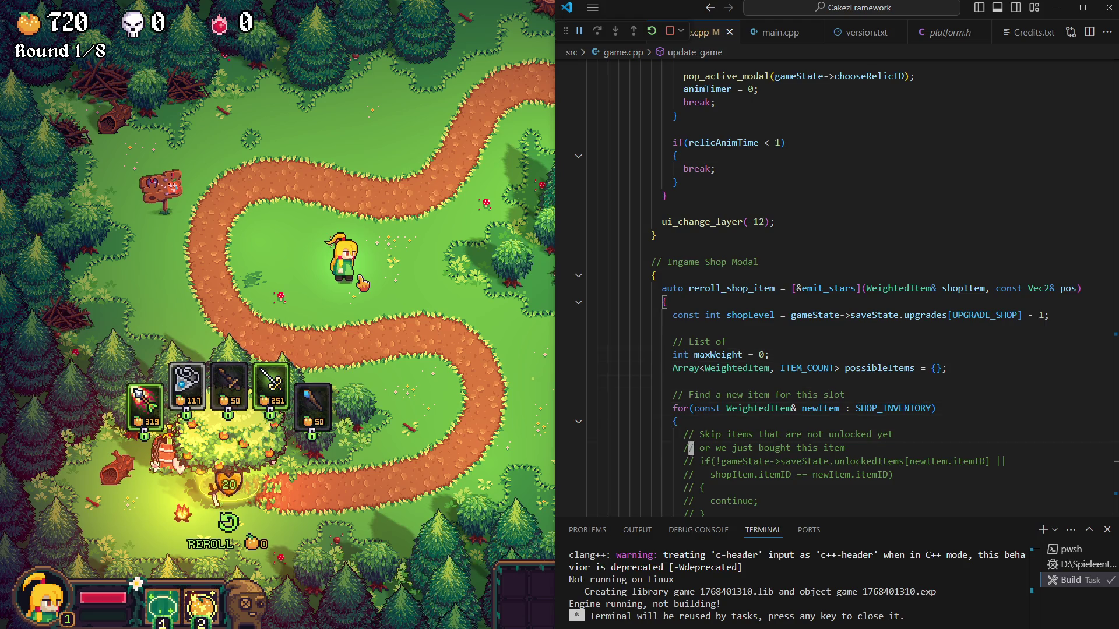
{"action": "key", "text": "Down"}
{"action": "key", "text": "Down"}
{"action": "key", "text": "Down"}
{"action": "key", "text": "Down"}
{"action": "key", "text": "Down"}
{"action": "key", "text": "Down"}
{"action": "key", "text": "Up"}
{"action": "key", "text": "Up"}
{"action": "key", "text": "Up"}
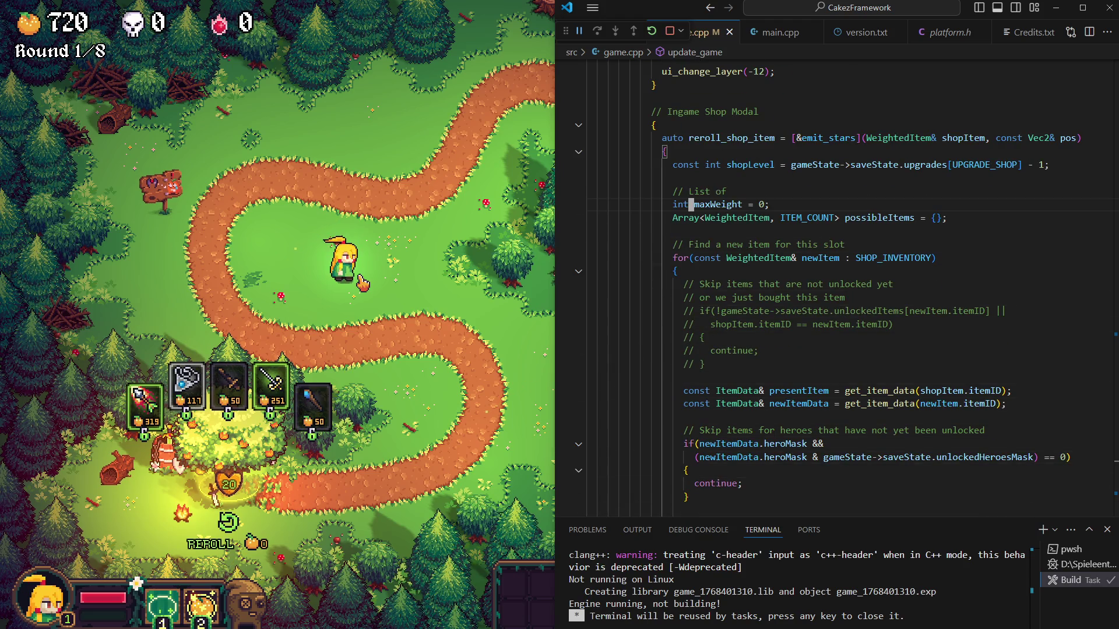
{"action": "key", "text": "Down"}
{"action": "key", "text": "Down"}
{"action": "key", "text": "Down"}
{"action": "key", "text": "Down"}
{"action": "key", "text": "Down"}
{"action": "key", "text": "Down"}
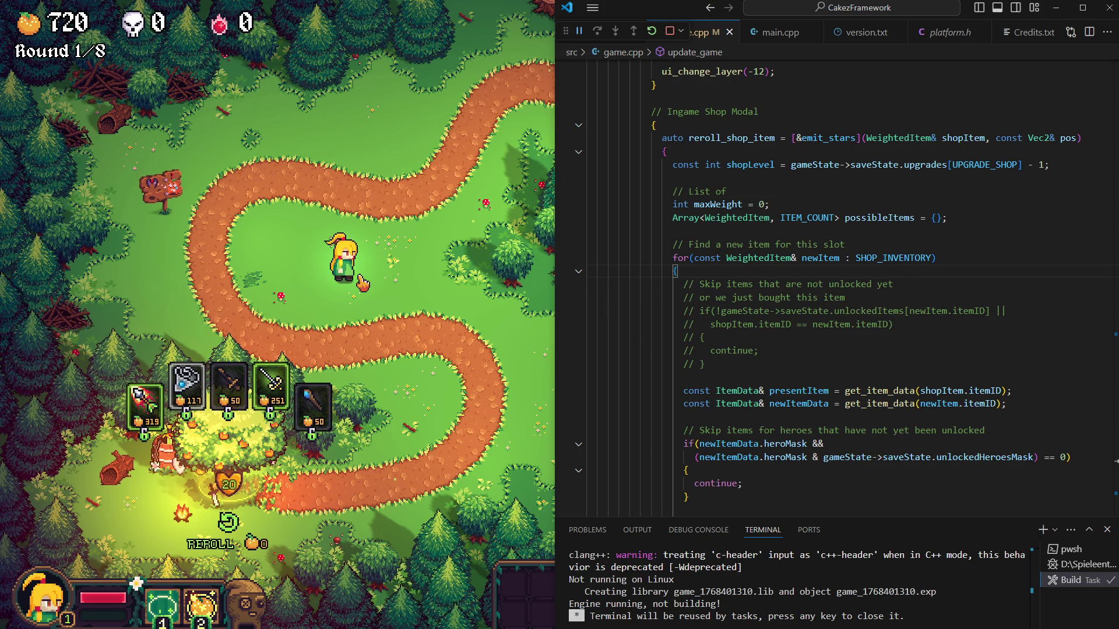
Jump to the void reroll_shop definition and its item unlock comment in game.cpp
{"action": "key", "text": "Page_Down"}
{"action": "key", "text": "Right"}
{"action": "key", "text": "F12"}
{"action": "key", "text": "Down"}
{"action": "key", "text": "Down"}
{"action": "key", "text": "Down"}
{"action": "key", "text": "Down"}
{"action": "key", "text": "Down"}
{"action": "key", "text": "Down"}
{"action": "key", "text": "Down"}
{"action": "key", "text": "Down"}
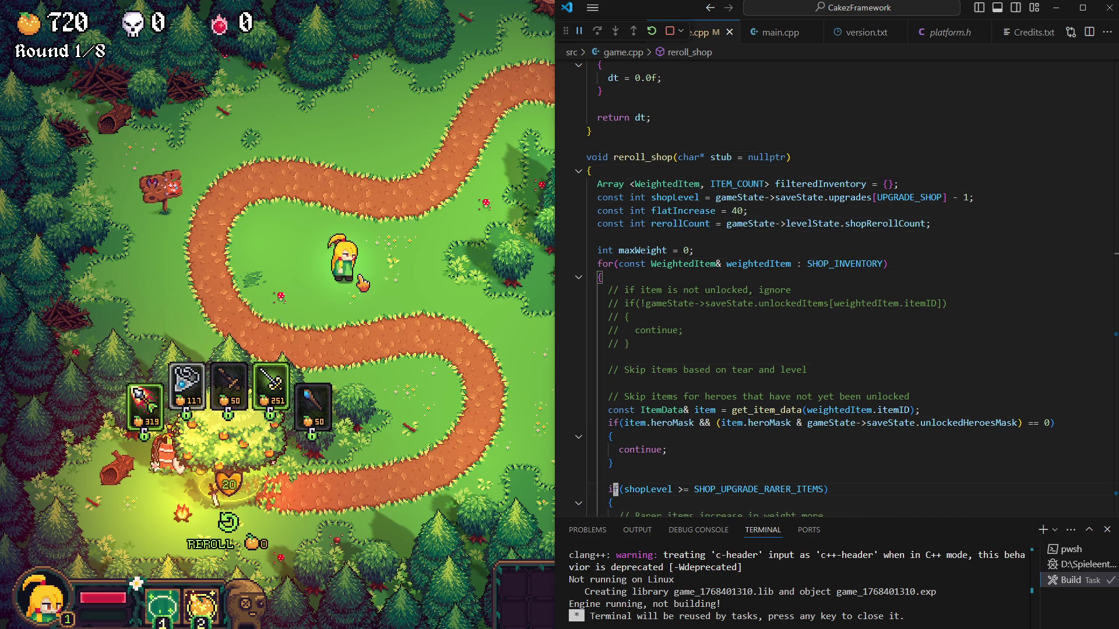
{"action": "key", "text": "Down"}
{"action": "key", "text": "Down"}
{"action": "key", "text": "Down"}
{"action": "key", "text": "Down"}
{"action": "key", "text": "Down"}
{"action": "key", "text": "Down"}
{"action": "key", "text": "Down"}
{"action": "key", "text": "Down"}
{"action": "key", "text": "Down"}
{"action": "key", "text": "Up"}
{"action": "key", "text": "Up"}
{"action": "key", "text": "Up"}
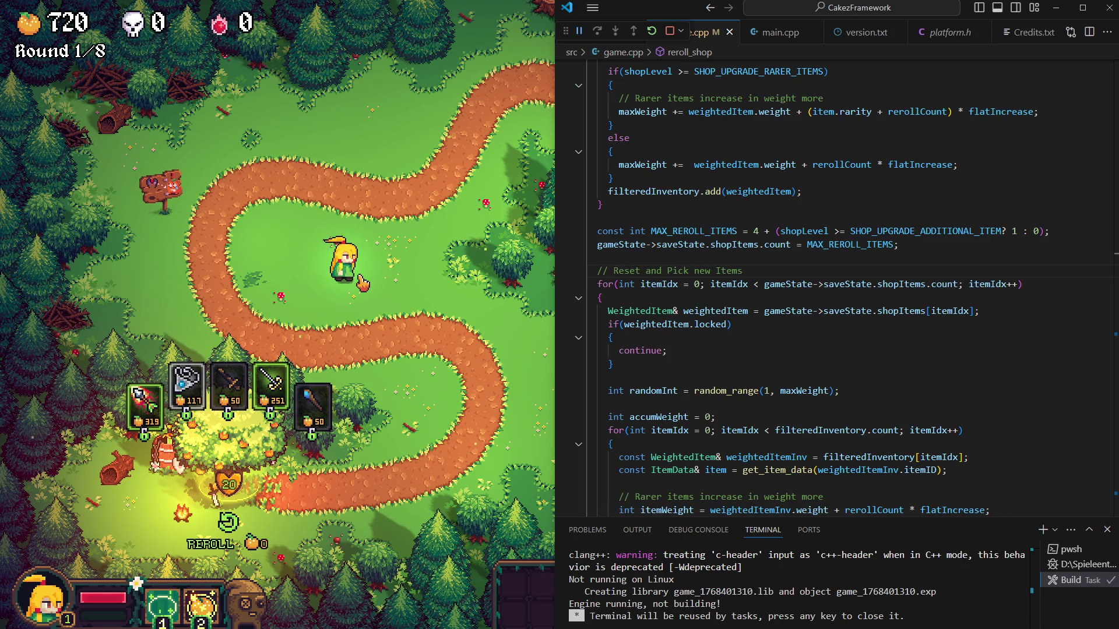
{"action": "key", "text": "Down"}
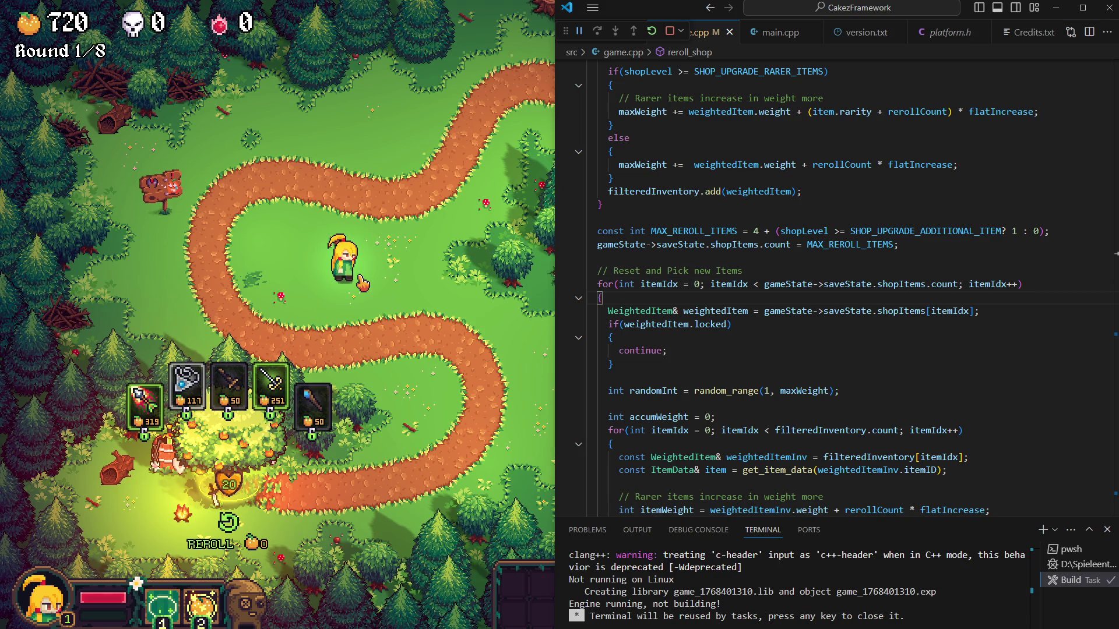
{"action": "key", "text": "Down"}
{"action": "key", "text": "Down"}
{"action": "key", "text": "Down"}
{"action": "key", "text": "Down"}
{"action": "key", "text": "Down"}
{"action": "key", "text": "Down"}
{"action": "key", "text": "Down"}
{"action": "key", "text": "Down"}
{"action": "key", "text": "Down"}
{"action": "key", "text": "Down"}
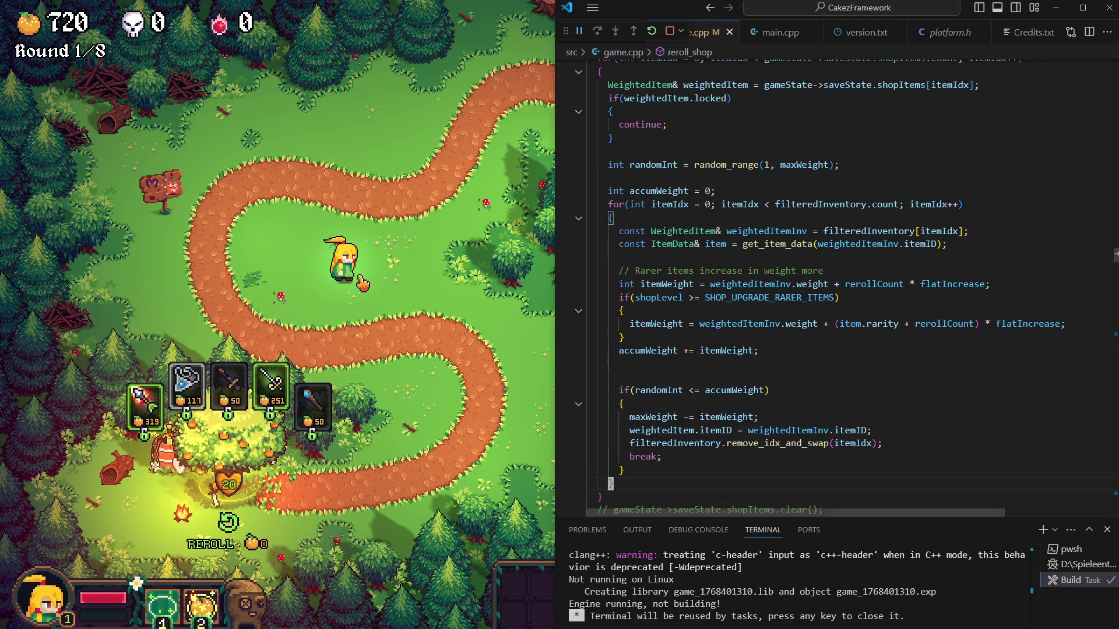
{"action": "key", "text": "Up"}
{"action": "key", "text": "Up"}
{"action": "key", "text": "Up"}
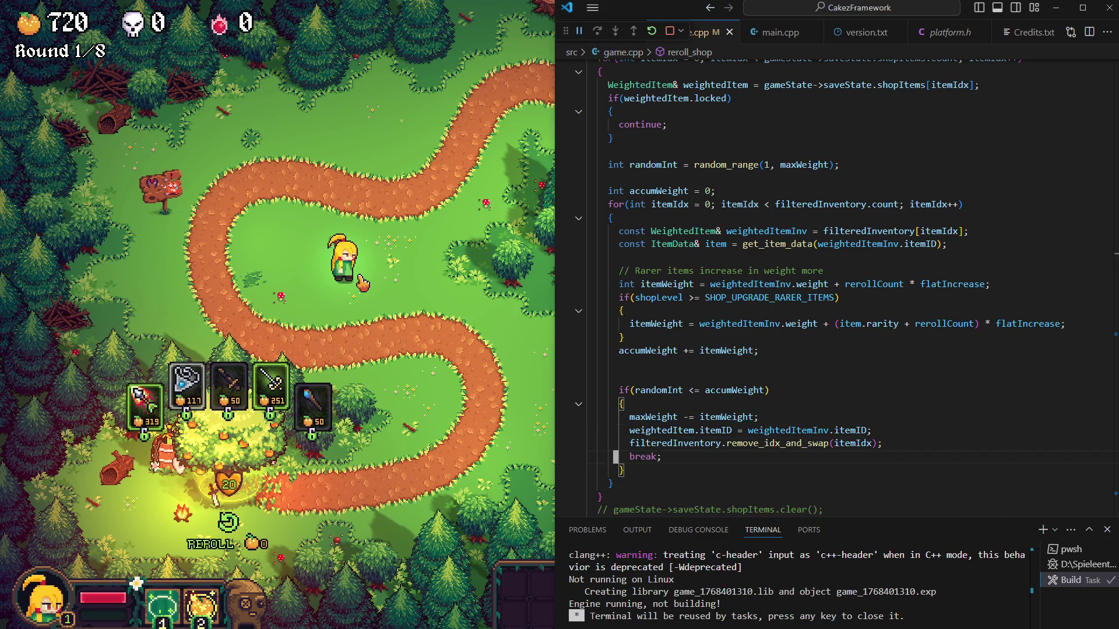
{"action": "key", "text": "Down"}
{"action": "key", "text": "Down"}
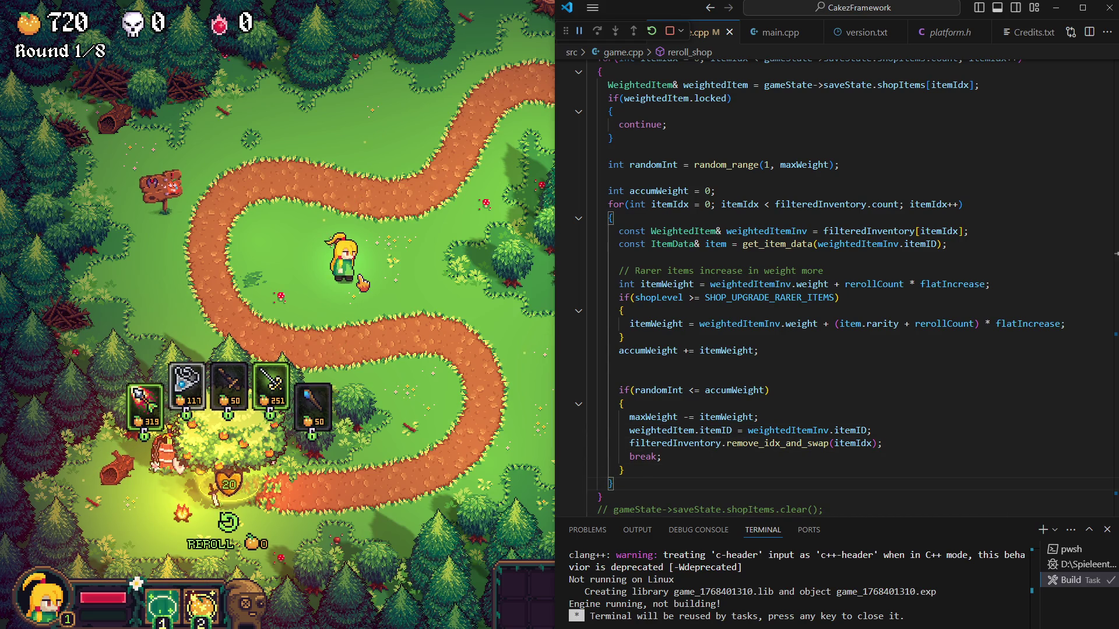
{"action": "key", "text": "Up"}
{"action": "key", "text": "Up"}
{"action": "key", "text": "Up"}
{"action": "key", "text": "Up"}
{"action": "key", "text": "Up"}
{"action": "key", "text": "Up"}
{"action": "key", "text": "Up"}
{"action": "key", "text": "Up"}
{"action": "key", "text": "shift+End"}
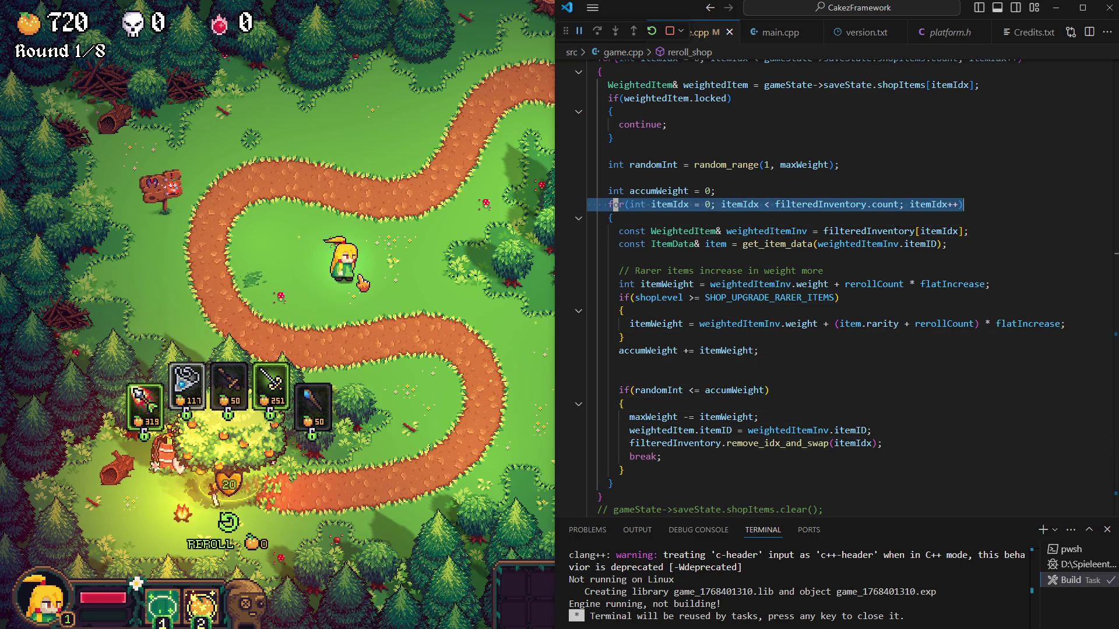
{"action": "key", "text": "Down"}
{"action": "key", "text": "Down"}
{"action": "key", "text": "Down"}
{"action": "key", "text": "Down"}
{"action": "key", "text": "Down"}
{"action": "key", "text": "Up"}
{"action": "key", "text": "Up"}
{"action": "key", "text": "Up"}
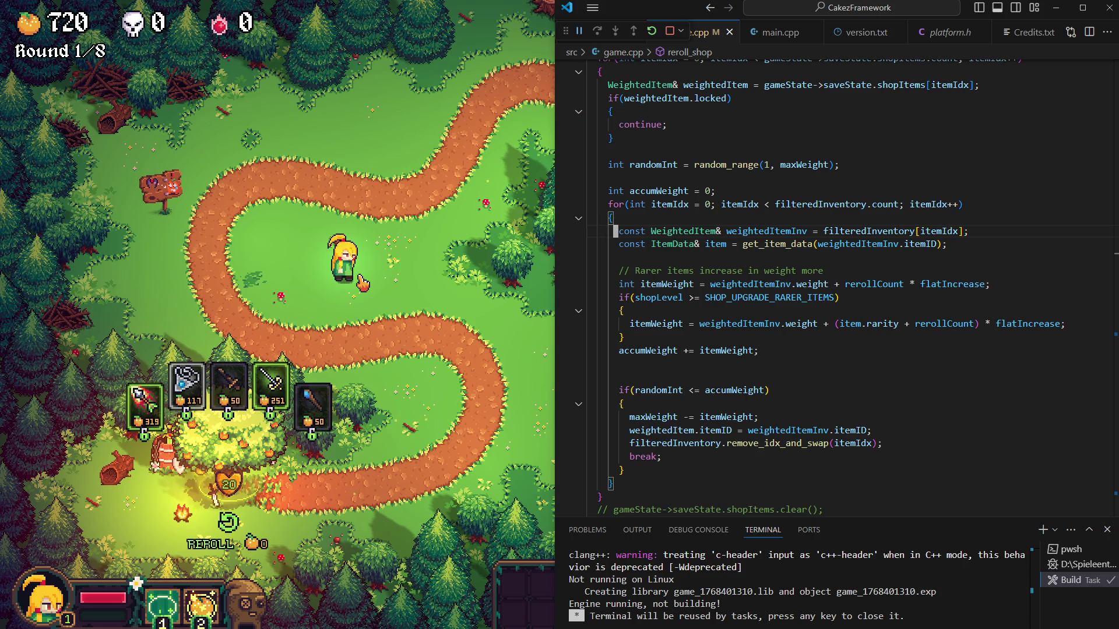
{"action": "key", "text": "Down"}
{"action": "key", "text": "Down"}
{"action": "key", "text": "Down"}
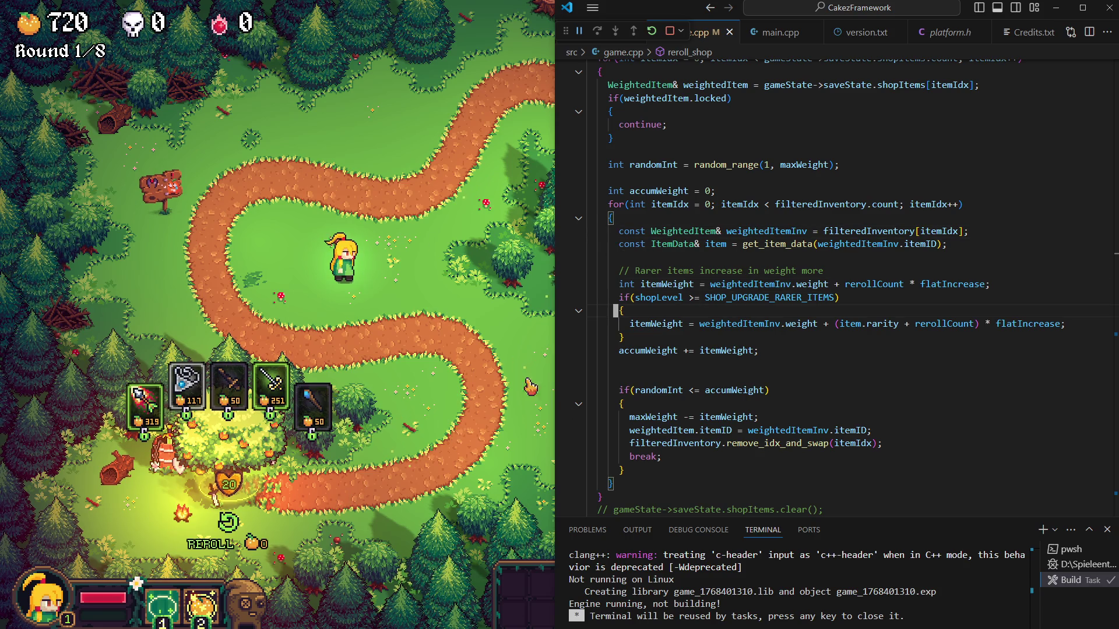
{"action": "scroll", "coordinate": [646, 403], "scroll_direction": "down", "scroll_amount": 2}
{"action": "scroll", "coordinate": [643, 368], "scroll_direction": "down", "scroll_amount": 2}
{"action": "scroll", "coordinate": [634, 324], "scroll_direction": "down", "scroll_amount": 2}
{"action": "scroll", "coordinate": [628, 282], "scroll_direction": "down", "scroll_amount": 2}
{"action": "left_click", "coordinate": [627, 282]}
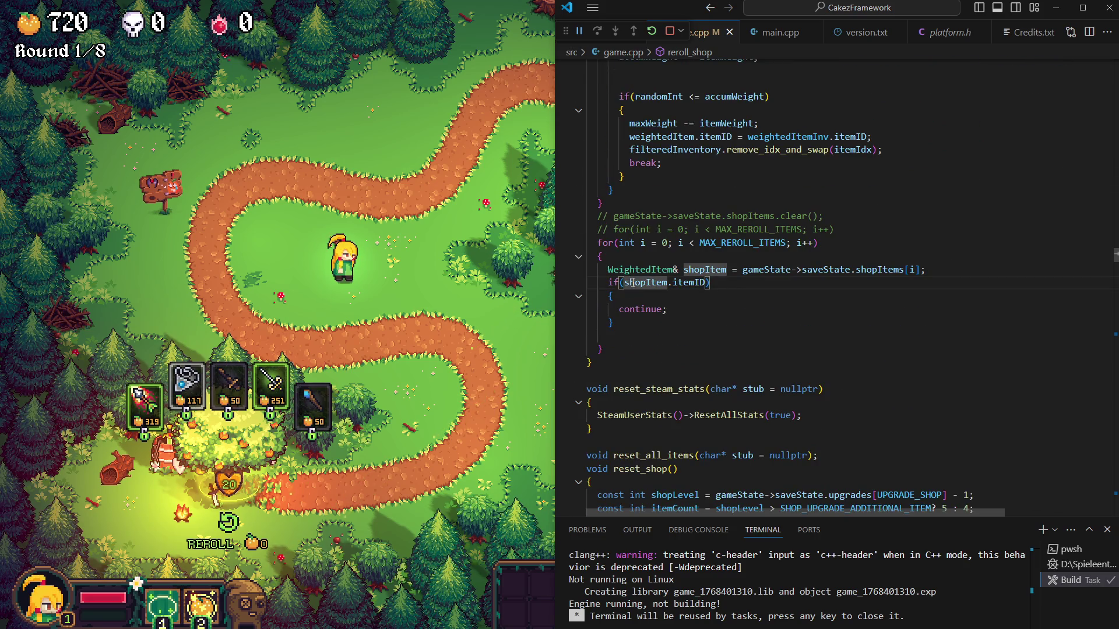
{"action": "key", "text": "Up"}
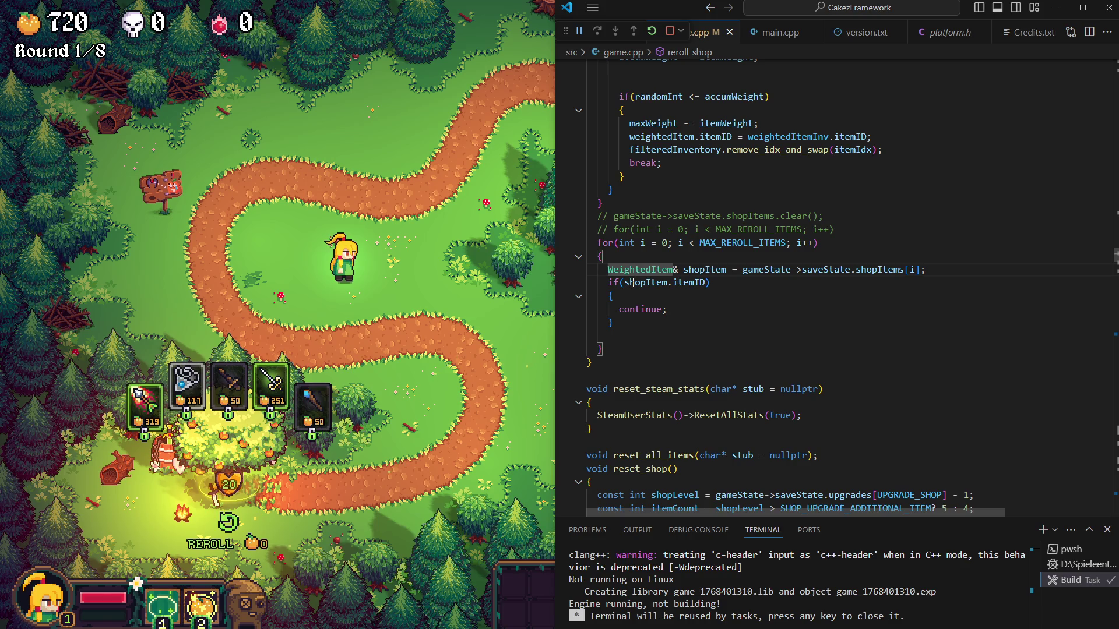
{"action": "key", "text": "Up"}
{"action": "key", "text": "Up"}
{"action": "key", "text": "Up"}
{"action": "key", "text": "Down"}
{"action": "key", "text": "Down"}
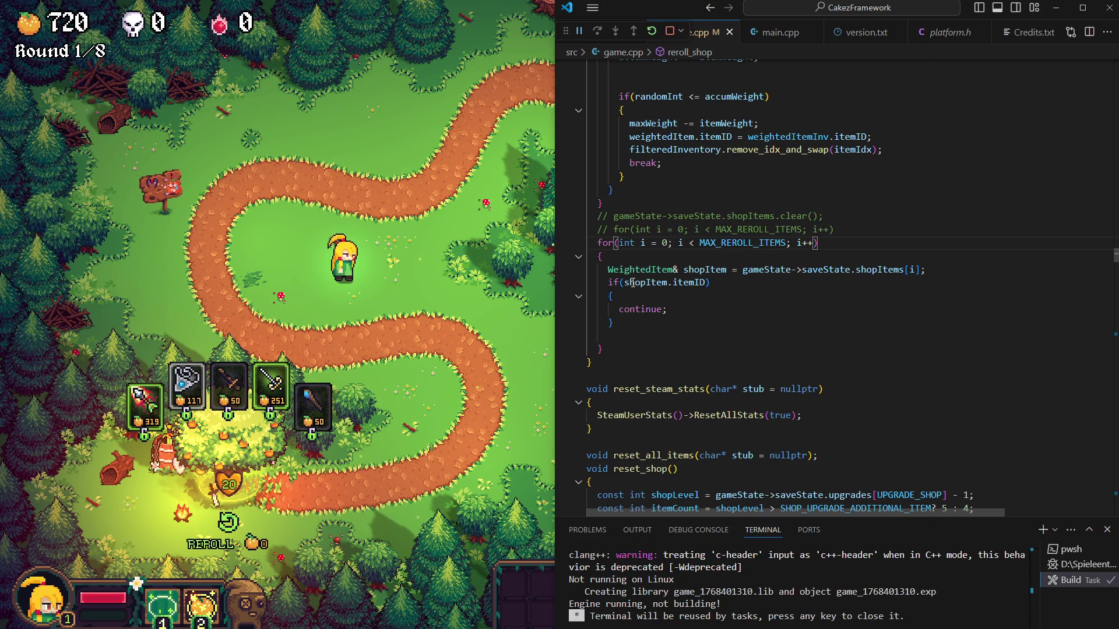
{"action": "scroll", "coordinate": [815, 327], "scroll_direction": "up", "scroll_amount": 2}
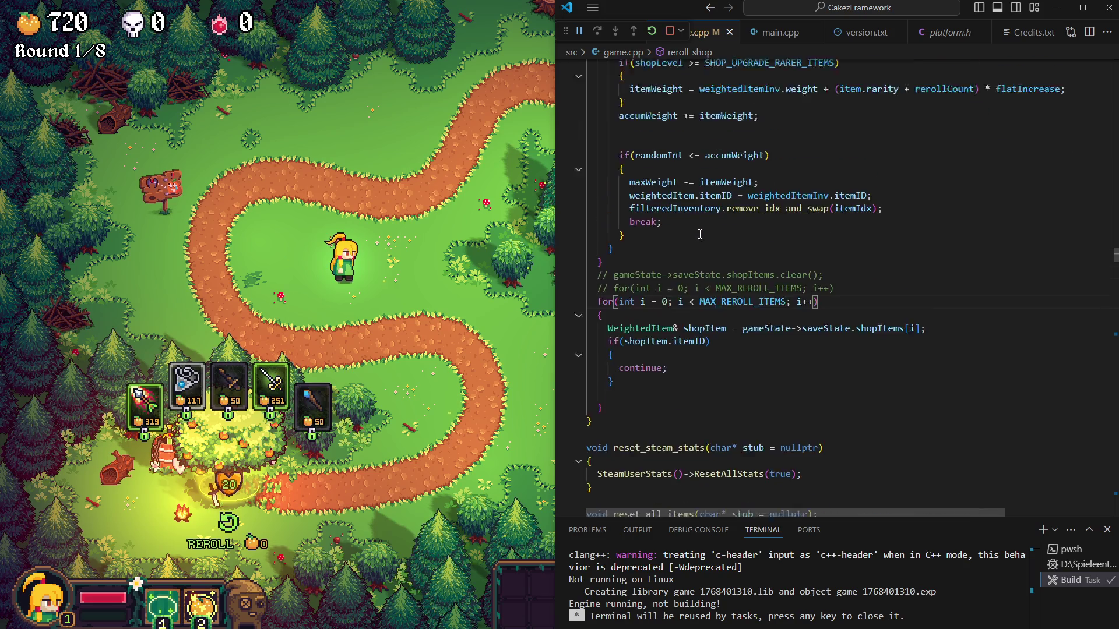
{"action": "scroll", "coordinate": [754, 253], "scroll_direction": "up", "scroll_amount": 3}
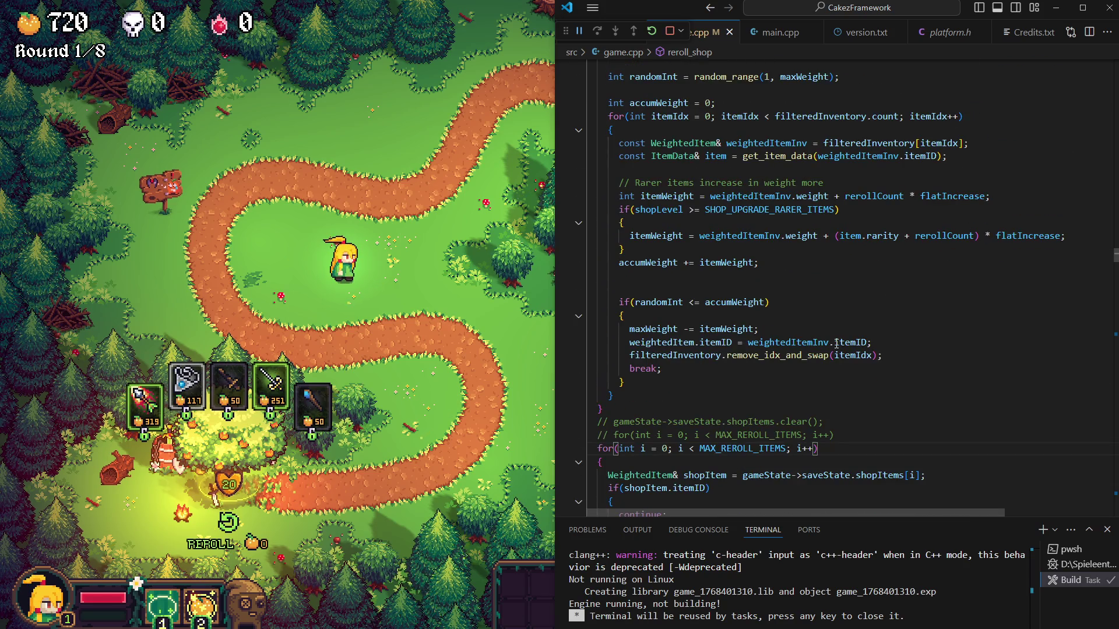
{"action": "scroll", "coordinate": [767, 302], "scroll_direction": "down", "scroll_amount": 1}
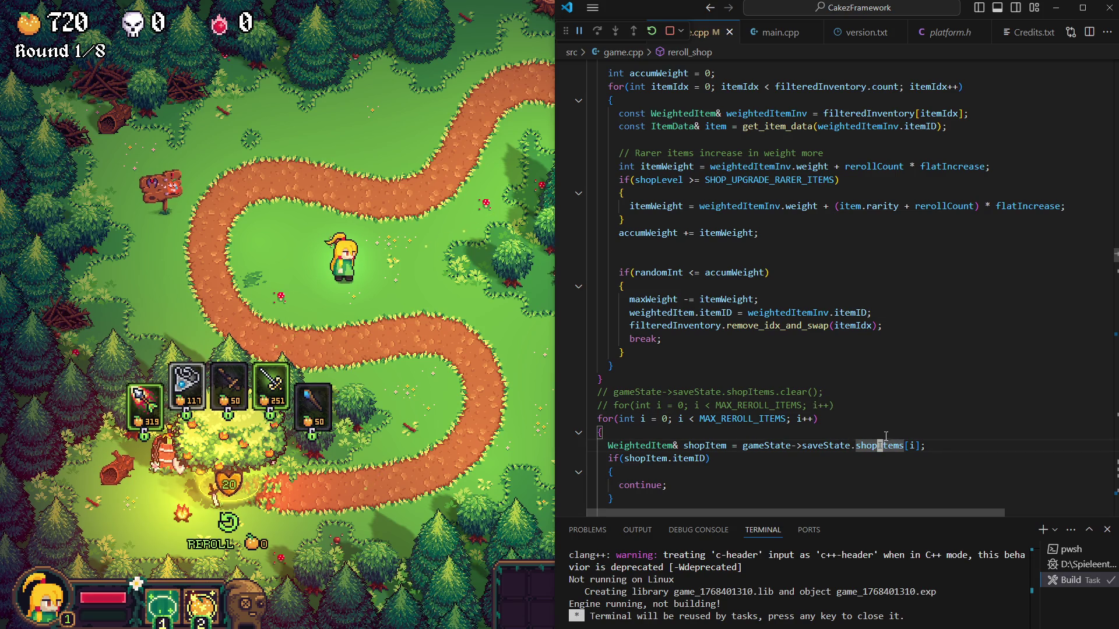
{"action": "scroll", "coordinate": [870, 393], "scroll_direction": "up", "scroll_amount": 6}
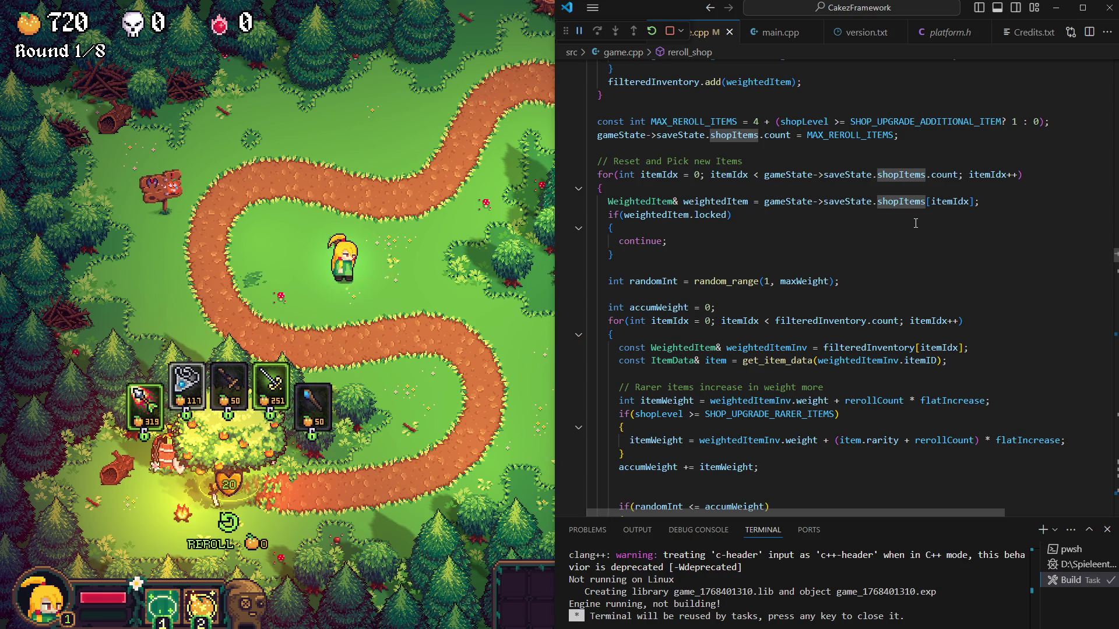
{"action": "scroll", "coordinate": [915, 223], "scroll_direction": "down", "scroll_amount": 1}
{"action": "scroll", "coordinate": [894, 222], "scroll_direction": "down", "scroll_amount": 1}
{"action": "scroll", "coordinate": [894, 222], "scroll_direction": "down", "scroll_amount": 5}
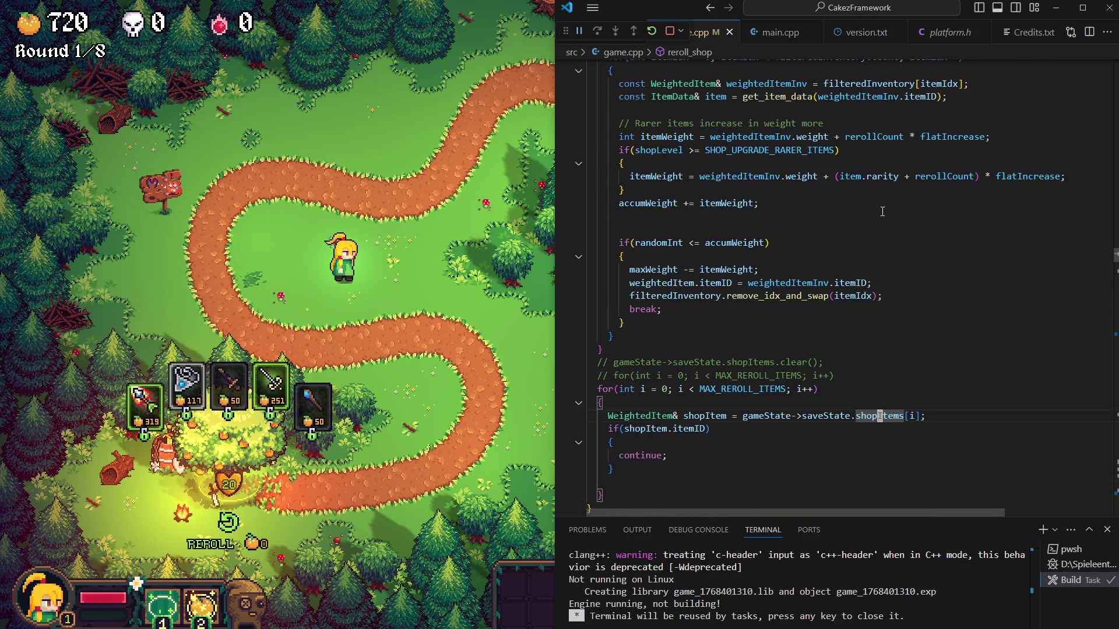
{"action": "scroll", "coordinate": [804, 277], "scroll_direction": "down", "scroll_amount": 1}
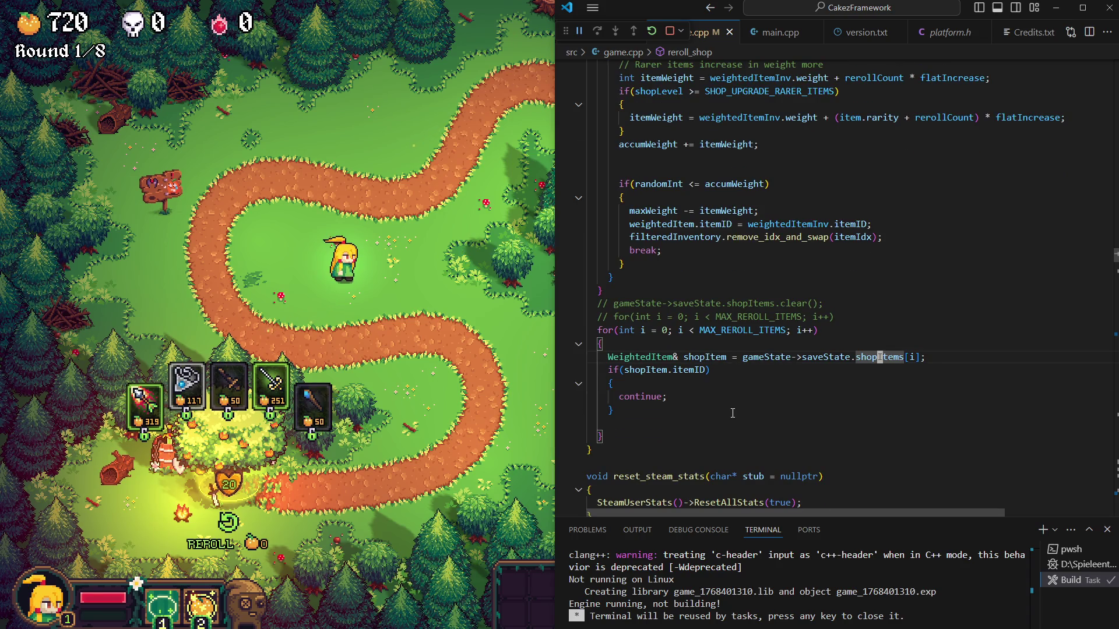
{"action": "key", "text": "Return"}
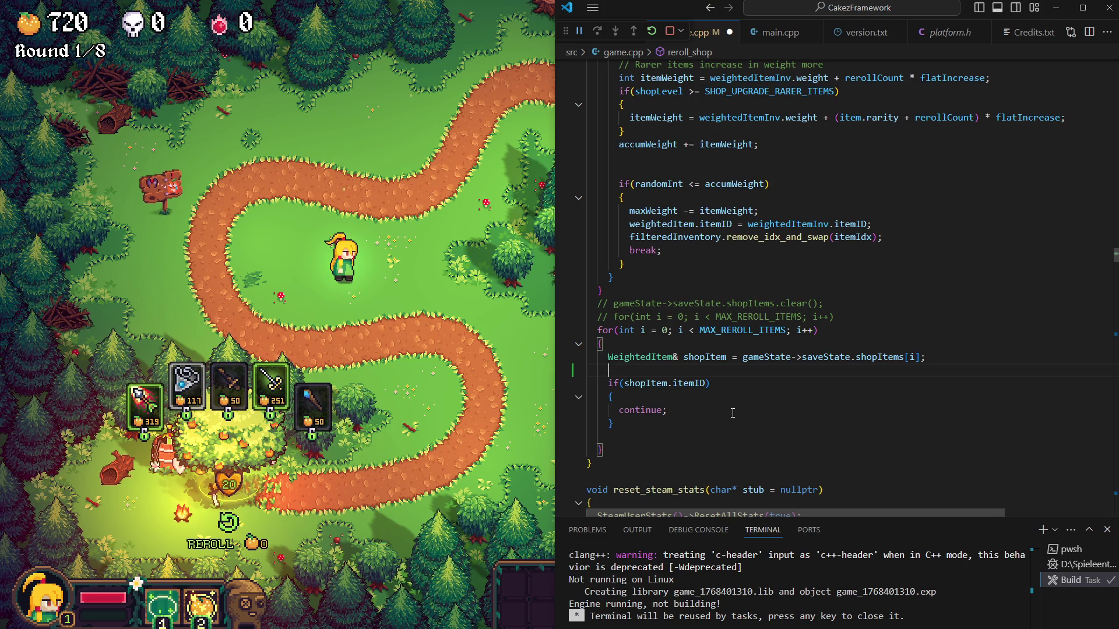
Declare 'const WeightedItem WIS[MAX_REROLL_ITEMS]' on a new line above the shop for loop
{"action": "key", "text": "Up"}
{"action": "key", "text": "Up"}
{"action": "key", "text": "Up"}
{"action": "key", "text": "End"}
{"action": "key", "text": "Return"}
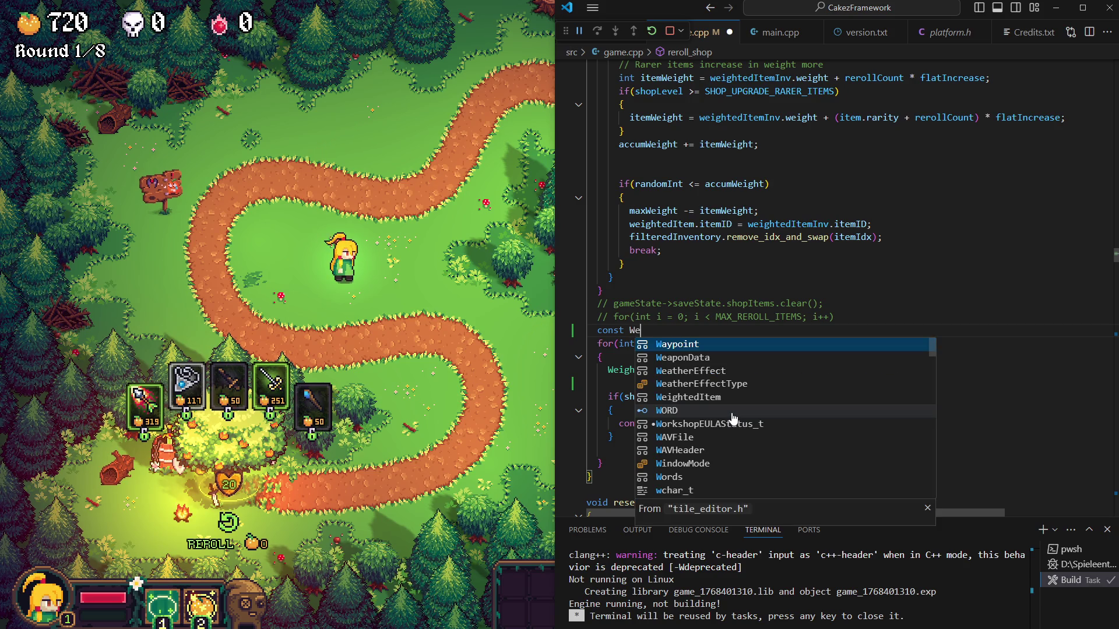
{"action": "type", "text": "igh"}
{"action": "key", "text": "Tab"}
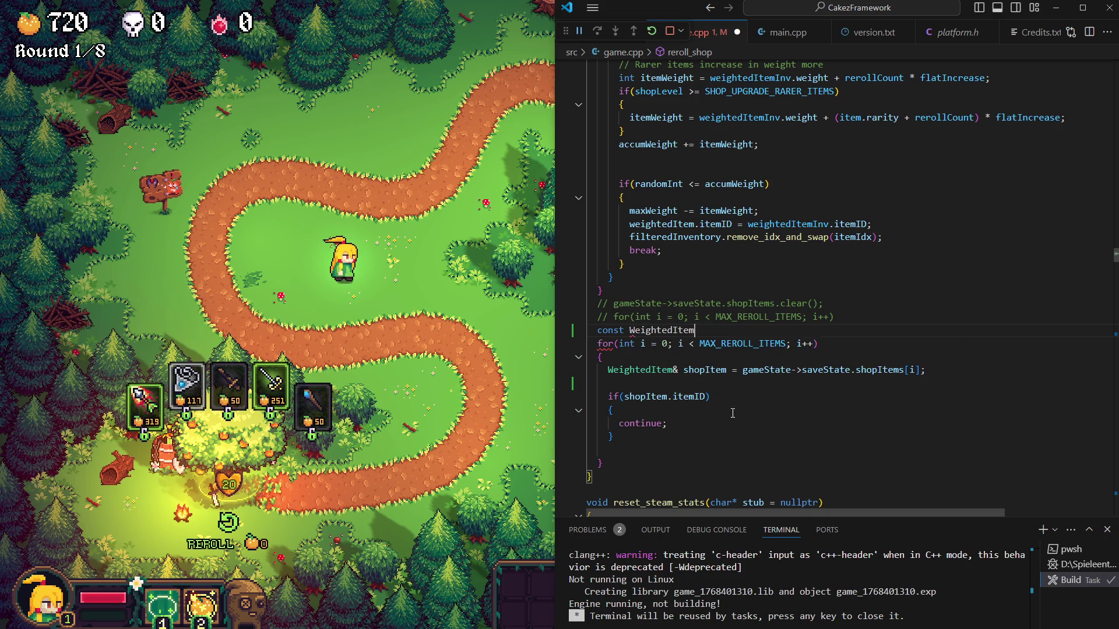
{"action": "key", "text": "BackSpace"}
{"action": "type", "text": "s"}
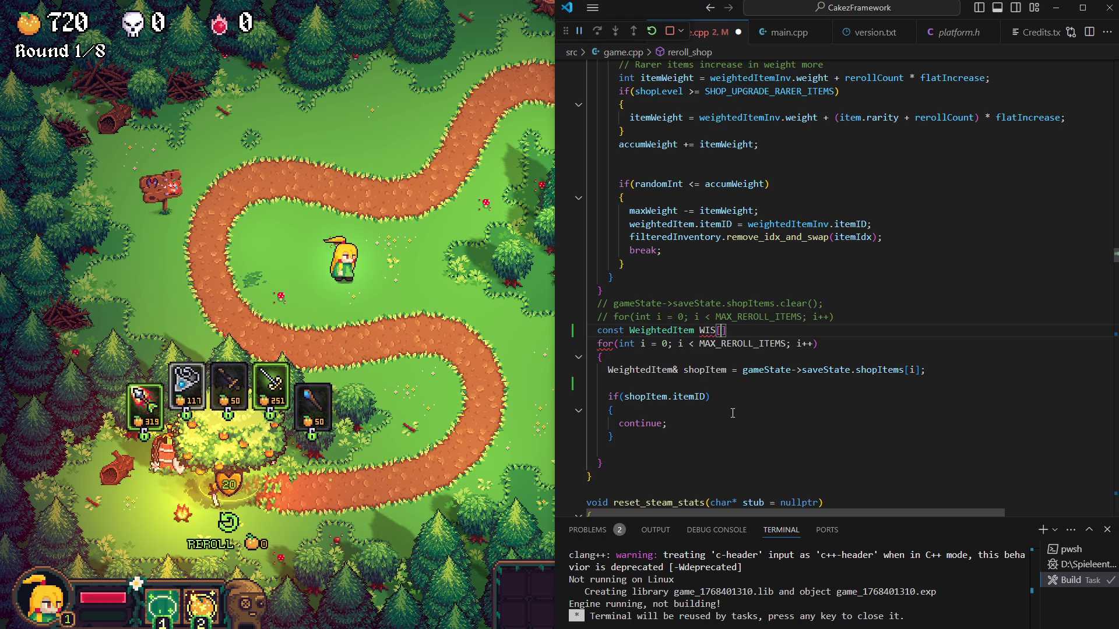
{"action": "key", "text": "Tab"}
Give WIS an empty '= {};' initializer block and jump to the WeightedItem definition in game.h
{"action": "key", "text": "End"}
{"action": "key", "text": "Return"}
{"action": "type", "text": "{"}
{"action": "key", "text": "Return"}
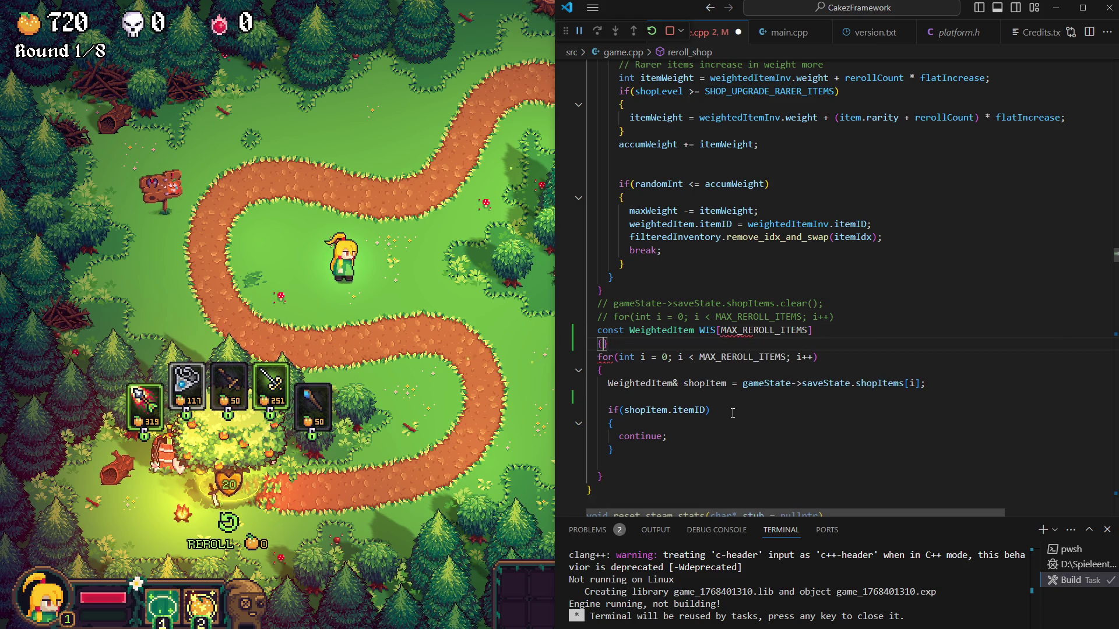
{"action": "key", "text": "Up"}
{"action": "key", "text": "Up"}
{"action": "key", "text": "End"}
{"action": "type", "text": "="}
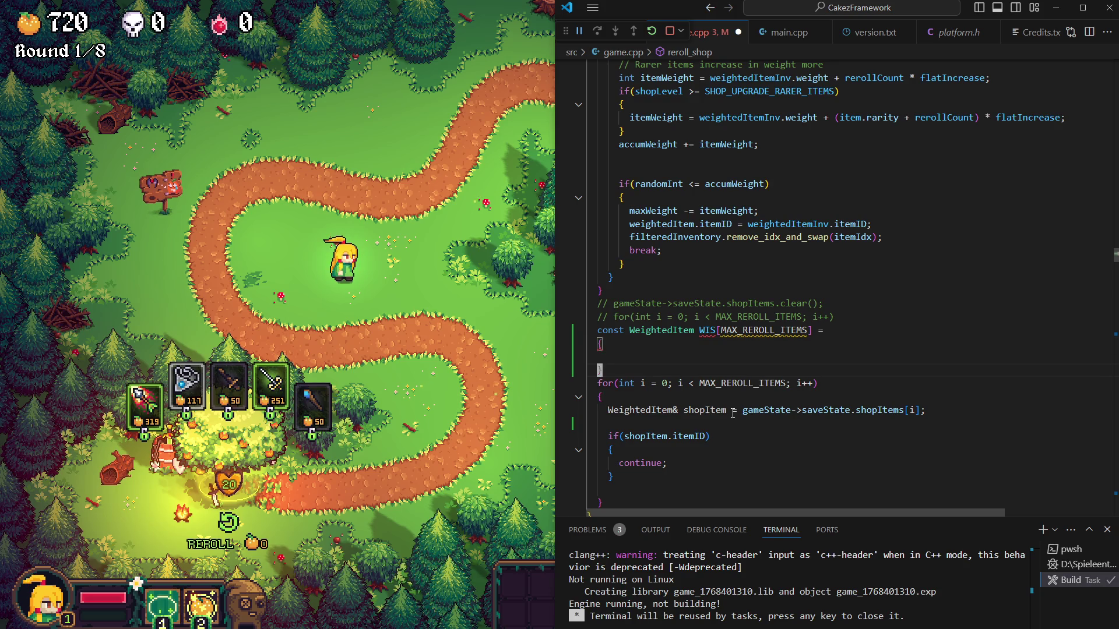
{"action": "type", "text": ";"}
{"action": "key", "text": "Up"}
{"action": "key", "text": "Up"}
{"action": "key", "text": "Up"}
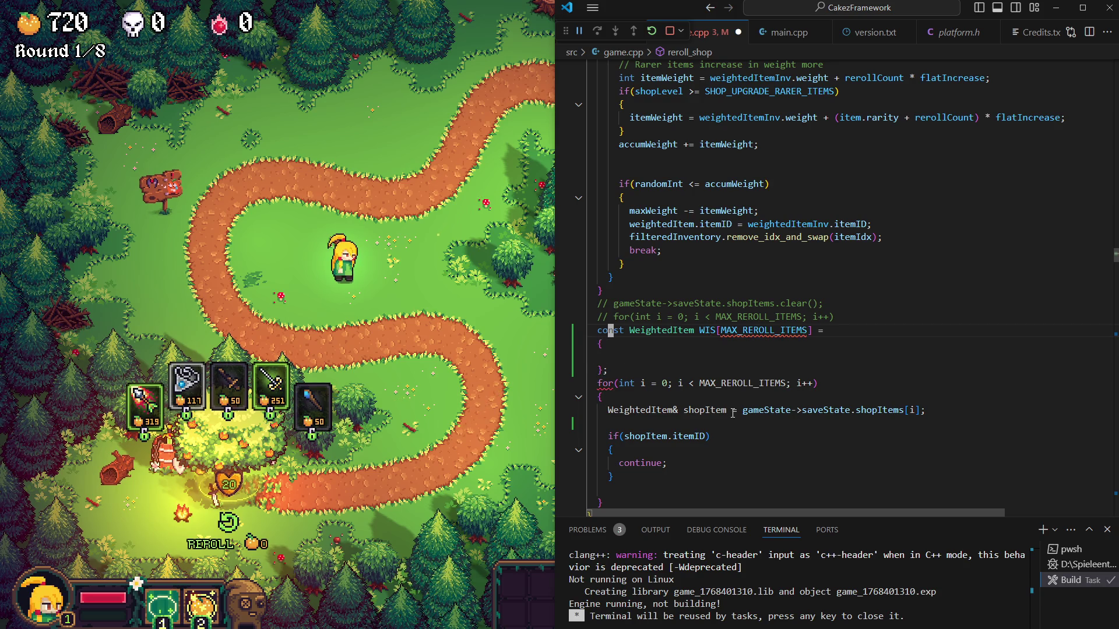
{"action": "key", "text": "F12"}
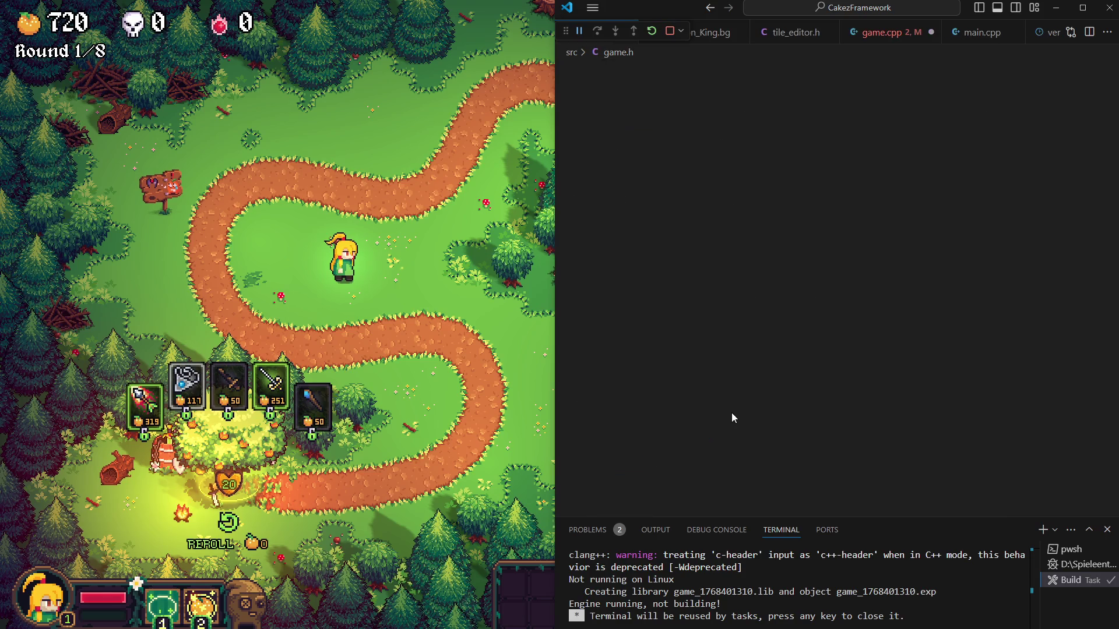
Back in game.cpp, write the first WIS entry as '{.itemID = ITEM_BURNING_ARROW},'
{"action": "key", "text": "Down"}
{"action": "key", "text": "alt+Left"}
{"action": "key", "text": "Down"}
{"action": "type", "text": "ItemID itemID;"}
{"action": "key", "text": "ctrl+BackSpace"}
{"action": "key", "text": "Tab"}
{"action": "type", "text": "{"}
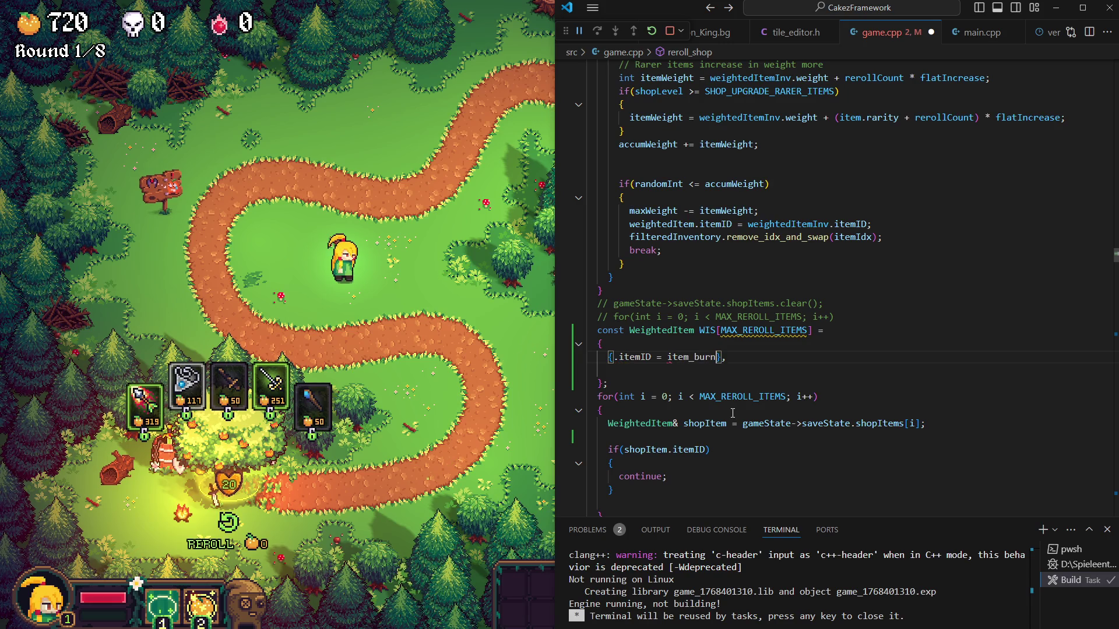
{"action": "key", "text": "Tab"}
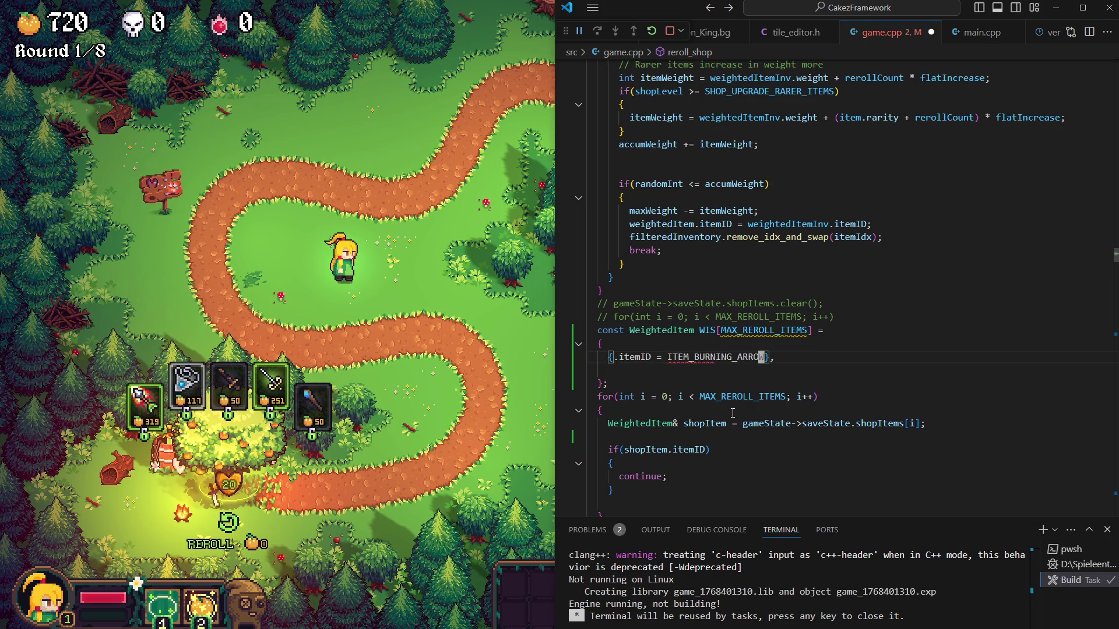
Duplicate the ITEM_BURNING_ARROW entry so WIS holds five identical lines
{"action": "key", "text": "shift+alt+Down"}
{"action": "key", "text": "shift+alt+Down"}
{"action": "key", "text": "shift+alt+Down"}
{"action": "key", "text": "shift+alt+Down"}
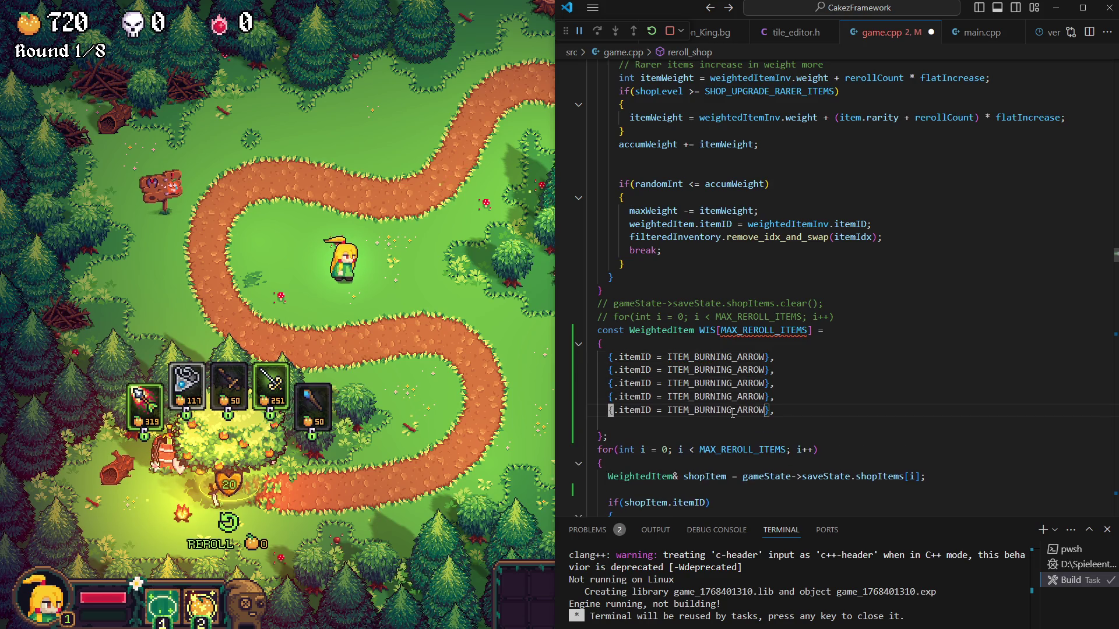
{"action": "key", "text": "Delete"}
{"action": "key", "text": "Up"}
{"action": "key", "text": "Up"}
{"action": "key", "text": "Up"}
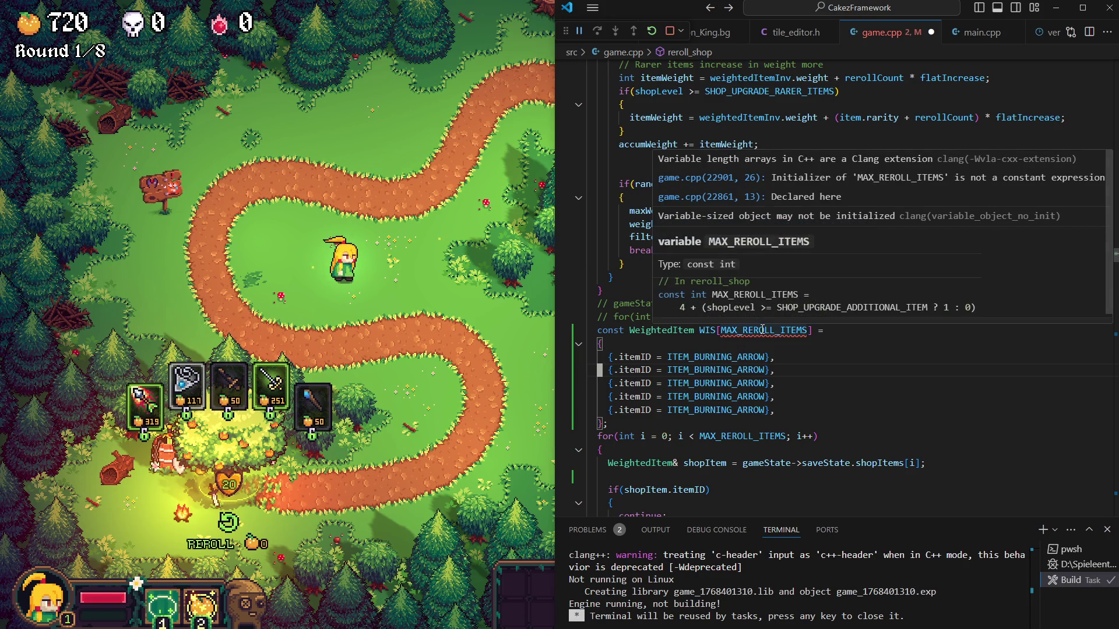
{"action": "mouse_move", "coordinate": [762, 330]}
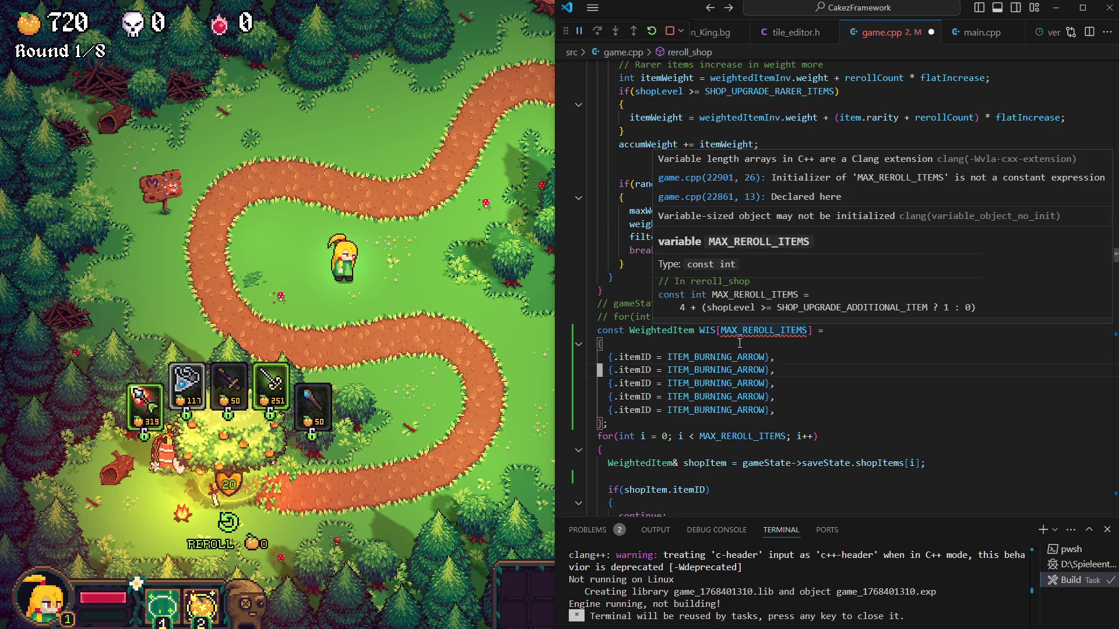
Check the MAX_REROLL_ITEMS definition, return to the WIS array and save game.cpp
{"action": "left_click", "coordinate": [754, 331]}
{"action": "key", "text": "F12"}
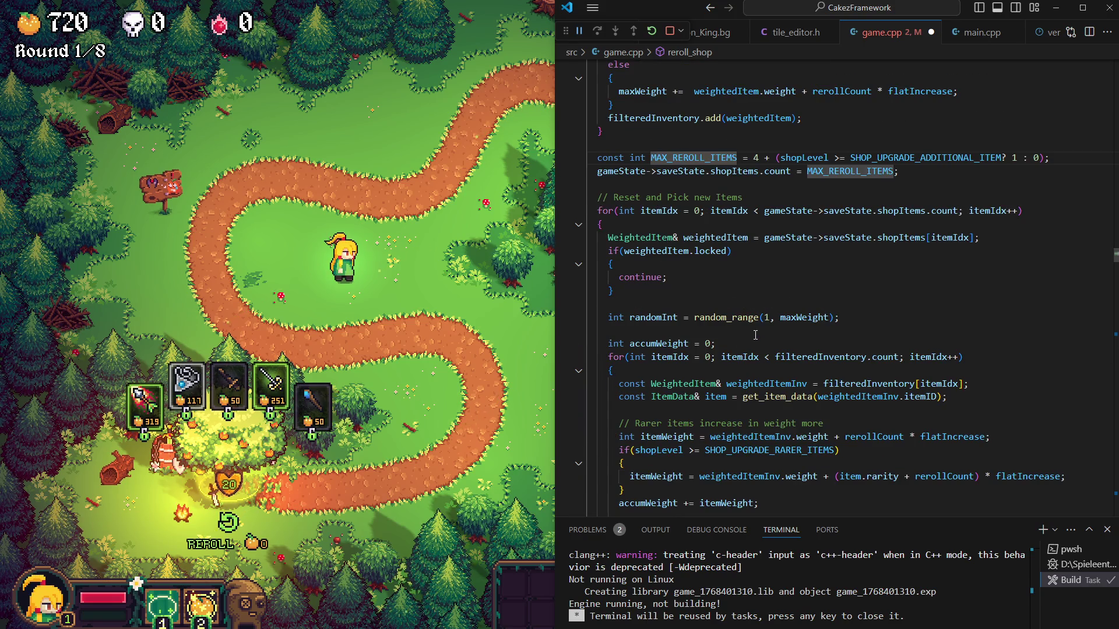
{"action": "key", "text": "alt+Left"}
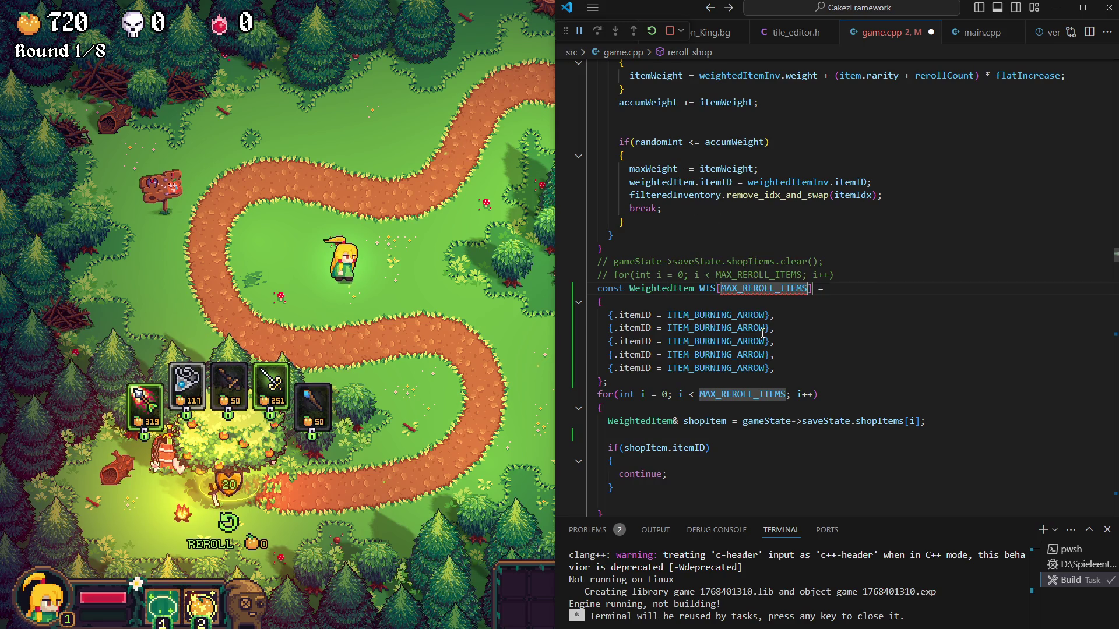
{"action": "type", "text": "6"}
{"action": "key", "text": "ctrl+s"}
Change the second and third WIS entries to ITEM_SAPPHIRE_NECKLACE and ITEM_POISON_BOTTLE
{"action": "key", "text": "Down"}
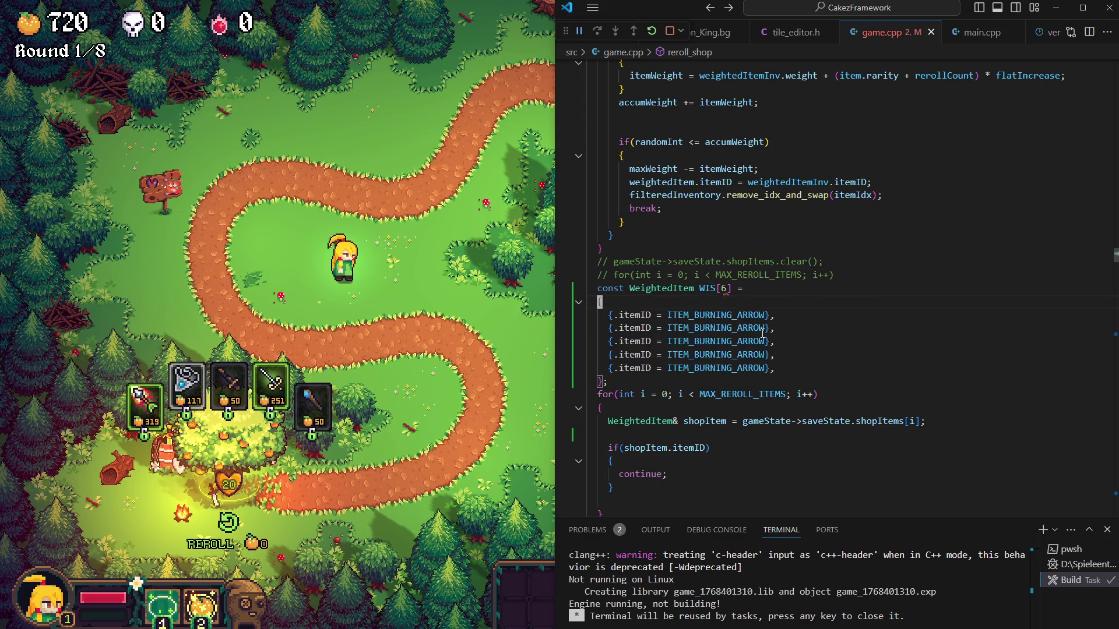
{"action": "key", "text": "Down"}
{"action": "key", "text": "Down"}
{"action": "key", "text": "Down"}
{"action": "key", "text": "Down"}
{"action": "key", "text": "Up"}
{"action": "key", "text": "Up"}
{"action": "left_click", "coordinate": [763, 331]}
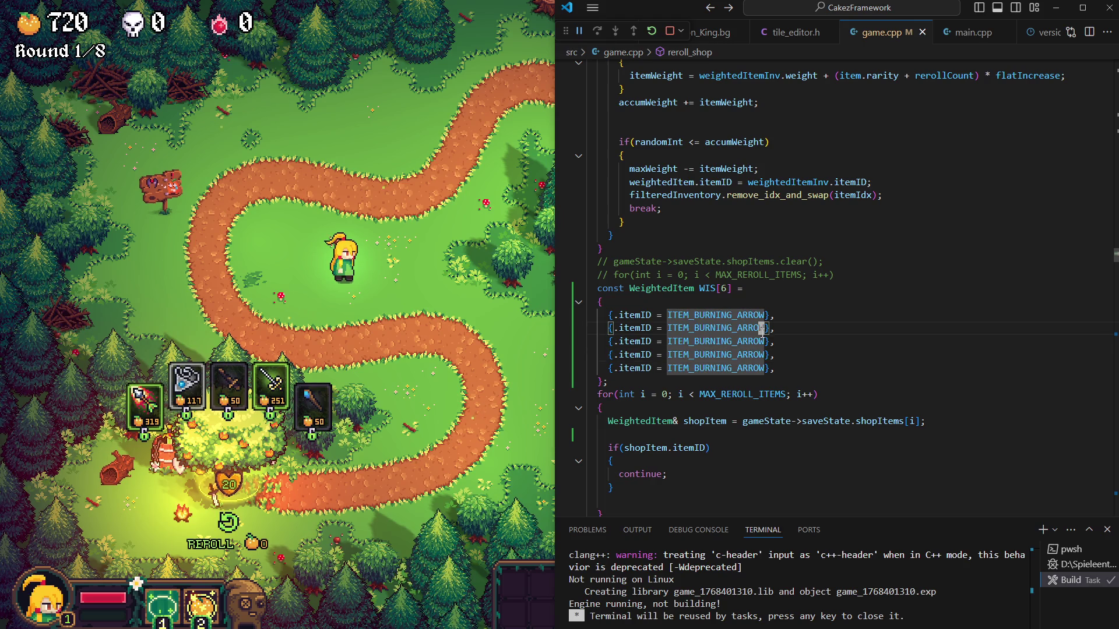
{"action": "key", "text": "ctrl+BackSpace"}
{"action": "type", "text": "item_"}
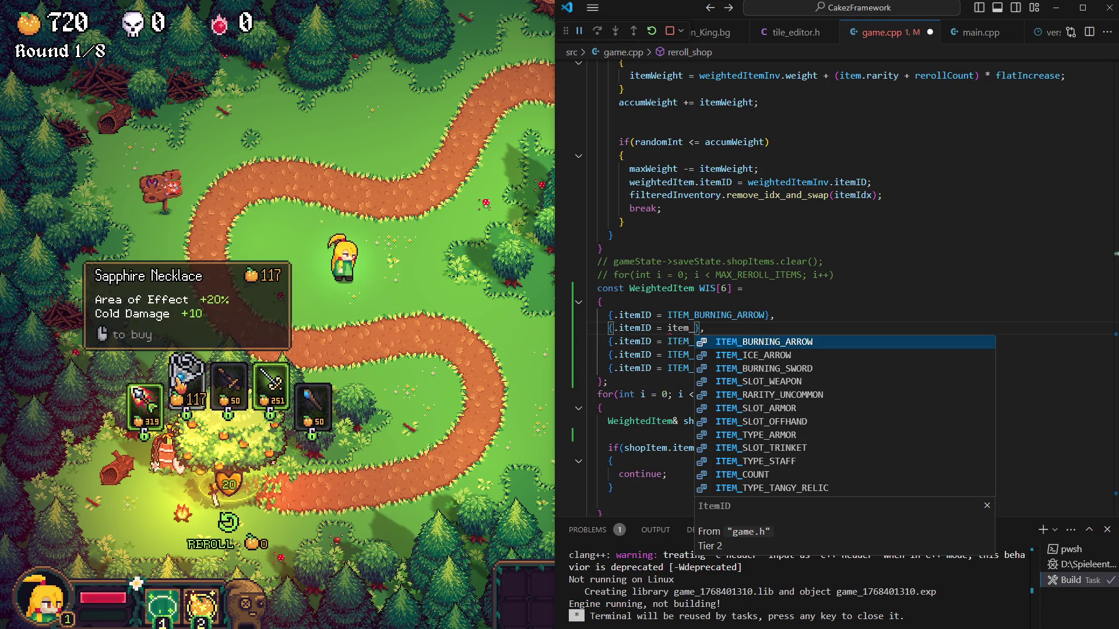
{"action": "type", "text": "sap"}
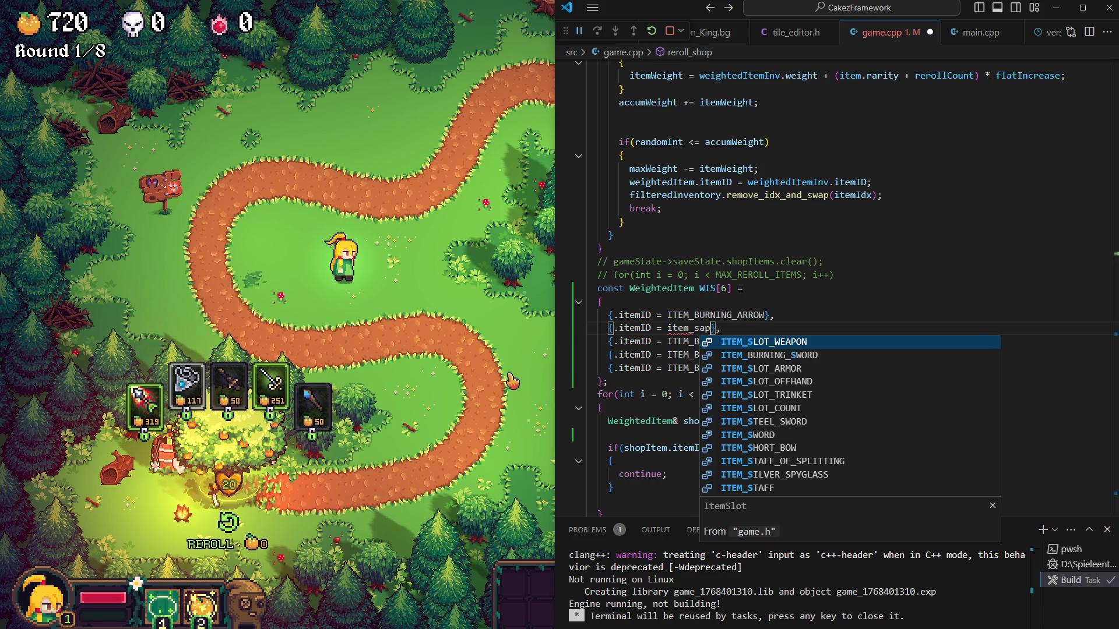
{"action": "key", "text": "Tab"}
{"action": "key", "text": "Down"}
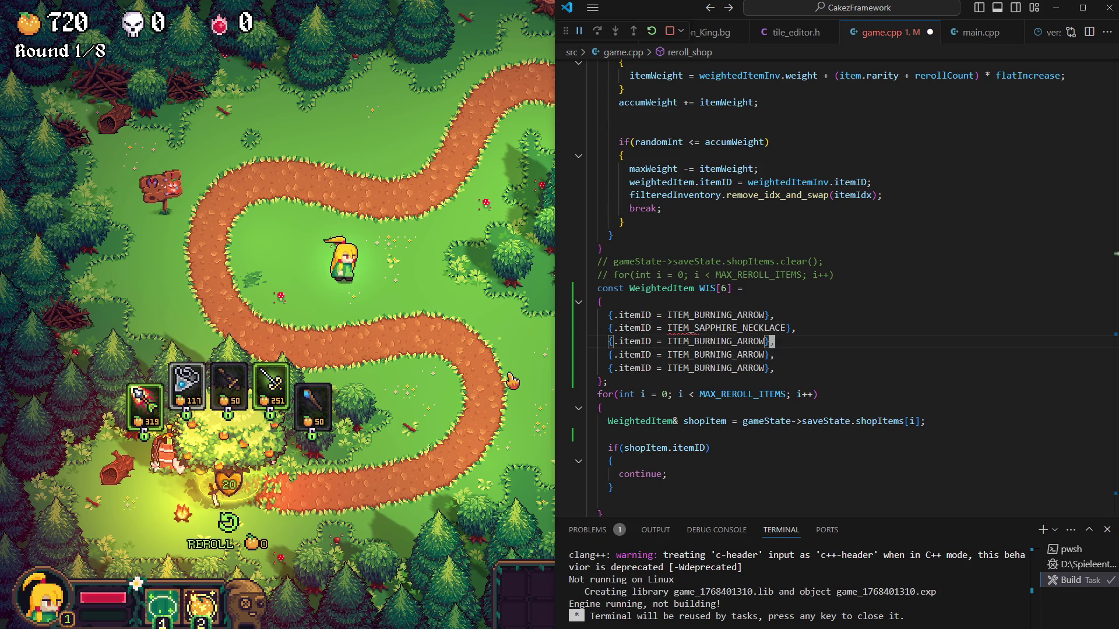
{"action": "key", "text": "ctrl+BackSpace"}
{"action": "type", "text": "item_"}
{"action": "type", "text": "poi"}
{"action": "type", "text": "s"}
{"action": "key", "text": "Tab"}
Change the fourth and fifth WIS entries to ITEM_RAPIER and ITEM_BOW
{"action": "key", "text": "Down"}
{"action": "key", "text": "ctrl+BackSpace"}
{"action": "type", "text": "item_par"}
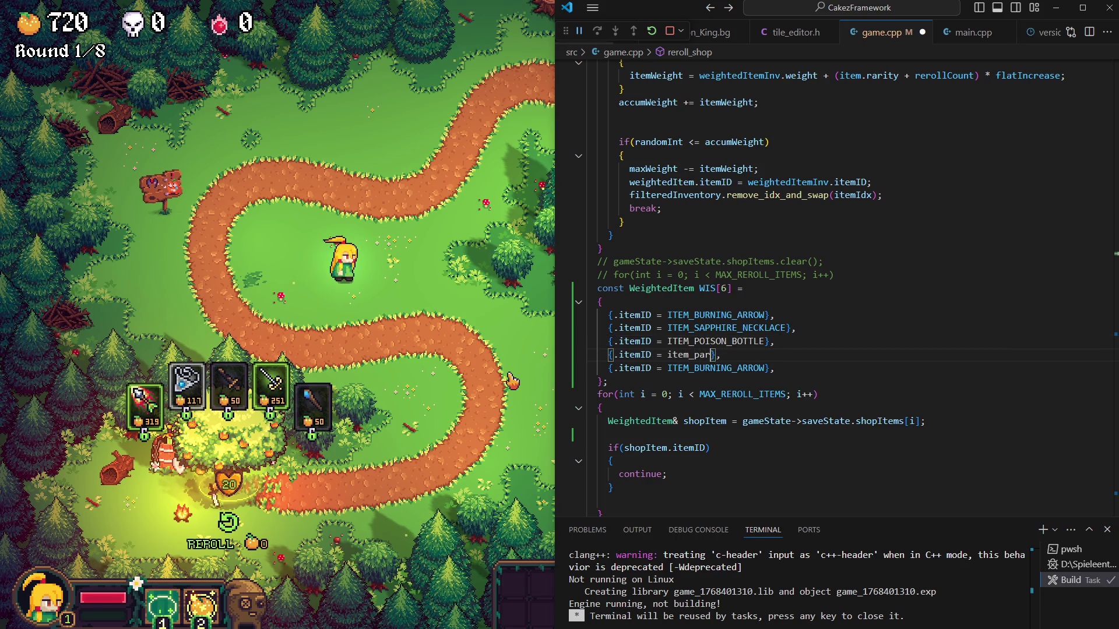
{"action": "key", "text": "BackSpace"}
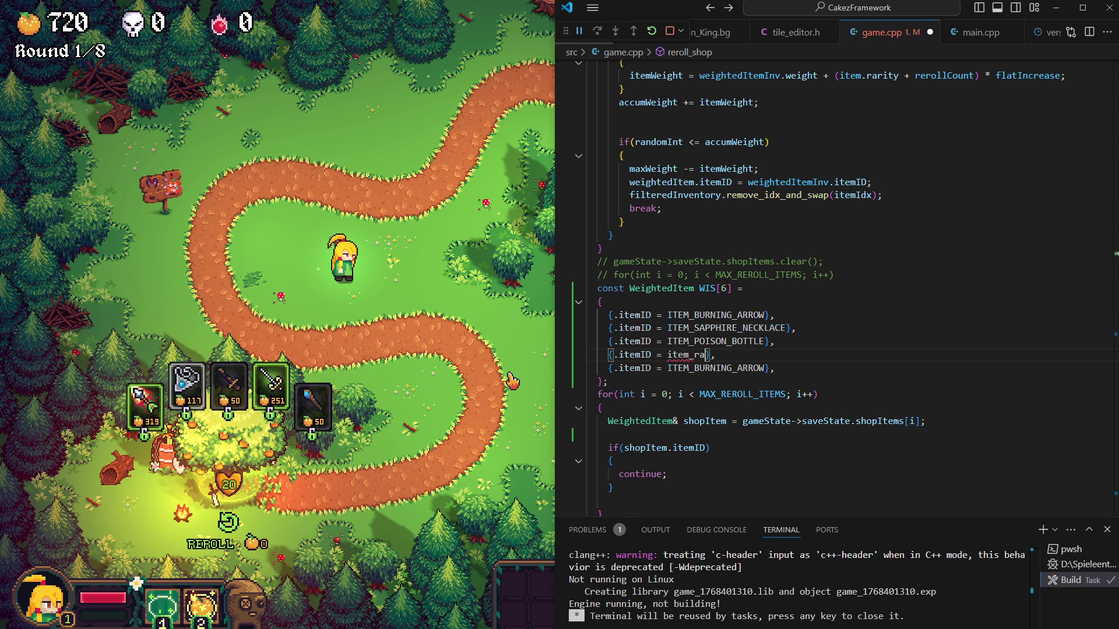
{"action": "type", "text": "a"}
{"action": "key", "text": "Down"}
{"action": "key", "text": "Down"}
{"action": "key", "text": "Down"}
{"action": "key", "text": "Down"}
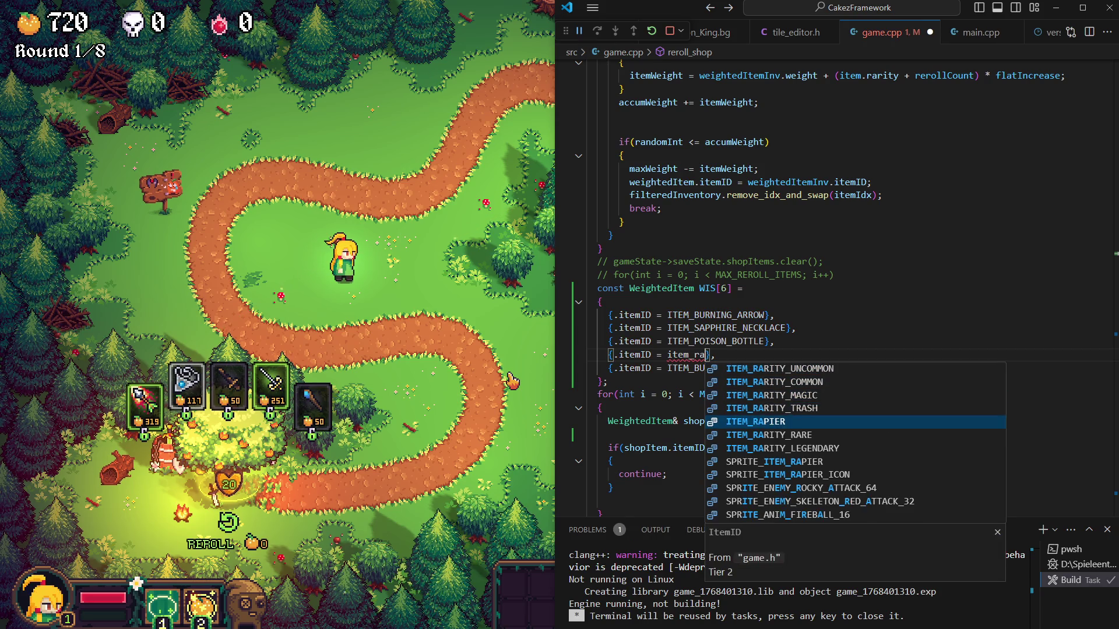
{"action": "key", "text": "Return"}
{"action": "key", "text": "Down"}
{"action": "key", "text": "ctrl+BackSpace"}
{"action": "type", "text": "item_bo"}
{"action": "key", "text": "Return"}
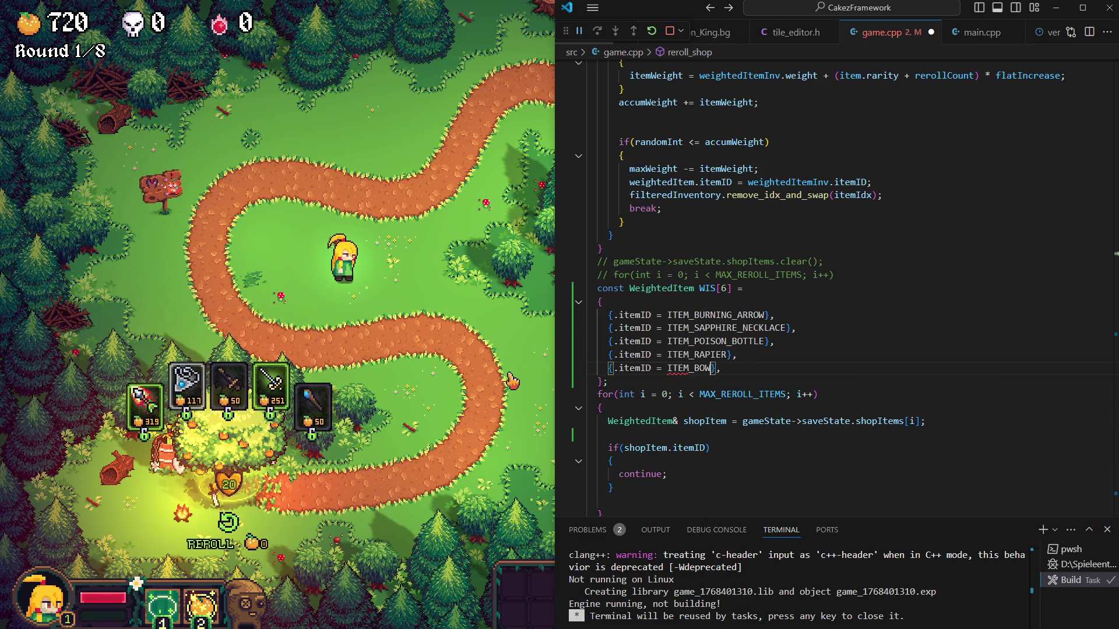
{"action": "key", "text": "Down"}
{"action": "key", "text": "Down"}
{"action": "key", "text": "Down"}
{"action": "key", "text": "Down"}
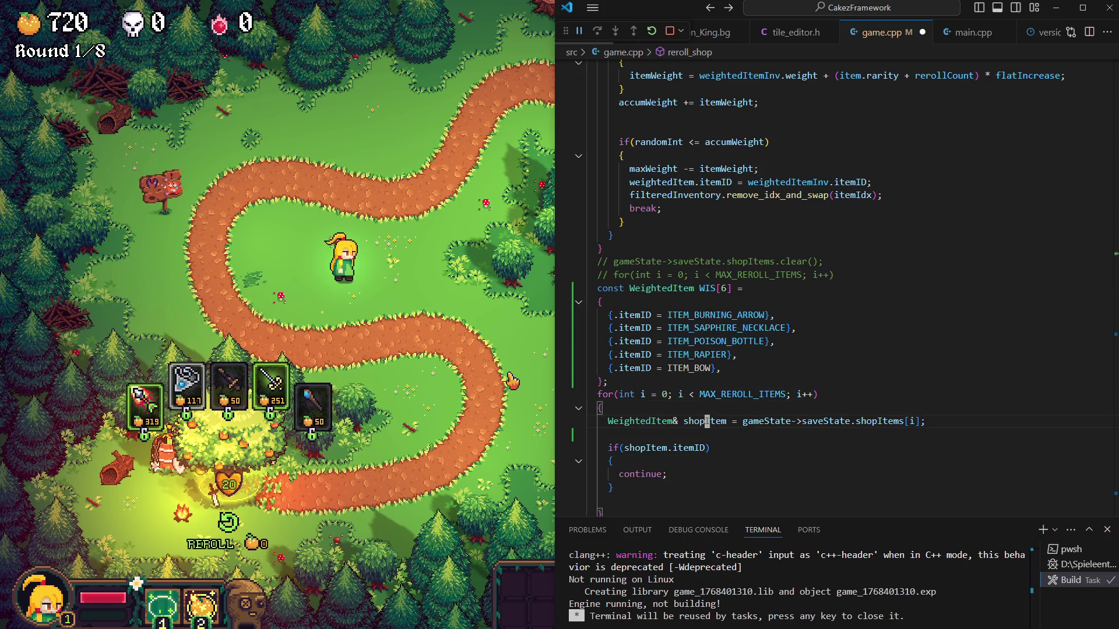
Add 'shopItem.itemID = WIS[i].itemID;' in the reroll loop, rebuild the game and focus its window
{"action": "key", "text": "End"}
{"action": "key", "text": "Return"}
{"action": "type", "text": "shop"}
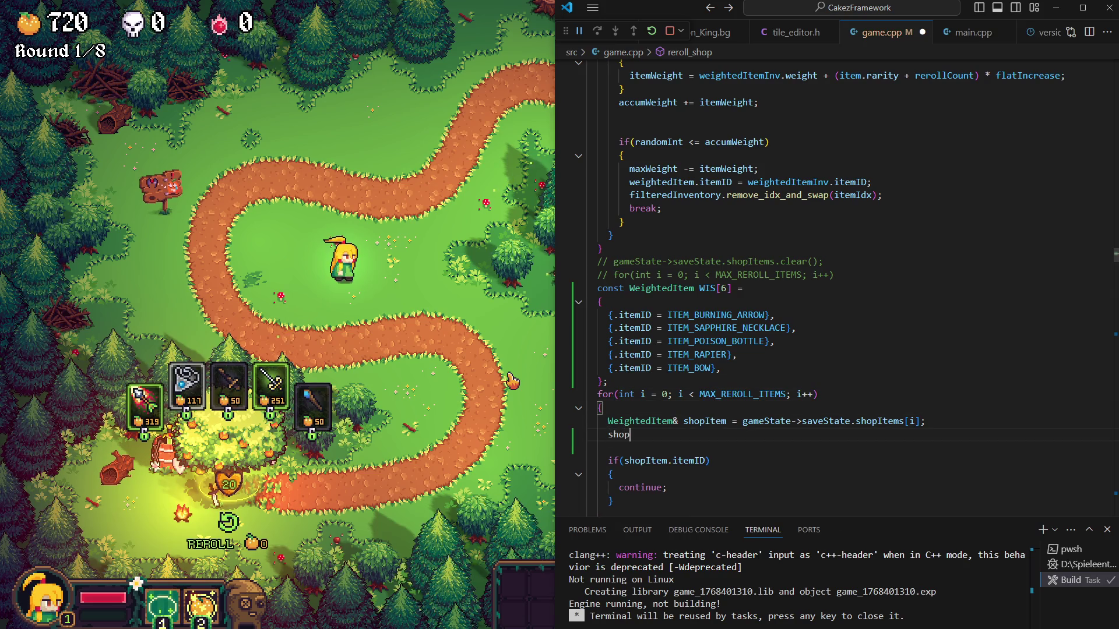
{"action": "type", "text": "Item.i"}
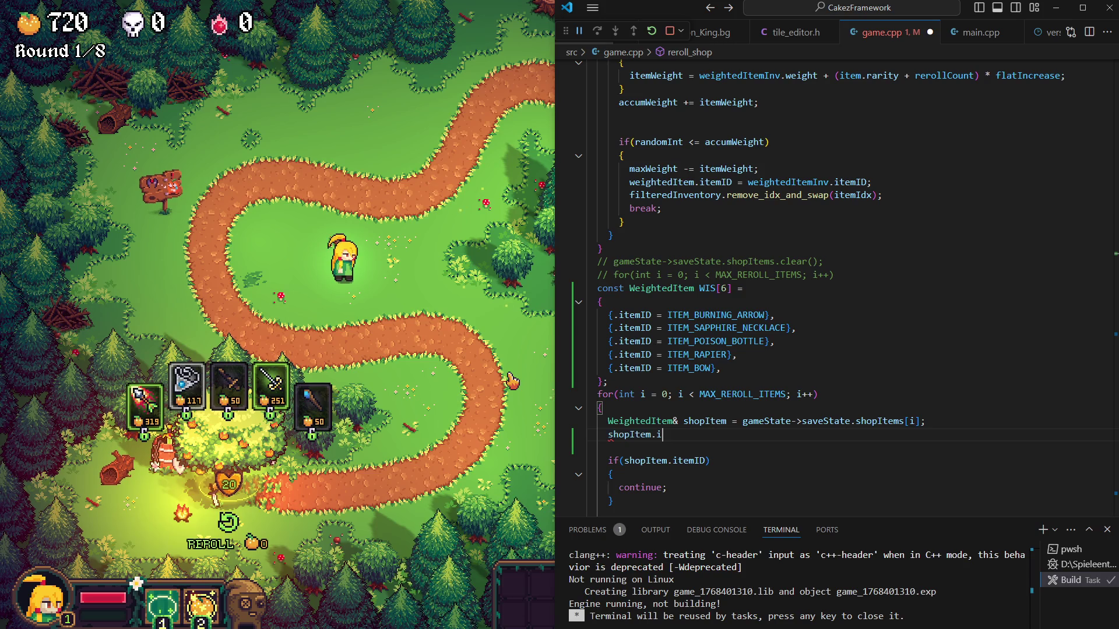
{"action": "key", "text": "Tab"}
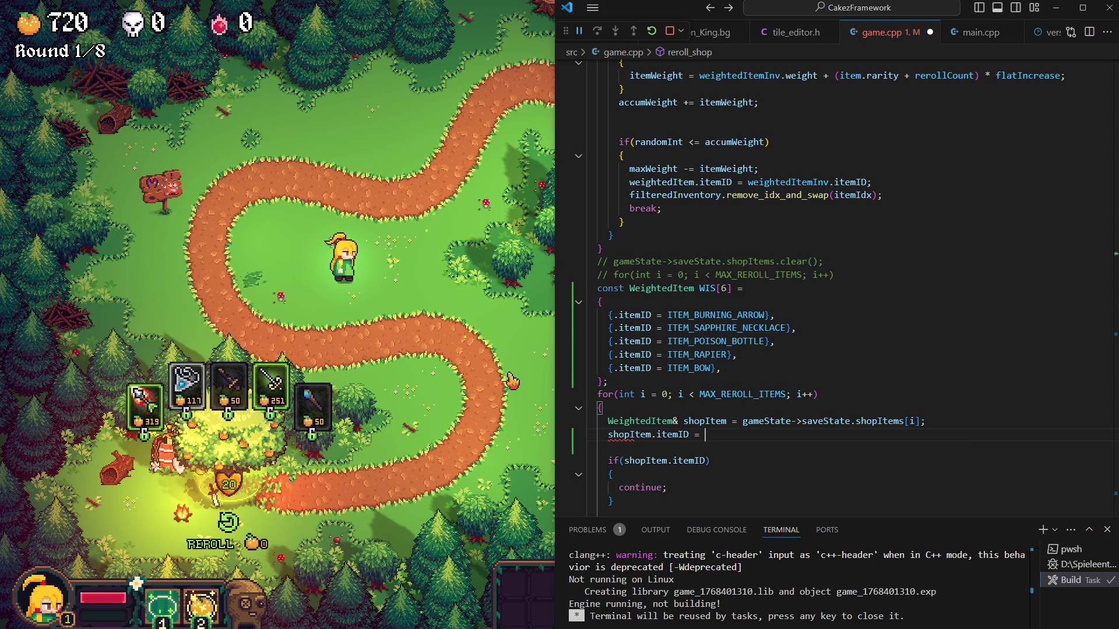
{"action": "type", "text": "WIS[i]."}
{"action": "key", "text": "Tab"}
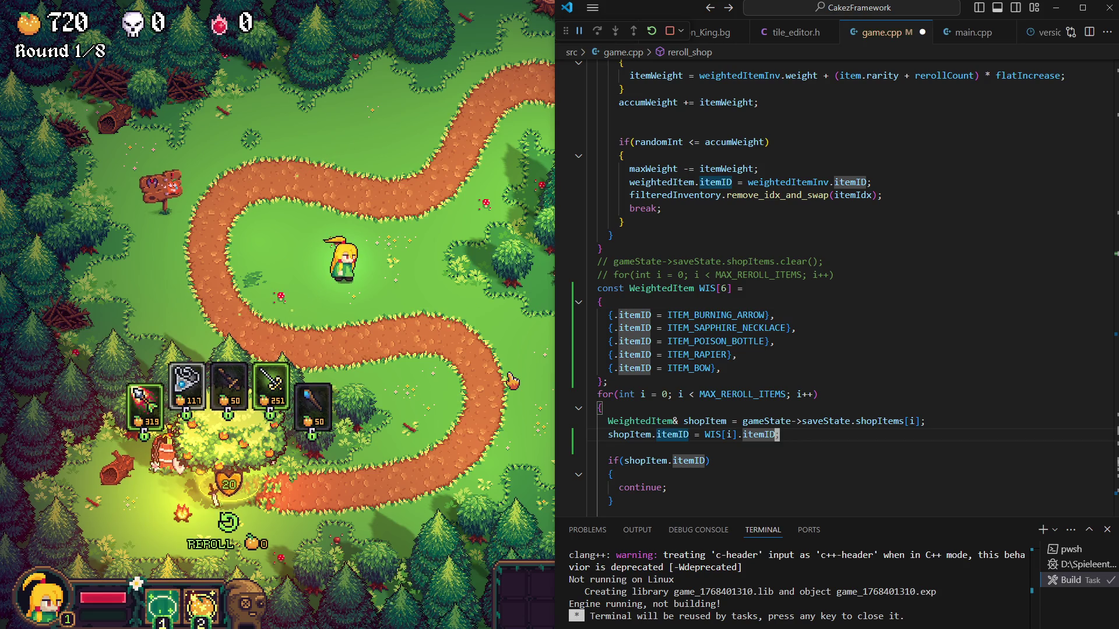
{"action": "key", "text": "ctrl+shift+b"}
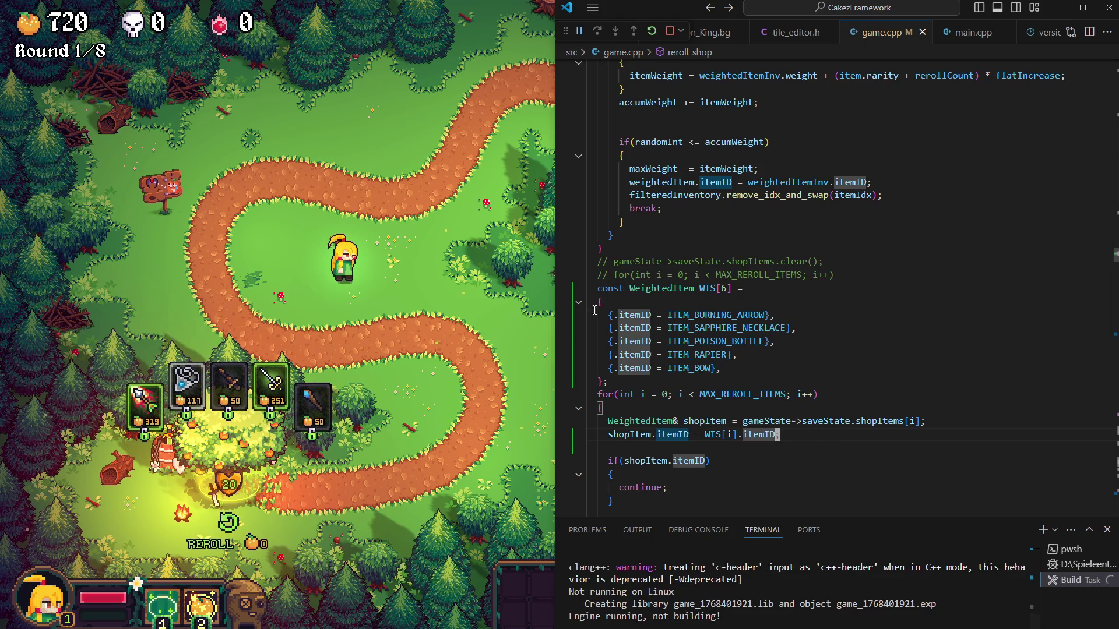
{"action": "left_click", "coordinate": [228, 522]}
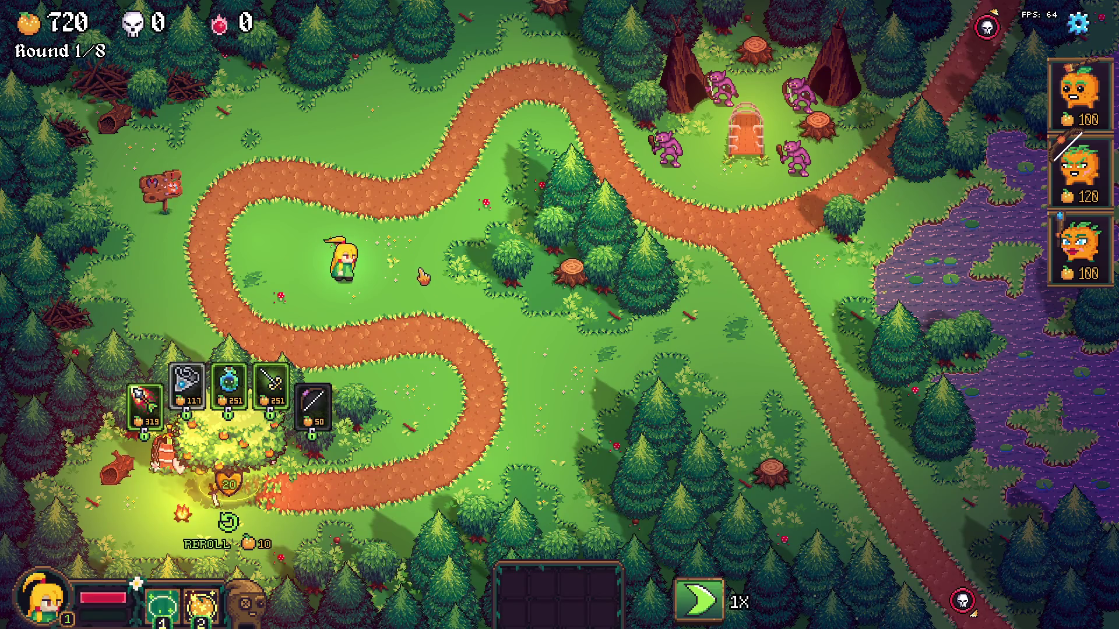
Place the 120-gold archer tower on the grass beside the hero and switch to the Recordings folder
{"action": "key", "text": "d"}
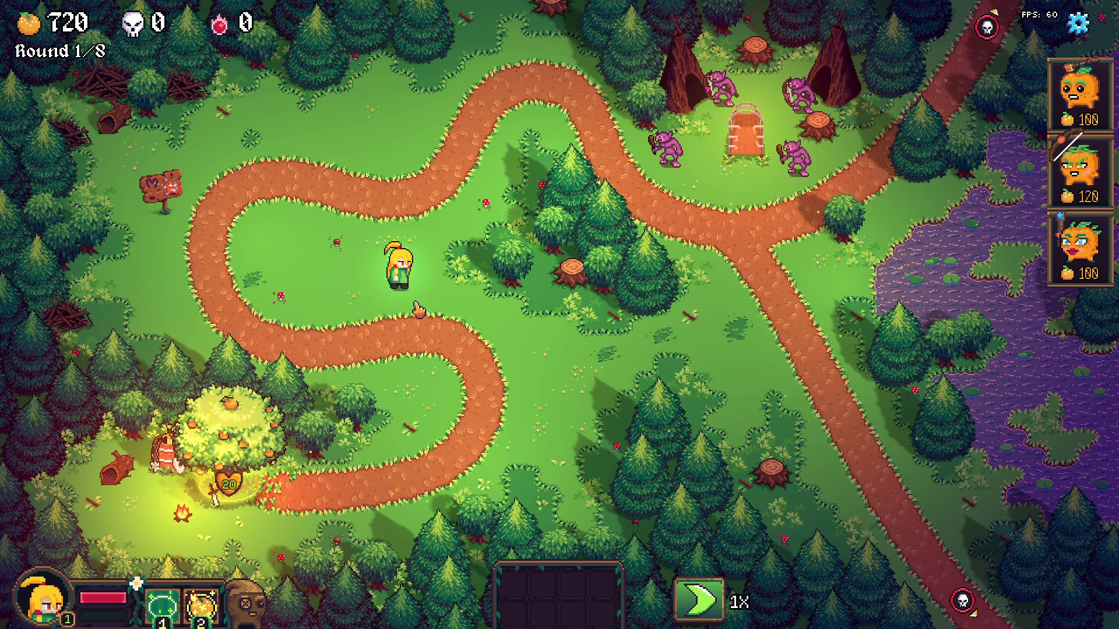
{"action": "key", "text": "2"}
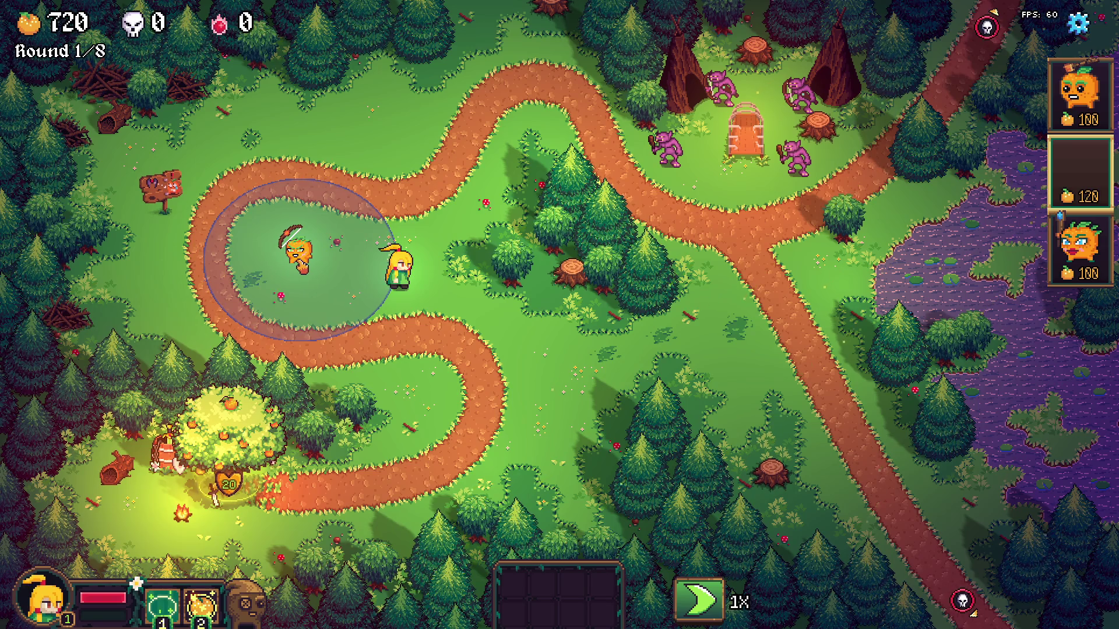
{"action": "left_click", "coordinate": [297, 249]}
{"action": "left_click", "coordinate": [337, 277]}
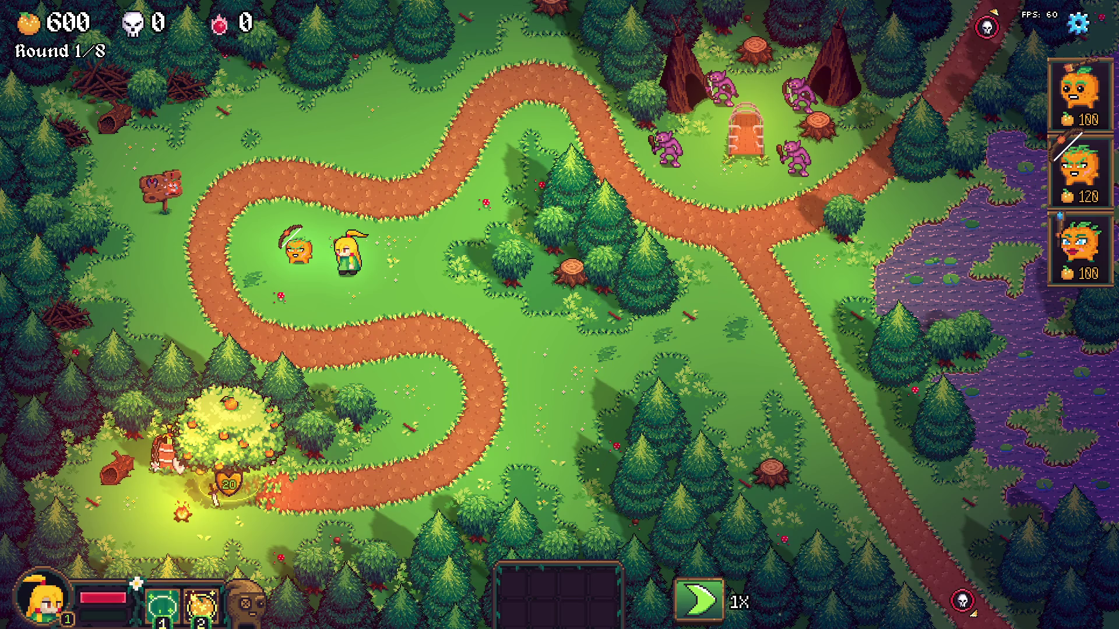
{"action": "key", "text": "alt+Tab"}
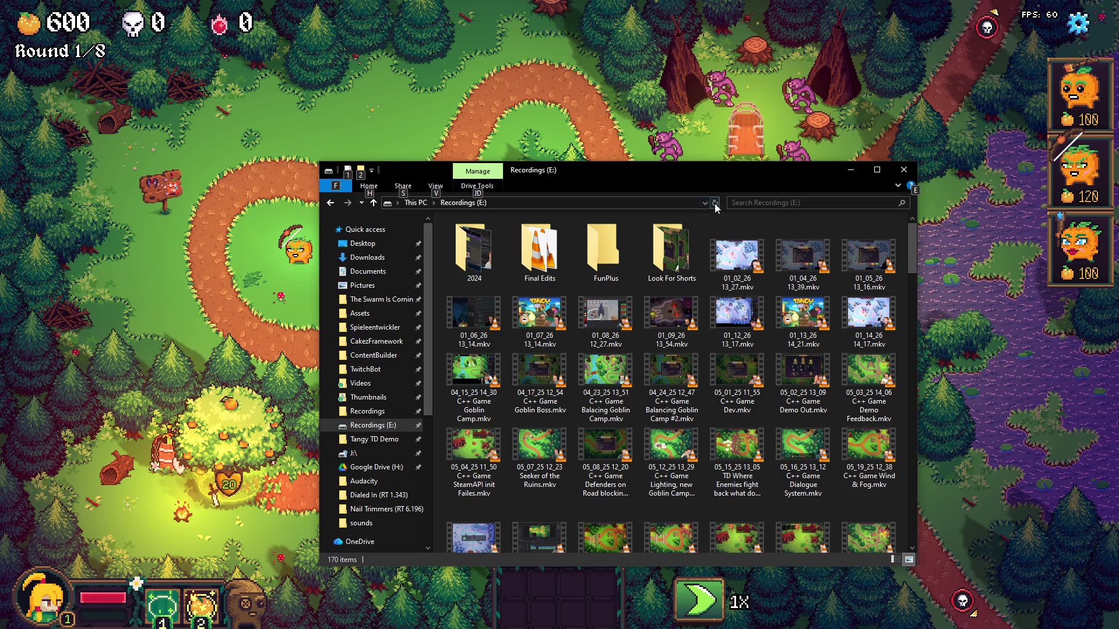
Select the new 01_14_26 15_38.mkv recording and switch back to Tangy TD
{"action": "left_click", "coordinate": [464, 422]}
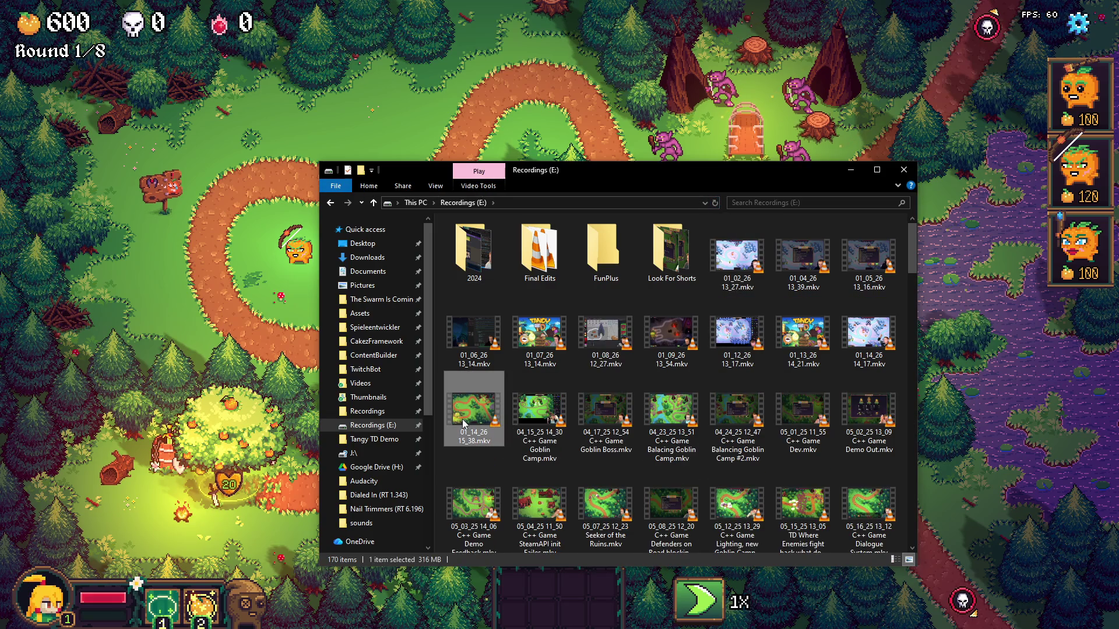
{"action": "key", "text": "alt+Tab"}
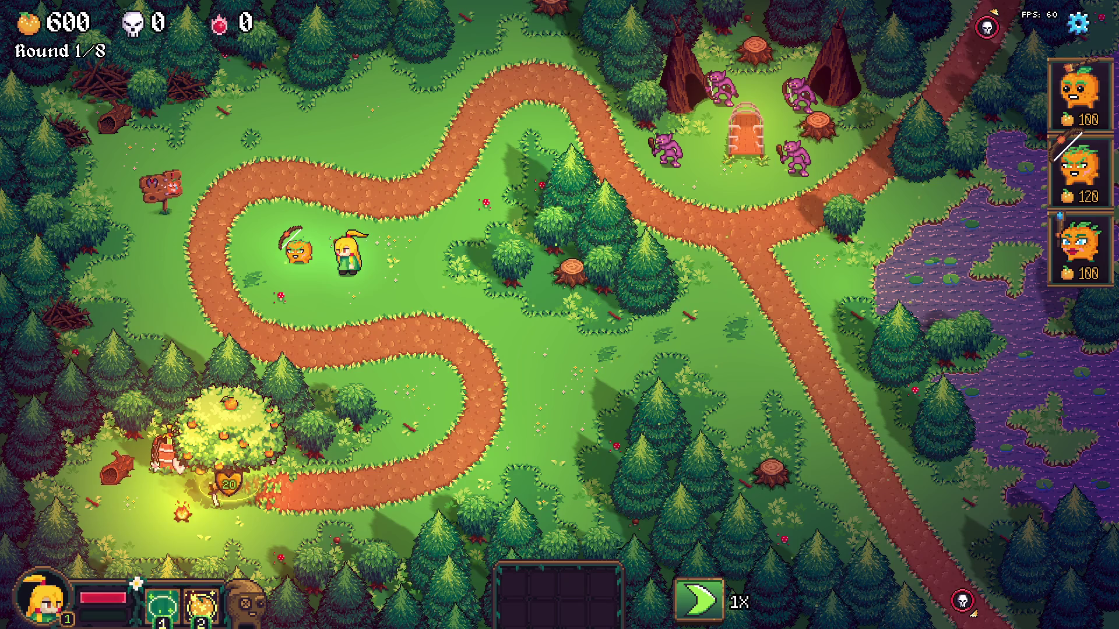
Walk the hero to the archer, pick it up and drop it at the path edge
{"action": "key", "text": "d"}
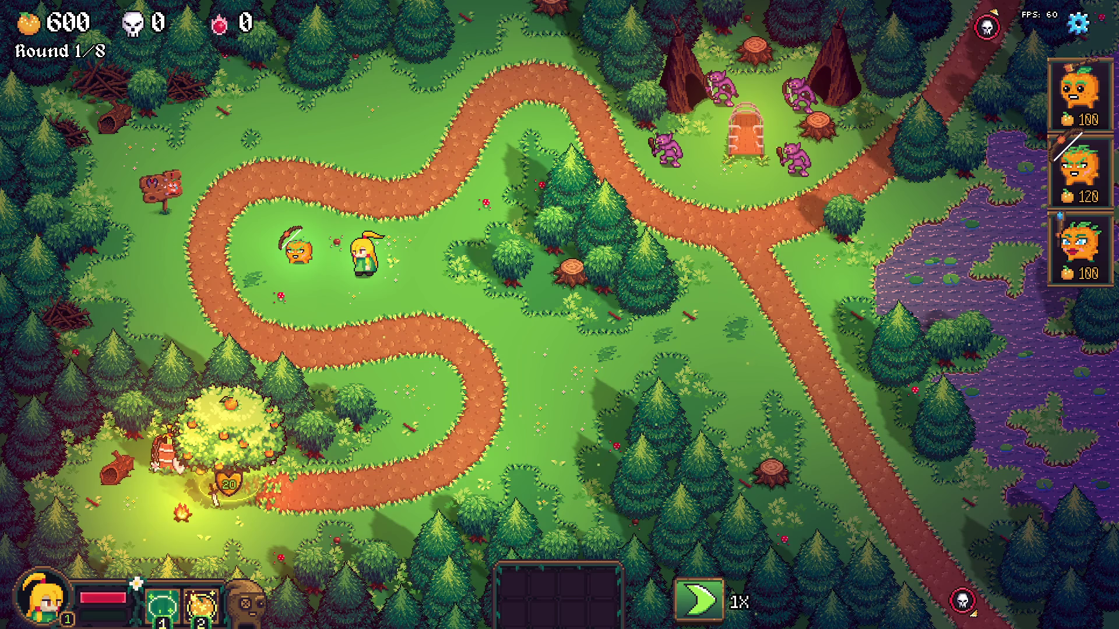
{"action": "key", "text": "a"}
{"action": "key", "text": "s"}
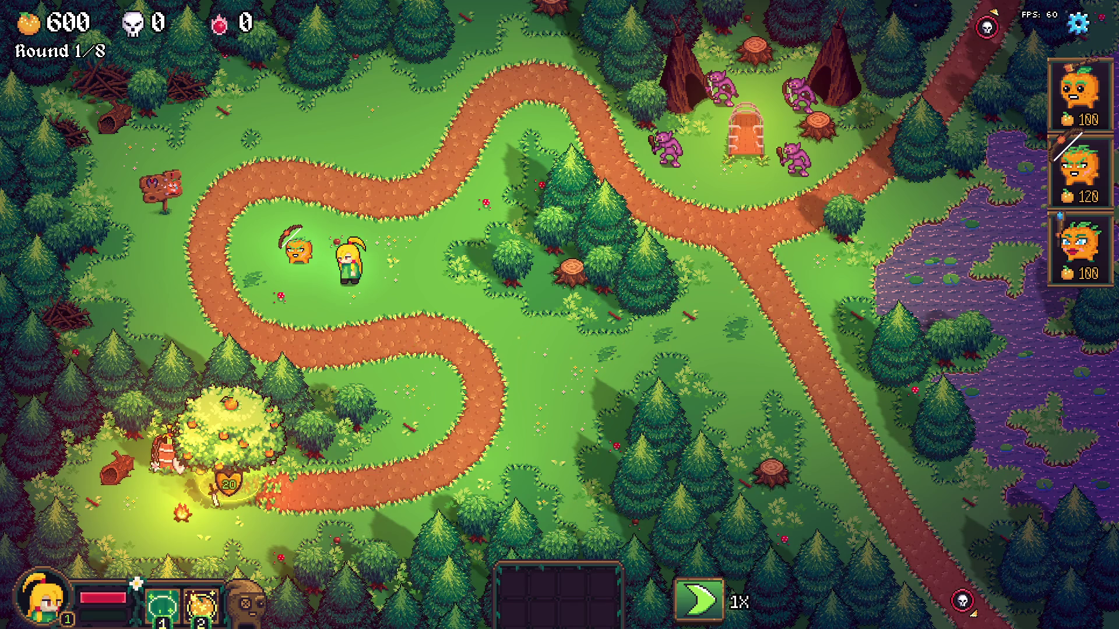
{"action": "key", "text": "Tab"}
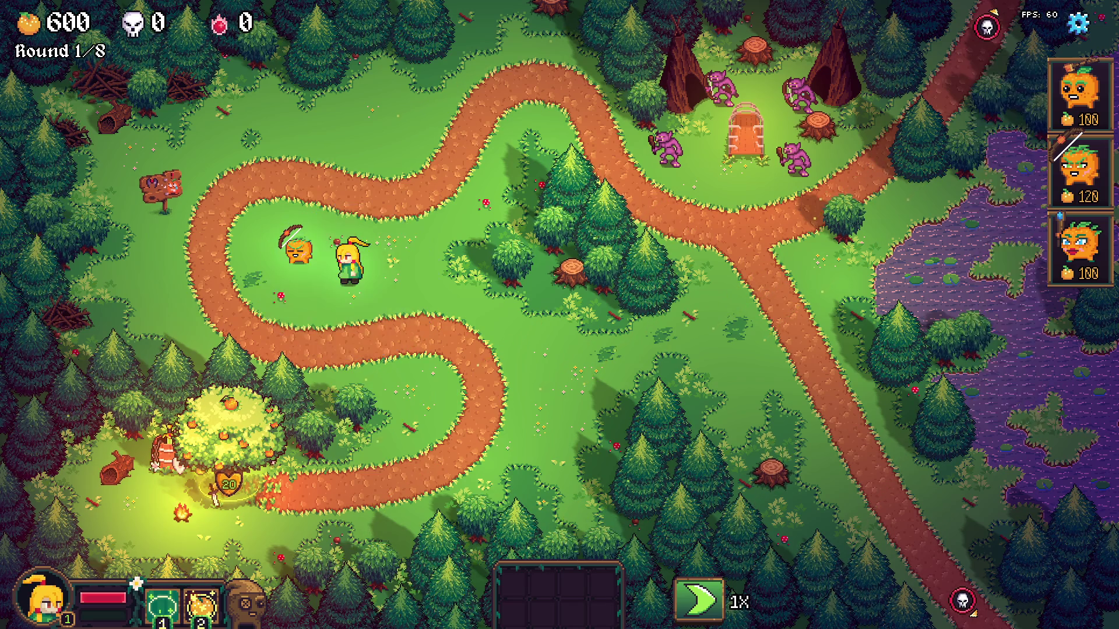
{"action": "key", "text": "a"}
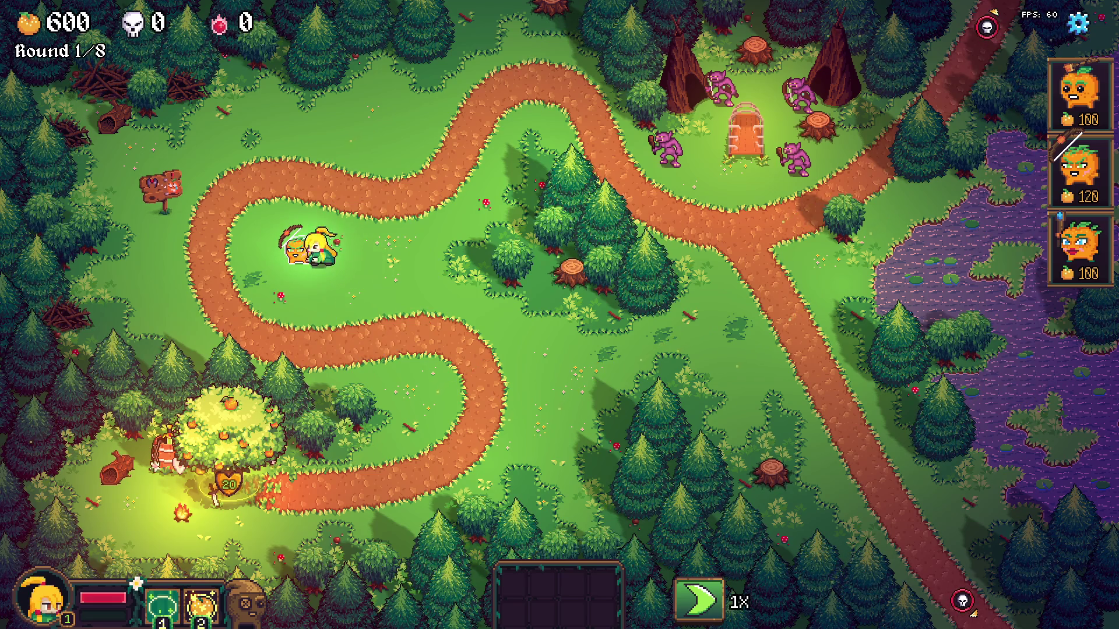
{"action": "key", "text": "w"}
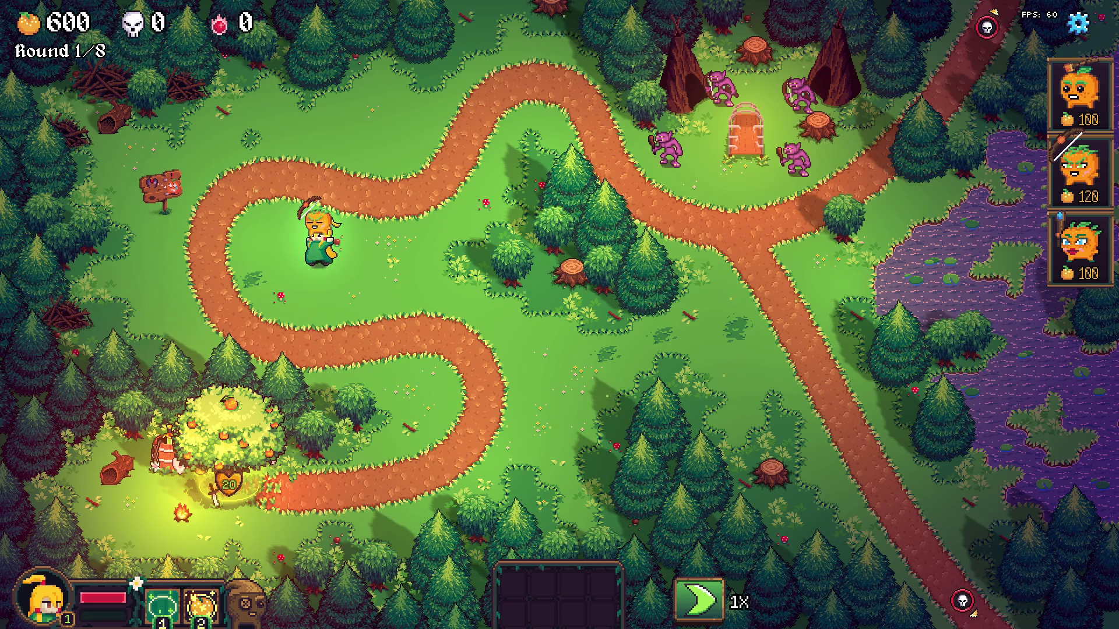
{"action": "key", "text": "a"}
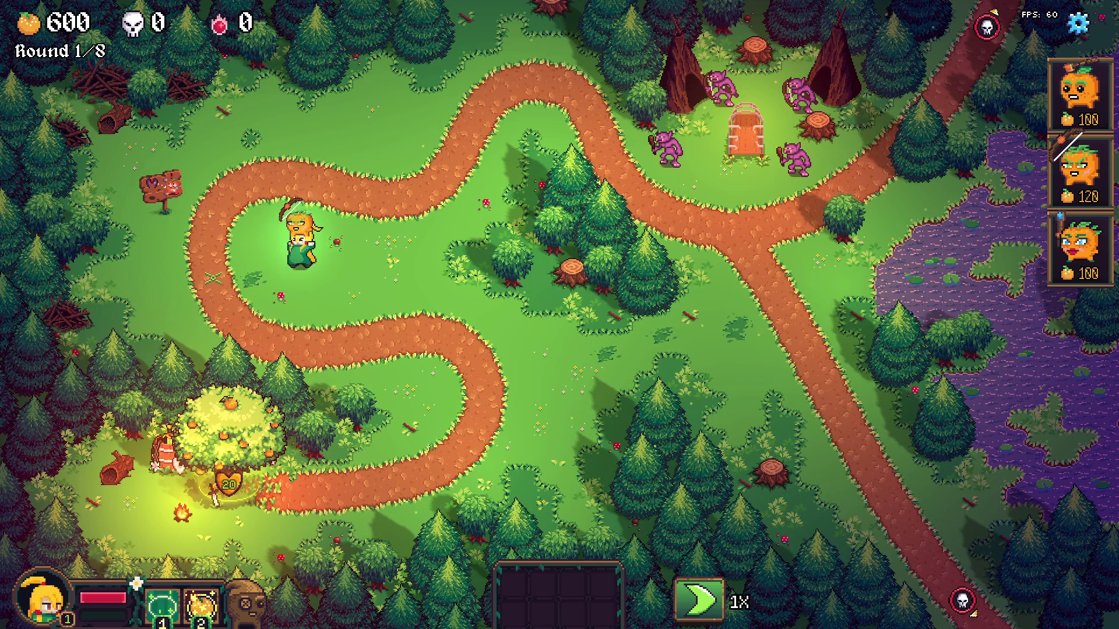
{"action": "key", "text": "space"}
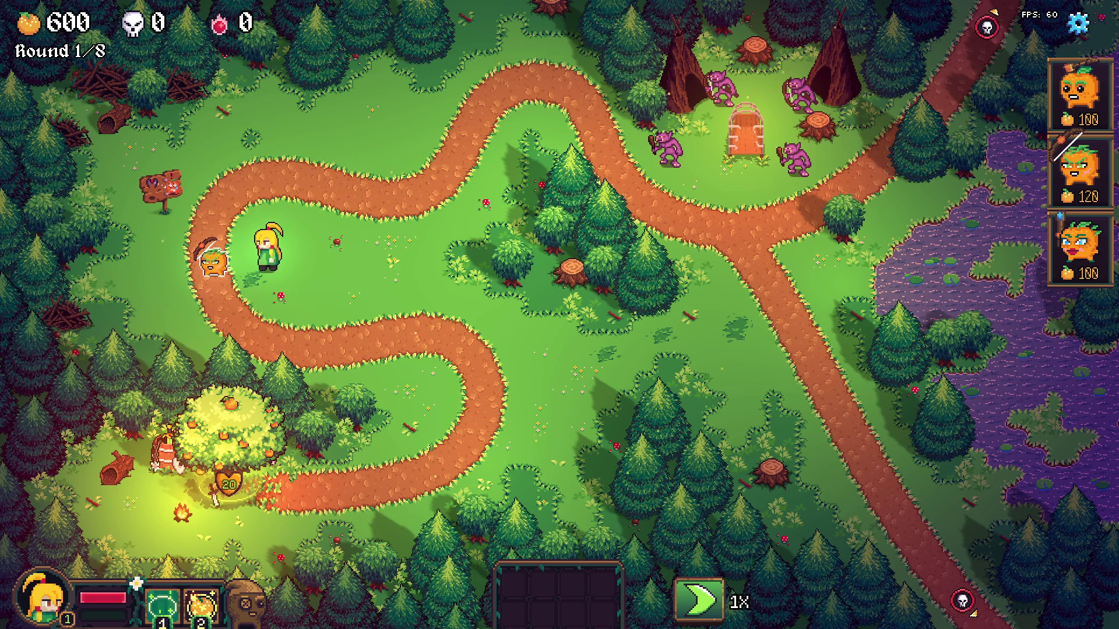
Buy the 251-gold Rapier at the tree shop, equip it on the archer and start the round at 3X speed
{"action": "key", "text": "e"}
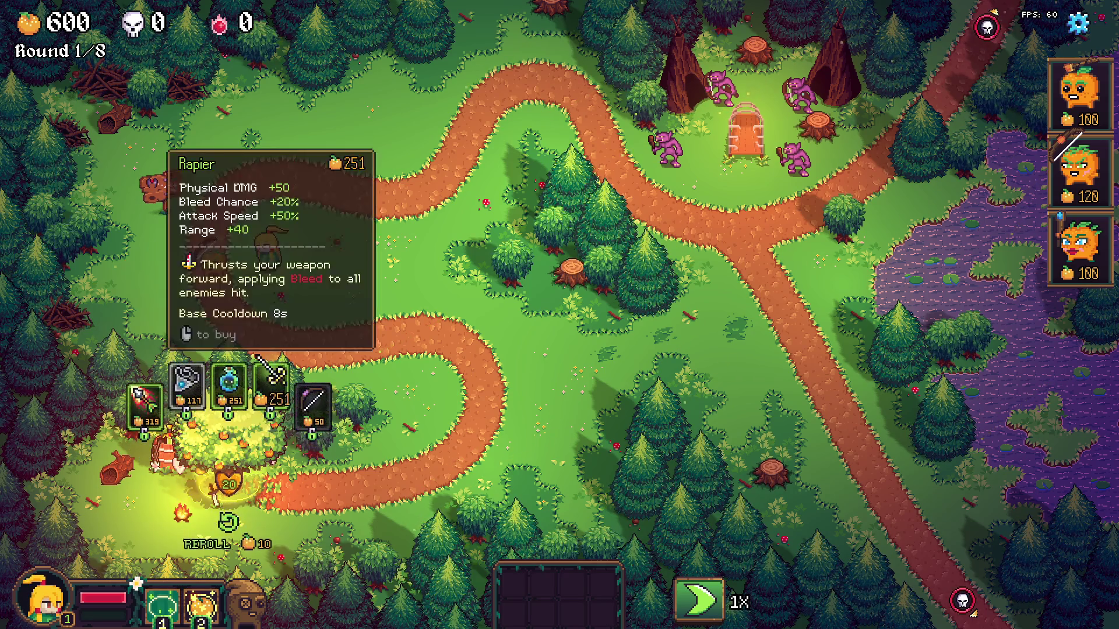
{"action": "key", "text": "e"}
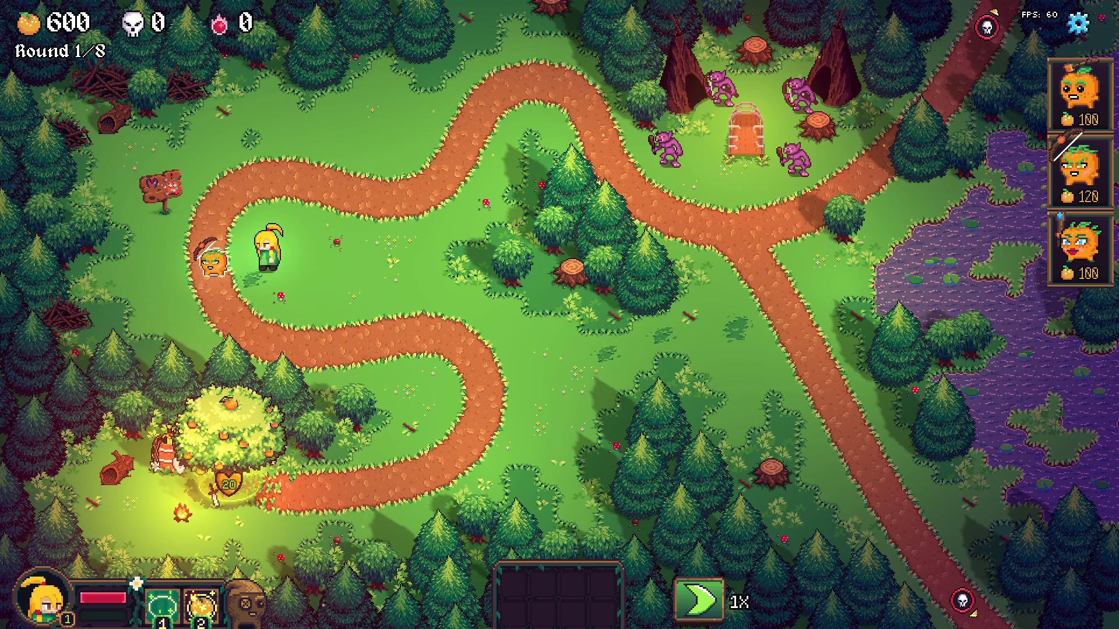
{"action": "key", "text": "e"}
{"action": "left_click_drag", "start_coordinate": [271, 384], "coordinate": [224, 273]}
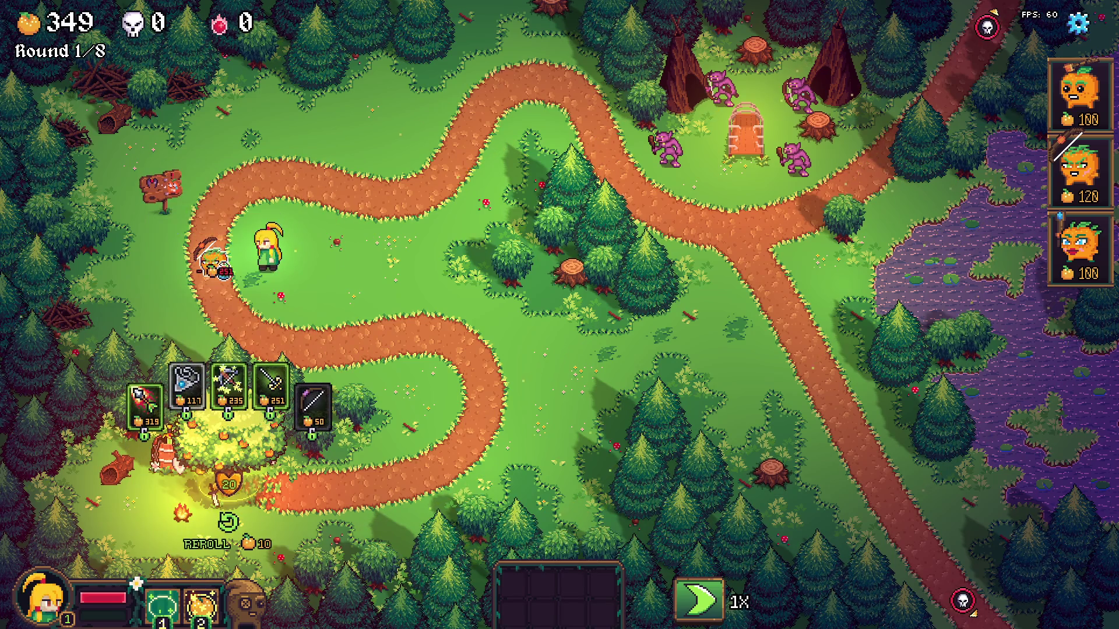
{"action": "left_click", "coordinate": [222, 274]}
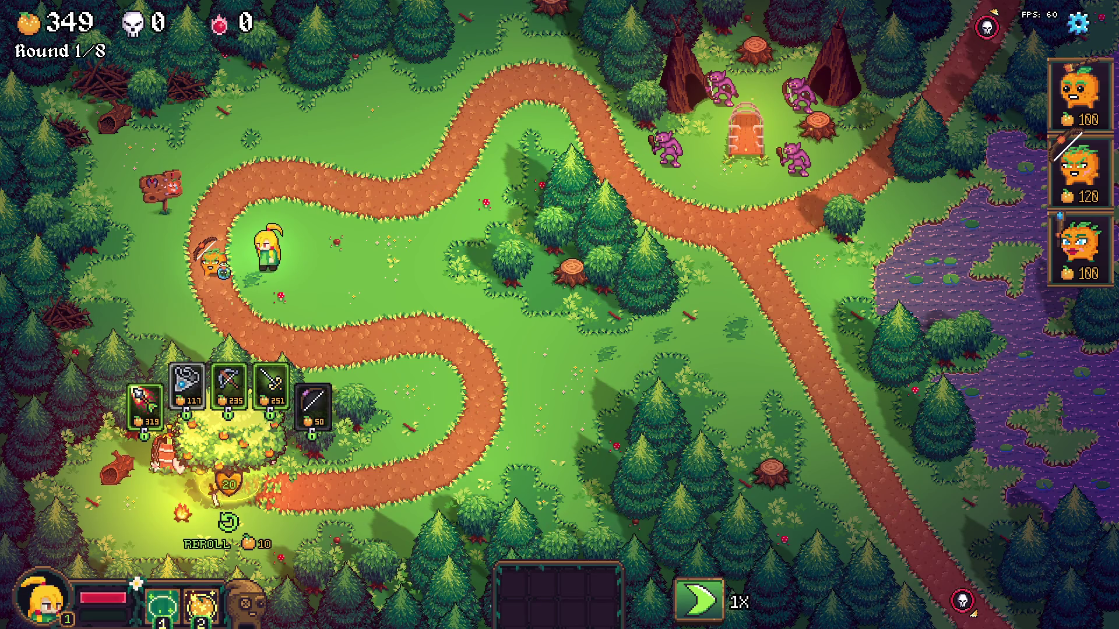
{"action": "key", "text": "e"}
{"action": "key", "text": "space"}
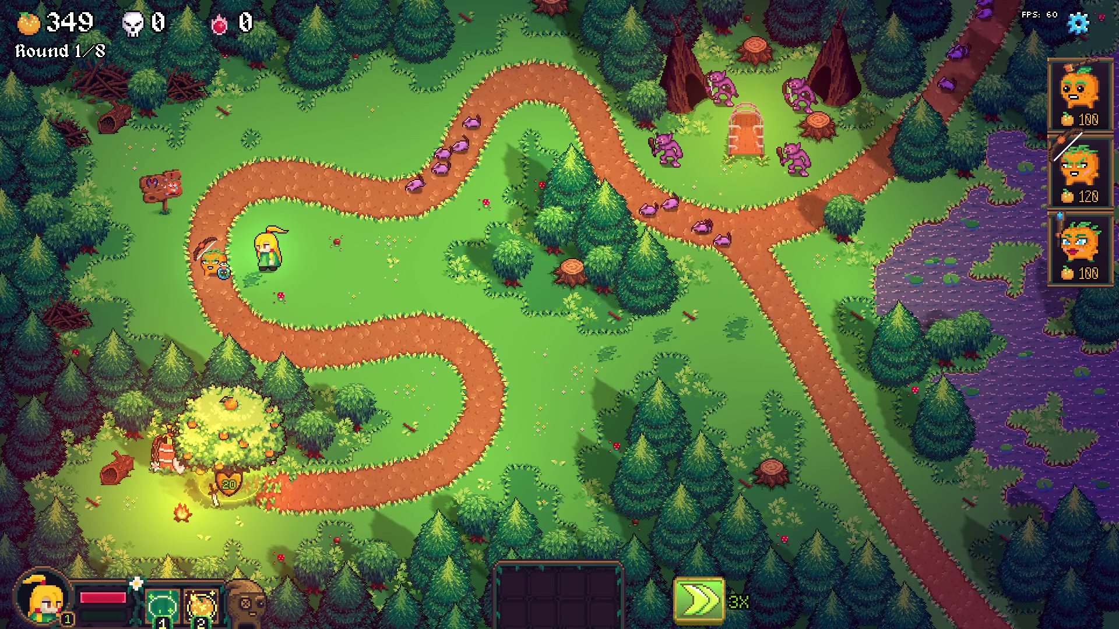
Return to normal speed, pause briefly, then open the level editor and cycle to the FYLER path
{"action": "key", "text": "space"}
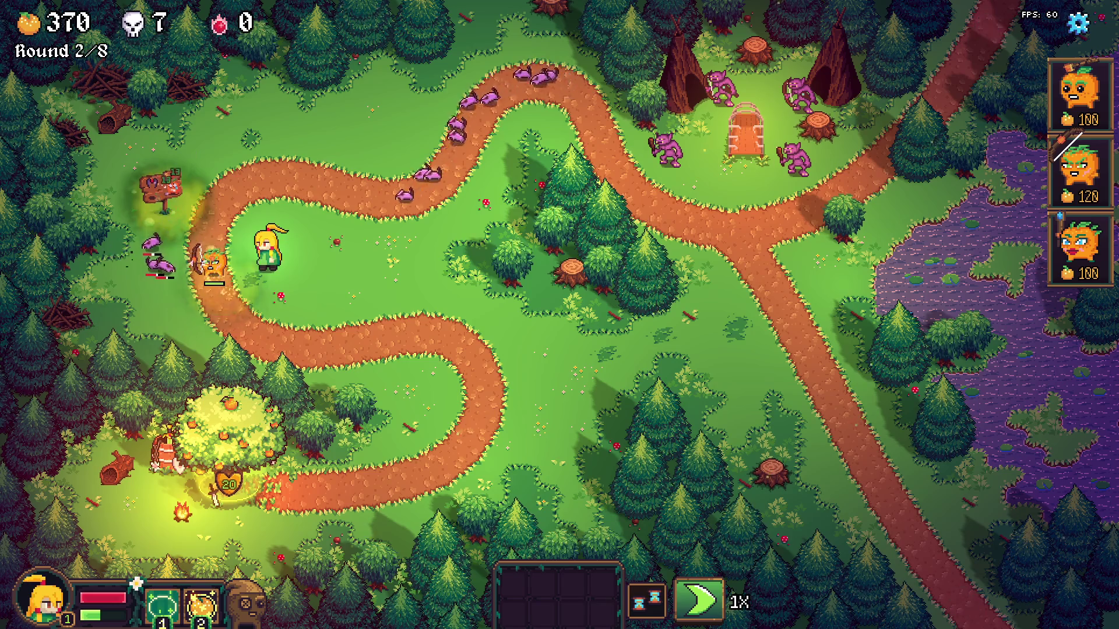
{"action": "key", "text": "Escape"}
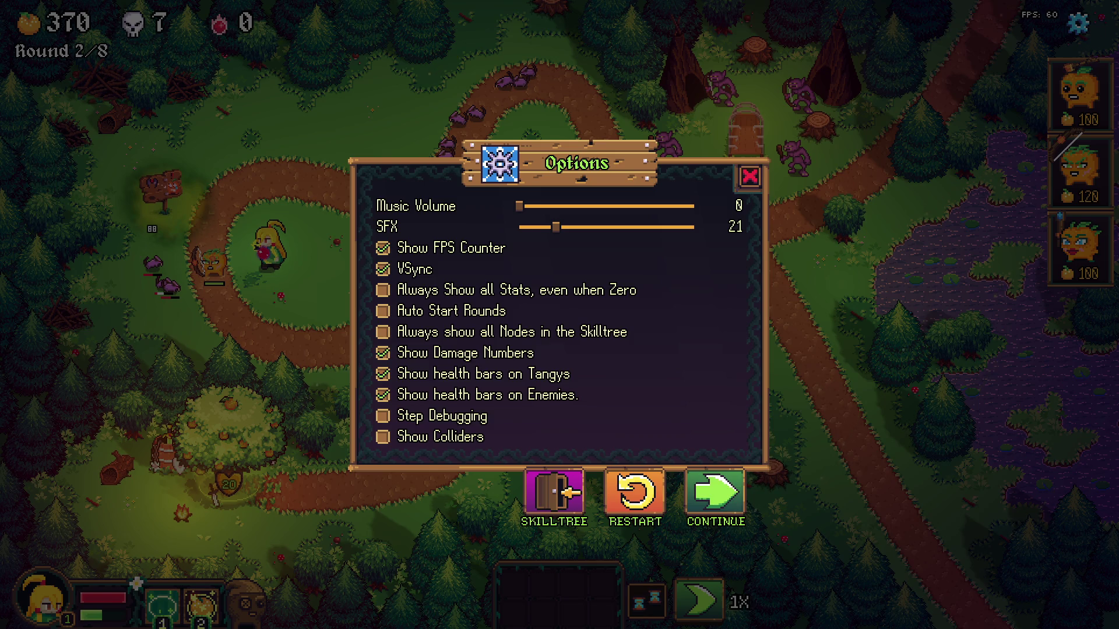
{"action": "key", "text": "Escape"}
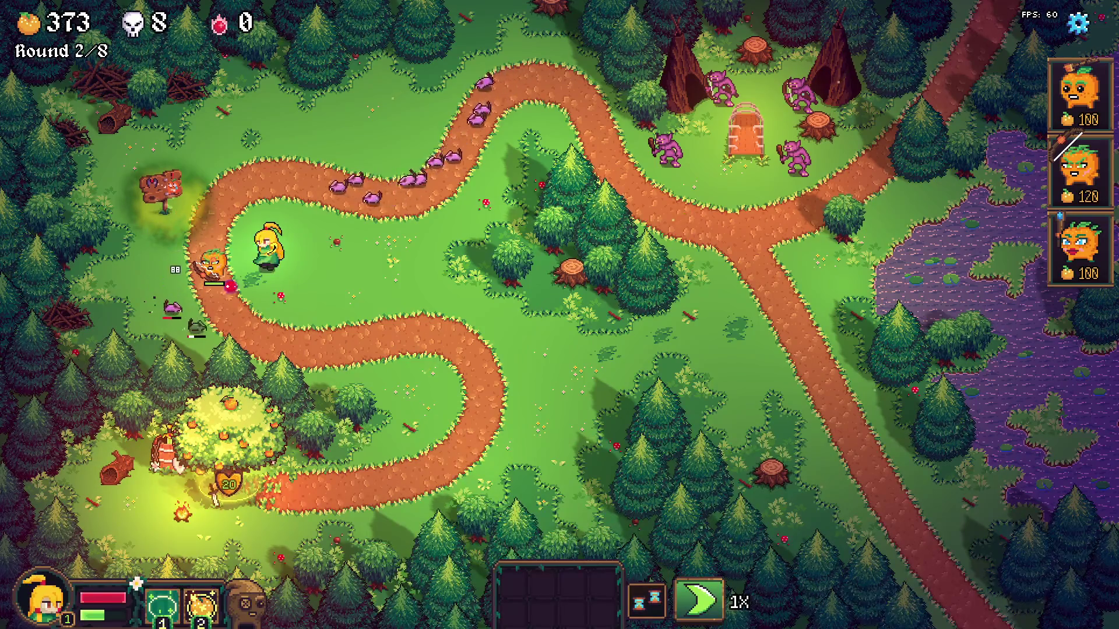
{"action": "key", "text": "F1"}
{"action": "key", "text": "Left"}
{"action": "key", "text": "Right"}
{"action": "key", "text": "Right"}
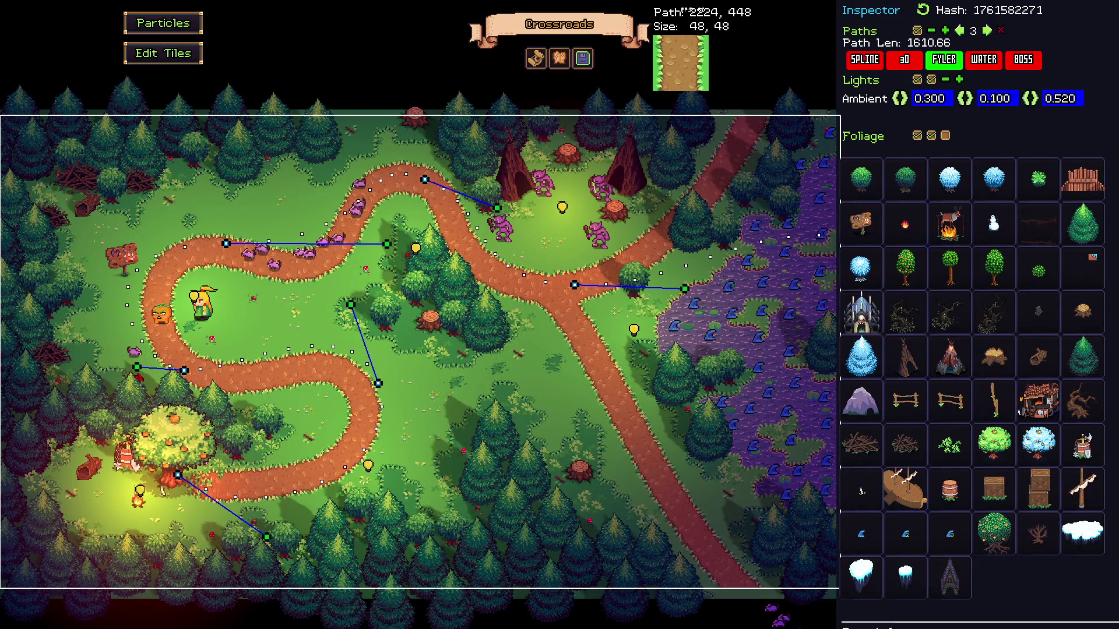
Select spline path 1 and drag its left-bend control point to reshape the curve
{"action": "key", "text": "Left"}
{"action": "key", "text": "Left"}
{"action": "key", "text": "Left"}
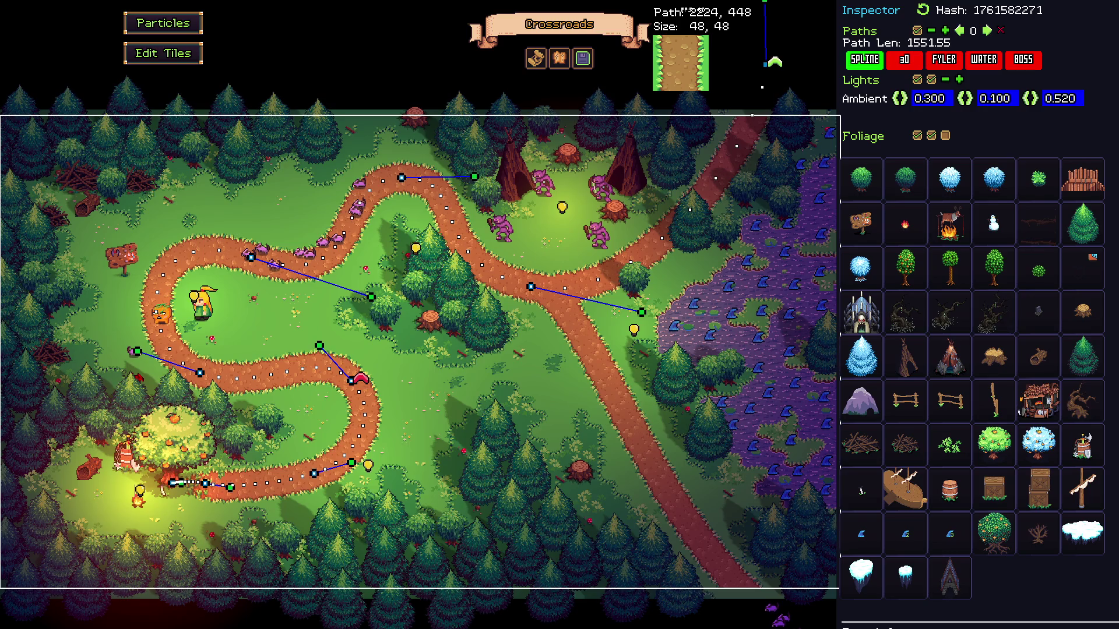
{"action": "key", "text": "Right"}
{"action": "key", "text": "Right"}
{"action": "key", "text": "Left"}
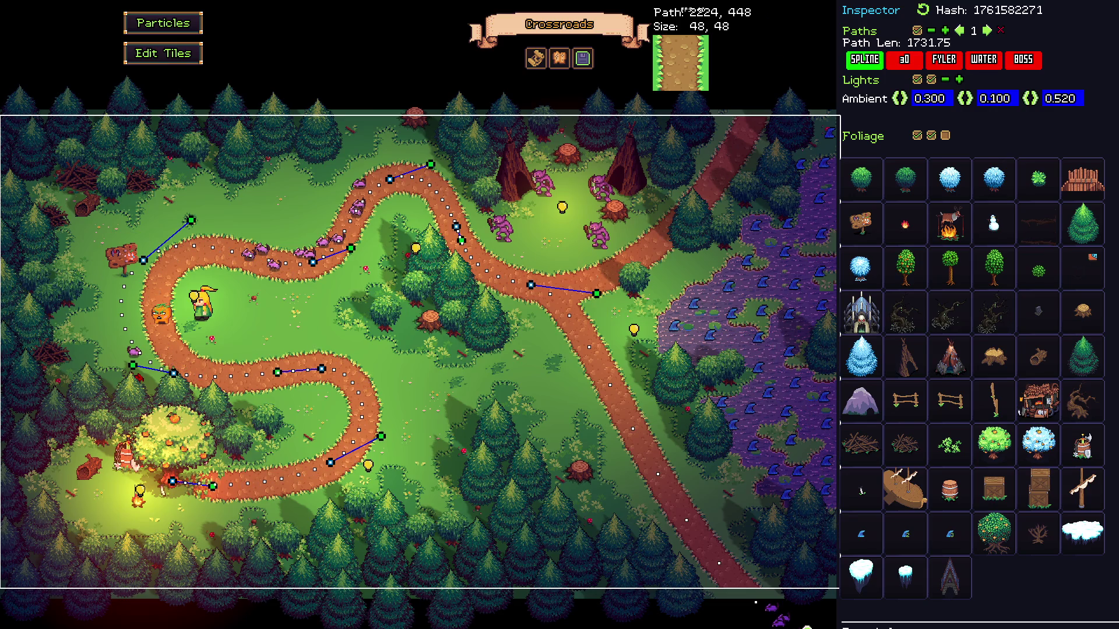
{"action": "mouse_move", "coordinate": [143, 260]}
{"action": "left_mouse_down"}
{"action": "mouse_move", "coordinate": [218, 266]}
{"action": "mouse_move", "coordinate": [174, 260]}
{"action": "left_mouse_up"}
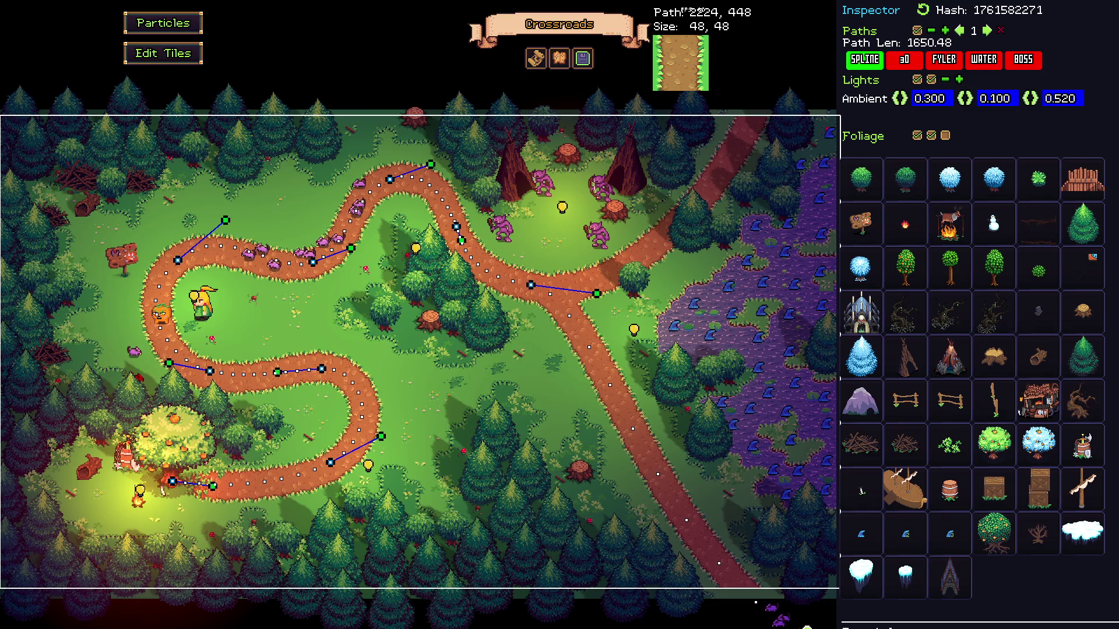
{"action": "left_click_drag", "start_coordinate": [177, 260], "coordinate": [173, 266]}
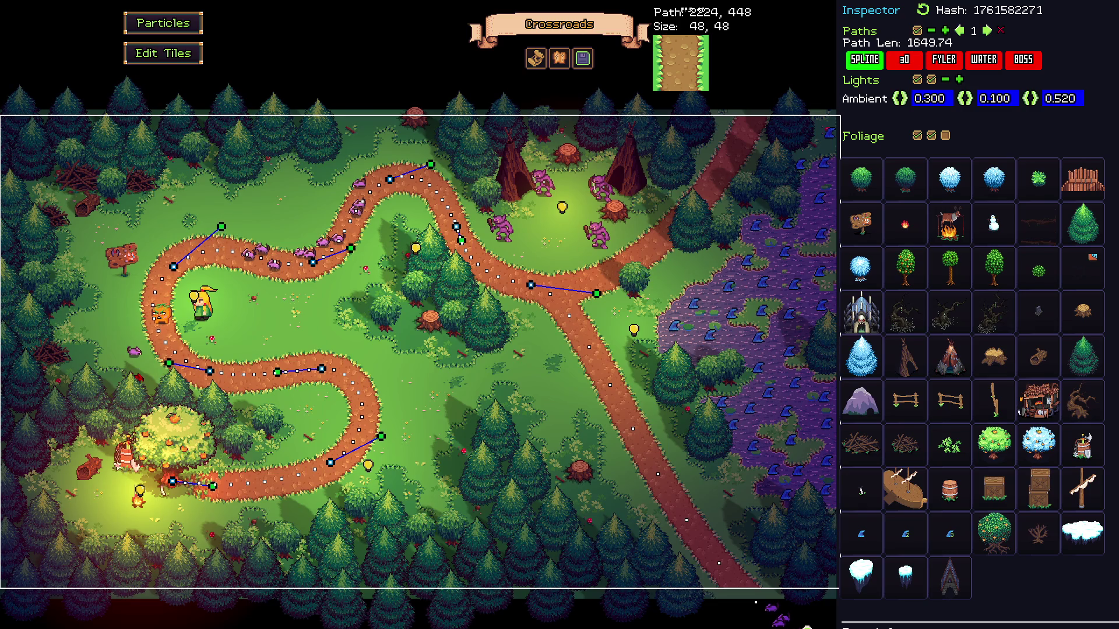
Cycle through the other paths back to path 1 and close the level editor
{"action": "key", "text": "Right"}
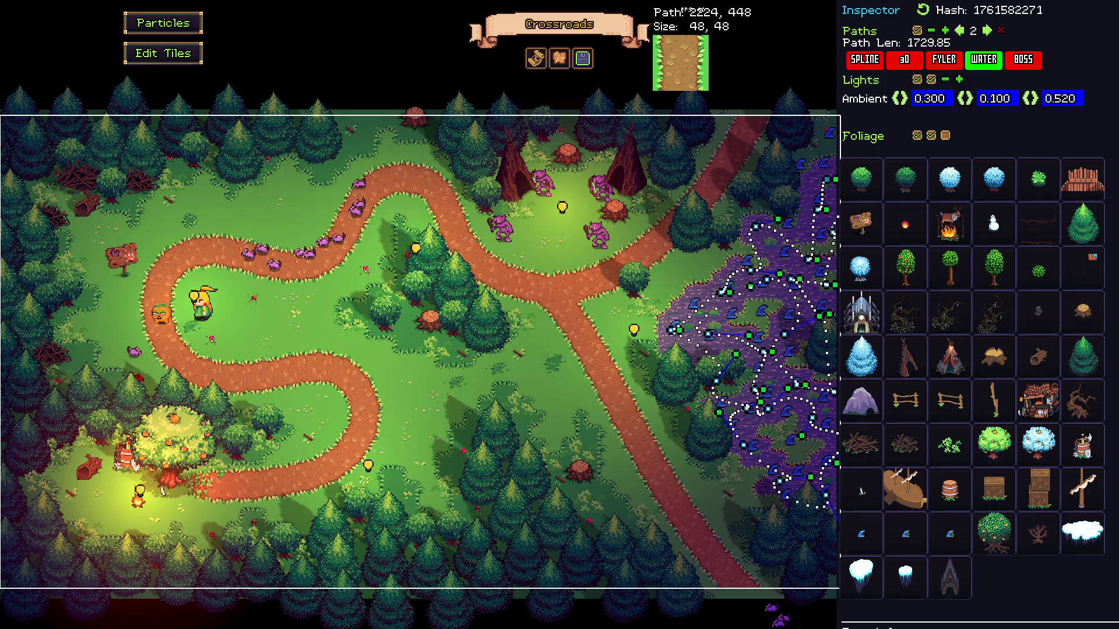
{"action": "key", "text": "Right"}
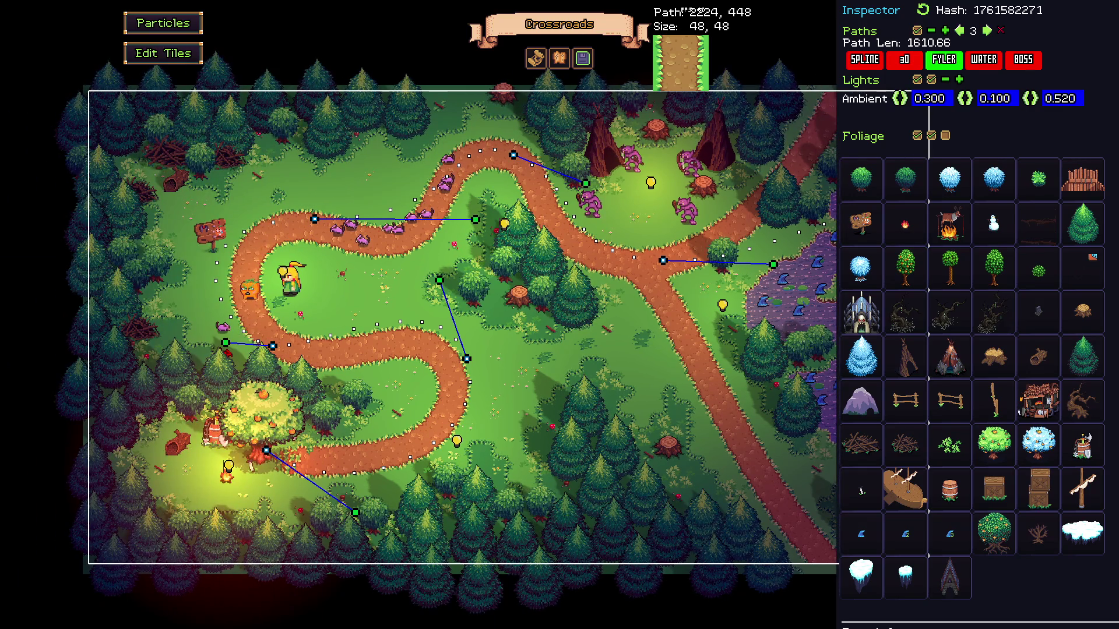
{"action": "key", "text": "Right"}
{"action": "key", "text": "Right"}
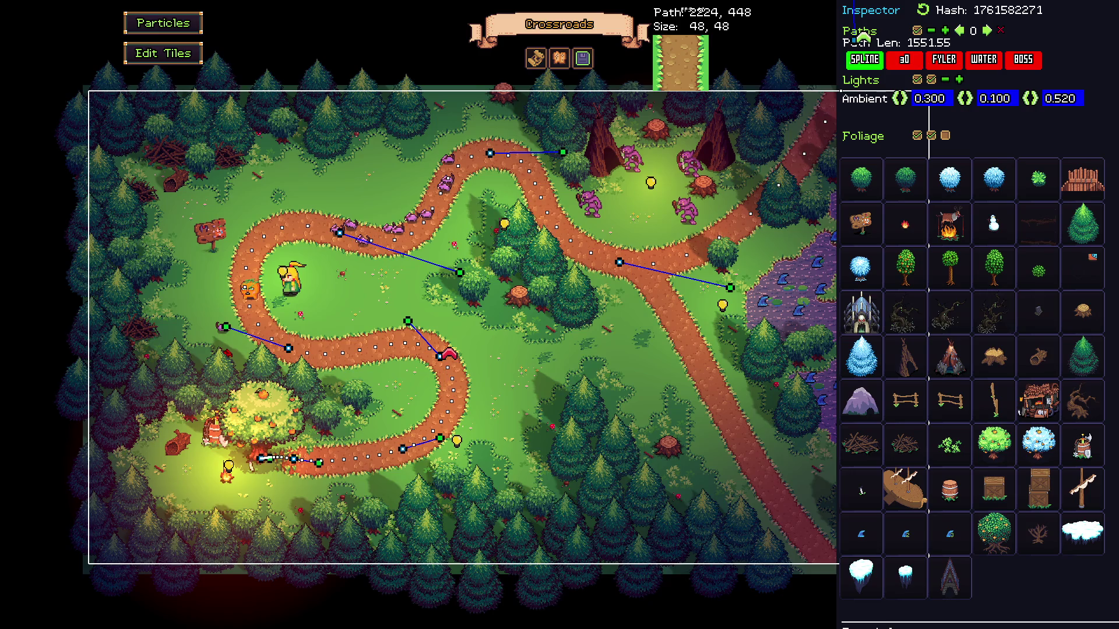
{"action": "key", "text": "F1"}
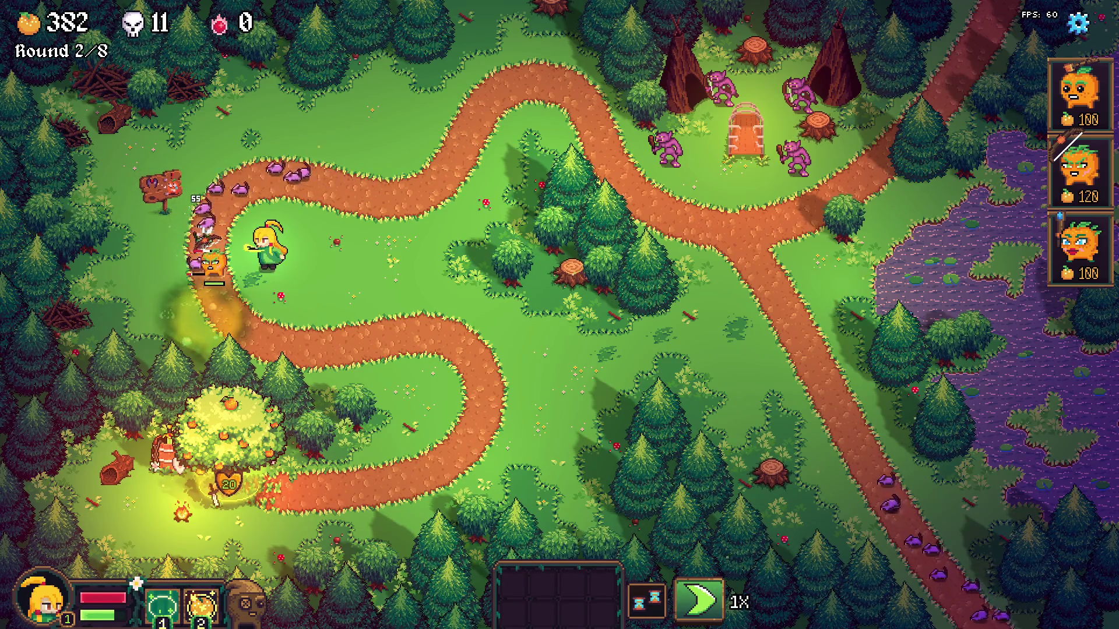
Open the game's options, switch to Recordings (E:) and start renaming 01_14_26 15_46.mkv
{"action": "key", "text": "Escape"}
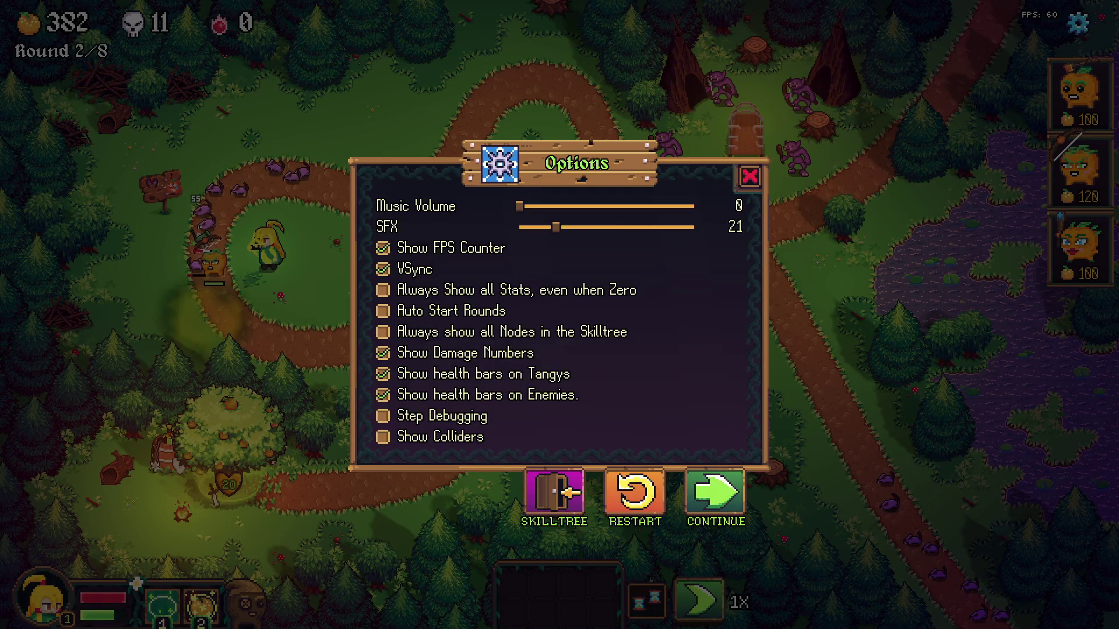
{"action": "key", "text": "alt+Tab"}
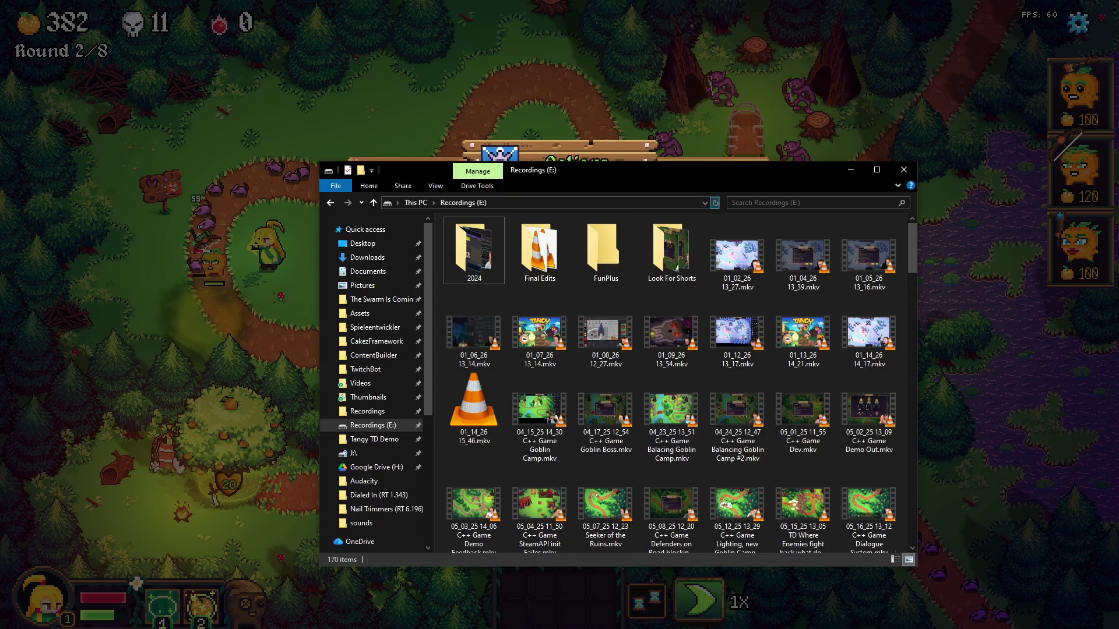
{"action": "left_click", "coordinate": [474, 412]}
{"action": "key", "text": "F2"}
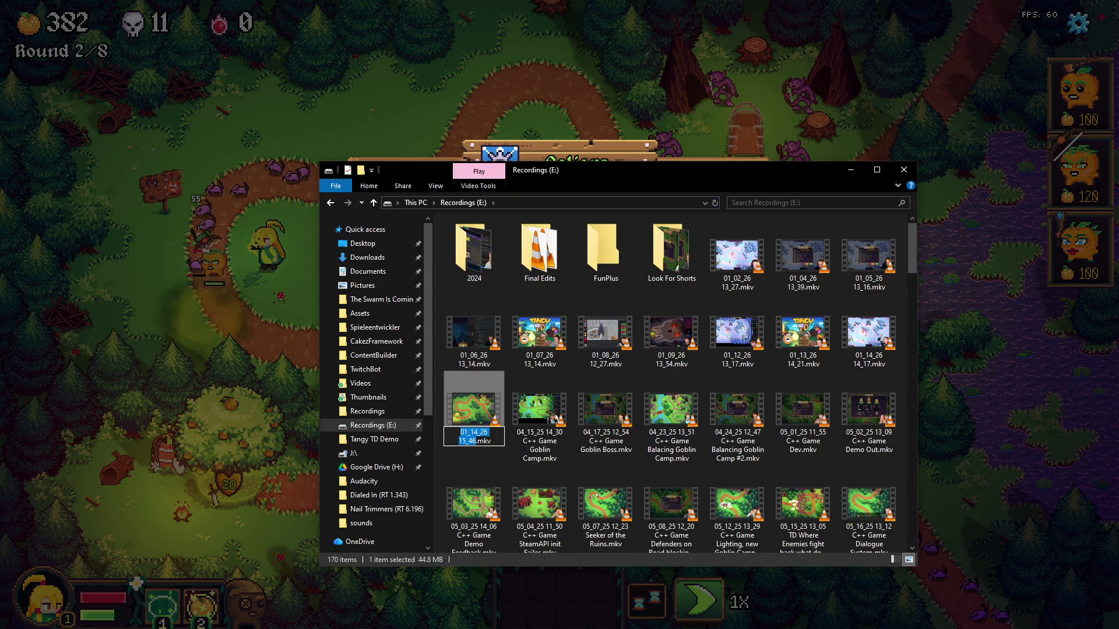
Delete the old second clip from the Tangy TD Trailer 2026 folder
{"action": "key", "text": "Return"}
{"action": "key", "text": "alt+Tab"}
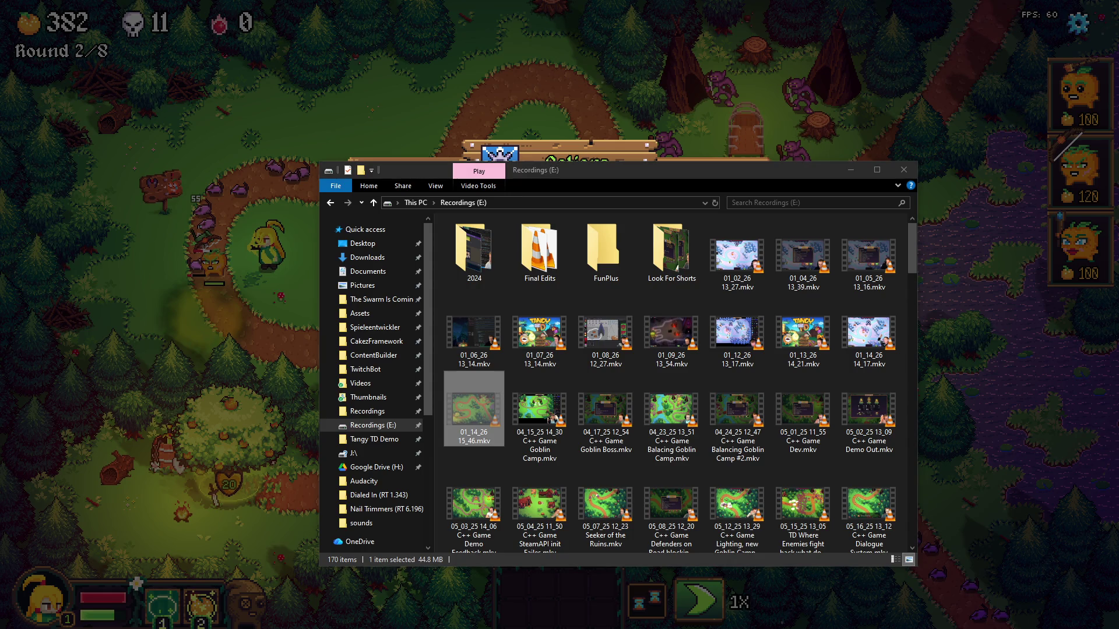
{"action": "key", "text": "alt+Tab"}
{"action": "left_click_drag", "start_coordinate": [843, 258], "coordinate": [734, 144]}
{"action": "key", "text": "Delete"}
Move the new recording into the trailer folder and rename it Part 1_2.mkv
{"action": "left_click_drag", "start_coordinate": [473, 411], "coordinate": [726, 139]}
{"action": "left_click_drag", "start_coordinate": [786, 68], "coordinate": [619, 61]}
{"action": "key", "text": "F2"}
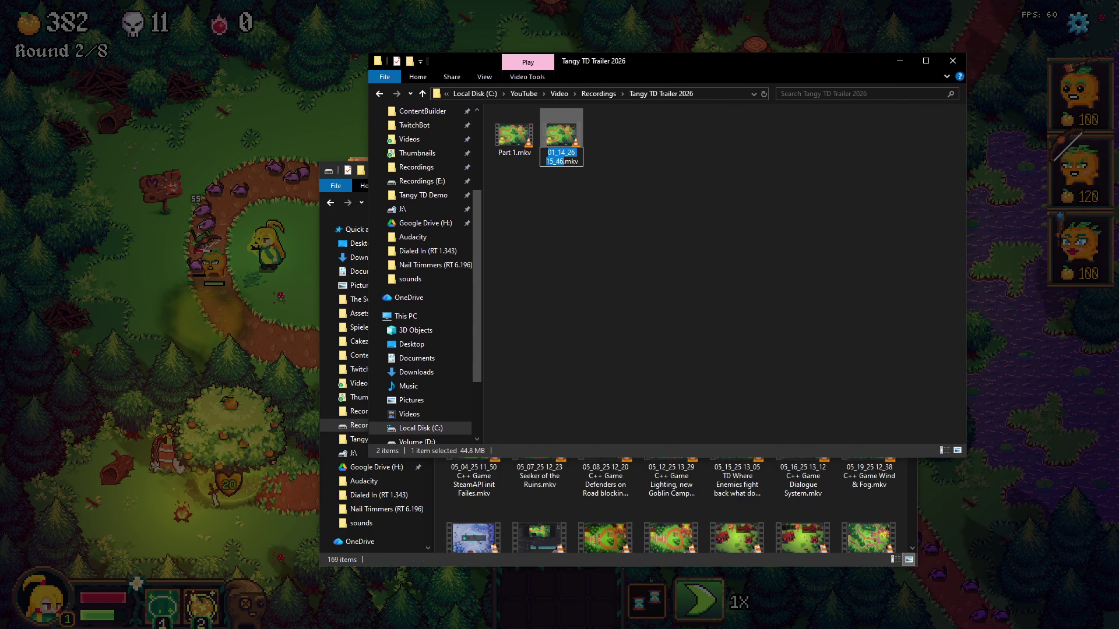
{"action": "type", "text": "Part 1_"}
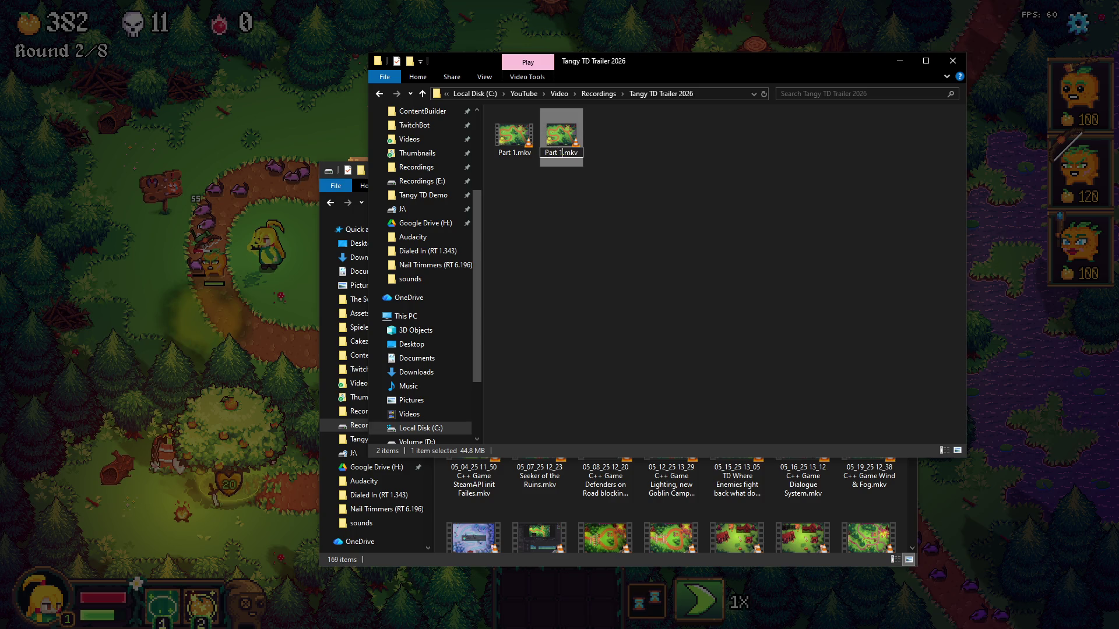
{"action": "type", "text": "2"}
{"action": "key", "text": "Return"}
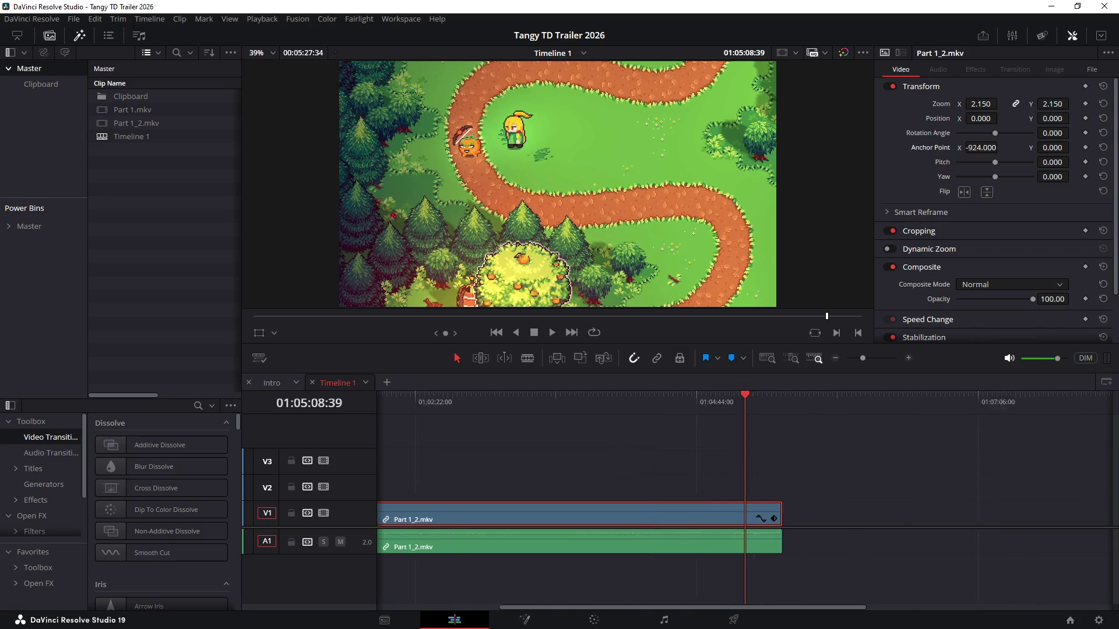
{"action": "scroll", "coordinate": [664, 490], "scroll_direction": "down", "scroll_amount": 3}
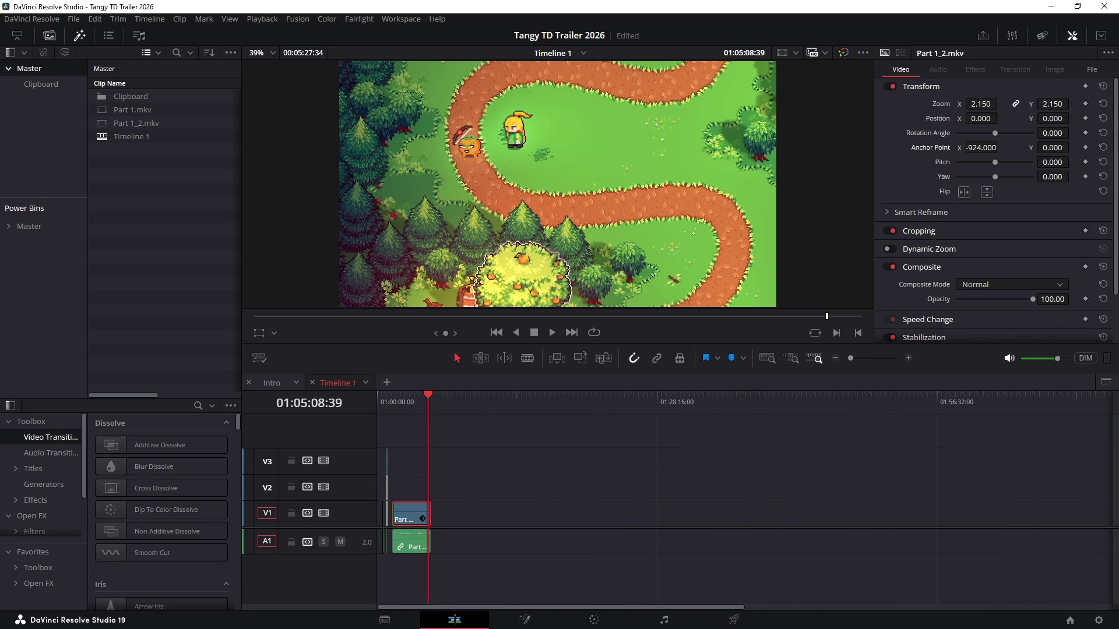
{"action": "scroll", "coordinate": [638, 490], "scroll_direction": "up", "scroll_amount": 5}
{"action": "scroll", "coordinate": [638, 490], "scroll_direction": "up", "scroll_amount": 2}
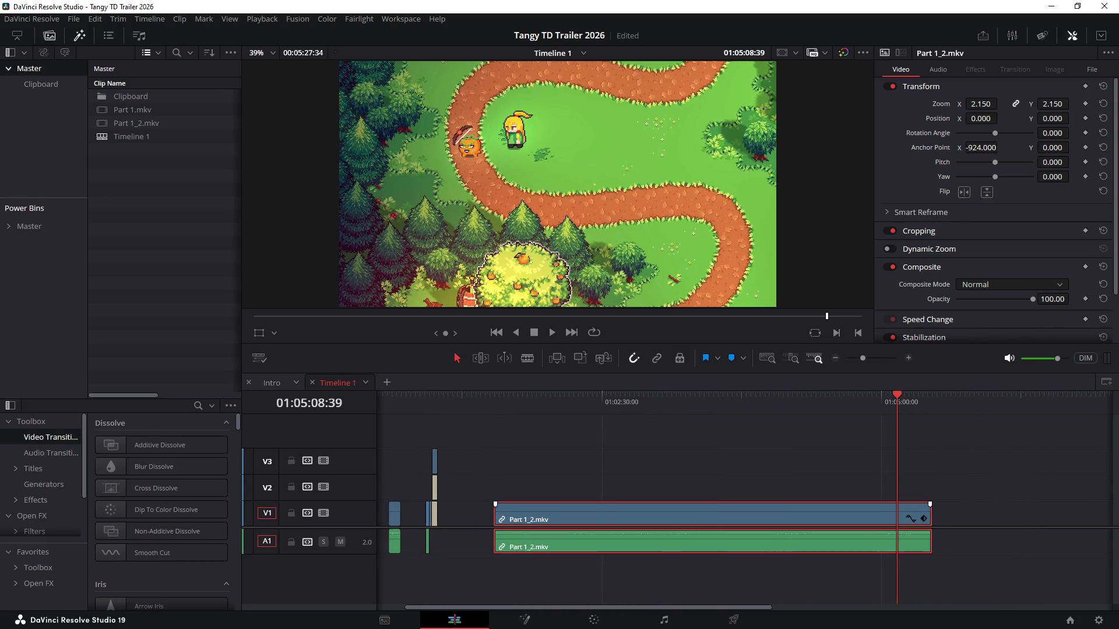
Replace the old Part 1_2.mkv timeline clip with the new recording at the playhead
{"action": "key", "text": "Delete"}
{"action": "key", "text": "alt+Tab"}
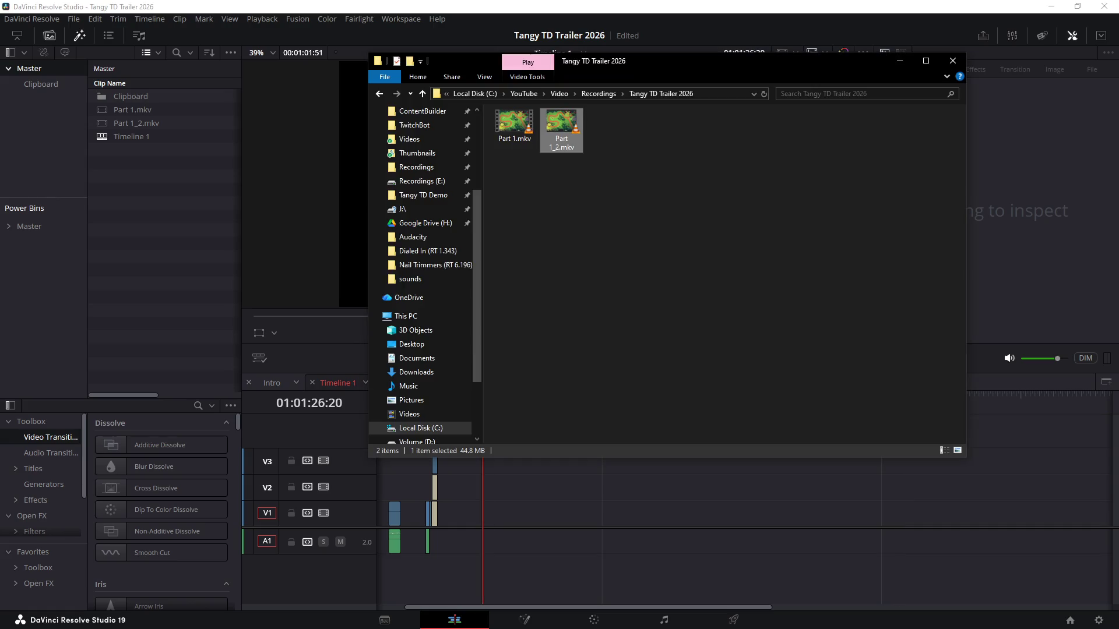
{"action": "left_click_drag", "start_coordinate": [562, 126], "coordinate": [519, 611]}
Remove the extra audio clips and delete all empty tracks from Timeline 1
{"action": "key", "text": "Delete"}
{"action": "key", "text": "ctrl+z"}
{"action": "key", "text": "Delete"}
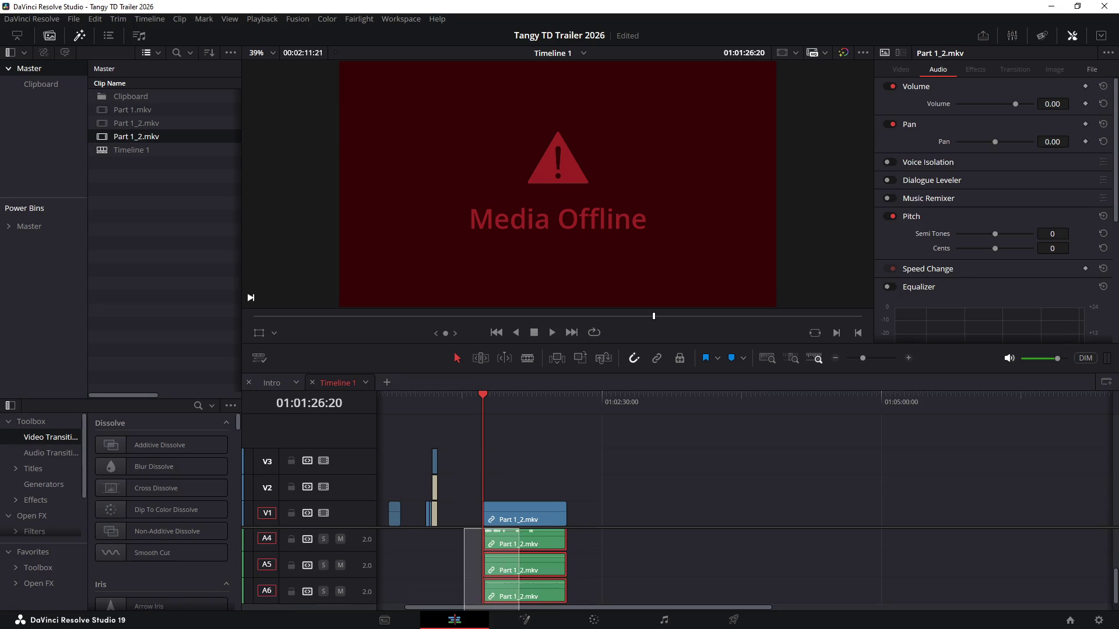
{"action": "key", "text": "Delete"}
{"action": "right_click", "coordinate": [358, 512]}
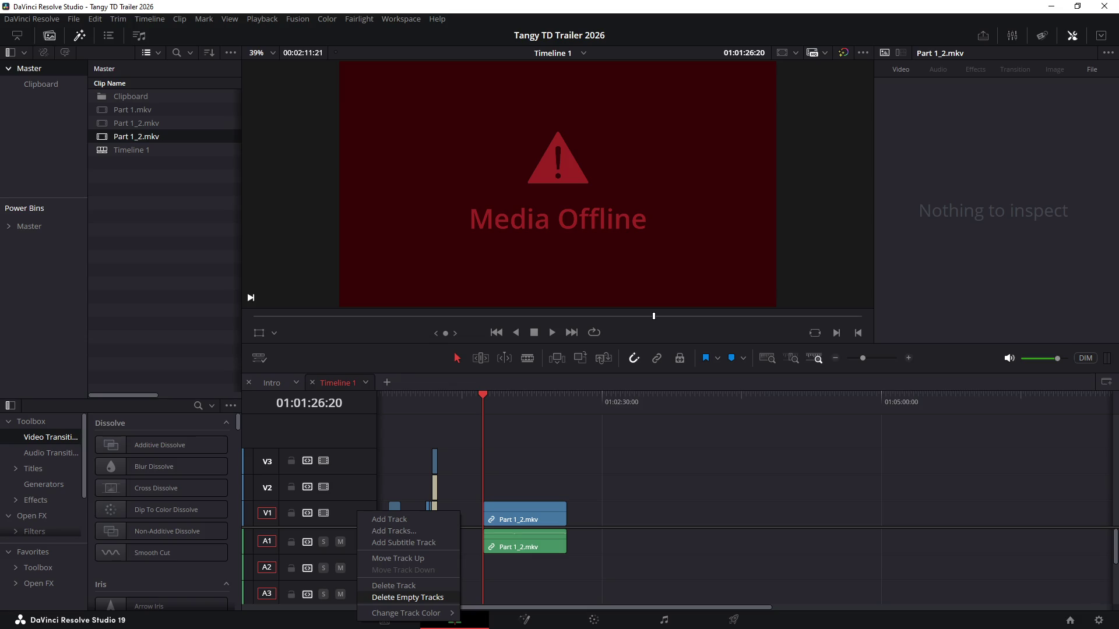
{"action": "left_click", "coordinate": [407, 597]}
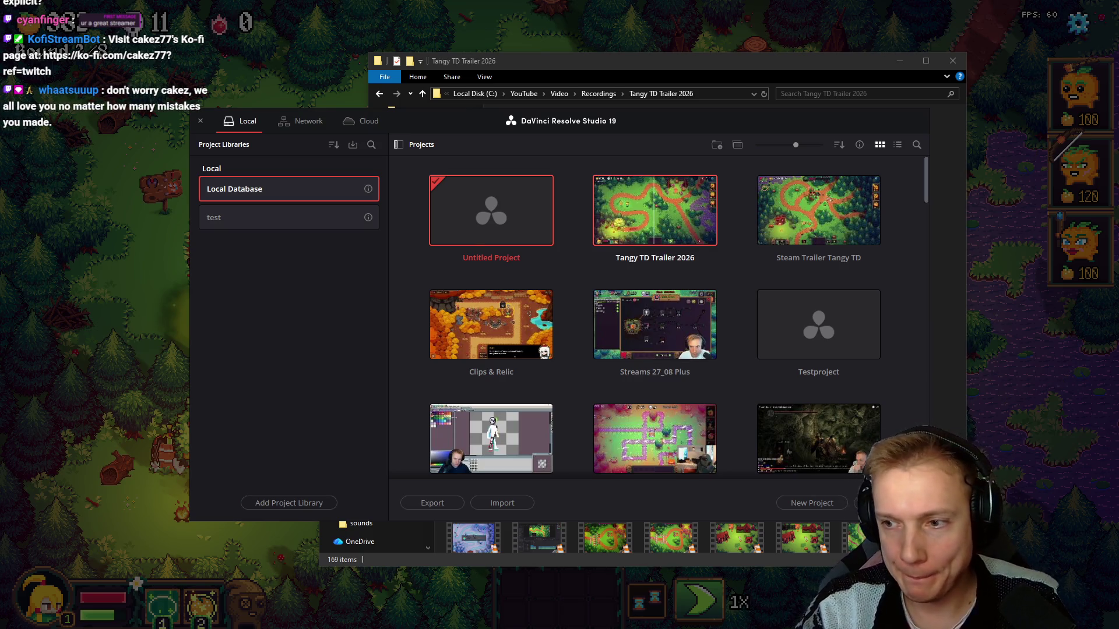
Load the Tangy TD Trailer 2026 project from the Project Manager thumbnail
{"action": "double_click", "coordinate": [652, 210]}
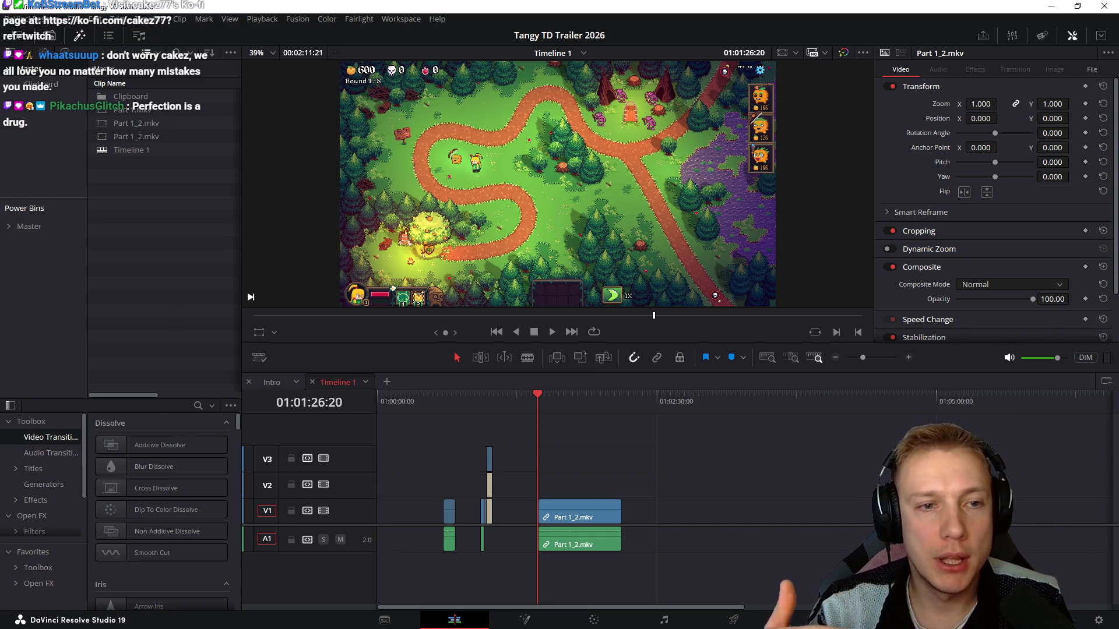
{"action": "key", "text": "ctrl+equal"}
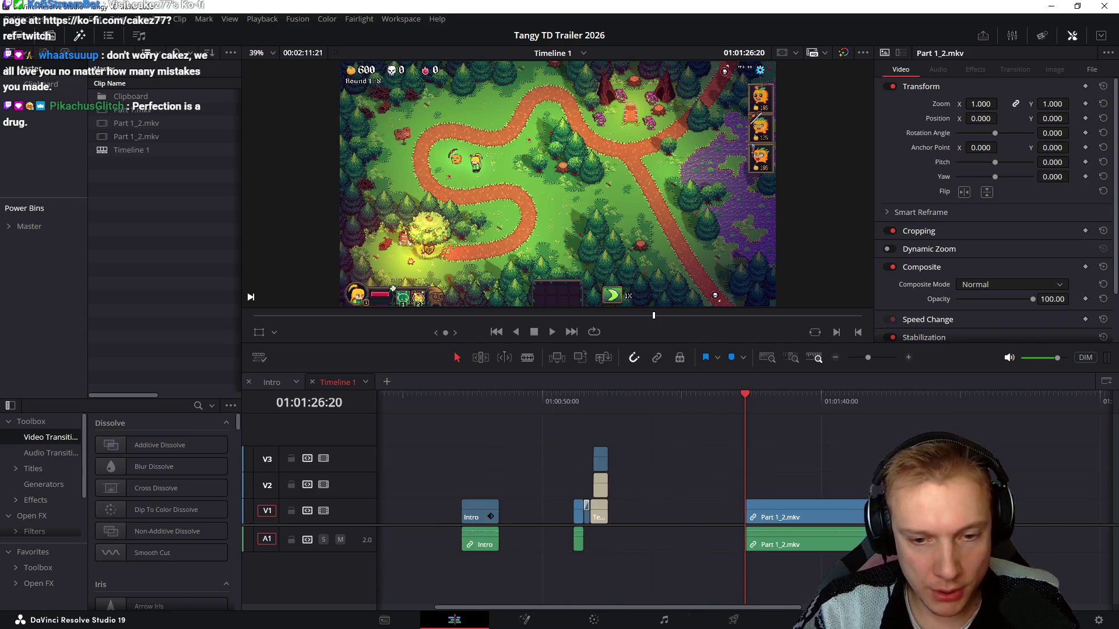
{"action": "scroll", "coordinate": [743, 498], "scroll_direction": "right", "scroll_amount": 3}
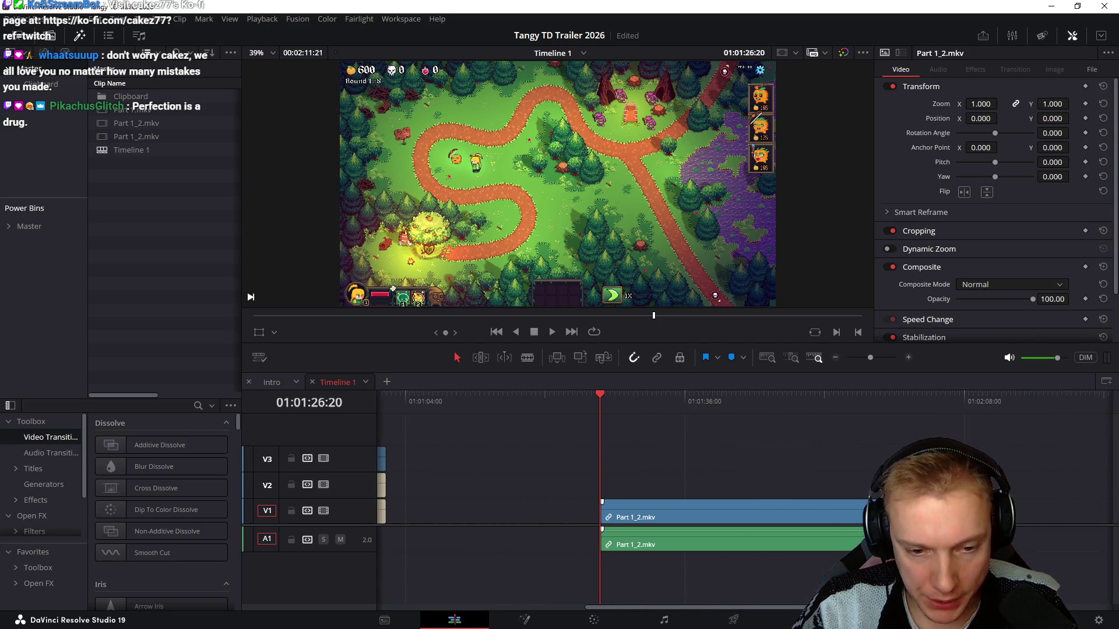
{"action": "left_click", "coordinate": [830, 544]}
{"action": "scroll", "coordinate": [743, 499], "scroll_direction": "right", "scroll_amount": 3}
{"action": "key", "text": "space"}
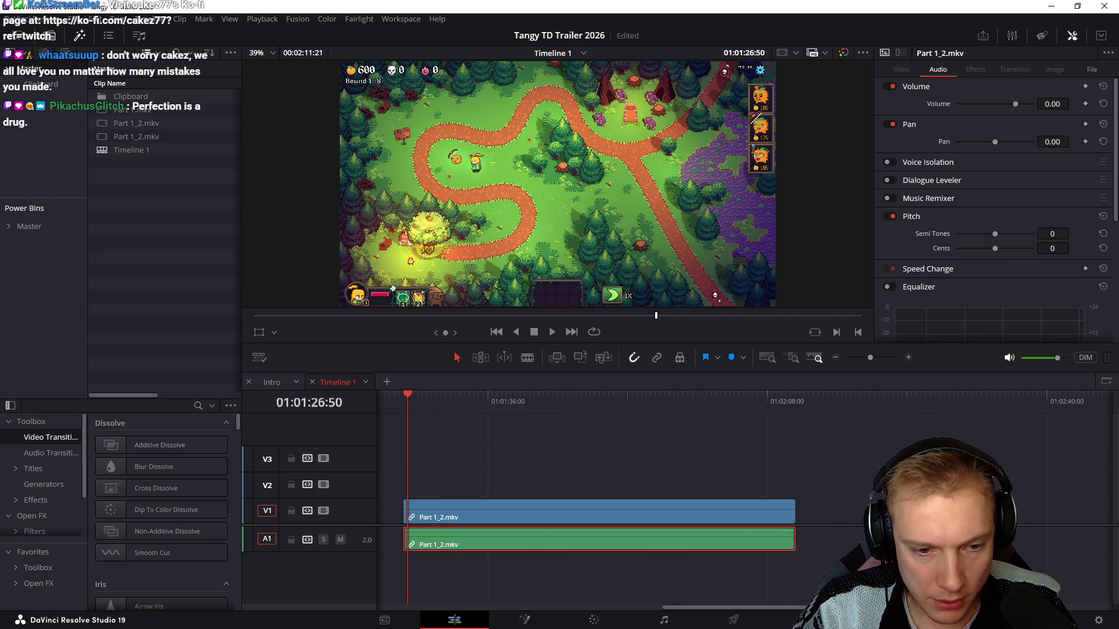
{"action": "key", "text": "l"}
{"action": "key", "text": "l"}
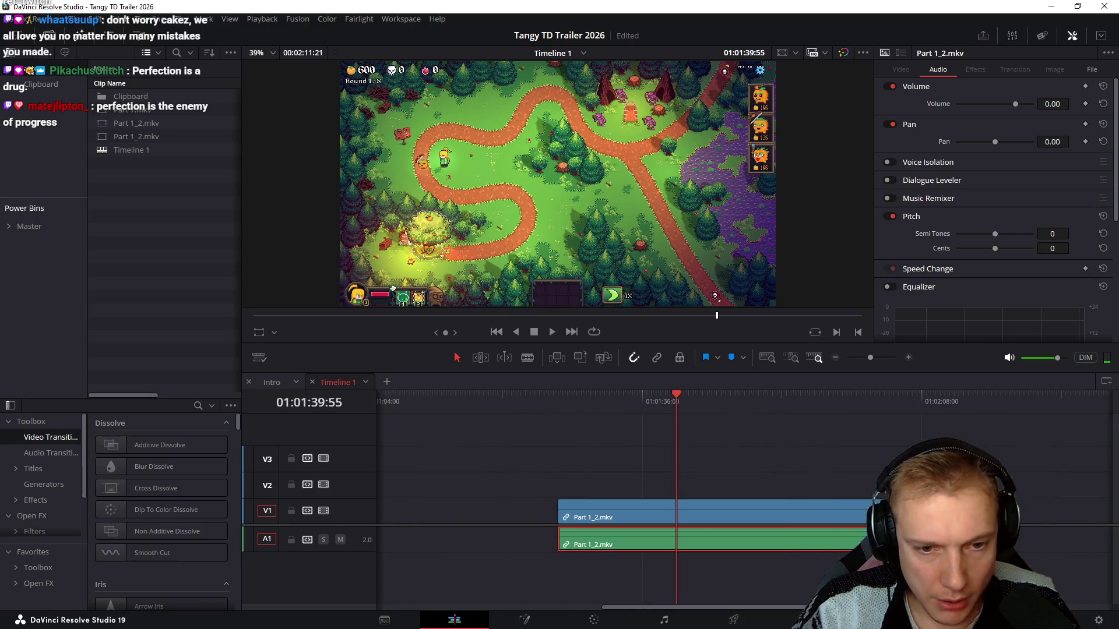
{"action": "key", "text": "space"}
{"action": "key", "text": "ctrl+shift+a"}
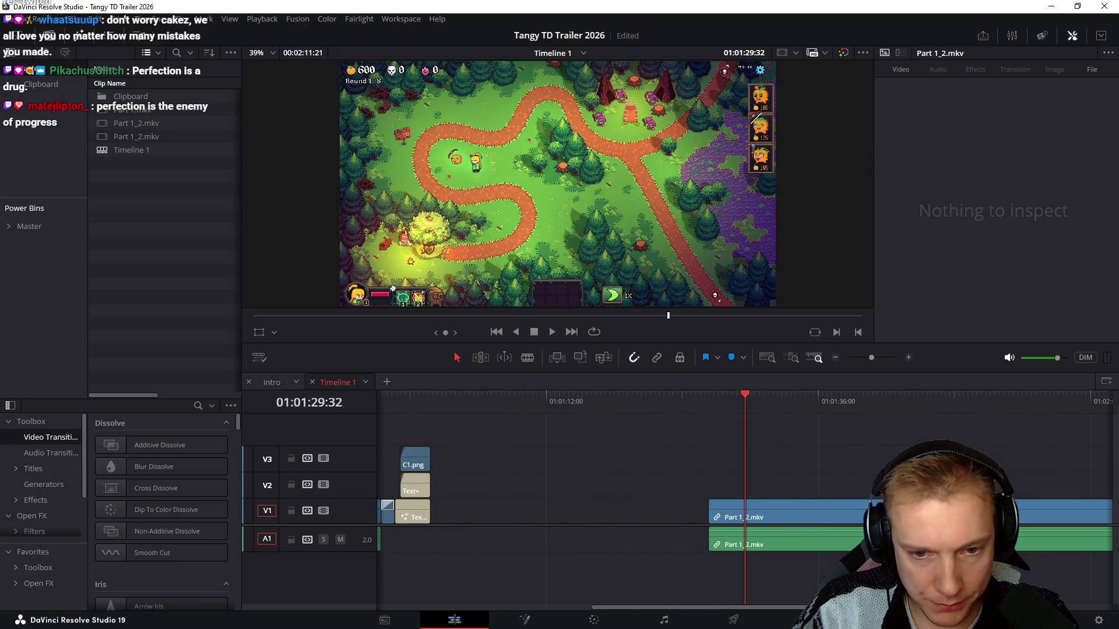
{"action": "key", "text": "l"}
{"action": "key", "text": "l"}
{"action": "key", "text": "l"}
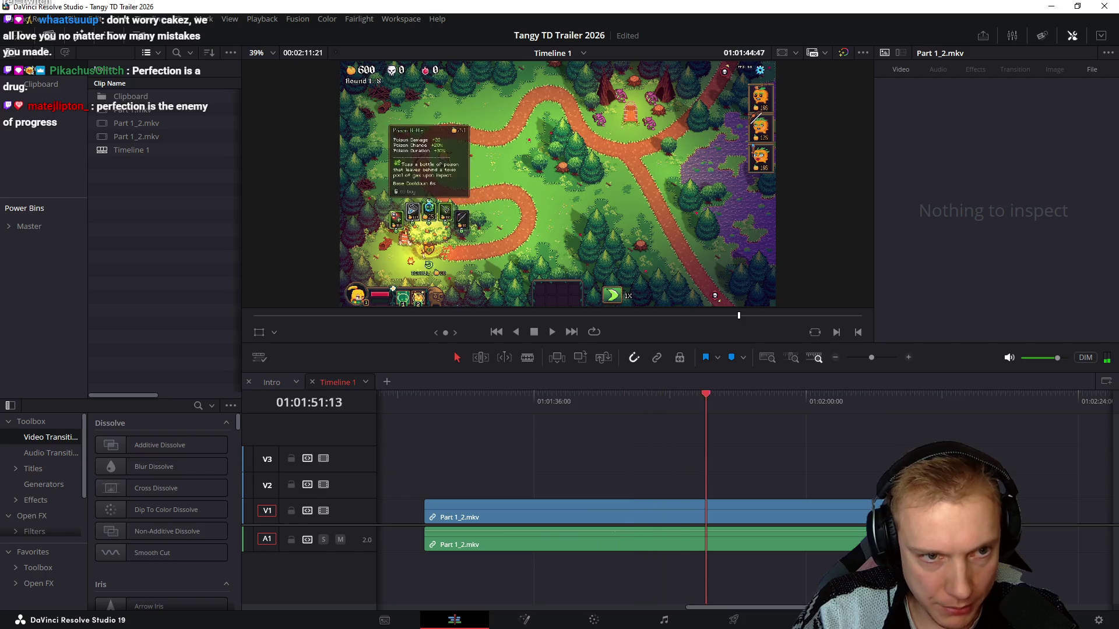
{"action": "key", "text": "j"}
{"action": "key", "text": "j"}
{"action": "key", "text": "j"}
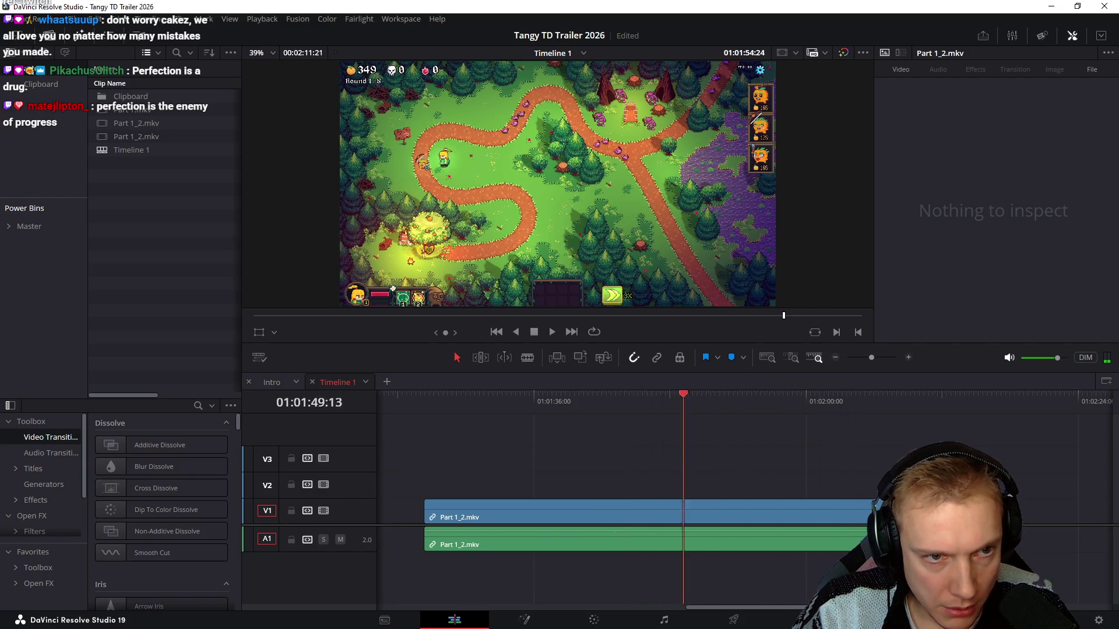
{"action": "key", "text": "l"}
{"action": "key", "text": "l"}
{"action": "key", "text": "l"}
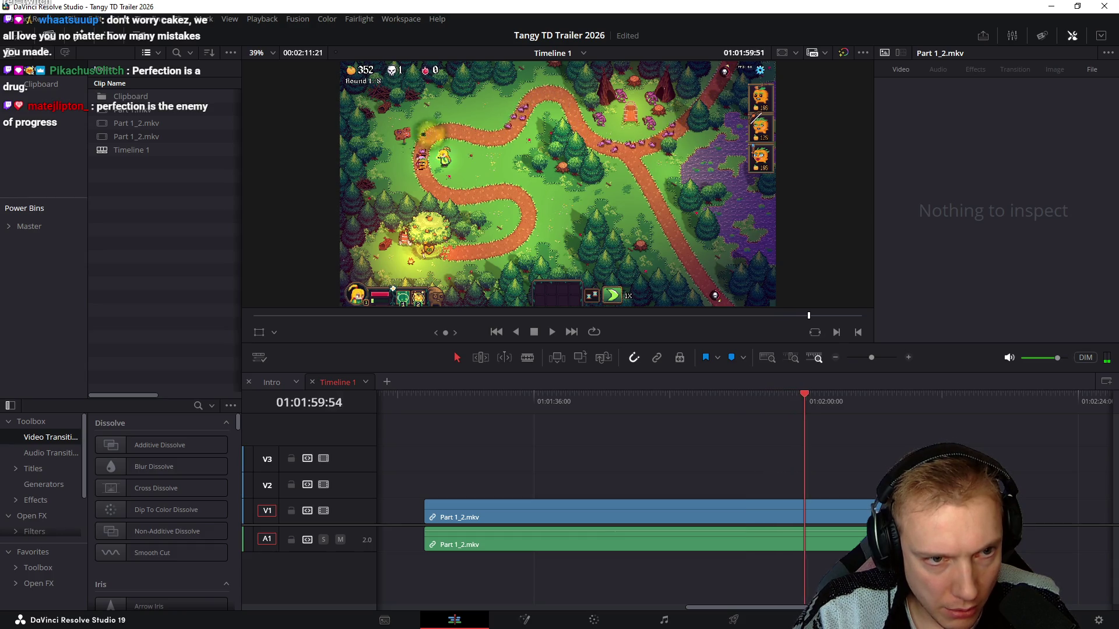
{"action": "key", "text": "j"}
{"action": "key", "text": "l"}
{"action": "key", "text": "k"}
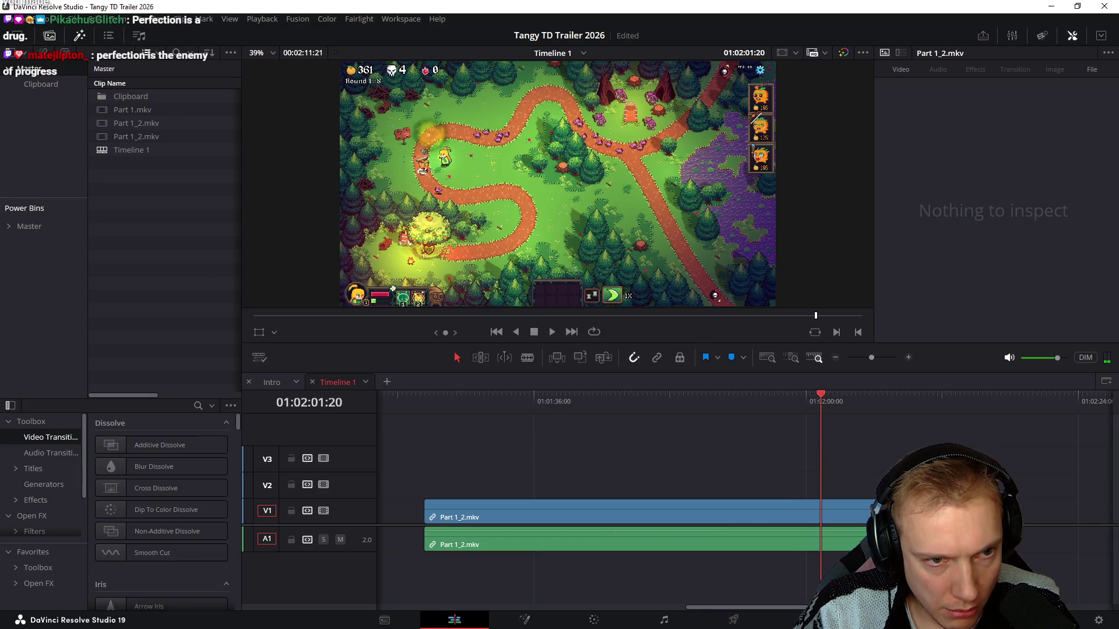
{"action": "key", "text": "Right"}
{"action": "key", "text": "Right"}
{"action": "key", "text": "Right"}
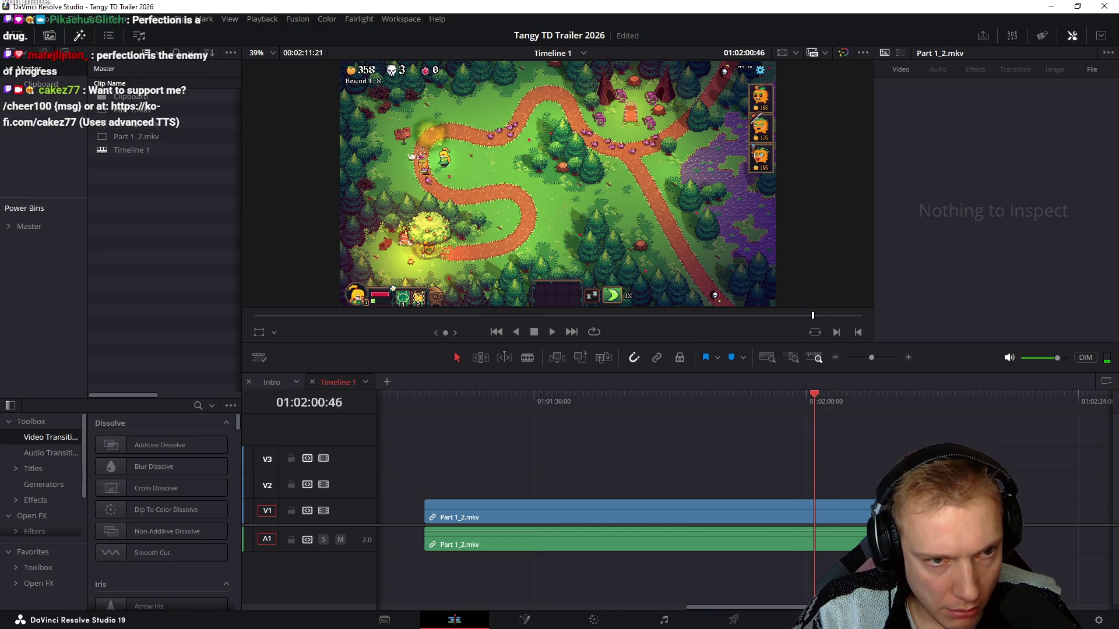
{"action": "key", "text": "Left"}
{"action": "key", "text": "Left"}
{"action": "key", "text": "Left"}
{"action": "key", "text": "Left"}
{"action": "key", "text": "Left"}
{"action": "key", "text": "Left"}
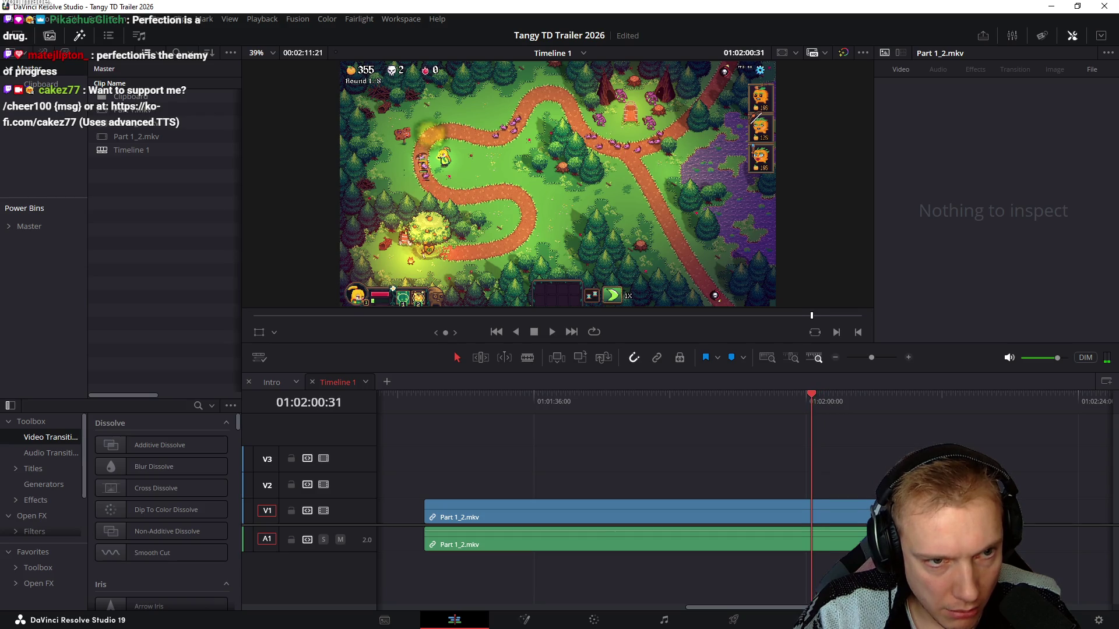
{"action": "key", "text": "shift+Left"}
{"action": "key", "text": "shift+Left"}
{"action": "key", "text": "shift+Left"}
{"action": "key", "text": "l"}
{"action": "key", "text": "l"}
{"action": "key", "text": "l"}
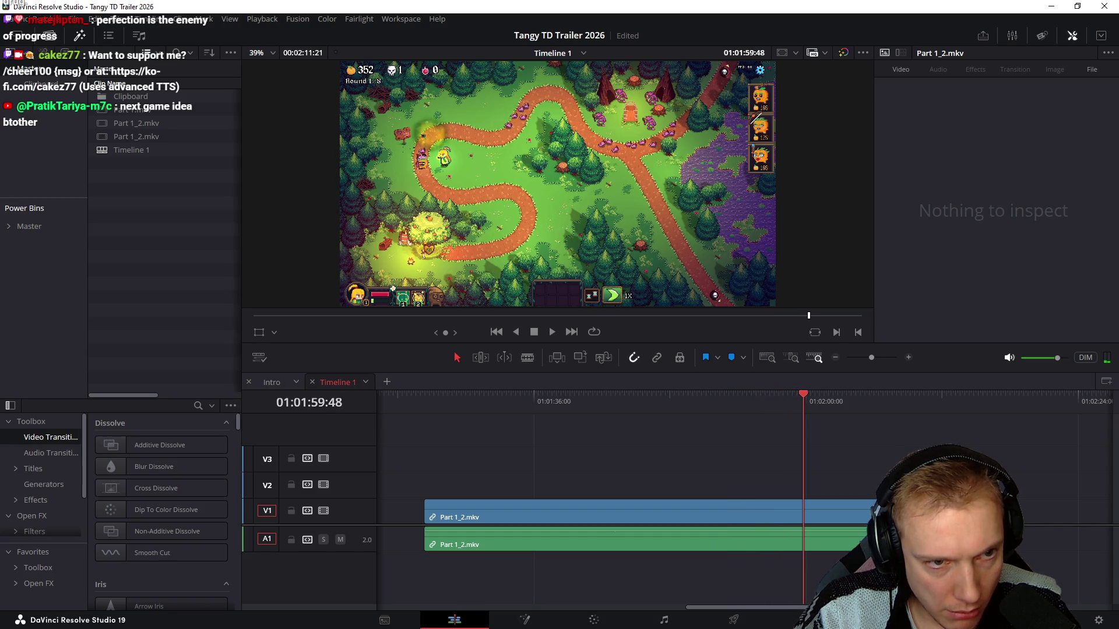
Split the clips at 01:02:00, review the kept part and delete the footage after the cut
{"action": "key", "text": "ctrl+b"}
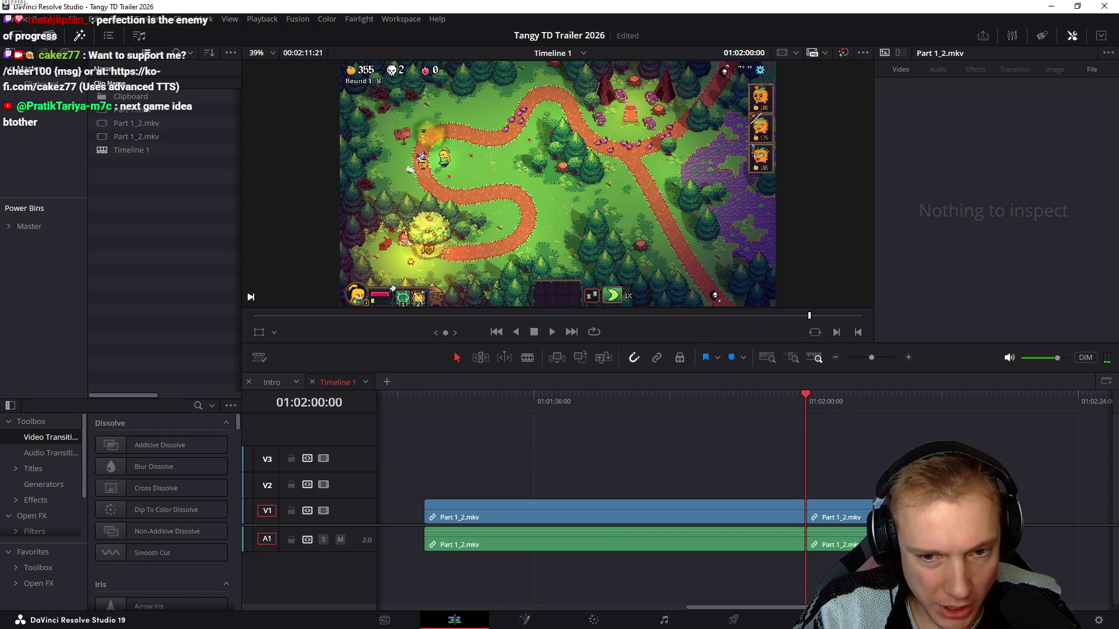
{"action": "key", "text": "shift+Left"}
{"action": "key", "text": "shift+Left"}
{"action": "key", "text": "shift+Left"}
{"action": "key", "text": "l"}
{"action": "key", "text": "j"}
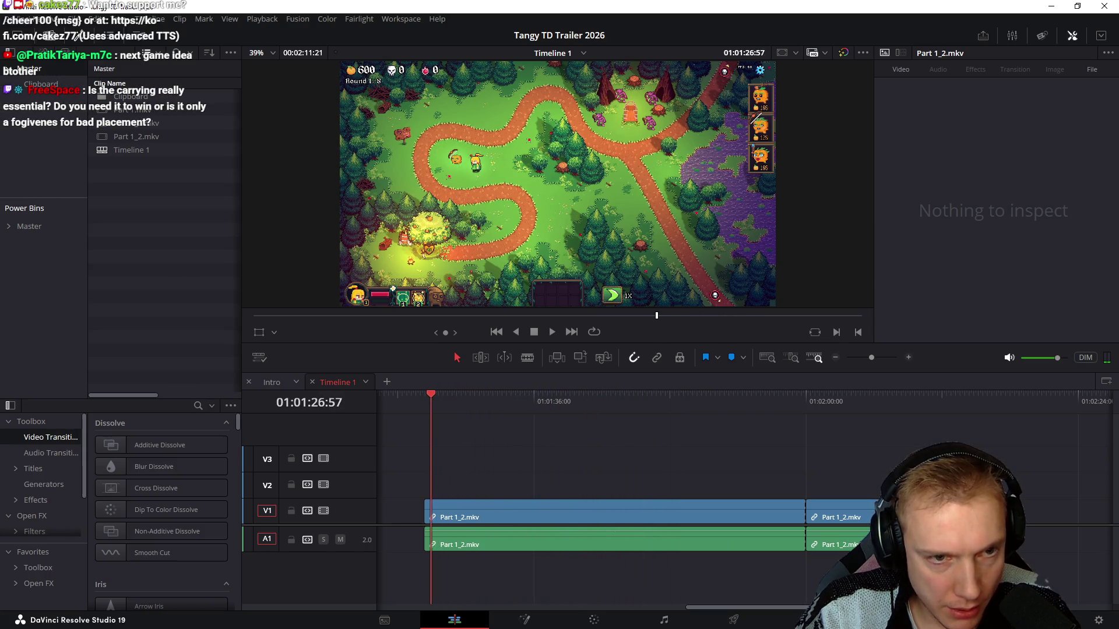
{"action": "key", "text": "k"}
{"action": "key", "text": "Delete"}
{"action": "scroll", "coordinate": [749, 498], "scroll_direction": "left", "scroll_amount": 3}
Move the trimmed gameplay clip so it opens Timeline 1 before Intro
{"action": "key", "text": "shift+v"}
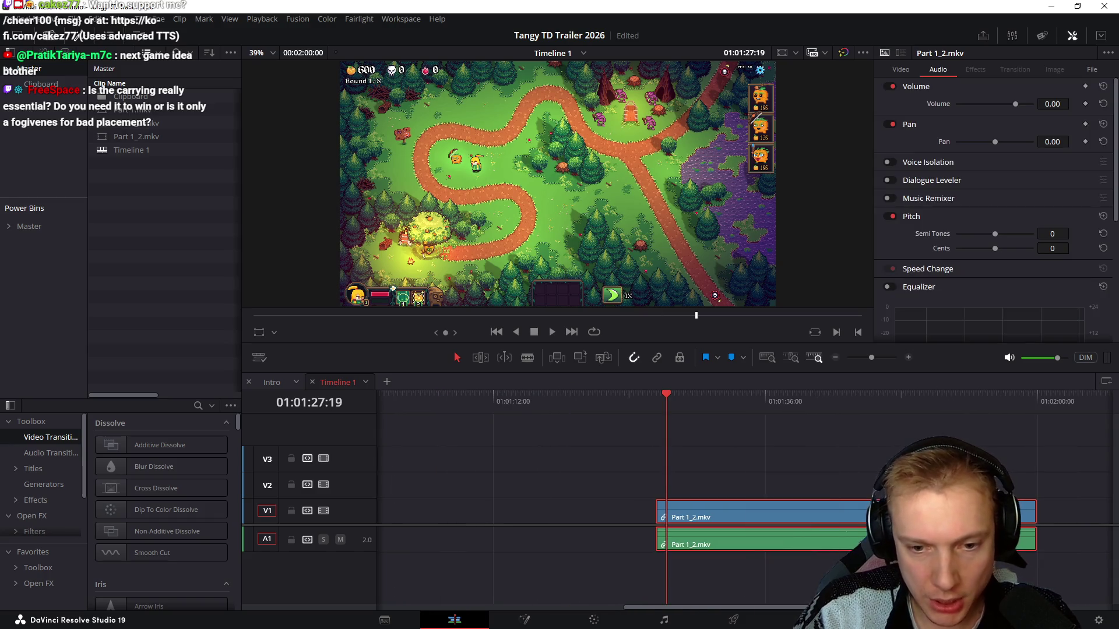
{"action": "key", "text": "Delete"}
{"action": "scroll", "coordinate": [748, 499], "scroll_direction": "left", "scroll_amount": 3}
{"action": "scroll", "coordinate": [748, 498], "scroll_direction": "left", "scroll_amount": 3}
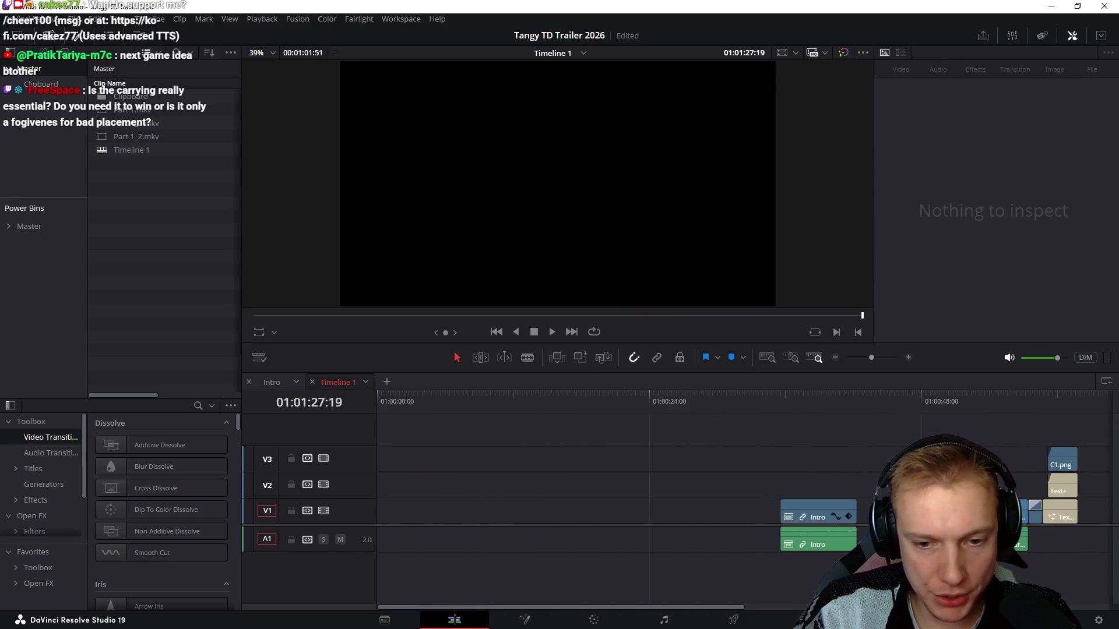
{"action": "key", "text": "ctrl+z"}
{"action": "key", "text": "ctrl+z"}
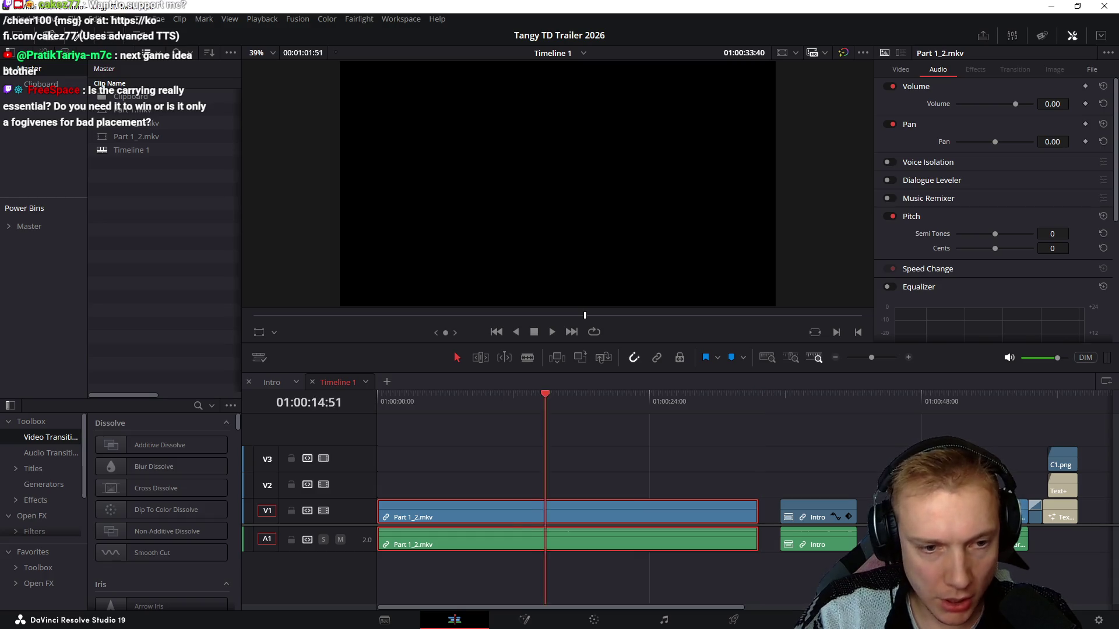
{"action": "key", "text": "Home"}
{"action": "key", "text": "ctrl+z"}
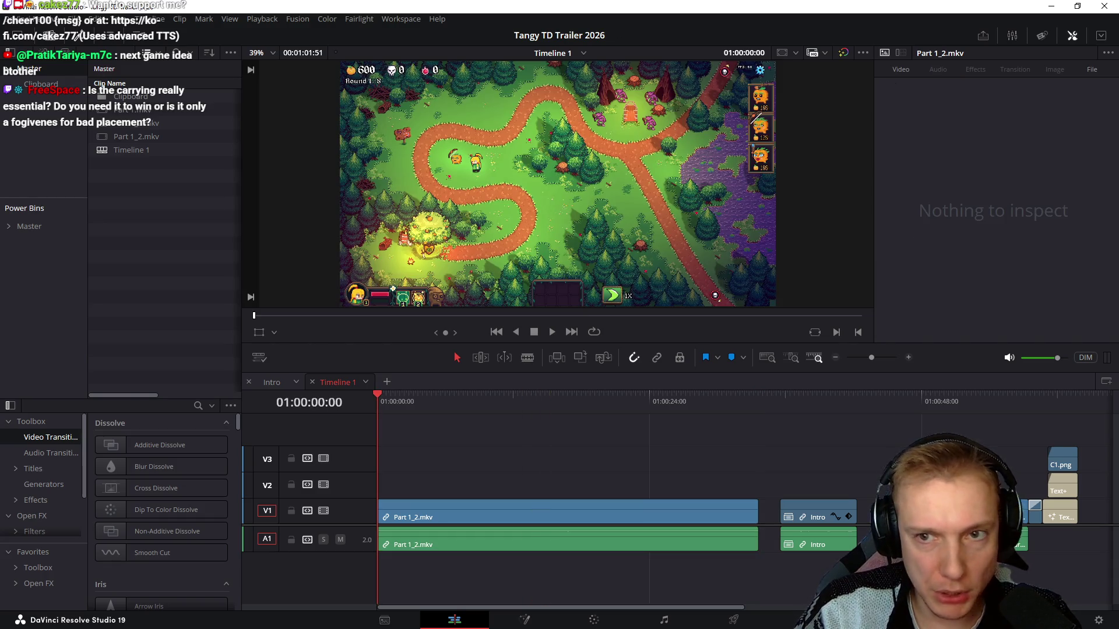
Zoom and reframe the opening gameplay clip on the player and nearby path, then save
{"action": "key", "text": "ctrl+shift+z"}
{"action": "left_click_drag", "start_coordinate": [981, 103], "coordinate": [1031, 103]}
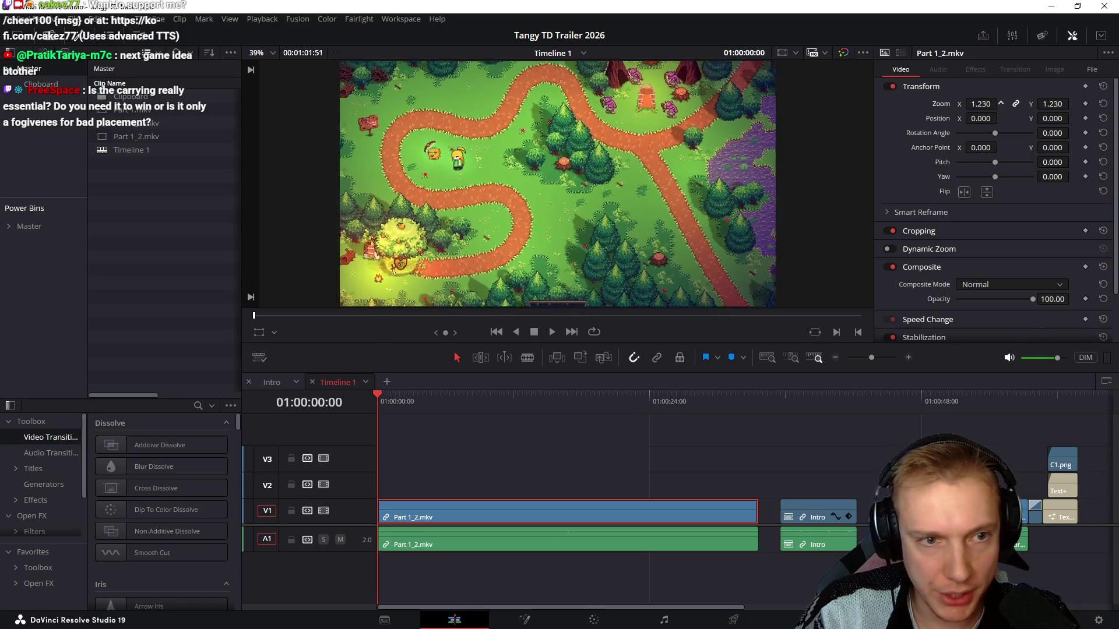
{"action": "left_click_drag", "start_coordinate": [981, 147], "coordinate": [953, 147]}
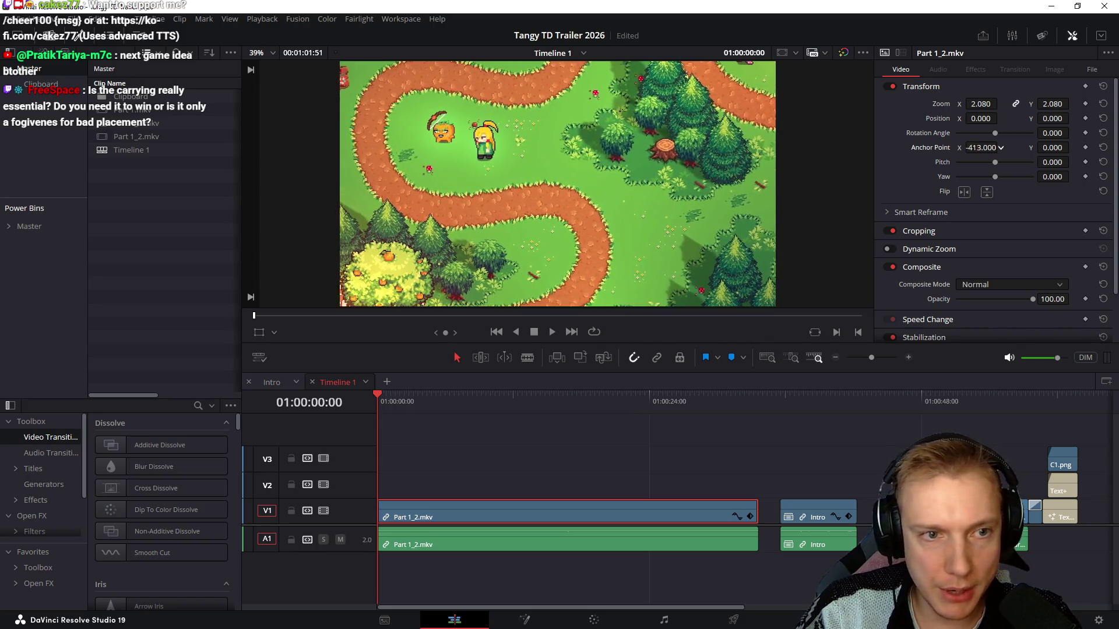
{"action": "left_click_drag", "start_coordinate": [1052, 146], "coordinate": [1079, 147]}
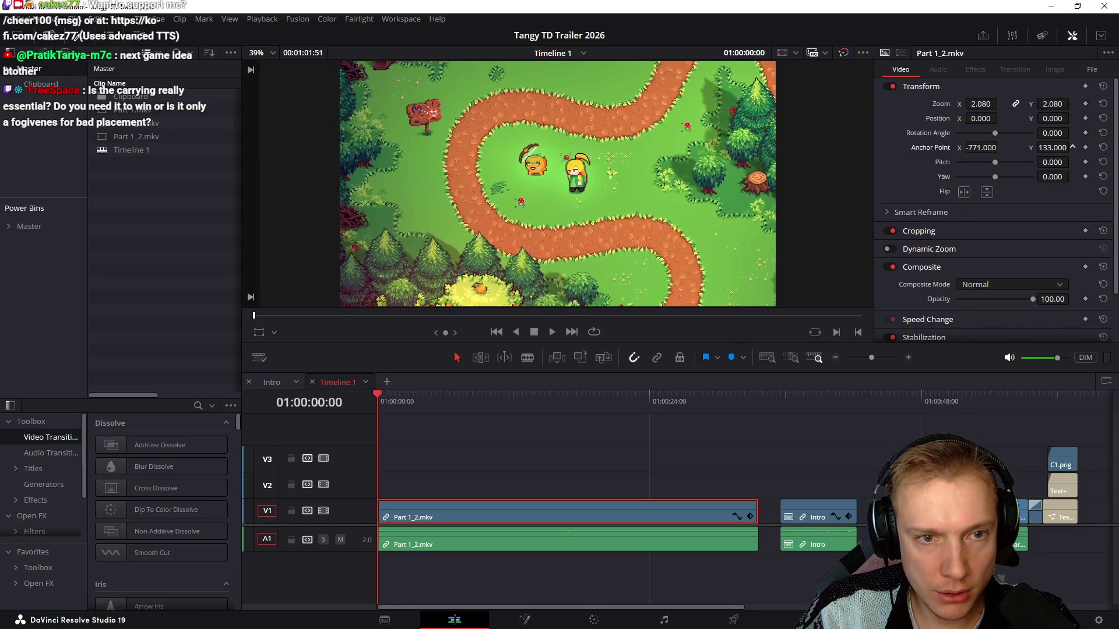
{"action": "mouse_move", "coordinate": [980, 104]}
{"action": "left_mouse_down"}
{"action": "mouse_move", "coordinate": [961, 103]}
{"action": "mouse_move", "coordinate": [1005, 103]}
{"action": "left_mouse_up"}
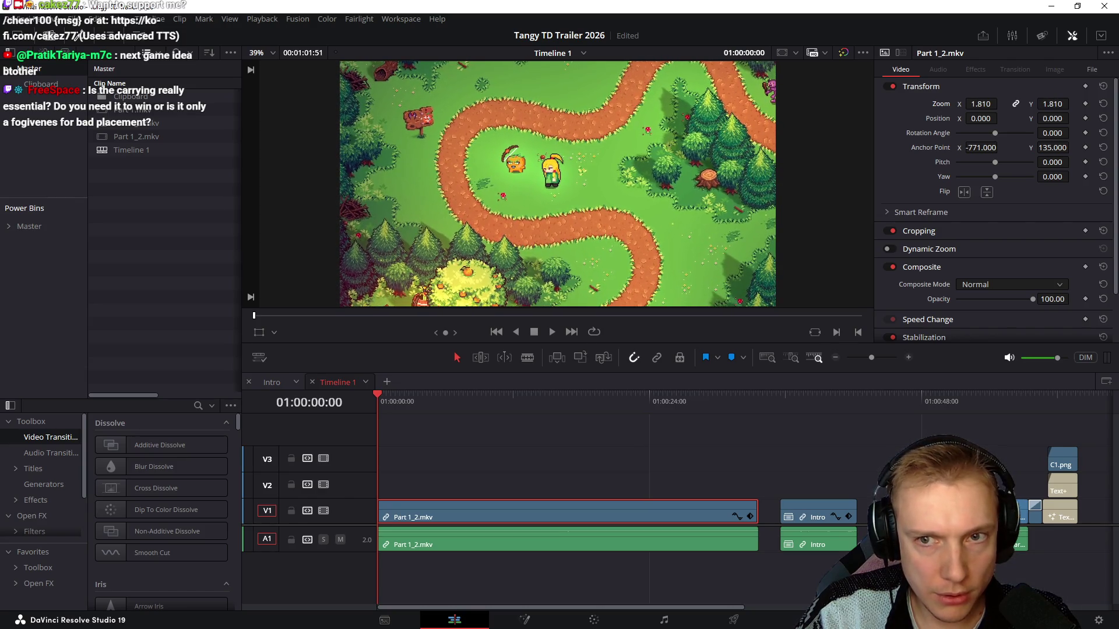
{"action": "mouse_move", "coordinate": [981, 147]}
{"action": "left_mouse_down"}
{"action": "mouse_move", "coordinate": [961, 147]}
{"action": "mouse_move", "coordinate": [1001, 148]}
{"action": "left_mouse_up"}
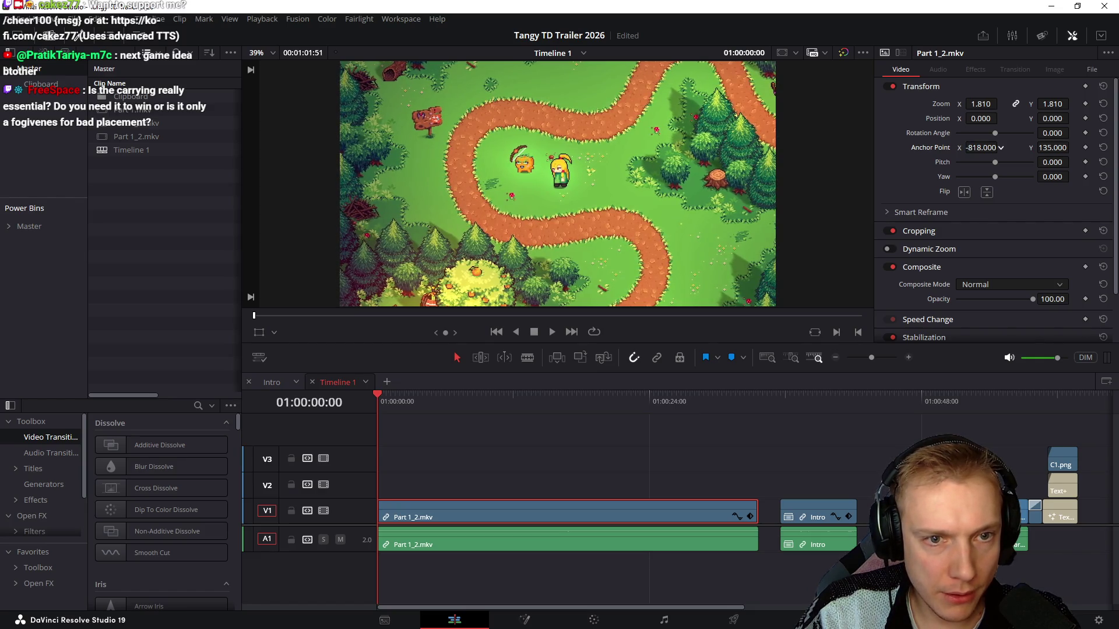
{"action": "key", "text": "ctrl+shift+a"}
{"action": "key", "text": "ctrl+s"}
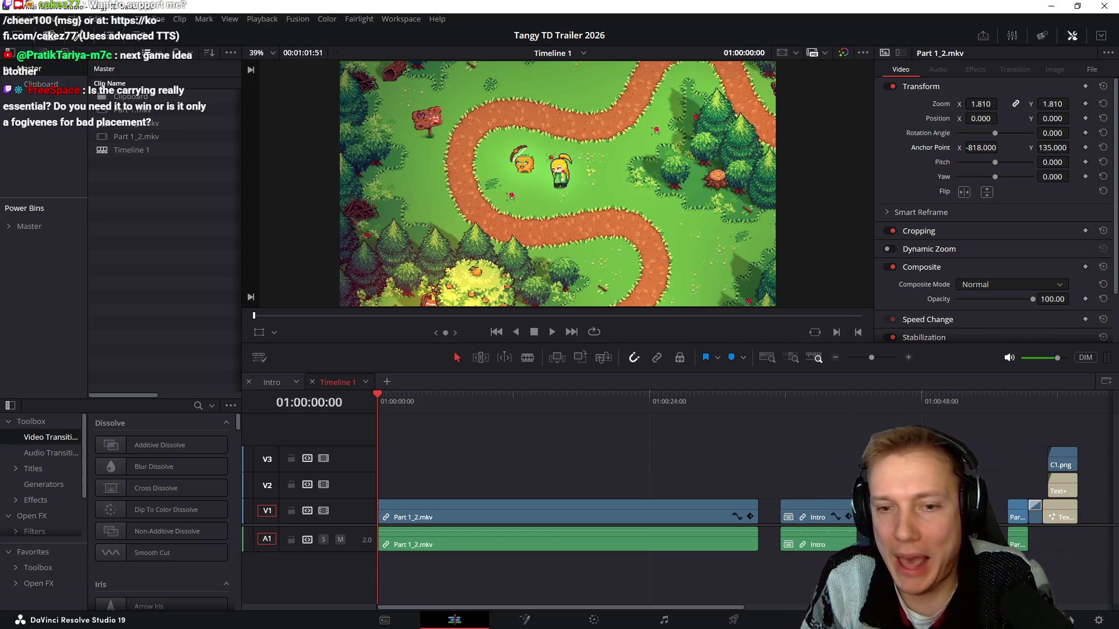
Check a later trailer part, set the opening clip's zoom to 1.7, and bring up the Gnomes Steam page
{"action": "mouse_move", "coordinate": [1000, 402]}
{"action": "left_mouse_down"}
{"action": "mouse_move", "coordinate": [1021, 401]}
{"action": "mouse_move", "coordinate": [780, 401]}
{"action": "left_mouse_up"}
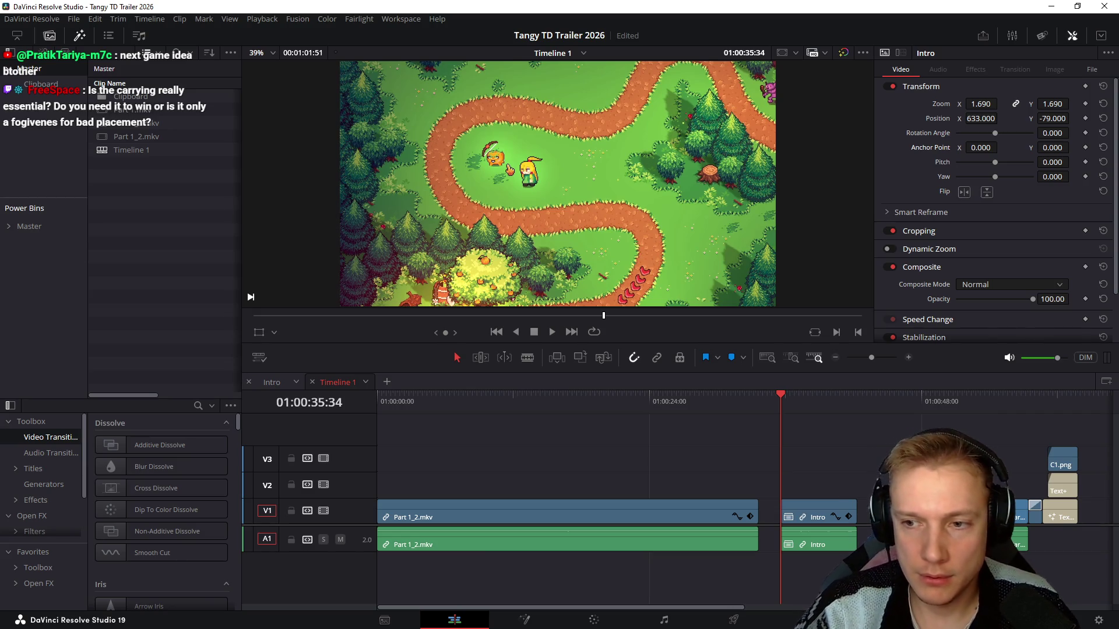
{"action": "key", "text": "Home"}
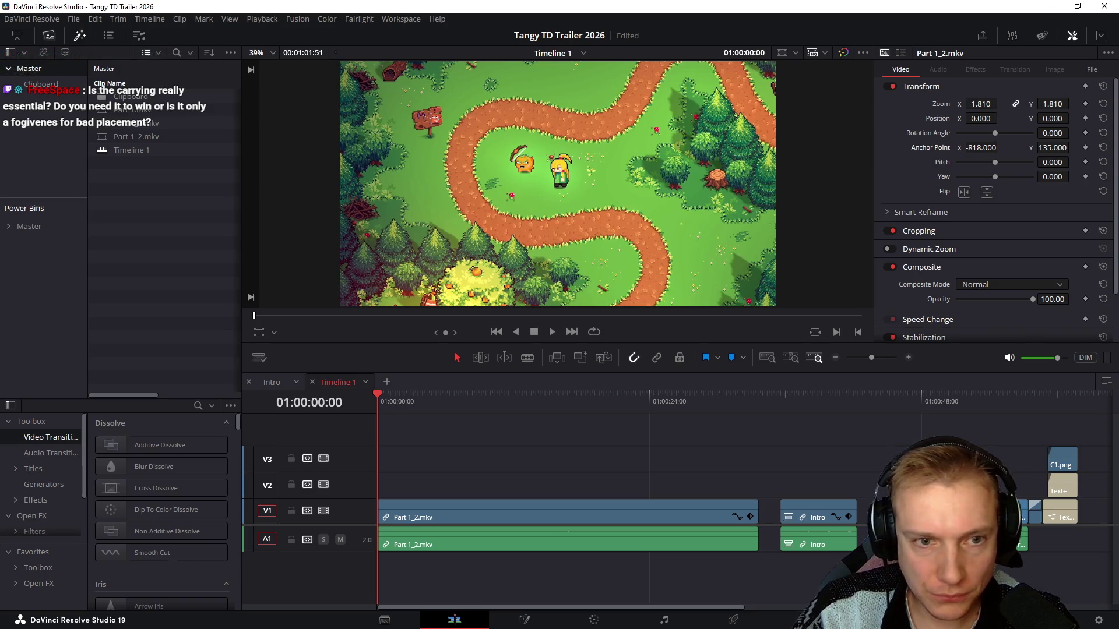
{"action": "mouse_move", "coordinate": [1014, 104]}
{"action": "left_mouse_down"}
{"action": "mouse_move", "coordinate": [1001, 104]}
{"action": "mouse_move", "coordinate": [1040, 118]}
{"action": "left_mouse_up"}
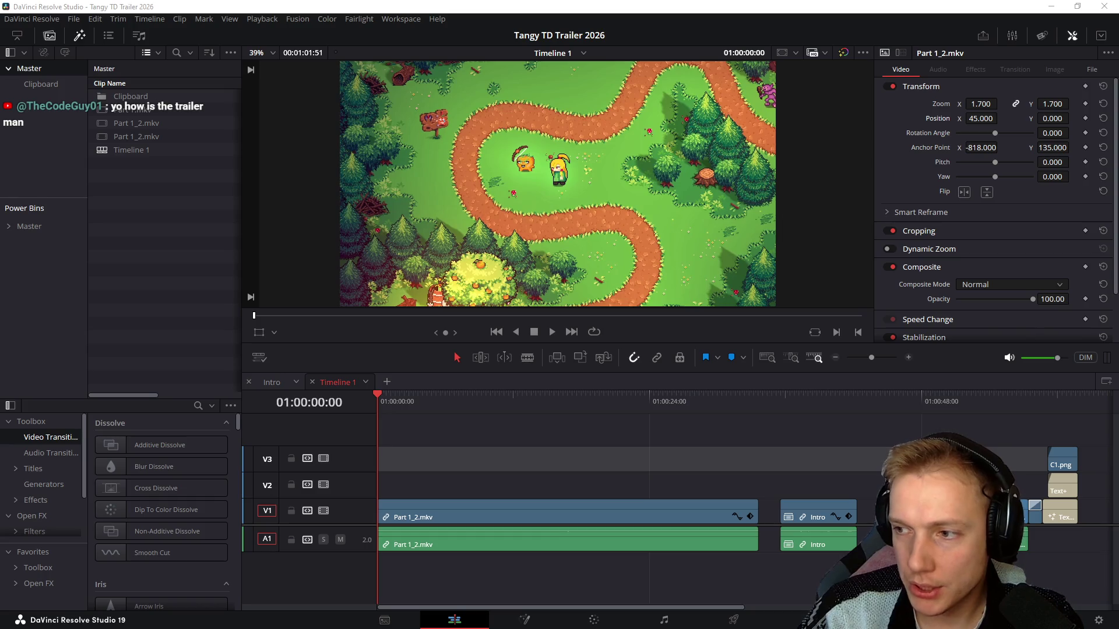
{"action": "key", "text": "alt+Tab"}
{"action": "key", "text": "ctrl+w"}
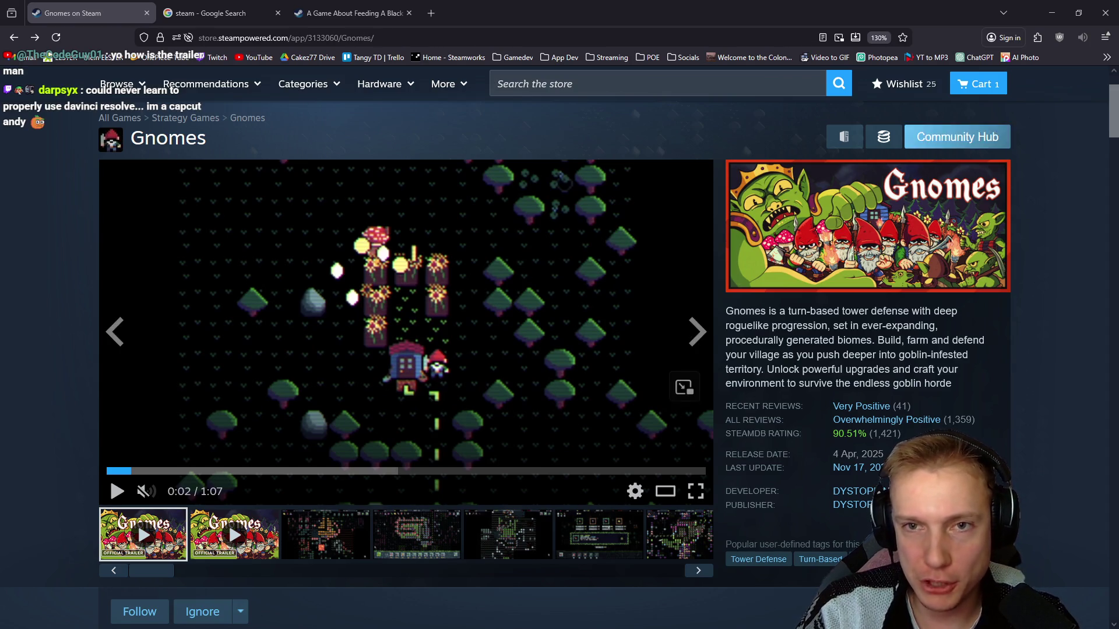
Minimize the browser to return to the DaVinci Resolve trailer edit
{"action": "left_click", "coordinate": [1051, 12]}
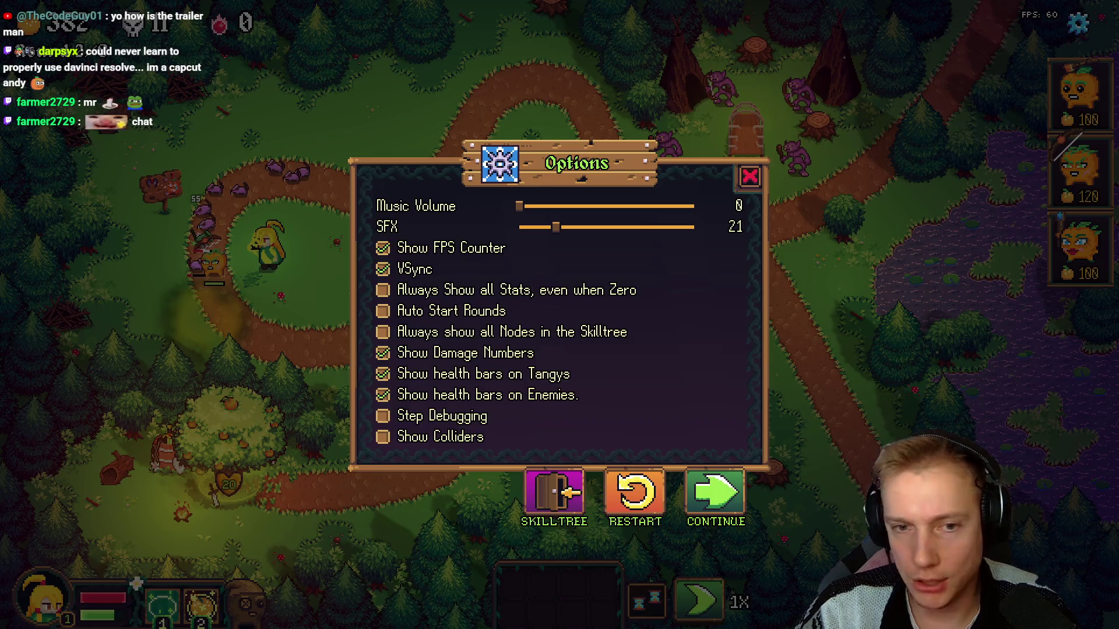
Close the Tangy TD game's options to reach its Select One upgrade choice
{"action": "key", "text": "Escape"}
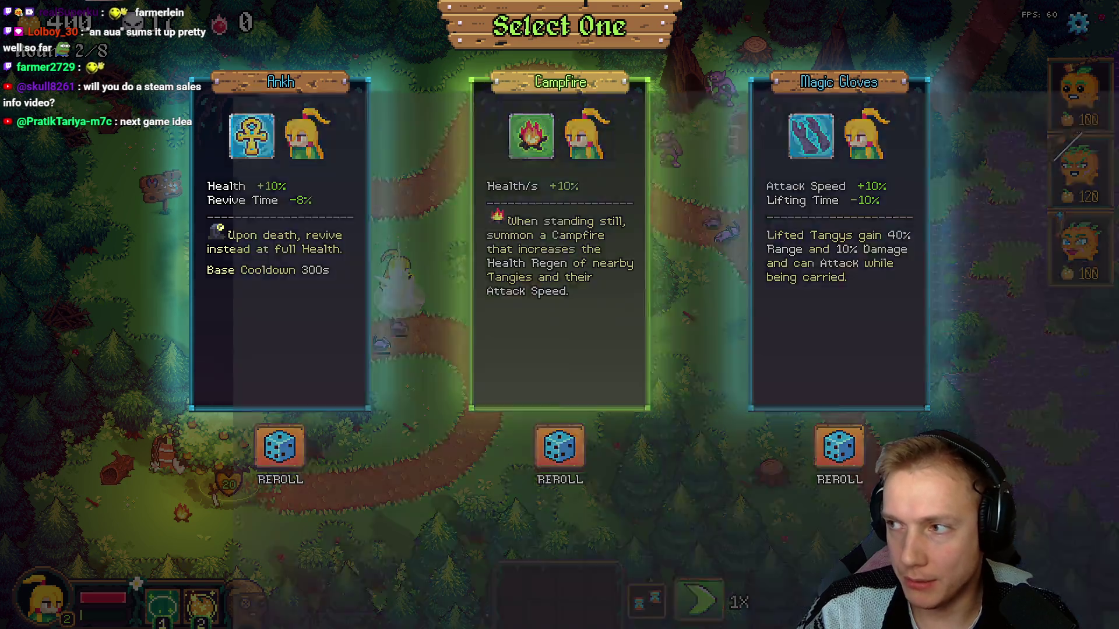
{"action": "key", "text": "alt+Tab"}
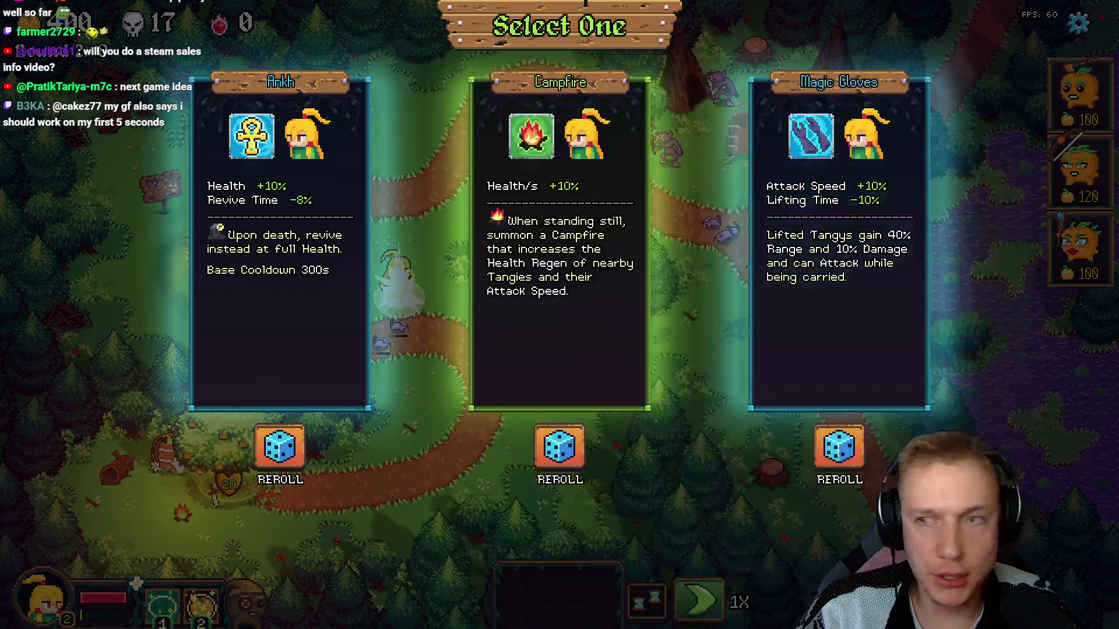
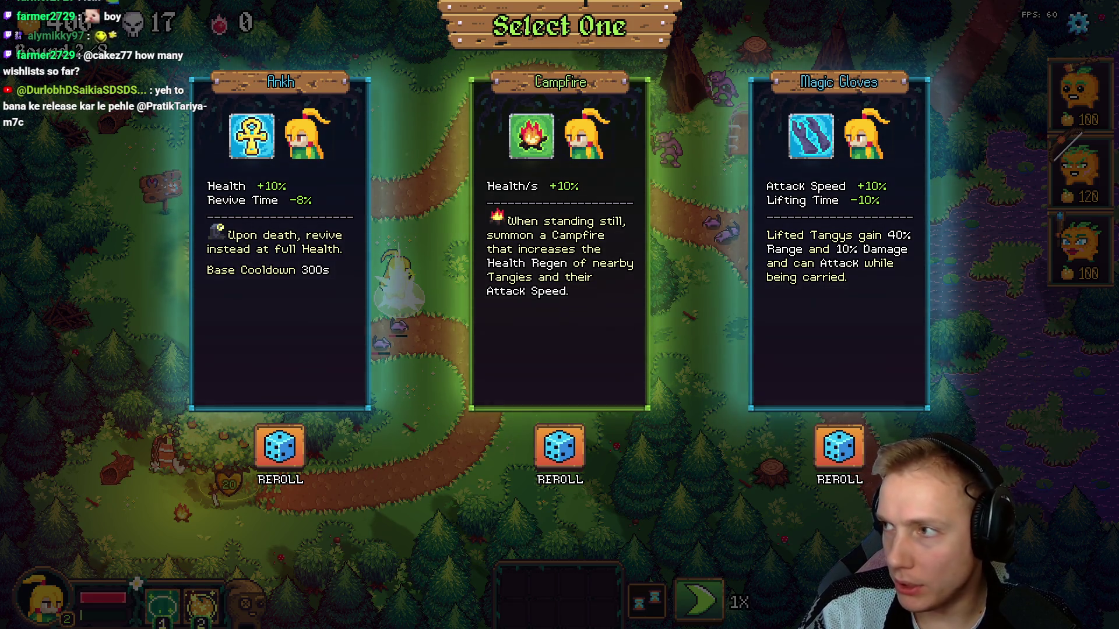
Check the Tangy TD Steamworks stats showing 3,195 wishlists, then bring up the Demo TODO notes
{"action": "key", "text": "alt+Tab"}
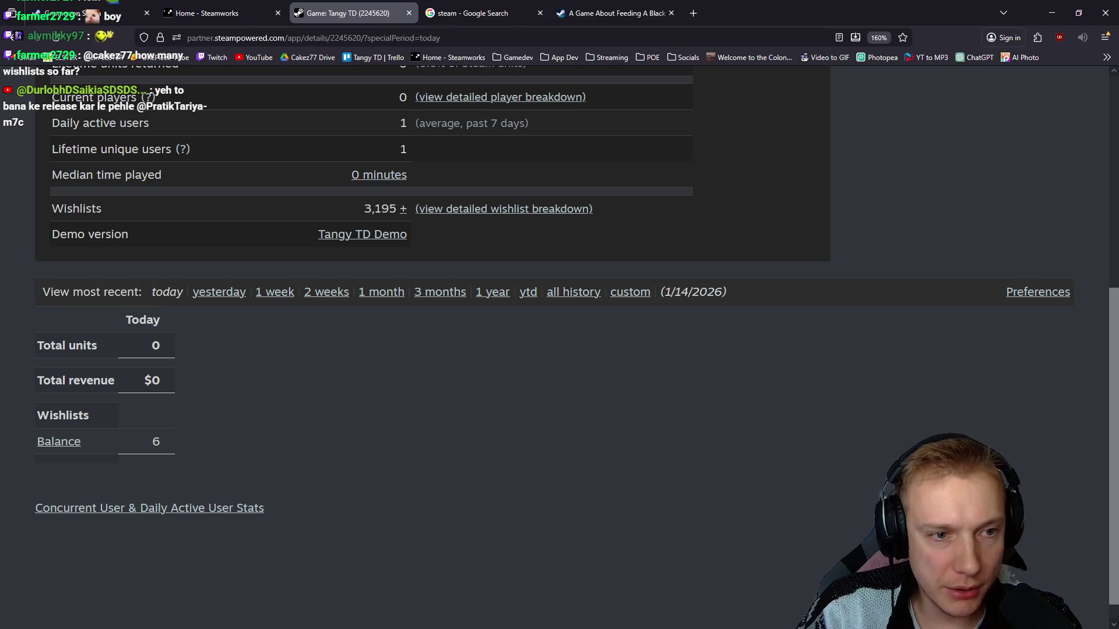
{"action": "left_click_drag", "start_coordinate": [363, 208], "coordinate": [398, 208]}
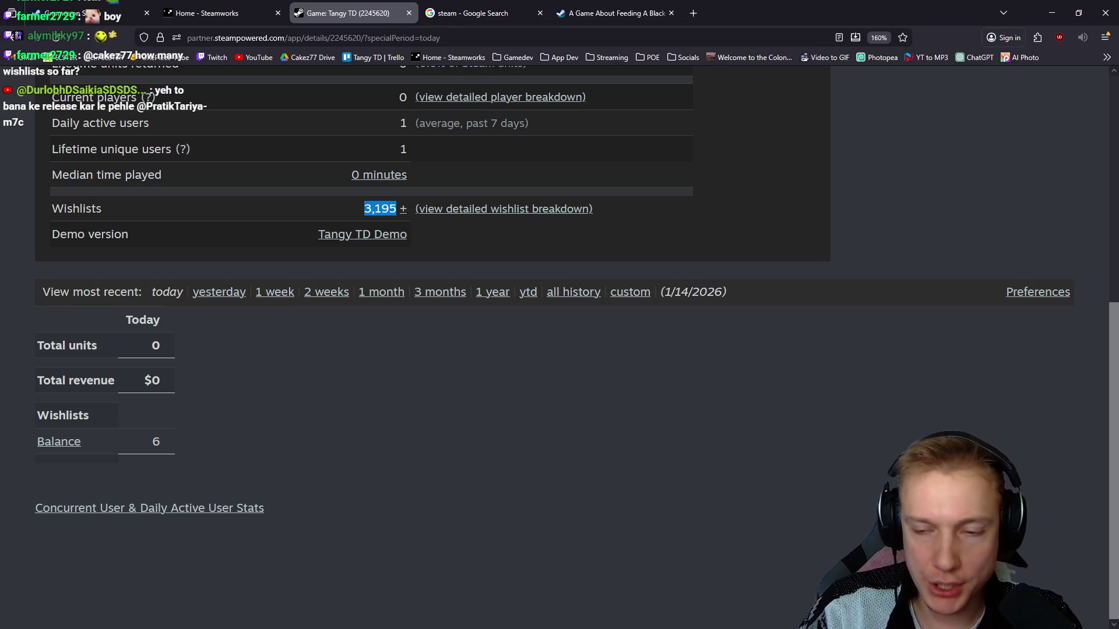
{"action": "left_click", "coordinate": [381, 208]}
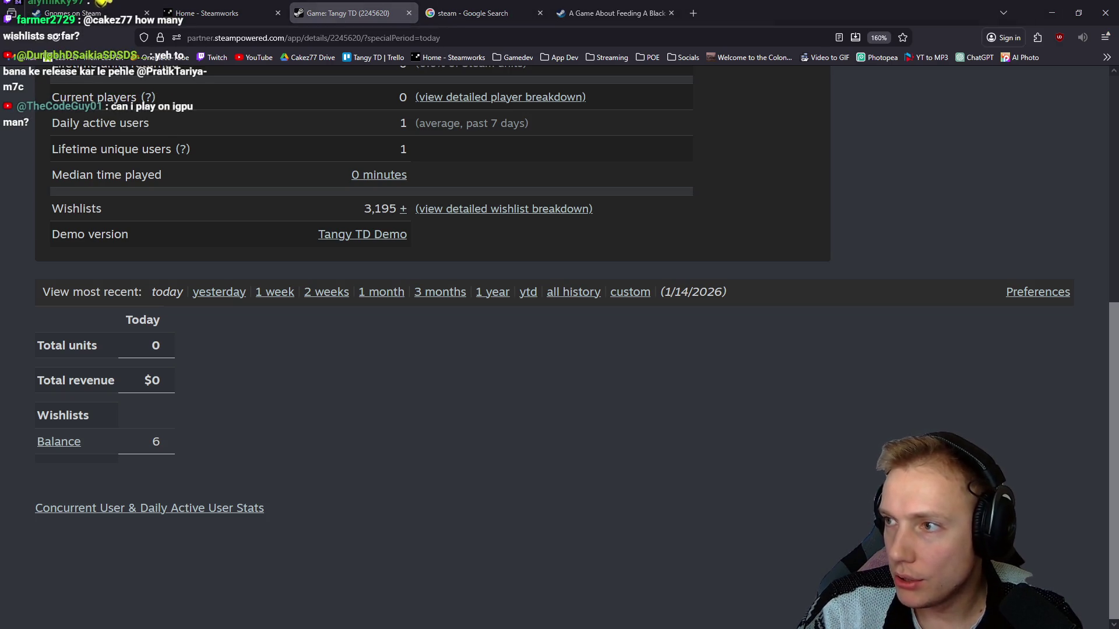
{"action": "key", "text": "alt+Tab"}
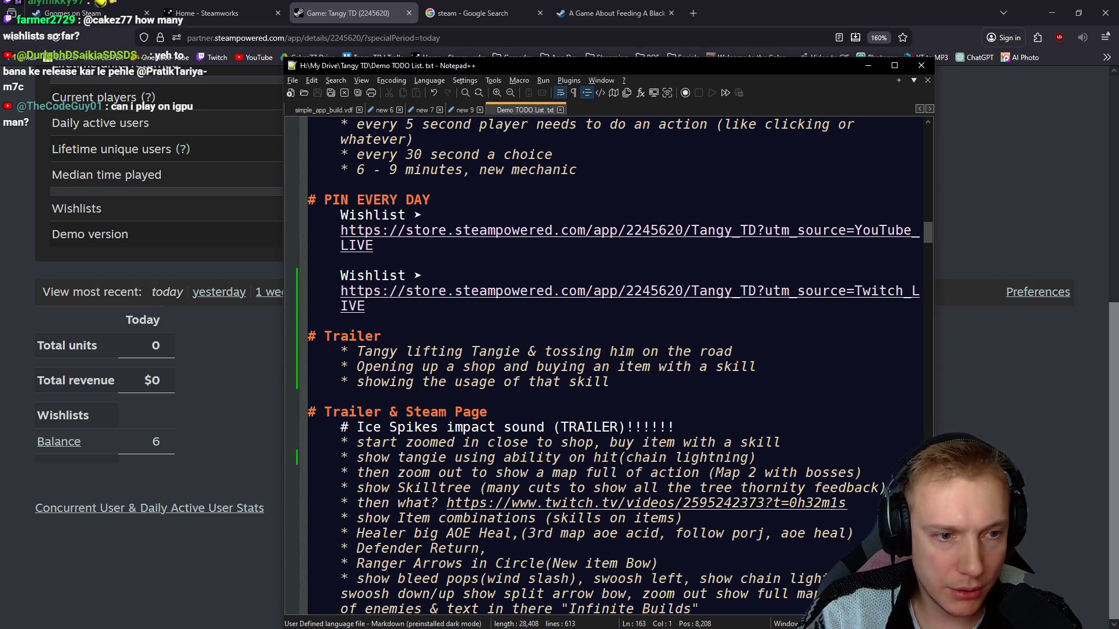
Post the Twitch wishlist link from the TODO list in chat and copy the YouTube one
{"action": "left_click_drag", "start_coordinate": [367, 307], "coordinate": [340, 275]}
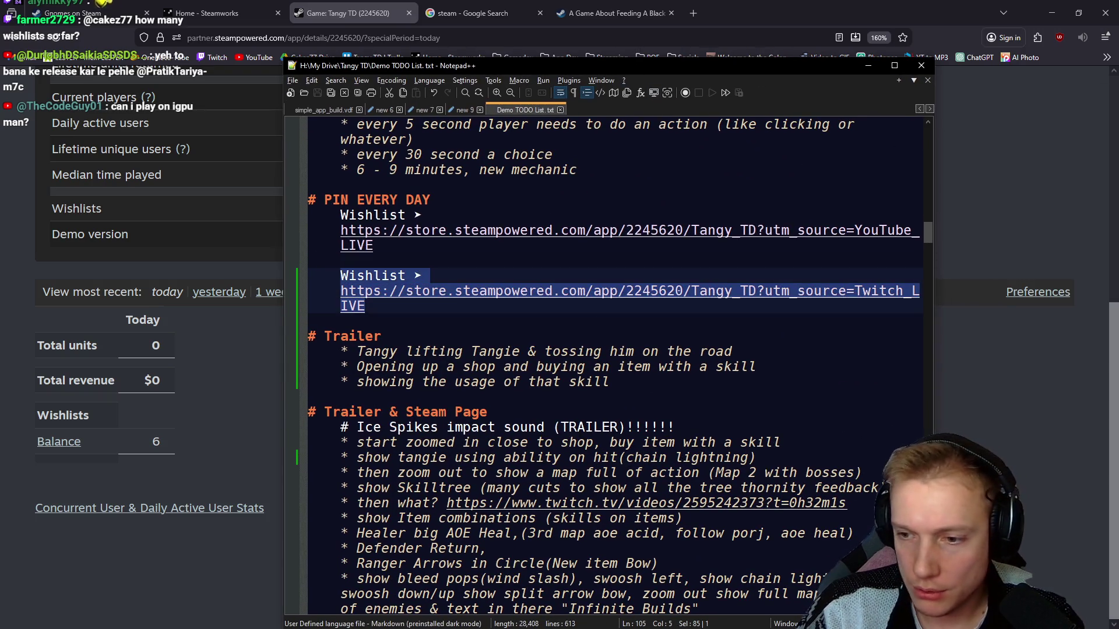
{"action": "key", "text": "ctrl+c"}
{"action": "key", "text": "ctrl+v"}
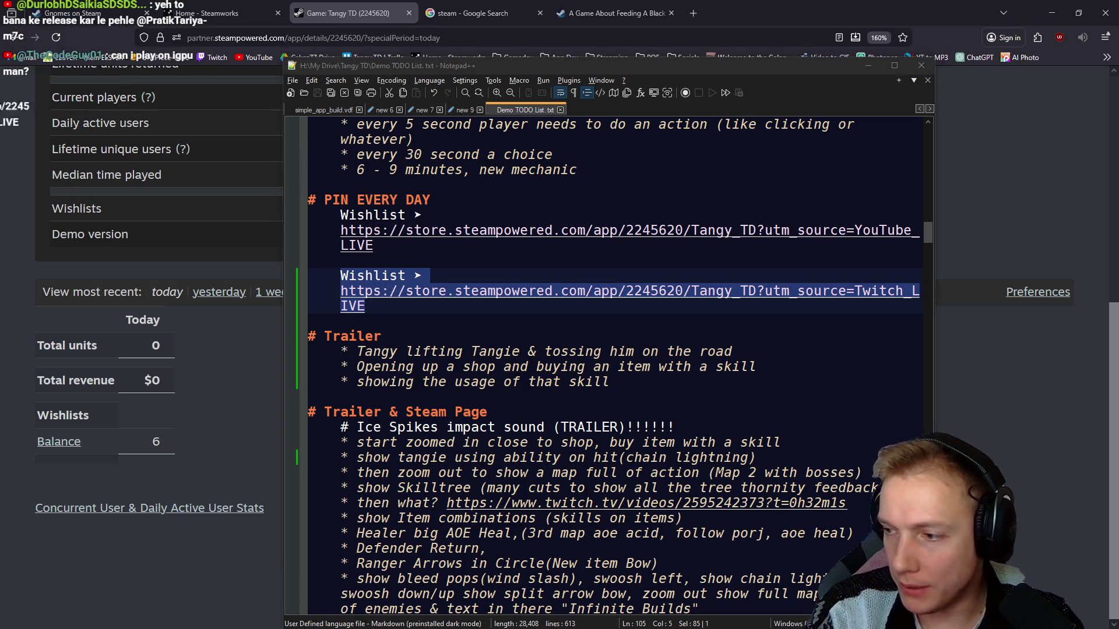
{"action": "key", "text": "Return"}
{"action": "left_click_drag", "start_coordinate": [374, 246], "coordinate": [341, 214]}
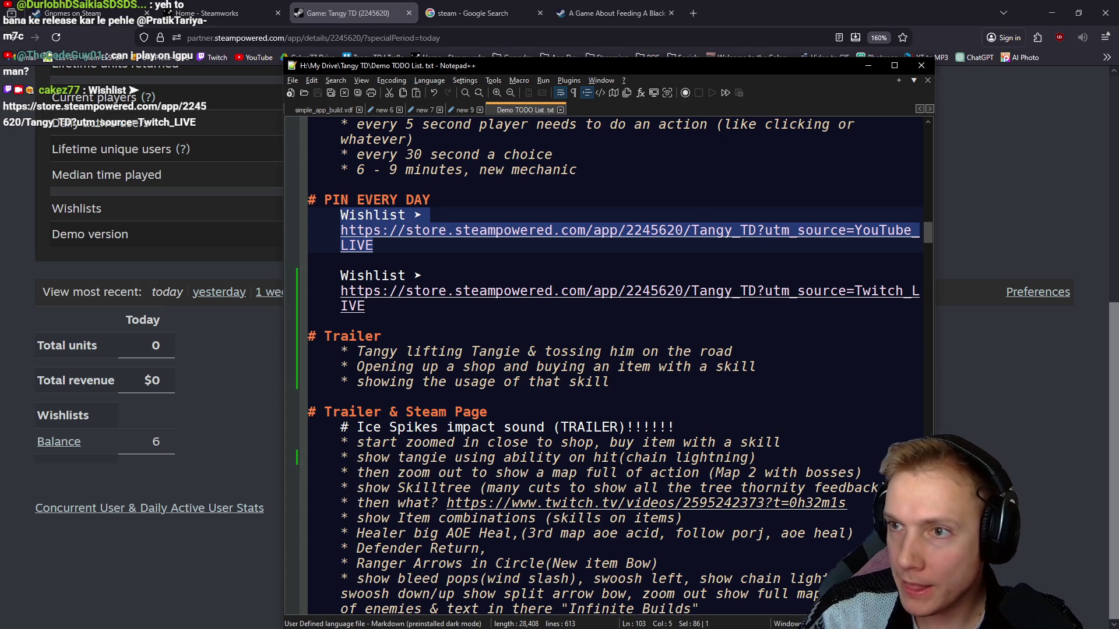
{"action": "key", "text": "alt+Tab"}
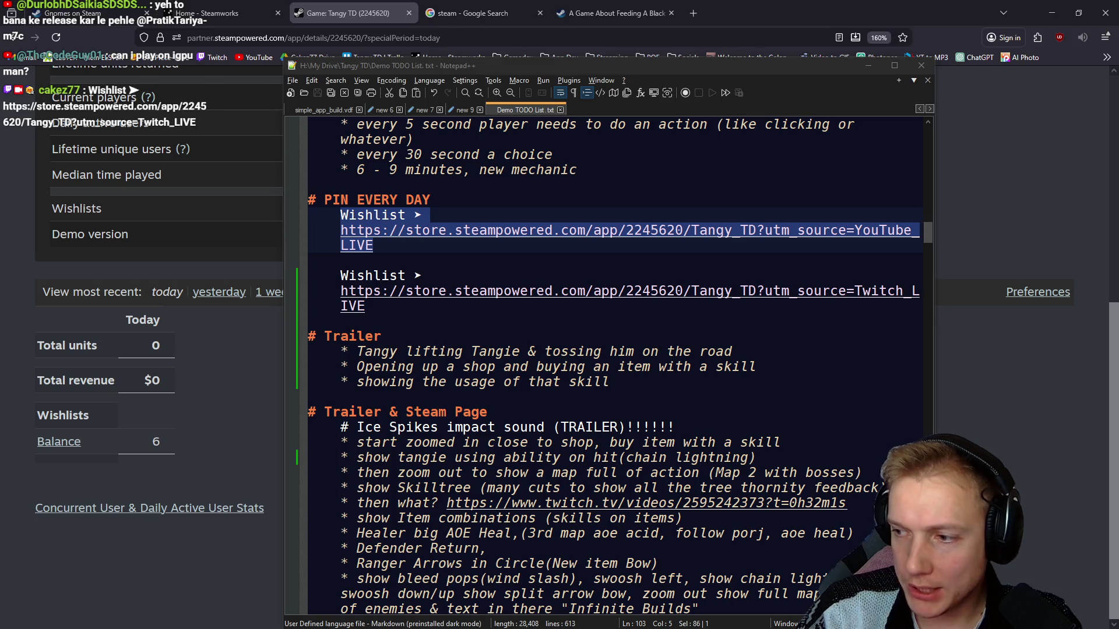
Move the notes aside, pause the game, and return to the Tangy TD Trailer 2026 project
{"action": "left_click_drag", "start_coordinate": [332, 65], "coordinate": [1117, 68]}
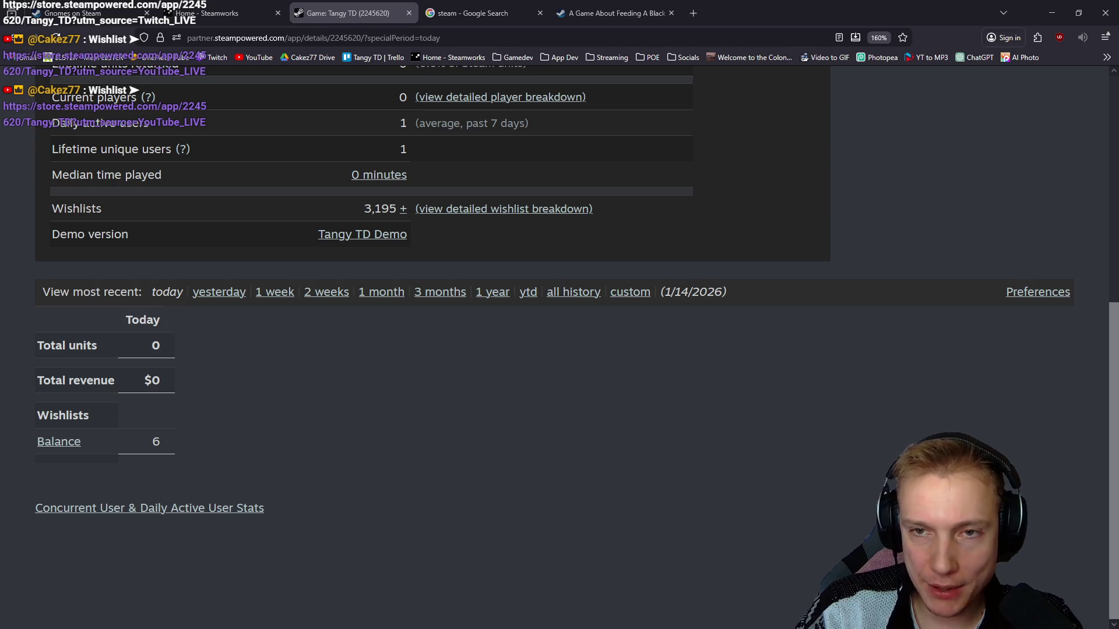
{"action": "key", "text": "alt+Tab"}
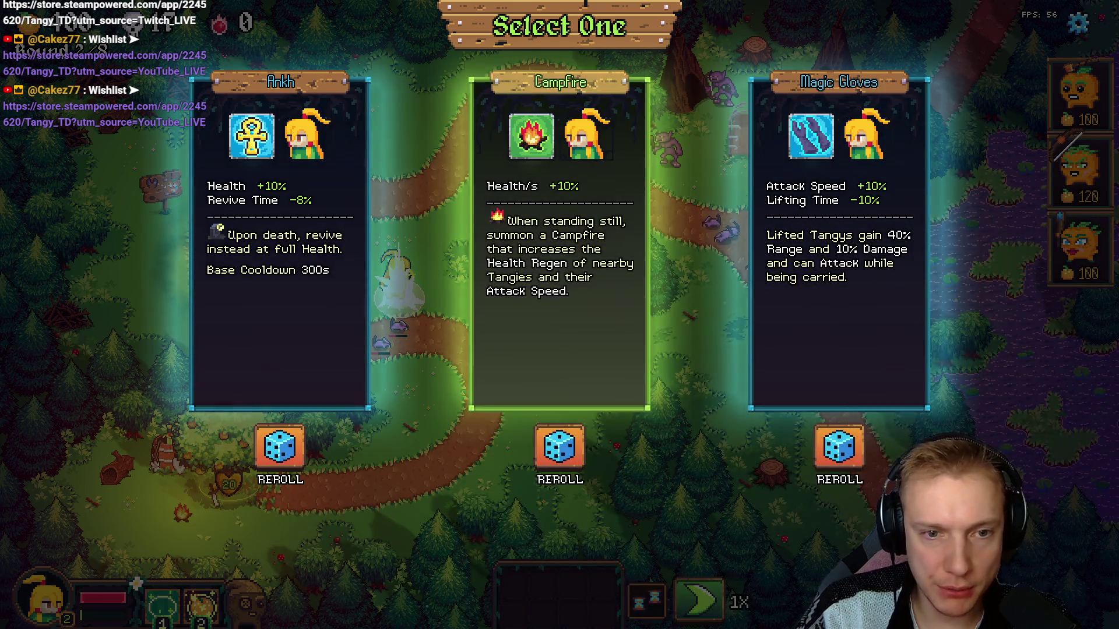
{"action": "left_click", "coordinate": [839, 245]}
{"action": "key", "text": "Escape"}
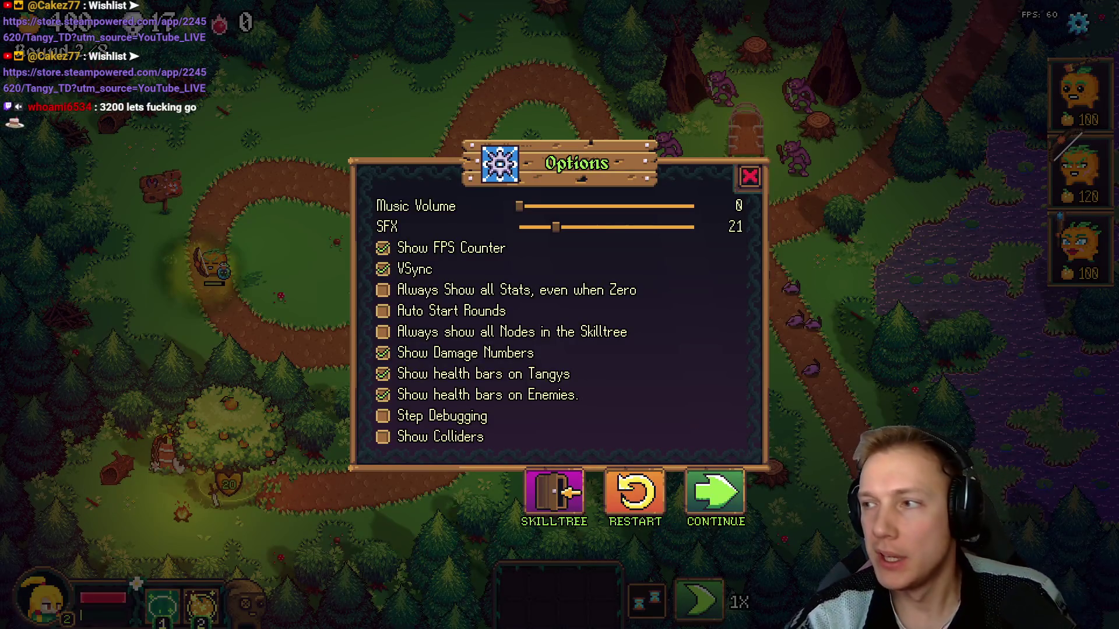
{"action": "key", "text": "alt+Tab"}
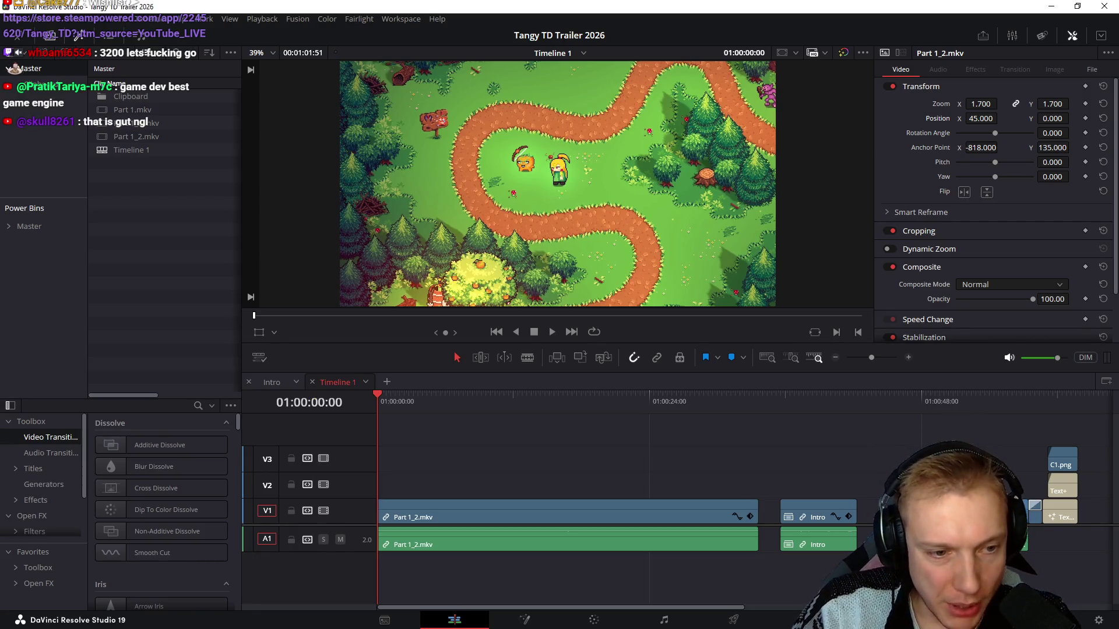
{"action": "scroll", "coordinate": [557, 184], "scroll_direction": "up", "scroll_amount": 1}
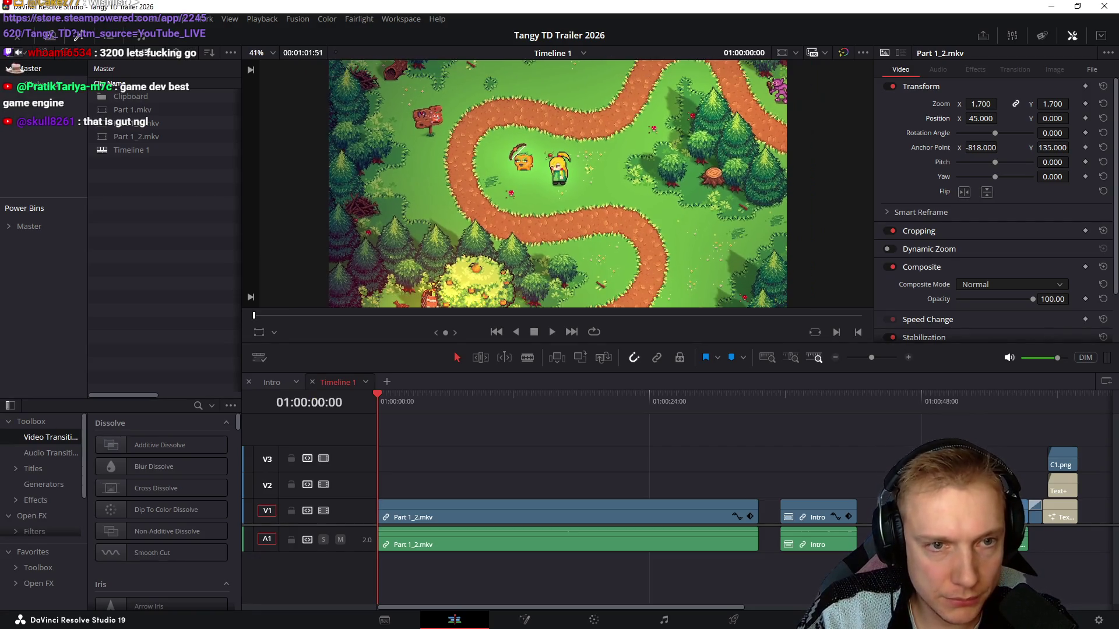
{"action": "scroll", "coordinate": [557, 171], "scroll_direction": "up", "scroll_amount": 2}
{"action": "scroll", "coordinate": [558, 170], "scroll_direction": "up", "scroll_amount": 2}
Review the Part 1_2 opening and trim the clip start to the playhead at 01:00:02:49
{"action": "key", "text": "space"}
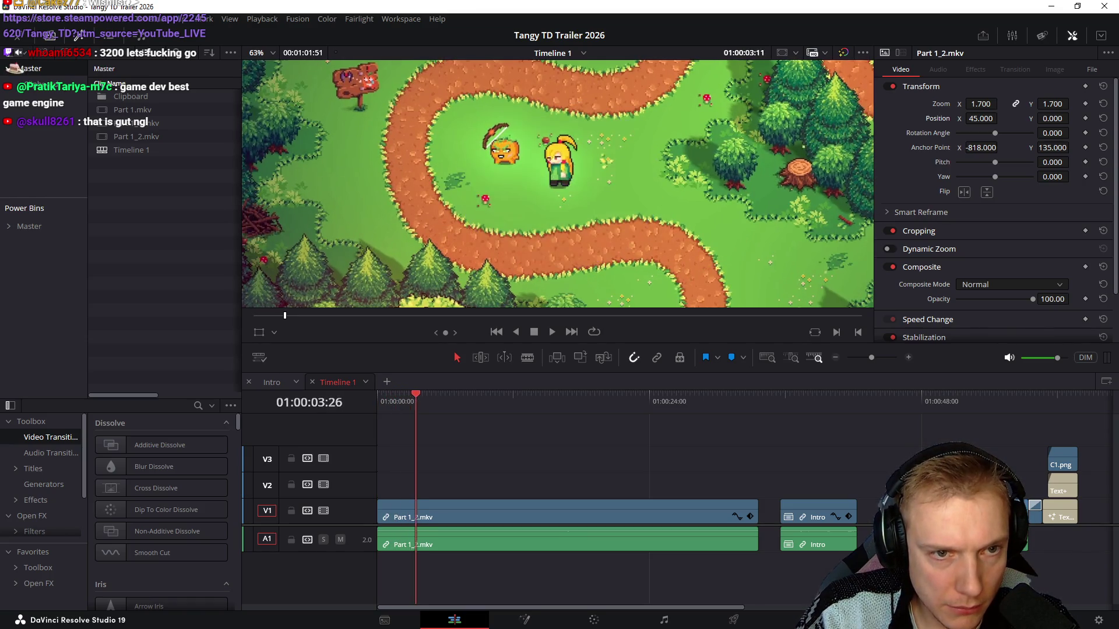
{"action": "key", "text": "j"}
{"action": "key", "text": "l"}
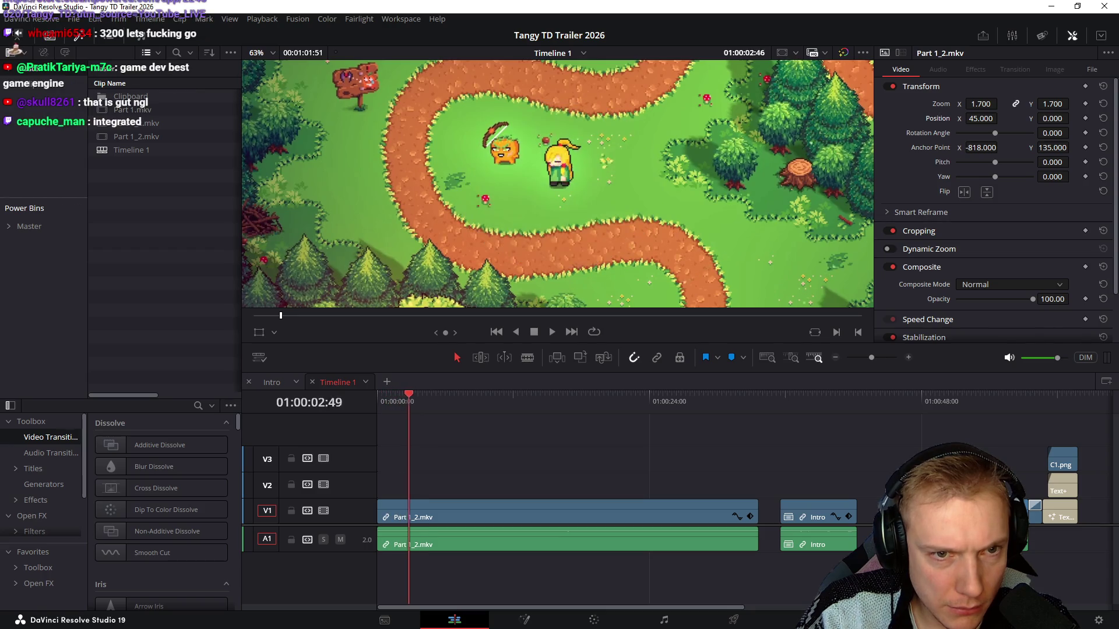
{"action": "key", "text": "Home"}
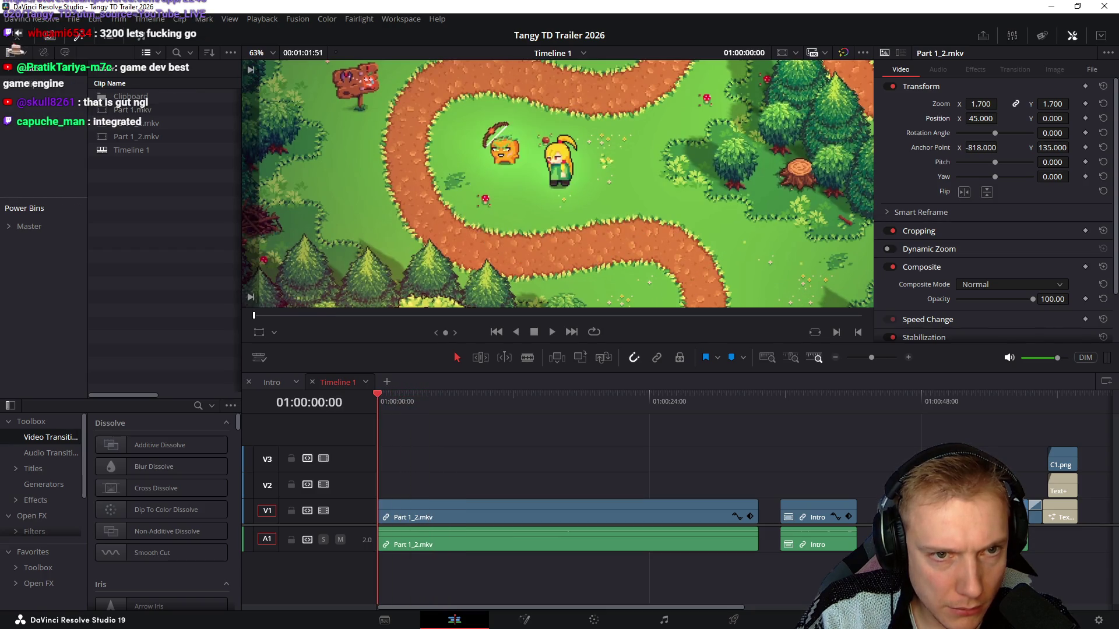
{"action": "key", "text": "space"}
{"action": "key", "text": "ctrl+equal"}
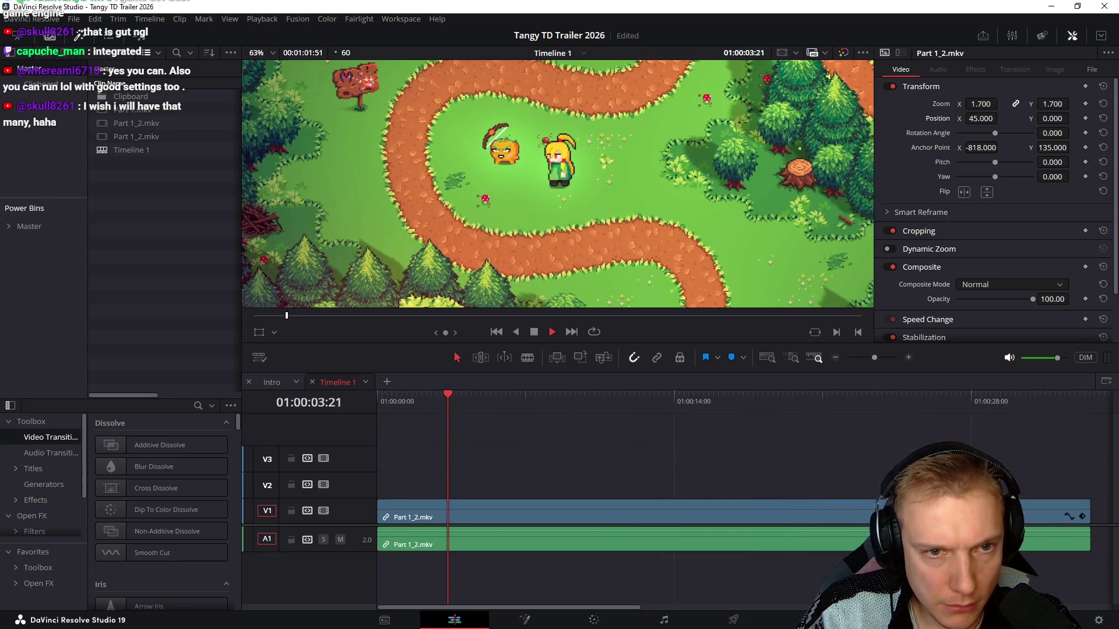
{"action": "key", "text": "j"}
{"action": "key", "text": "l"}
{"action": "key", "text": "j"}
{"action": "key", "text": "k"}
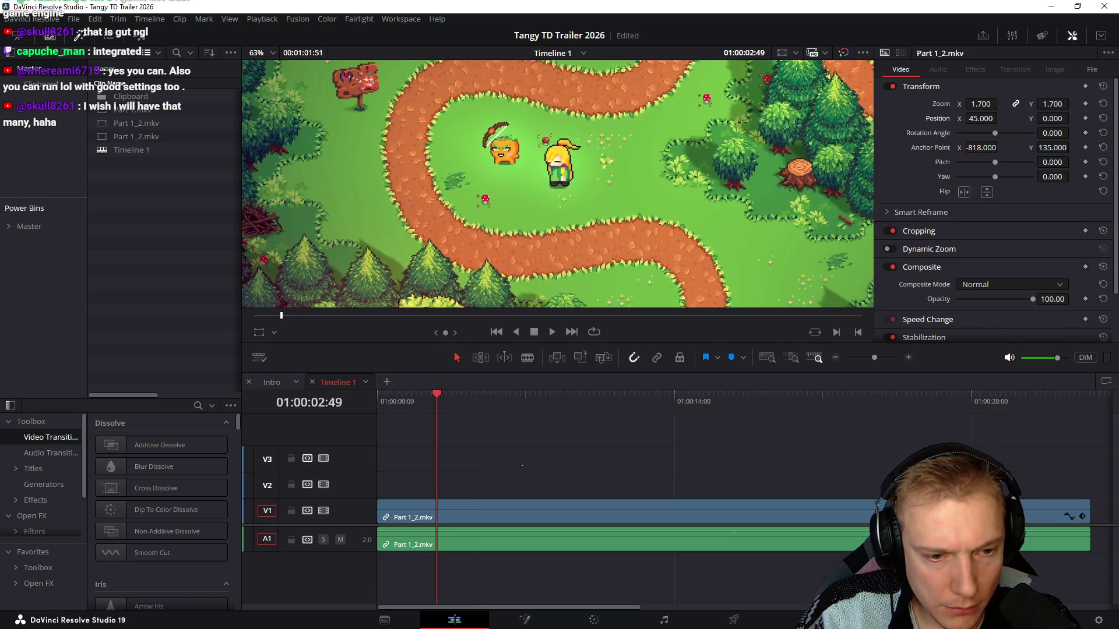
{"action": "key", "text": "shift+bracketleft"}
Scrub the trimmed opening around 01:00:02:19 to pick the next cut frame and undo a stray cut
{"action": "key", "text": "space"}
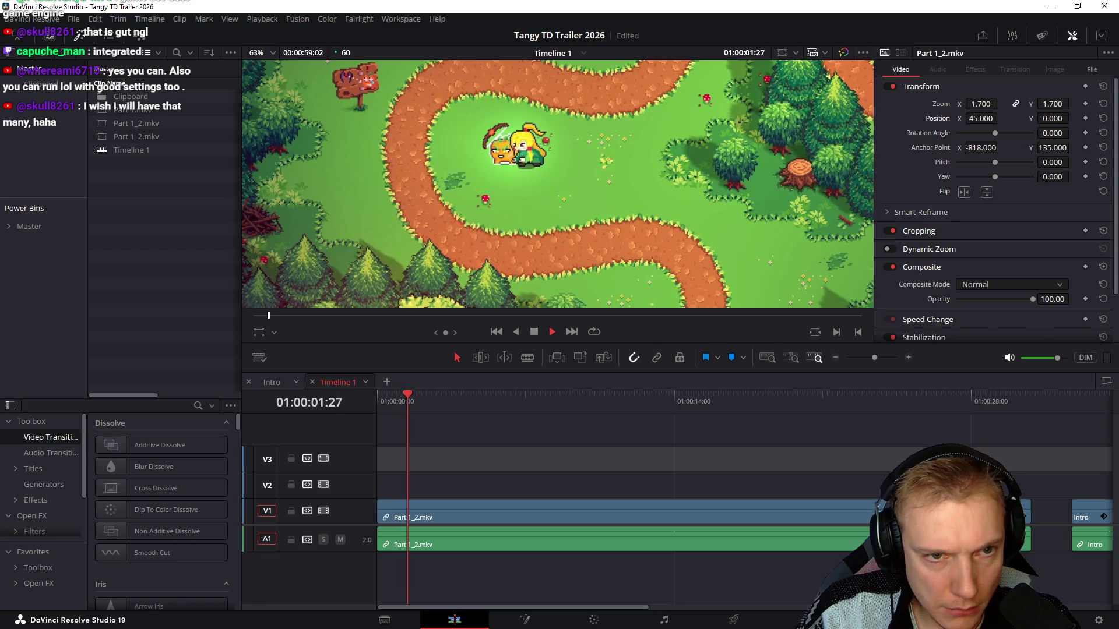
{"action": "key", "text": "j"}
{"action": "key", "text": "k"}
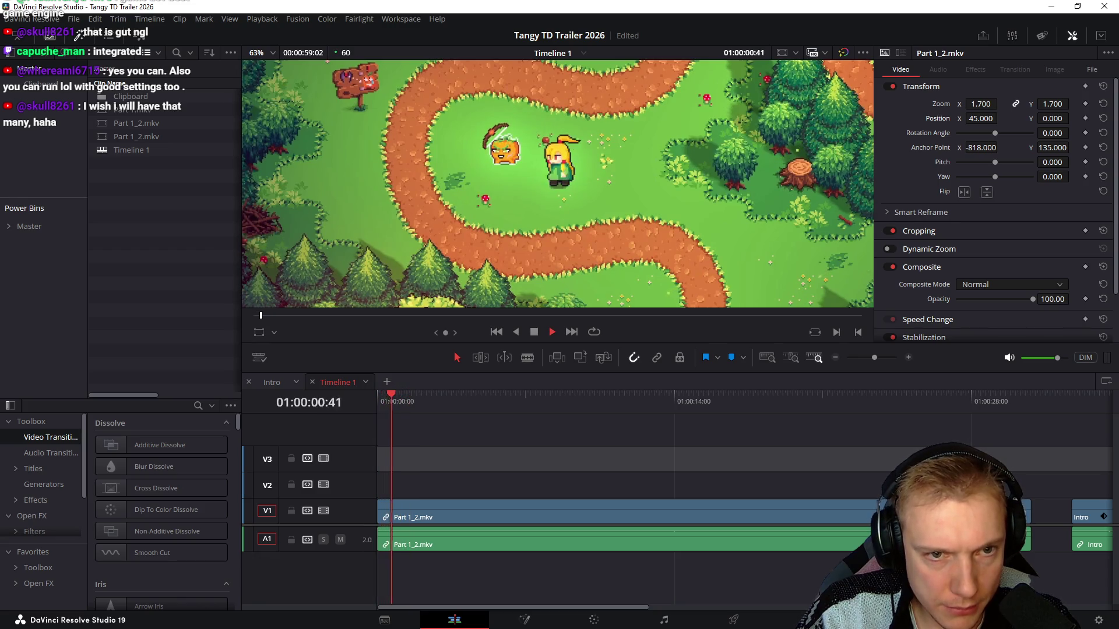
{"action": "key", "text": "k"}
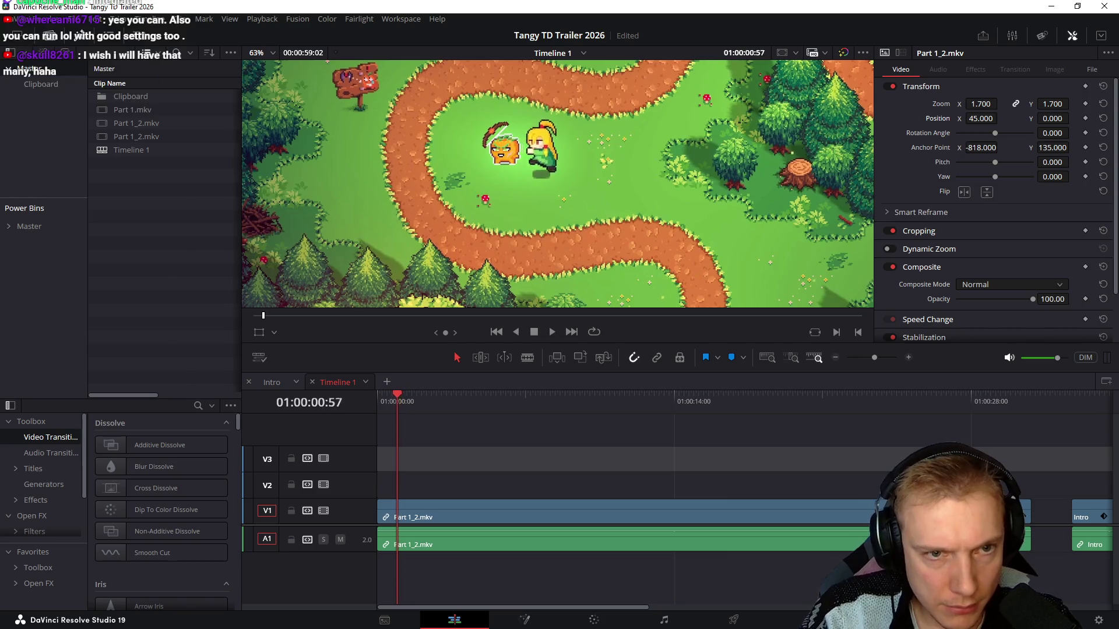
{"action": "key", "text": "j"}
{"action": "key", "text": "l"}
{"action": "key", "text": "k"}
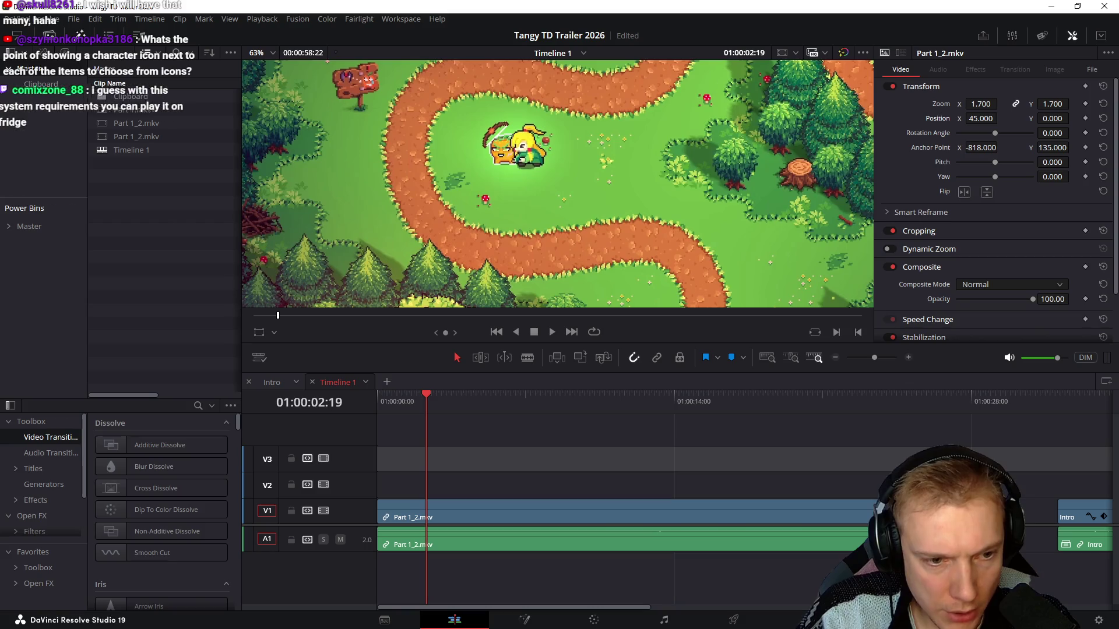
{"action": "key", "text": "j"}
{"action": "key", "text": "k"}
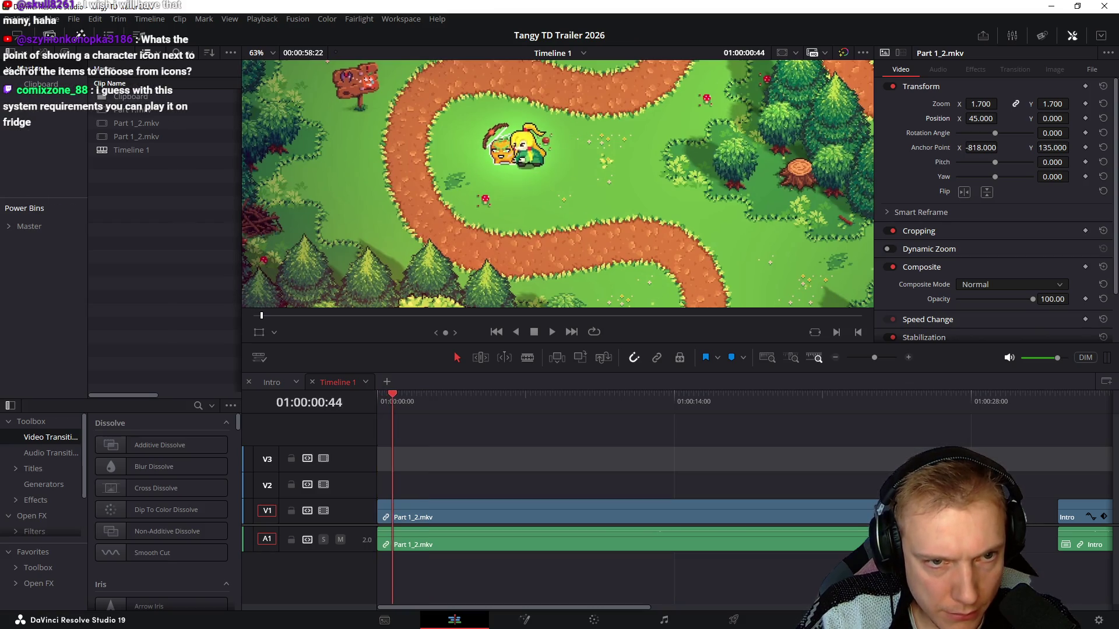
{"action": "key", "text": "j"}
{"action": "key", "text": "l"}
{"action": "key", "text": "k"}
{"action": "key", "text": "Right"}
{"action": "key", "text": "Right"}
{"action": "key", "text": "Right"}
{"action": "key", "text": "Right"}
{"action": "key", "text": "Right"}
{"action": "key", "text": "Right"}
{"action": "key", "text": "Right"}
{"action": "key", "text": "Right"}
{"action": "key", "text": "Right"}
{"action": "key", "text": "Right"}
{"action": "key", "text": "Right"}
{"action": "key", "text": "Right"}
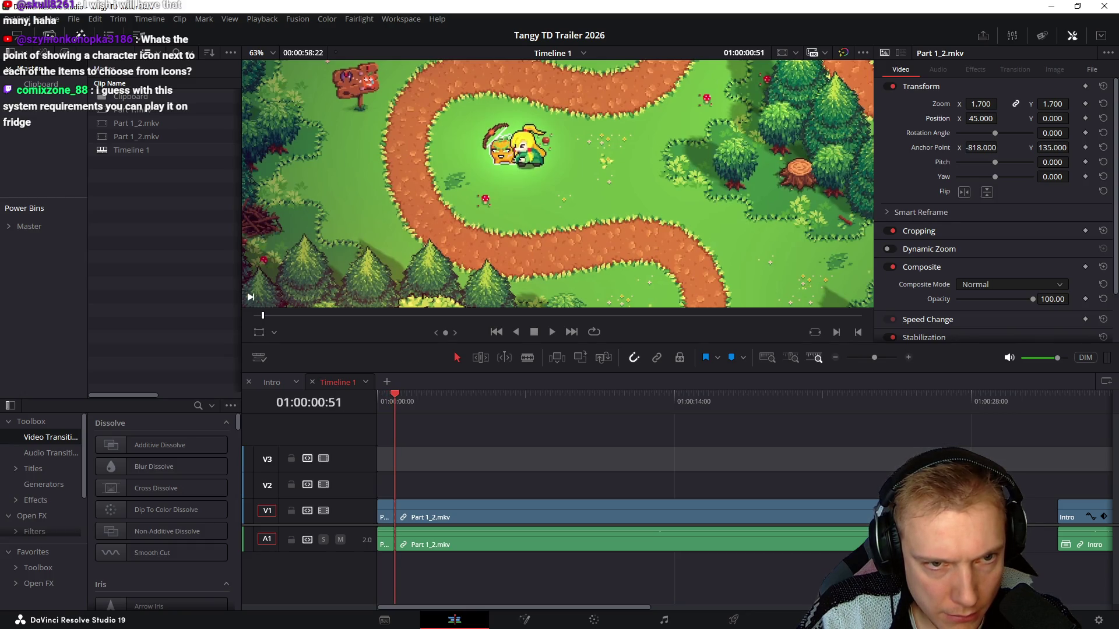
{"action": "key", "text": "j"}
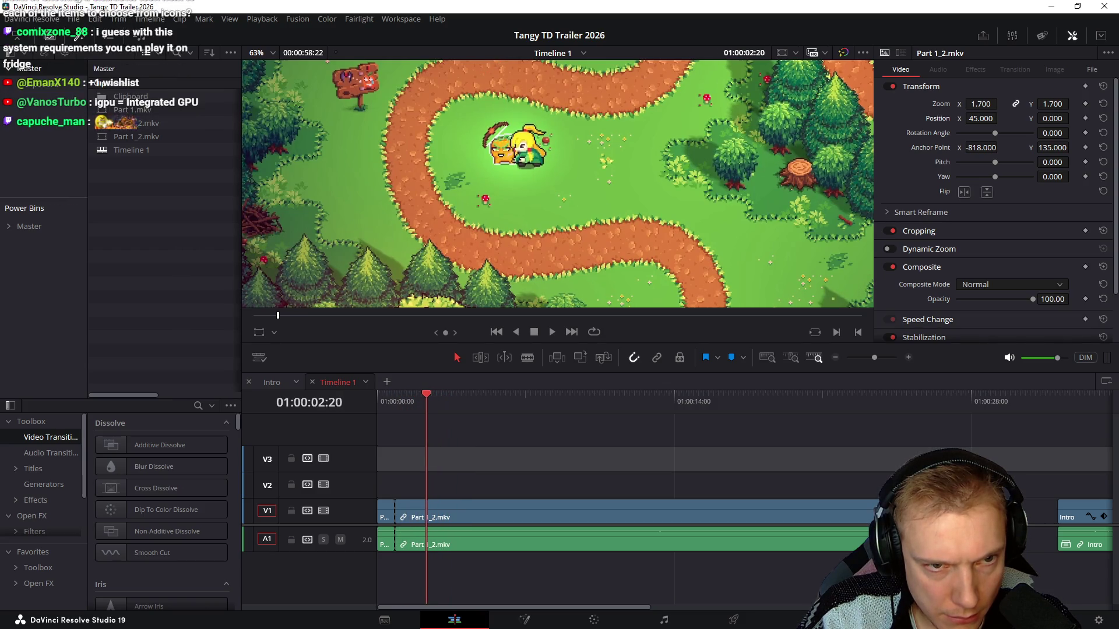
{"action": "key", "text": "ctrl+z"}
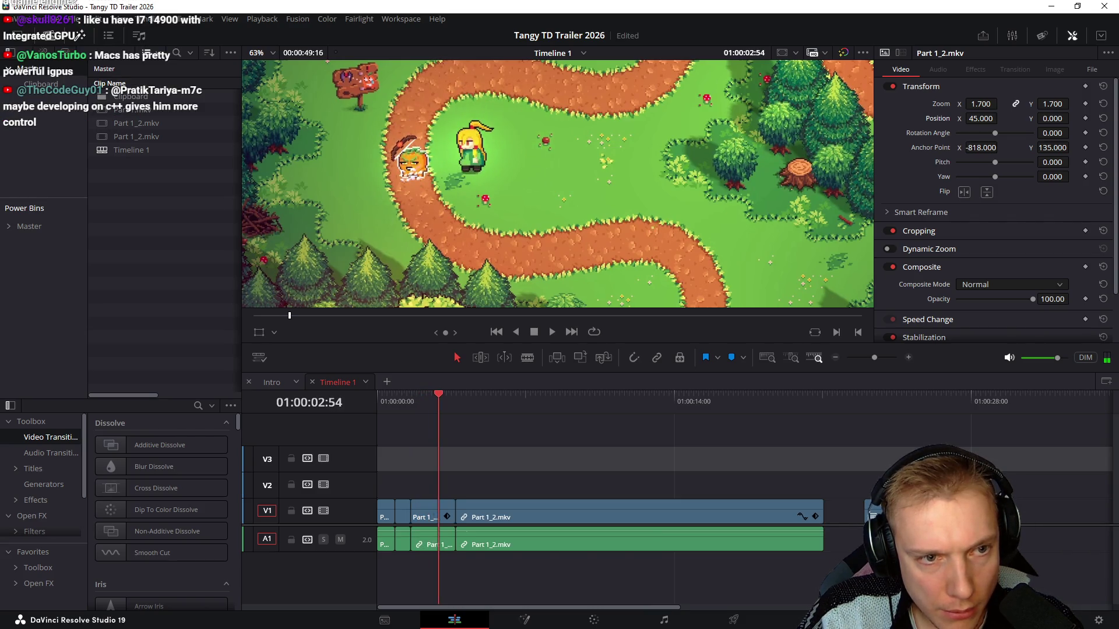
Scrub back and forth around the new cut to check its frames
{"action": "key", "text": "j"}
{"action": "key", "text": "l"}
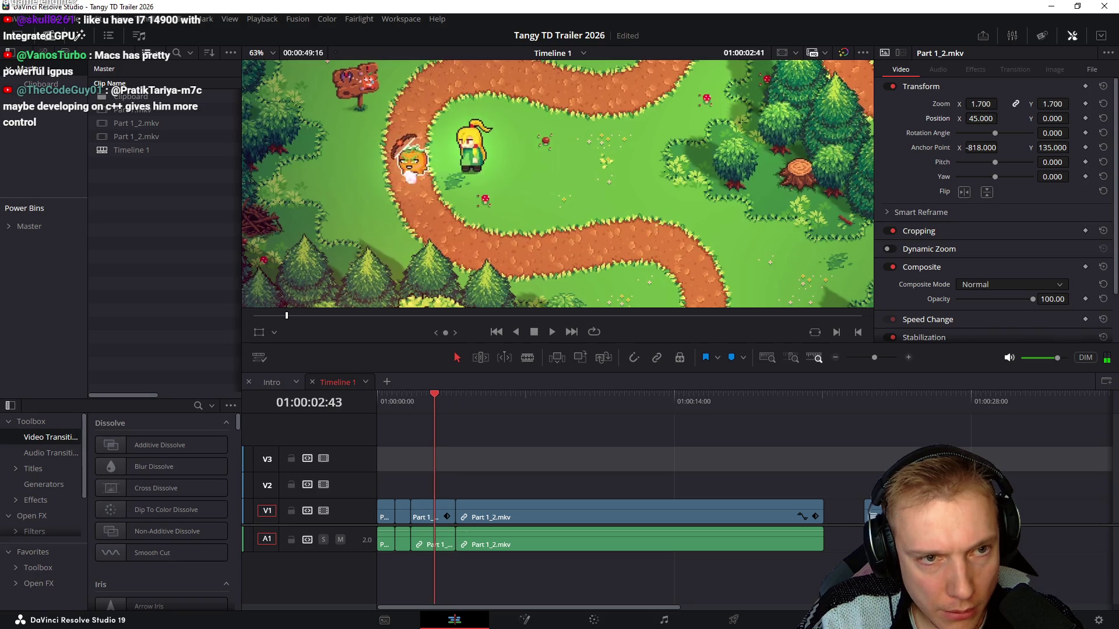
{"action": "key", "text": "j"}
{"action": "key", "text": "Left"}
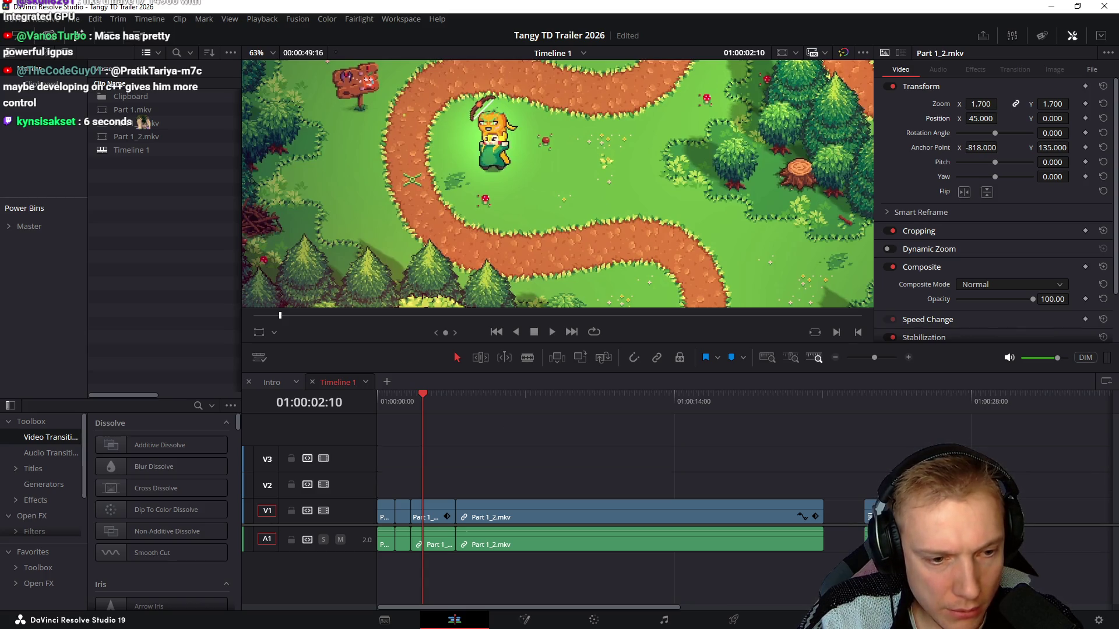
Replay the edited opening from the start several times and step frames to judge the trims
{"action": "key", "text": "Home"}
{"action": "key", "text": "space"}
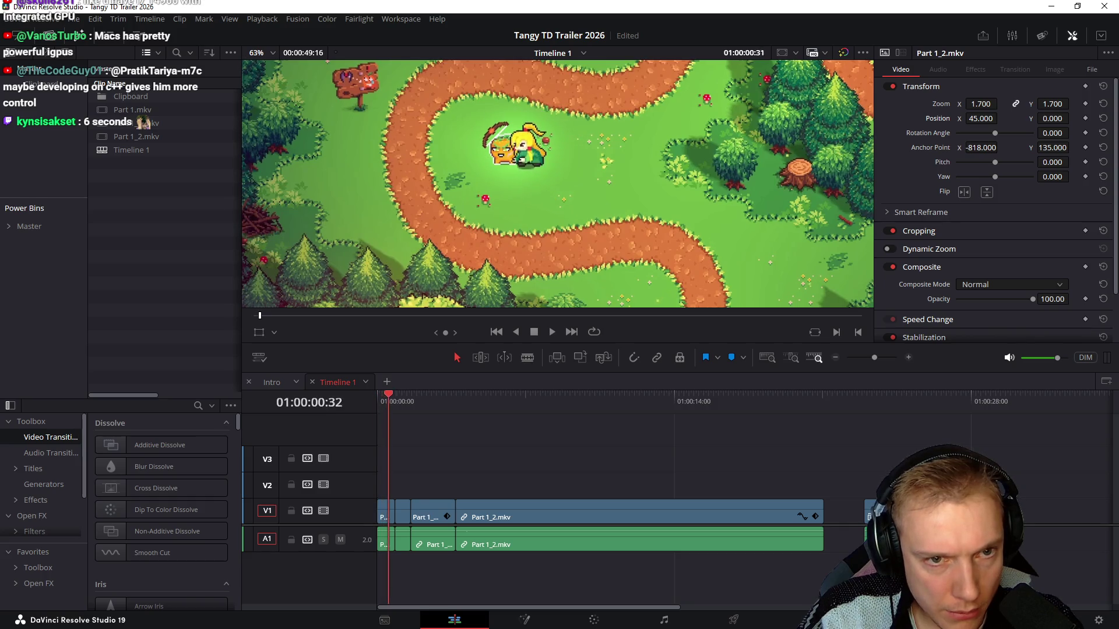
{"action": "key", "text": "Home"}
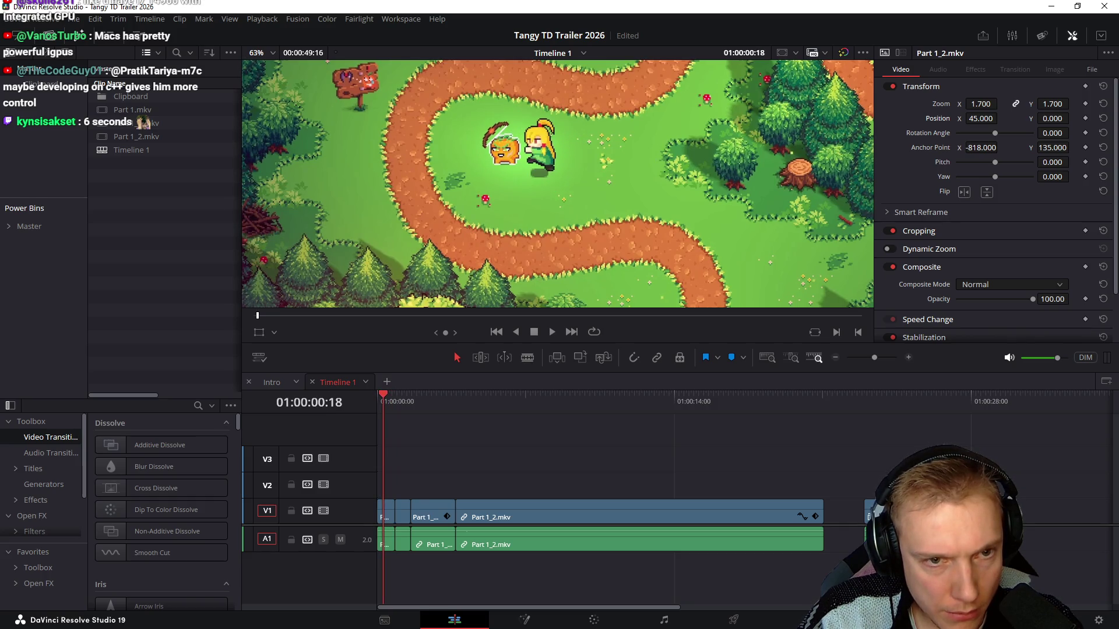
{"action": "key", "text": "Home"}
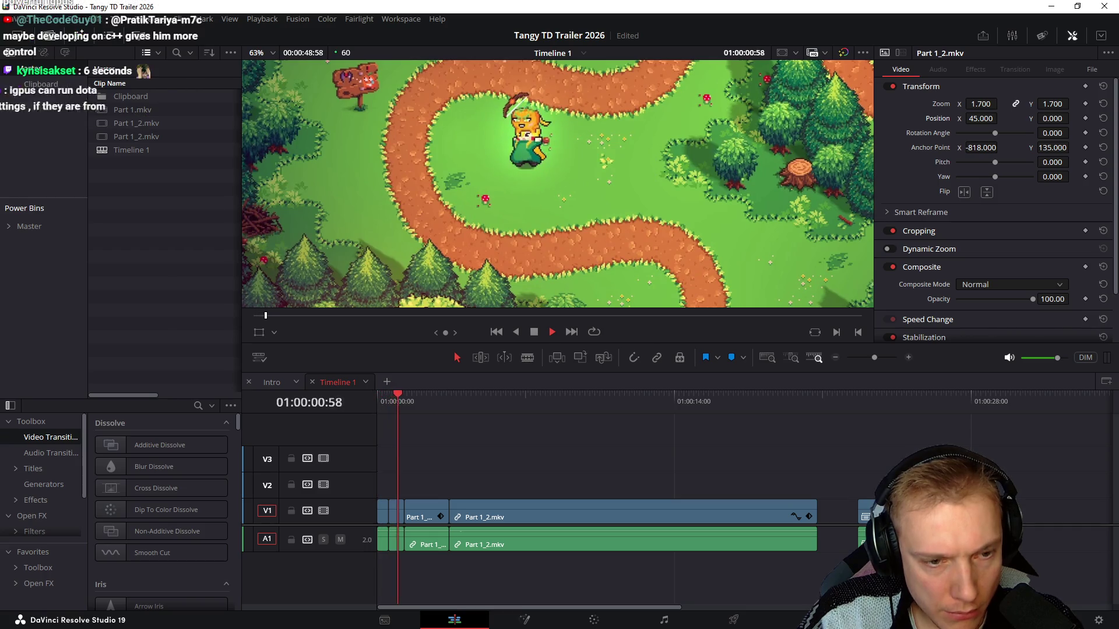
{"action": "key", "text": "Home"}
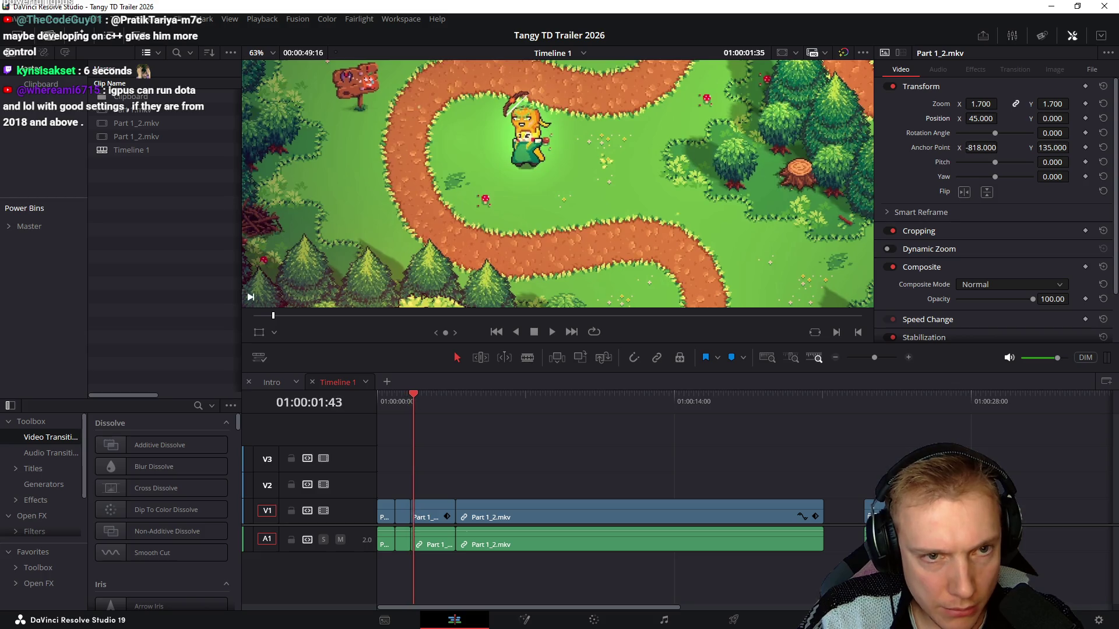
{"action": "key", "text": "space"}
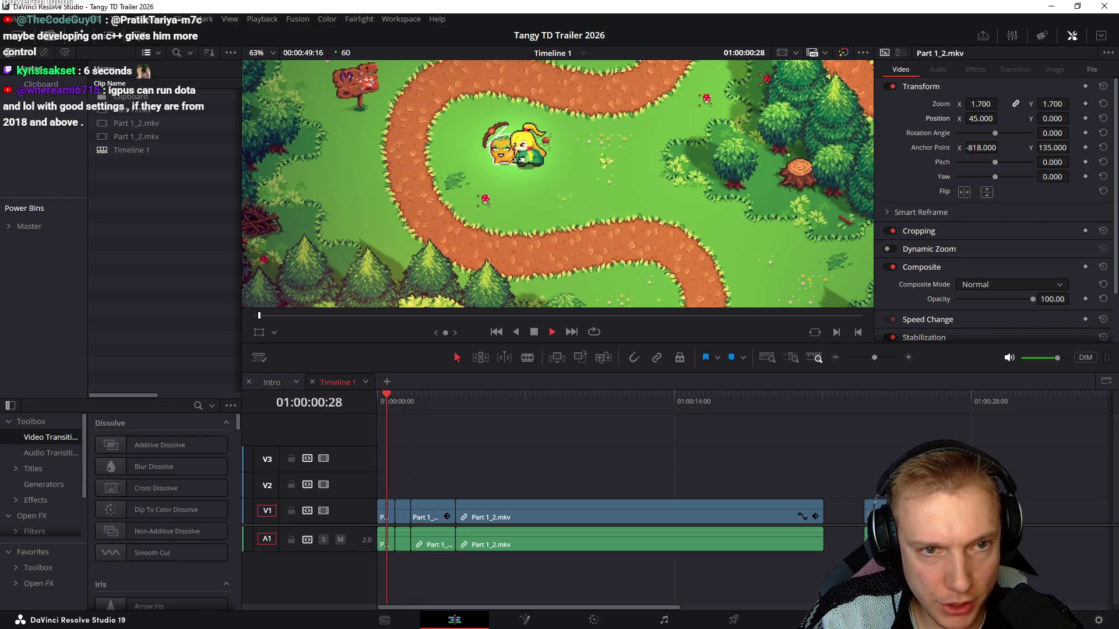
{"action": "key", "text": "space"}
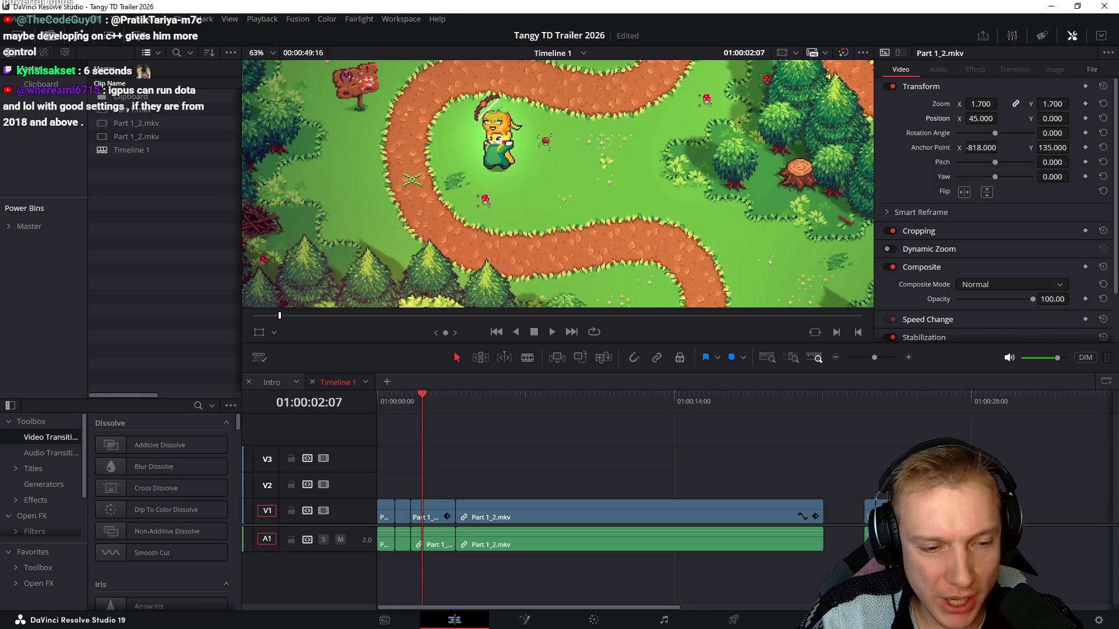
{"action": "key", "text": "ctrl+equal"}
{"action": "key", "text": "Right"}
{"action": "key", "text": "Right"}
{"action": "key", "text": "Right"}
{"action": "key", "text": "Right"}
{"action": "key", "text": "Right"}
{"action": "key", "text": "Right"}
{"action": "key", "text": "Right"}
{"action": "key", "text": "Right"}
{"action": "key", "text": "Right"}
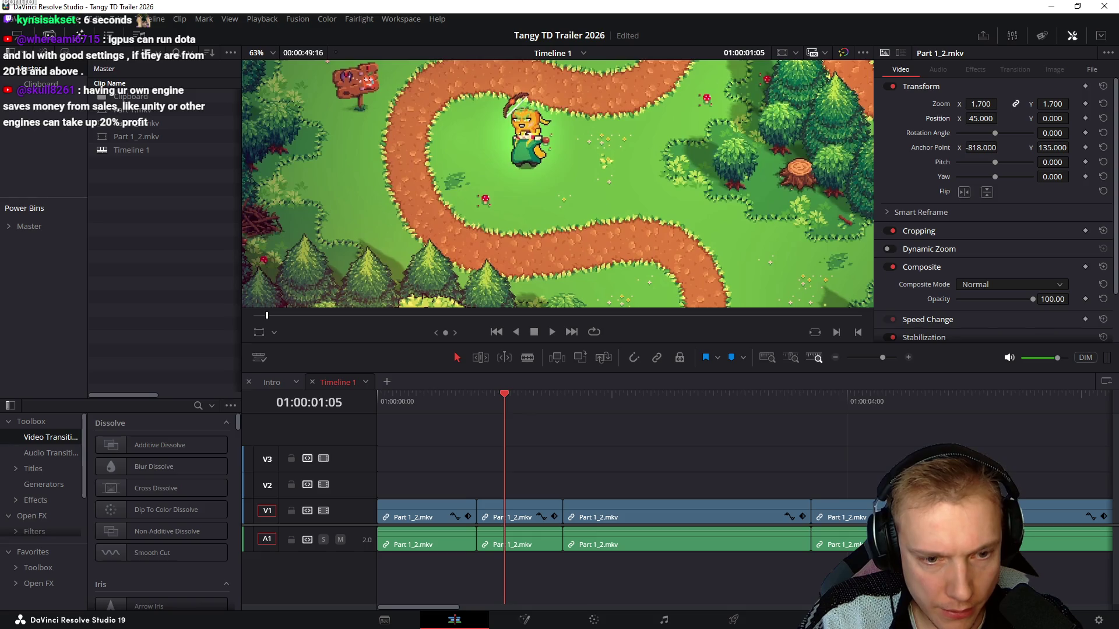
Ripple-trim the first clip's tail and the next clip's head, replaying from the start to check
{"action": "key", "text": "ctrl+shift+bracketright"}
{"action": "key", "text": "space"}
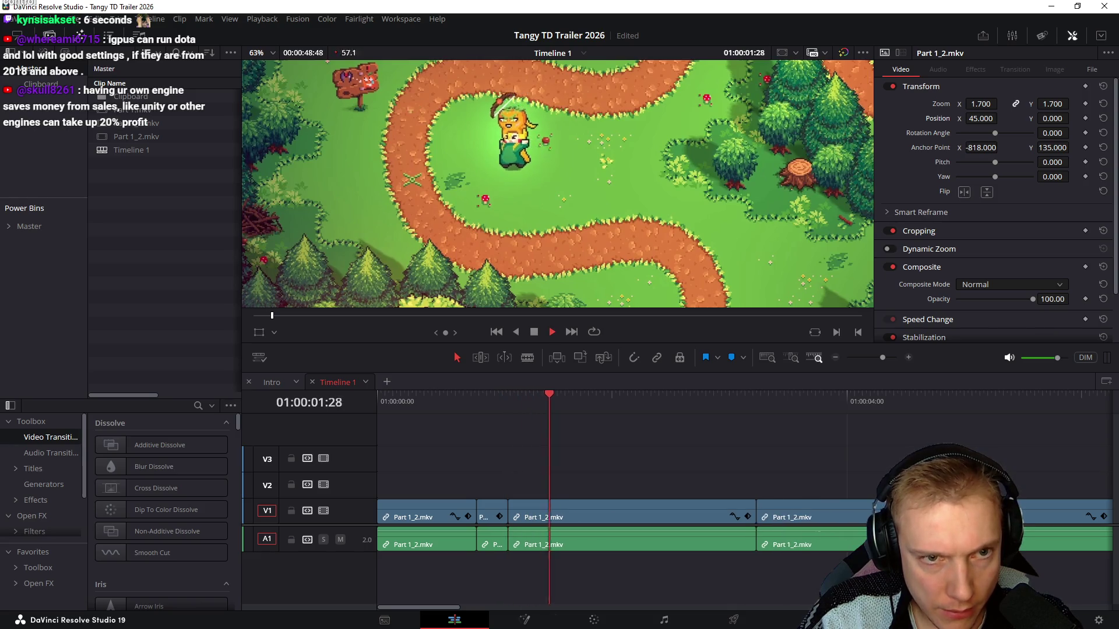
{"action": "key", "text": "space"}
{"action": "key", "text": "space"}
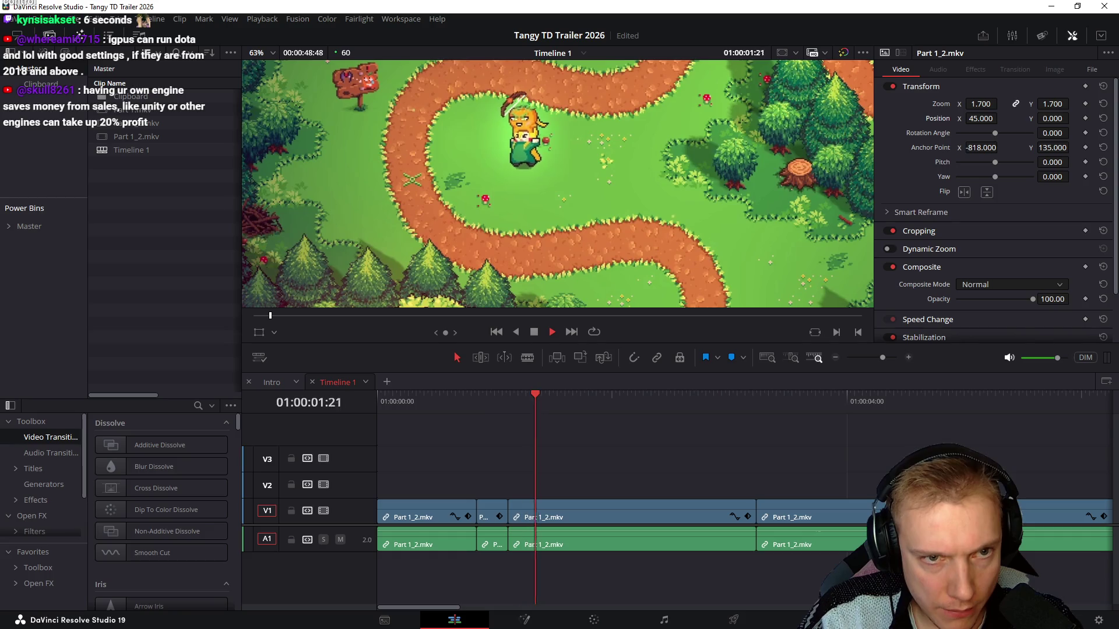
{"action": "key", "text": "space"}
{"action": "key", "text": "Right"}
{"action": "key", "text": "Right"}
{"action": "key", "text": "Right"}
{"action": "key", "text": "Right"}
{"action": "key", "text": "Right"}
{"action": "key", "text": "Right"}
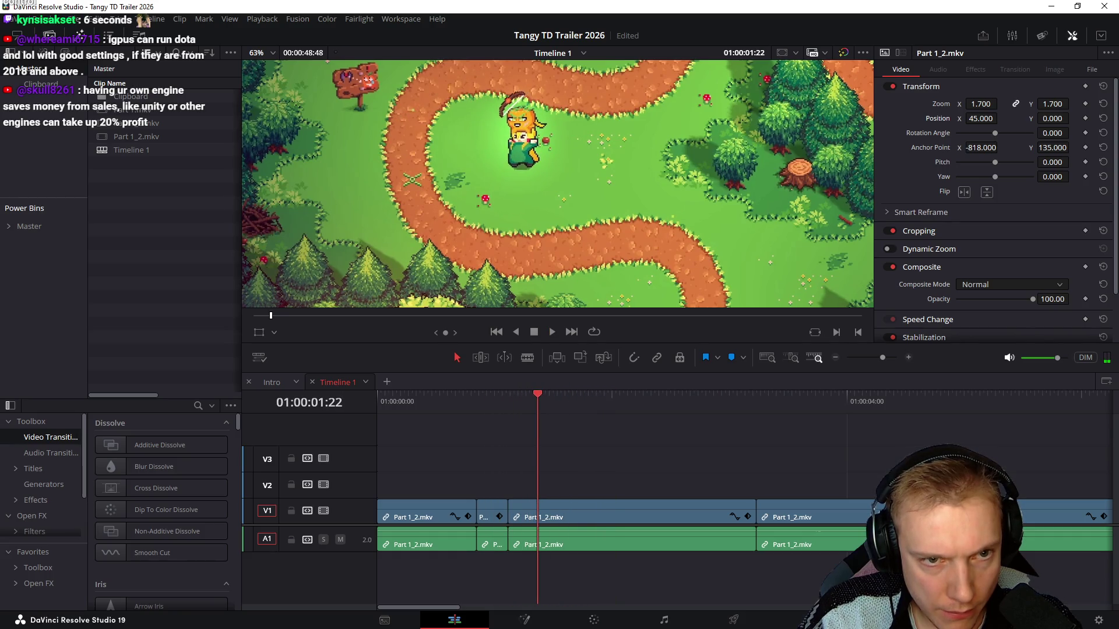
{"action": "key", "text": "ctrl+shift+bracketleft"}
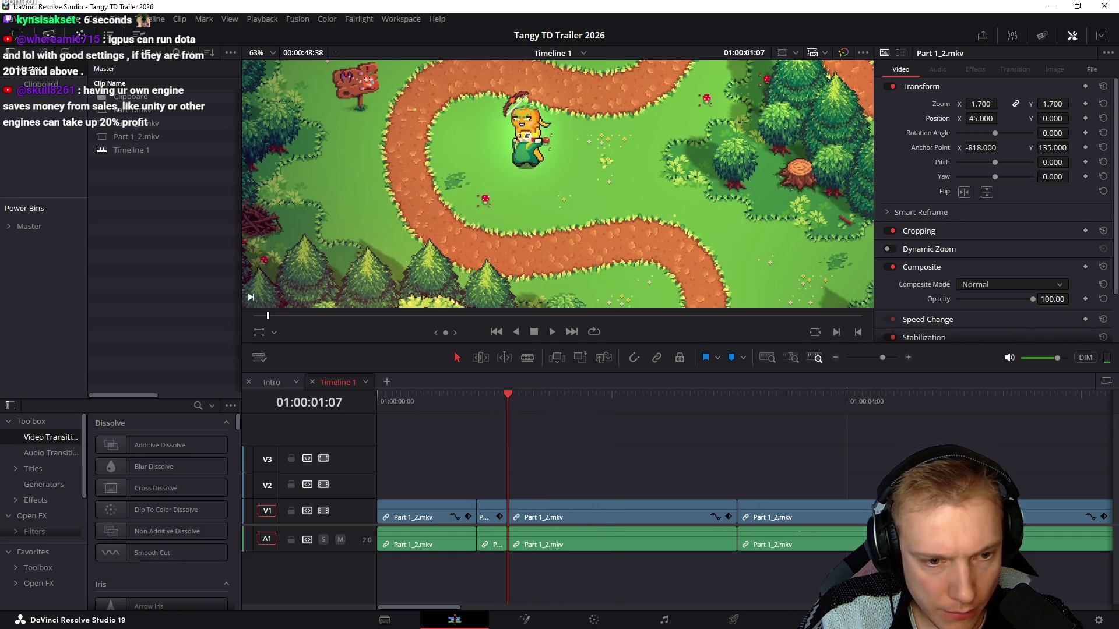
{"action": "key", "text": "Home"}
{"action": "key", "text": "space"}
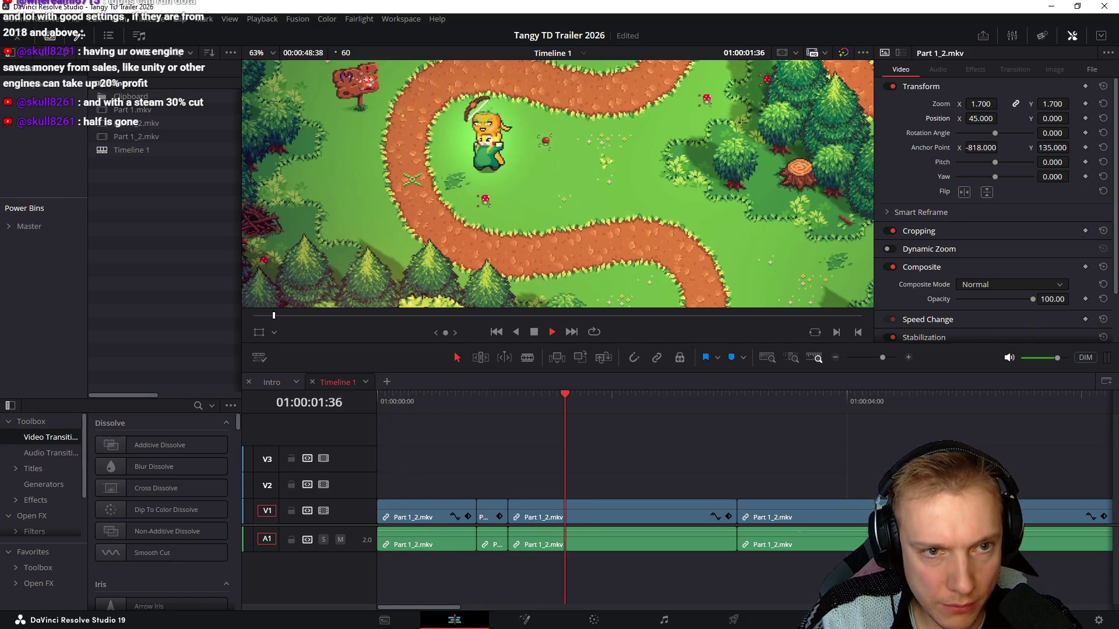
{"action": "key", "text": "space"}
Ripple-trim the third clip's head and the second clip's tail, then replay the opening
{"action": "key", "text": "Right"}
{"action": "key", "text": "Right"}
{"action": "key", "text": "Right"}
{"action": "key", "text": "Right"}
{"action": "key", "text": "Right"}
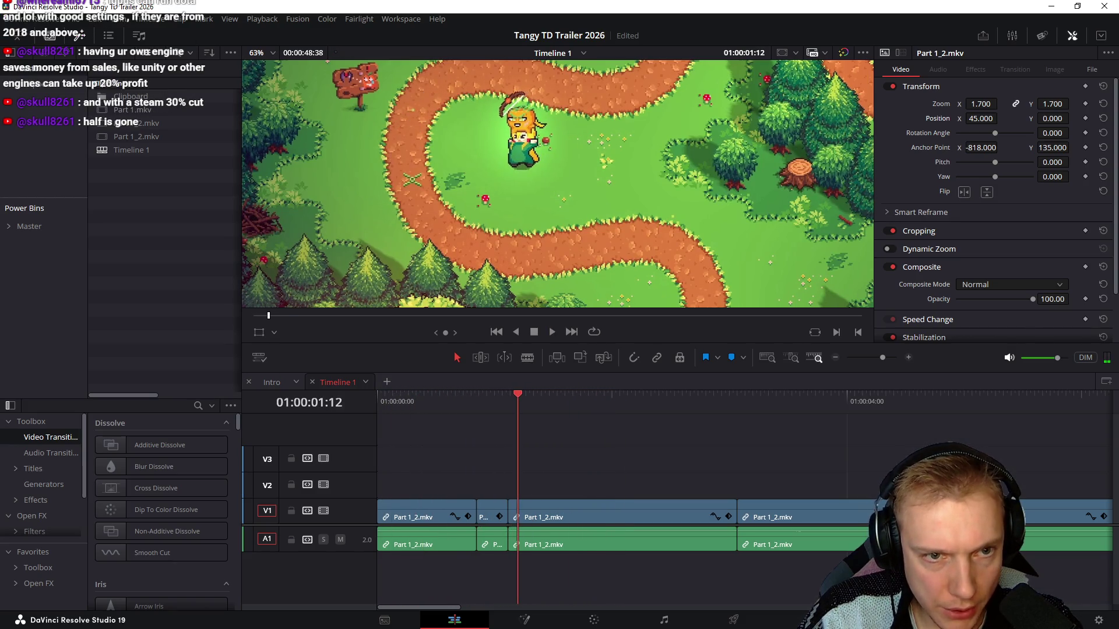
{"action": "key", "text": "ctrl+shift+bracketleft"}
{"action": "key", "text": "Left"}
{"action": "key", "text": "Left"}
{"action": "key", "text": "Left"}
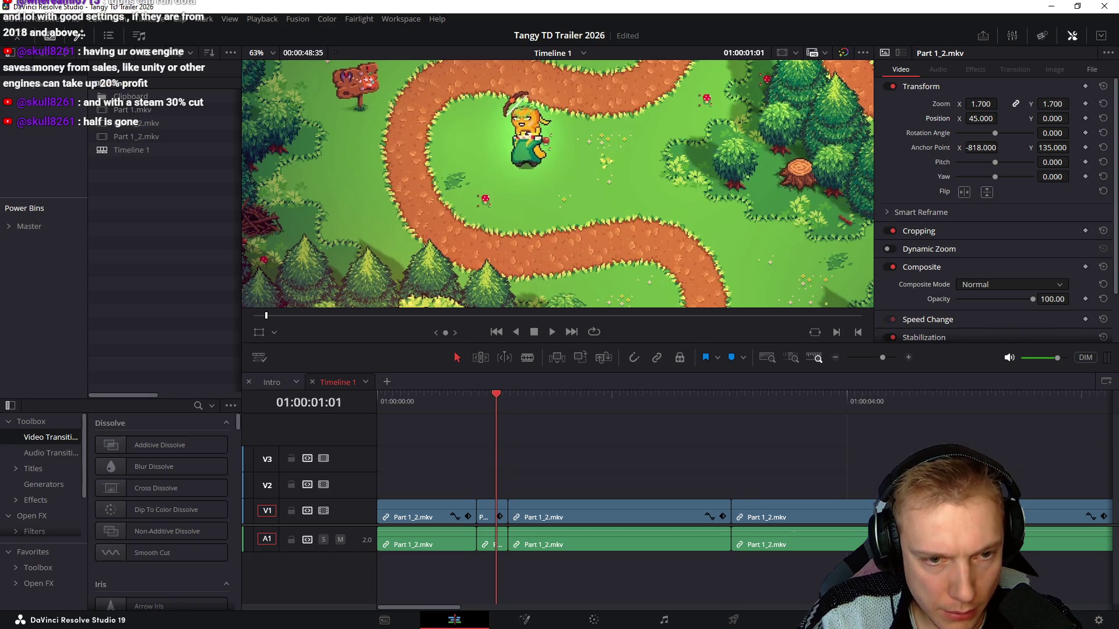
{"action": "key", "text": "Right"}
{"action": "key", "text": "Right"}
{"action": "key", "text": "Left"}
{"action": "key", "text": "Left"}
{"action": "key", "text": "Left"}
{"action": "key", "text": "Left"}
{"action": "key", "text": "Left"}
{"action": "key", "text": "Left"}
{"action": "key", "text": "Right"}
{"action": "key", "text": "Right"}
{"action": "key", "text": "Right"}
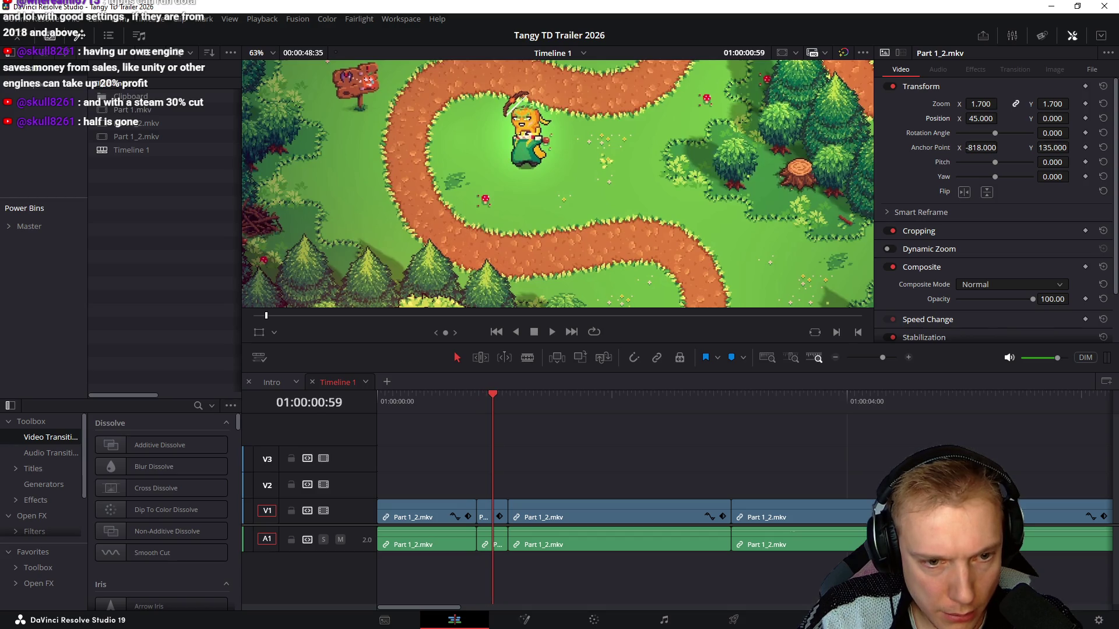
{"action": "key", "text": "ctrl+shift+bracketright"}
{"action": "key", "text": "Home"}
{"action": "key", "text": "space"}
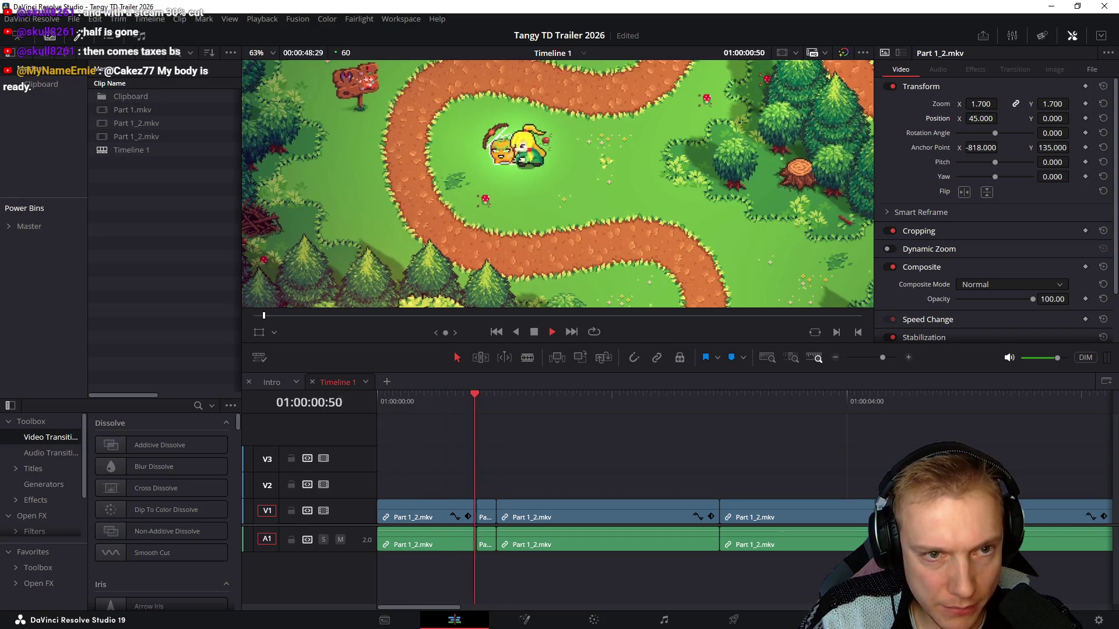
{"action": "key", "text": "space"}
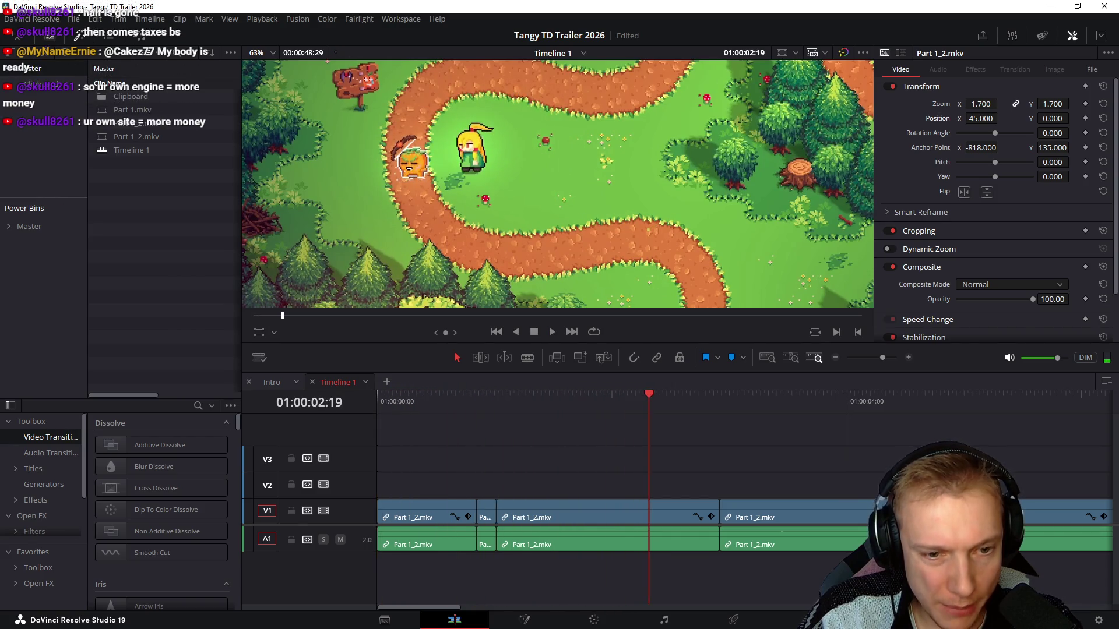
{"action": "key", "text": "shift+Left"}
{"action": "key", "text": "Right"}
{"action": "key", "text": "Right"}
{"action": "key", "text": "Right"}
{"action": "key", "text": "Right"}
{"action": "key", "text": "Right"}
{"action": "key", "text": "Right"}
{"action": "key", "text": "Right"}
{"action": "key", "text": "Right"}
{"action": "key", "text": "Right"}
{"action": "key", "text": "Right"}
{"action": "key", "text": "Right"}
{"action": "key", "text": "Right"}
{"action": "key", "text": "Right"}
{"action": "key", "text": "Right"}
{"action": "key", "text": "Right"}
{"action": "key", "text": "Right"}
{"action": "key", "text": "Right"}
{"action": "key", "text": "Right"}
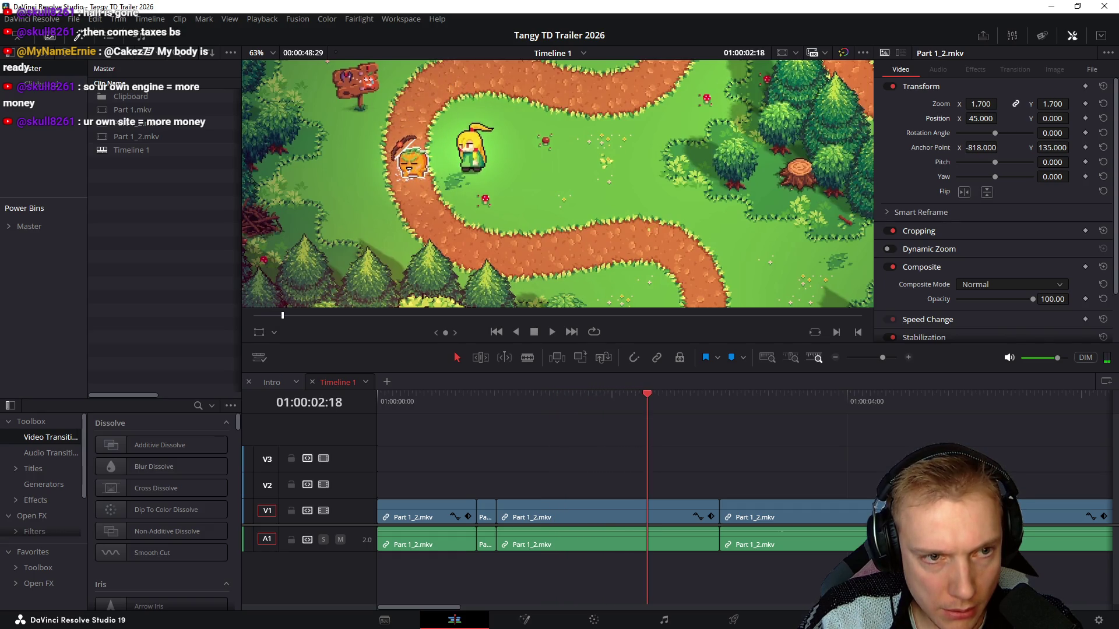
Delete the short leftover clips after the first cut and refine the cut between the two remaining clips
{"action": "key", "text": "shift+Delete"}
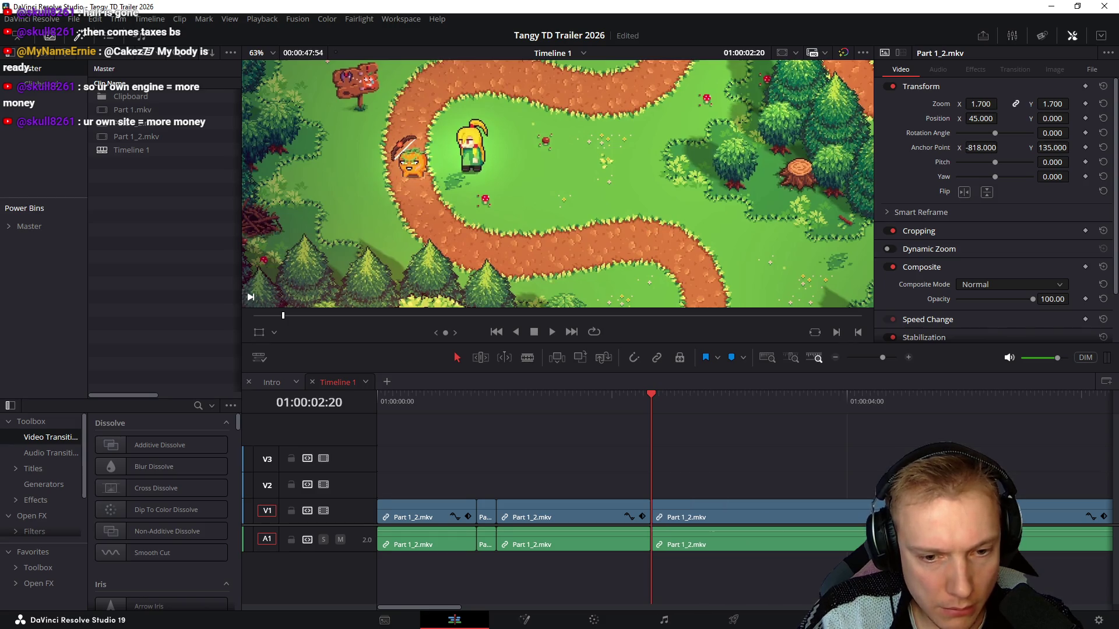
{"action": "key", "text": "shift+Delete"}
{"action": "key", "text": "space"}
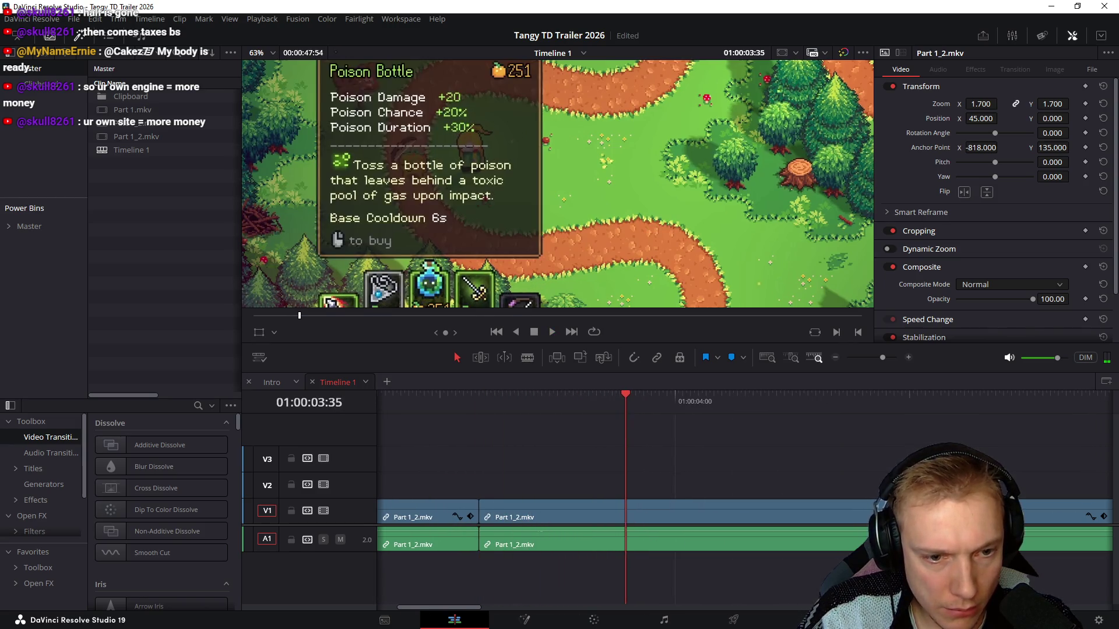
{"action": "key", "text": "space"}
{"action": "key", "text": "Left"}
{"action": "key", "text": "Left"}
{"action": "key", "text": "Left"}
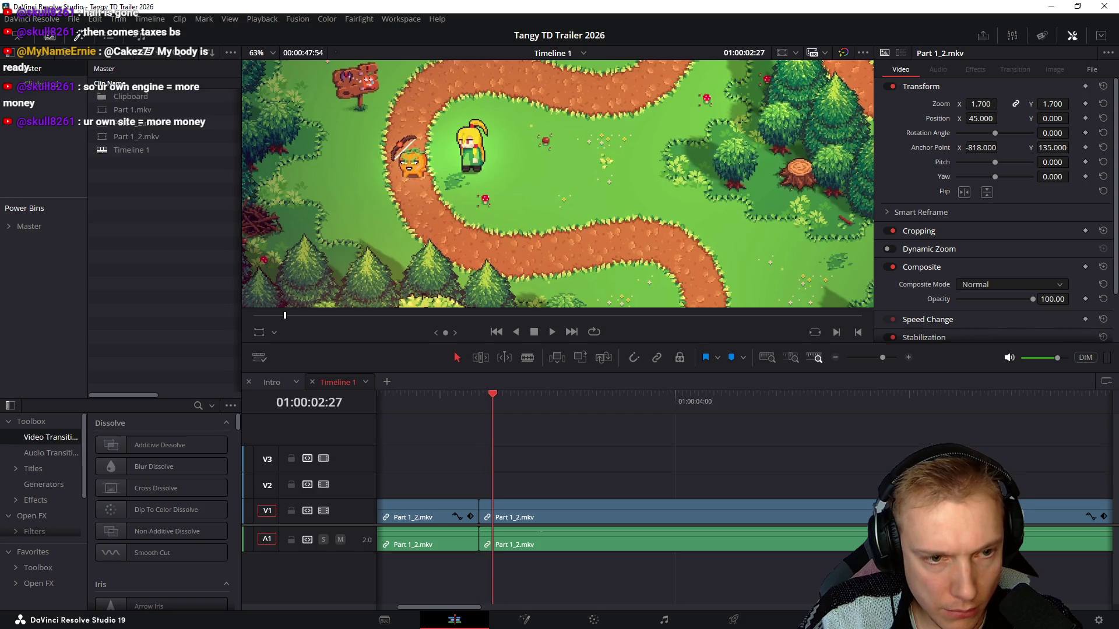
{"action": "key", "text": "Up"}
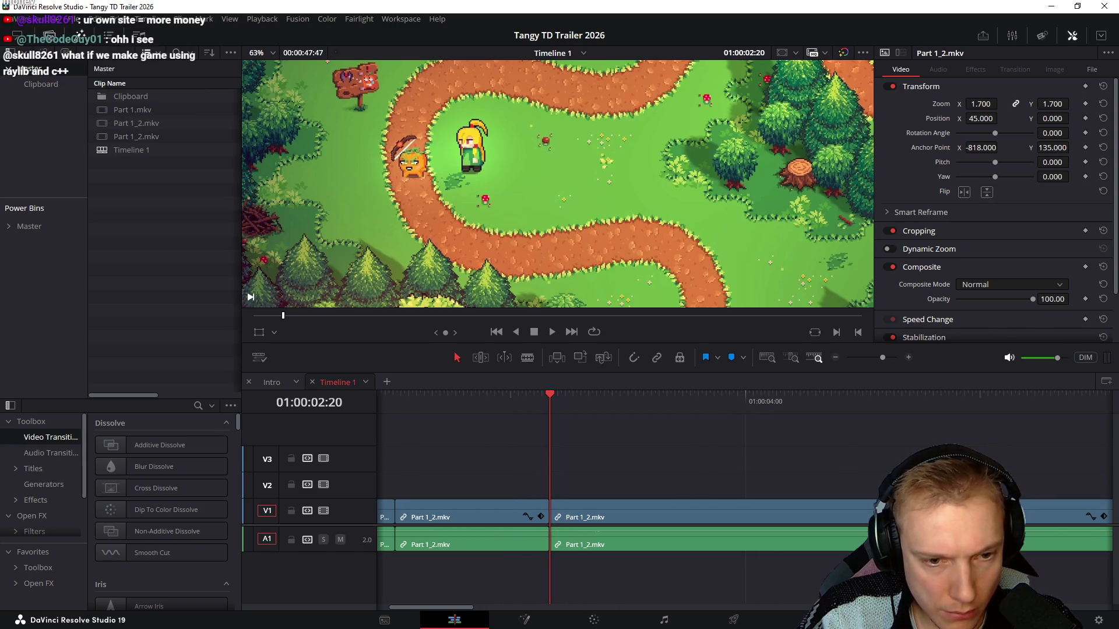
{"action": "key", "text": "Left"}
{"action": "key", "text": "Left"}
{"action": "key", "text": "Left"}
{"action": "key", "text": "Right"}
{"action": "key", "text": "Right"}
{"action": "key", "text": "Right"}
{"action": "key", "text": "Left"}
{"action": "key", "text": "Left"}
{"action": "key", "text": "Left"}
{"action": "key", "text": "Left"}
{"action": "key", "text": "Left"}
{"action": "key", "text": "Left"}
{"action": "key", "text": "Right"}
{"action": "key", "text": "Right"}
{"action": "key", "text": "Right"}
{"action": "key", "text": "Right"}
{"action": "key", "text": "Right"}
{"action": "key", "text": "Right"}
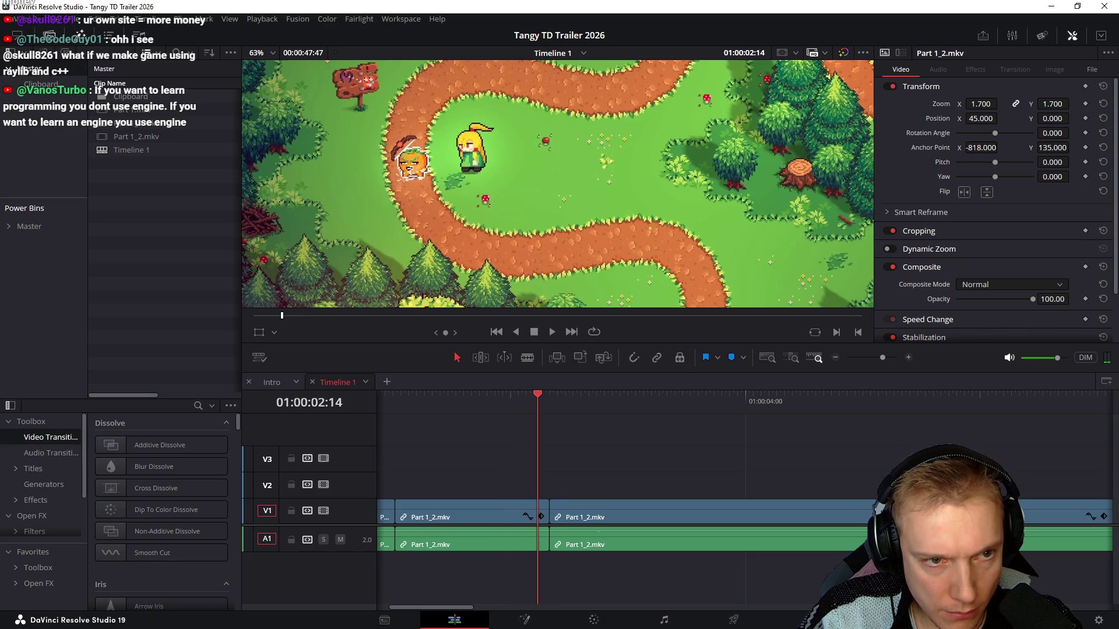
{"action": "key", "text": "ctrl+z"}
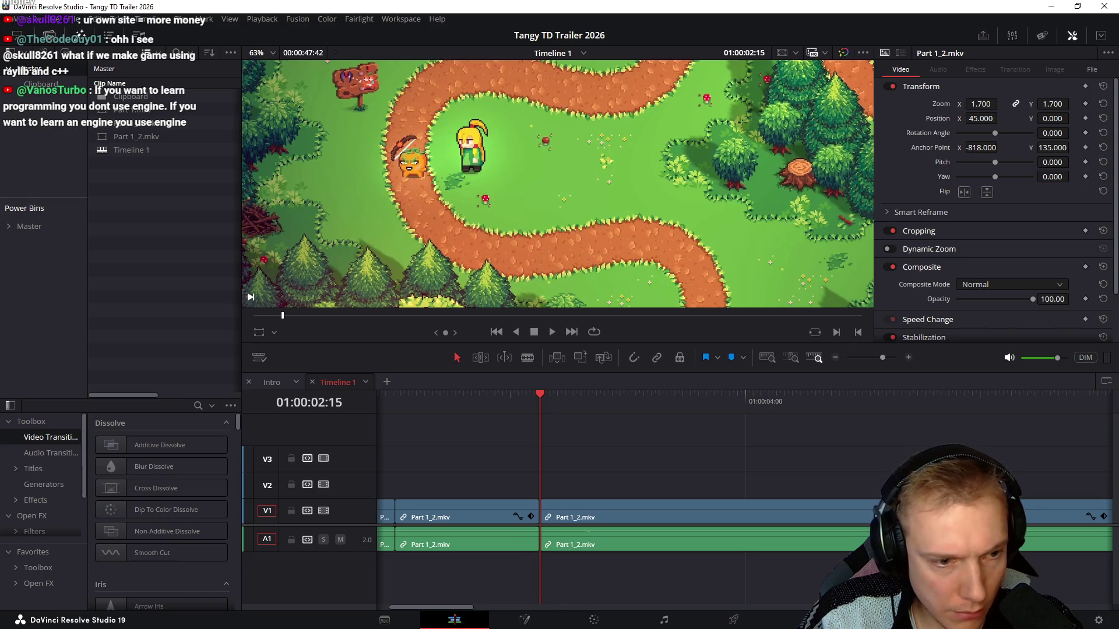
{"action": "key", "text": "Right"}
{"action": "key", "text": "Right"}
{"action": "key", "text": "Right"}
{"action": "key", "text": "Right"}
{"action": "key", "text": "Right"}
{"action": "key", "text": "Right"}
{"action": "key", "text": "Right"}
{"action": "key", "text": "Right"}
{"action": "key", "text": "Right"}
{"action": "key", "text": "Right"}
{"action": "key", "text": "Right"}
{"action": "key", "text": "Right"}
{"action": "key", "text": "Right"}
{"action": "key", "text": "Right"}
{"action": "key", "text": "Right"}
{"action": "key", "text": "Right"}
{"action": "key", "text": "Right"}
{"action": "key", "text": "Right"}
{"action": "key", "text": "Right"}
{"action": "key", "text": "Right"}
{"action": "key", "text": "Right"}
Skim ahead through the Poison Bottle shop footage for cut points, then return to the cuts near four seconds
{"action": "key", "text": "Right"}
{"action": "key", "text": "Right"}
{"action": "key", "text": "Right"}
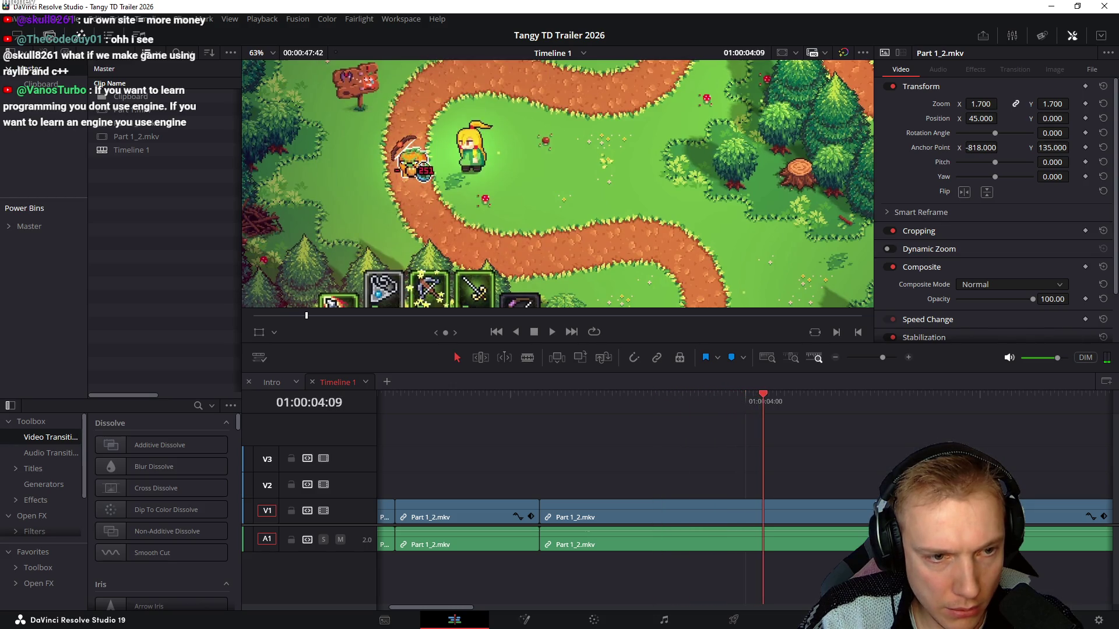
{"action": "key", "text": "Right"}
{"action": "key", "text": "Right"}
{"action": "key", "text": "Right"}
{"action": "key", "text": "Right"}
{"action": "key", "text": "Right"}
{"action": "key", "text": "Right"}
{"action": "key", "text": "Right"}
{"action": "key", "text": "Right"}
{"action": "key", "text": "Right"}
{"action": "key", "text": "shift+Right"}
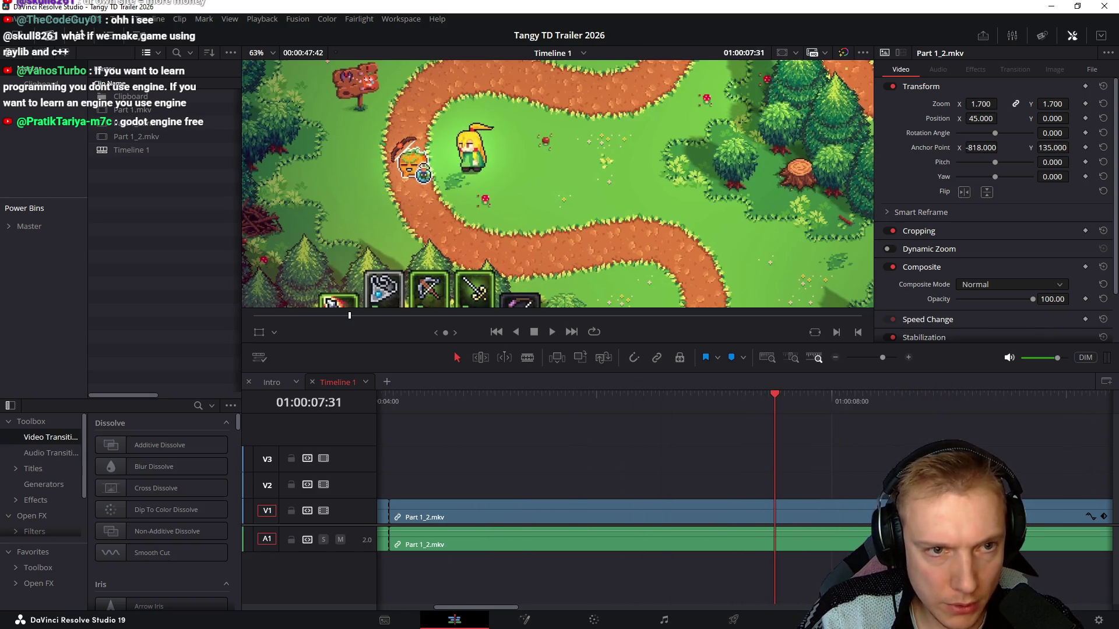
{"action": "key", "text": "shift+Right"}
{"action": "key", "text": "shift+Right"}
{"action": "key", "text": "shift+Right"}
{"action": "key", "text": "shift+Right"}
{"action": "key", "text": "Right"}
{"action": "key", "text": "Right"}
{"action": "key", "text": "Right"}
{"action": "key", "text": "shift+Right"}
{"action": "key", "text": "shift+Right"}
{"action": "key", "text": "shift+Right"}
{"action": "key", "text": "Right"}
{"action": "key", "text": "Right"}
{"action": "key", "text": "Right"}
{"action": "key", "text": "Right"}
{"action": "key", "text": "Right"}
{"action": "key", "text": "Right"}
{"action": "key", "text": "Right"}
{"action": "key", "text": "Right"}
{"action": "key", "text": "Right"}
{"action": "key", "text": "Left"}
{"action": "key", "text": "Left"}
{"action": "key", "text": "Left"}
{"action": "key", "text": "Right"}
{"action": "key", "text": "Right"}
{"action": "key", "text": "Right"}
{"action": "key", "text": "Right"}
{"action": "key", "text": "Right"}
{"action": "key", "text": "Right"}
{"action": "key", "text": "Right"}
{"action": "key", "text": "Right"}
{"action": "key", "text": "Right"}
{"action": "key", "text": "Left"}
{"action": "key", "text": "Left"}
{"action": "key", "text": "Left"}
{"action": "key", "text": "Left"}
{"action": "key", "text": "Left"}
{"action": "key", "text": "Left"}
{"action": "key", "text": "Left"}
{"action": "key", "text": "Left"}
{"action": "key", "text": "Left"}
{"action": "key", "text": "Left"}
{"action": "key", "text": "Left"}
{"action": "key", "text": "Left"}
{"action": "key", "text": "Left"}
{"action": "key", "text": "Right"}
{"action": "key", "text": "Left"}
{"action": "key", "text": "Left"}
{"action": "key", "text": "Left"}
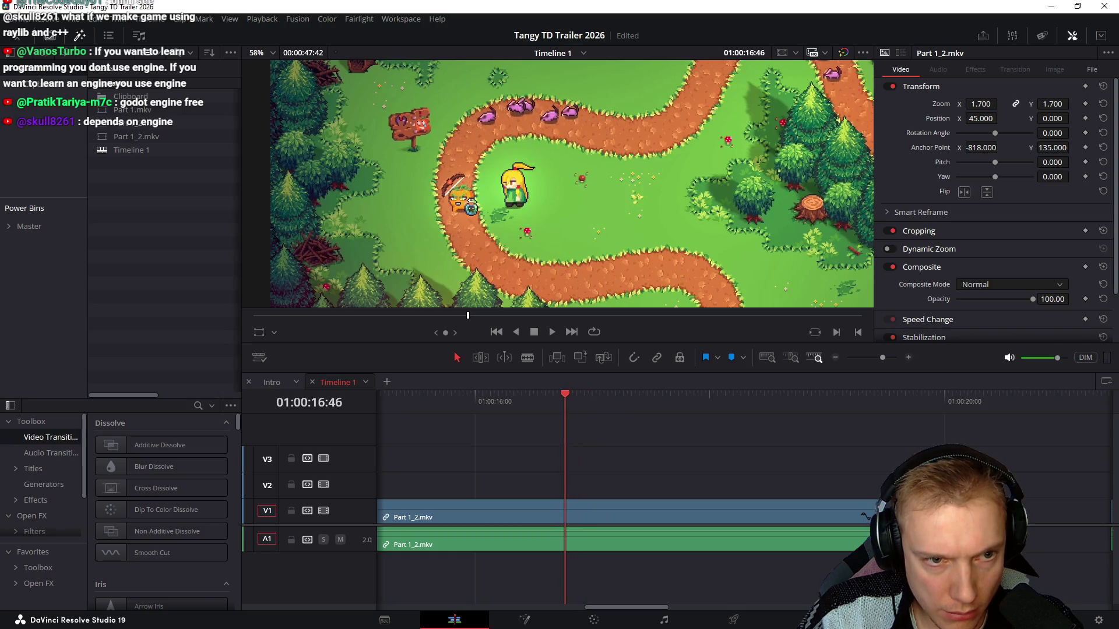
{"action": "key", "text": "Up"}
{"action": "key", "text": "Right"}
{"action": "key", "text": "Right"}
{"action": "key", "text": "Right"}
{"action": "key", "text": "Right"}
{"action": "key", "text": "Right"}
{"action": "key", "text": "Right"}
{"action": "key", "text": "Right"}
{"action": "key", "text": "Right"}
{"action": "key", "text": "Right"}
{"action": "key", "text": "Right"}
{"action": "key", "text": "Right"}
{"action": "key", "text": "Right"}
{"action": "key", "text": "Right"}
{"action": "key", "text": "Right"}
{"action": "key", "text": "Right"}
{"action": "key", "text": "Right"}
{"action": "key", "text": "Right"}
{"action": "key", "text": "Right"}
{"action": "key", "text": "Right"}
{"action": "key", "text": "Right"}
{"action": "key", "text": "Right"}
{"action": "key", "text": "Right"}
{"action": "key", "text": "Right"}
{"action": "key", "text": "Right"}
{"action": "key", "text": "Right"}
{"action": "key", "text": "Right"}
{"action": "key", "text": "Right"}
{"action": "key", "text": "Right"}
{"action": "key", "text": "Right"}
{"action": "key", "text": "Right"}
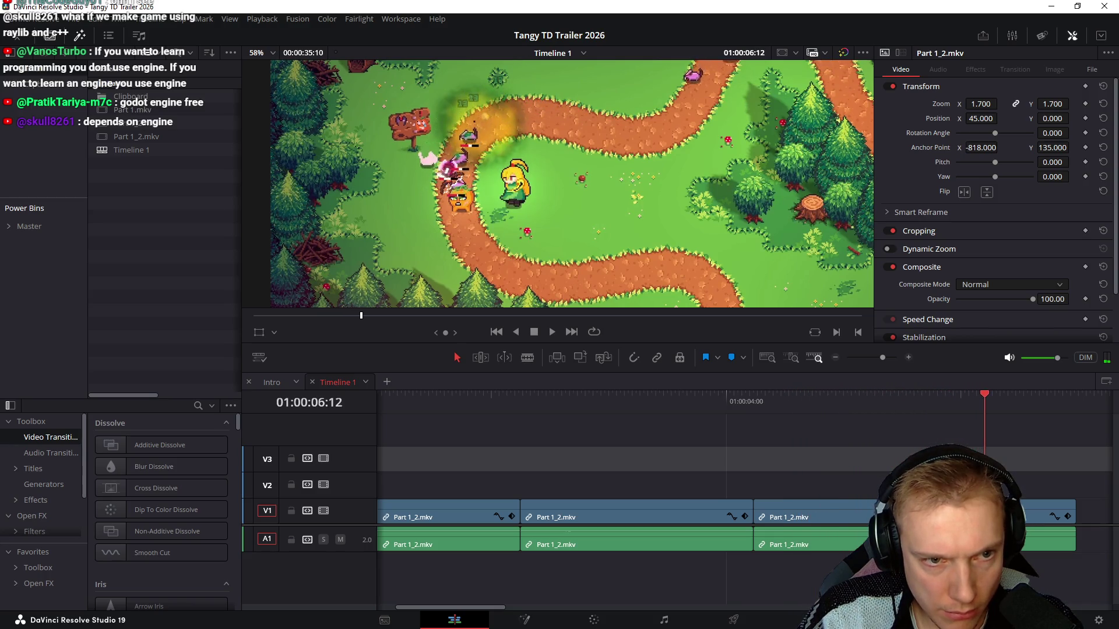
{"action": "scroll", "coordinate": [743, 524], "scroll_direction": "right", "scroll_amount": 3}
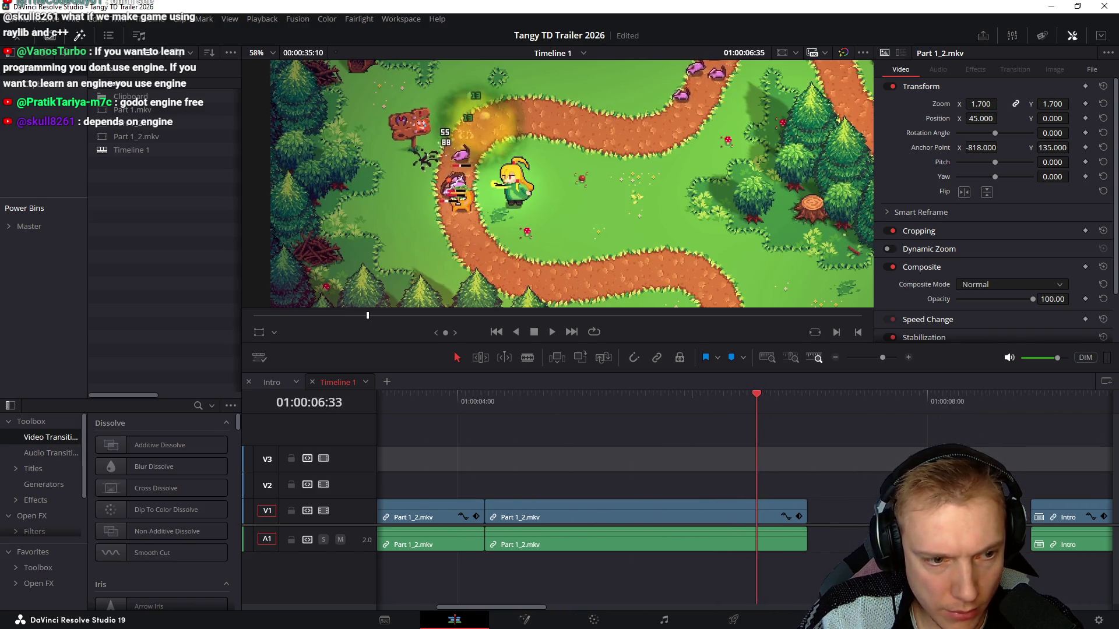
Ripple-trim the second cut's end near 01:00:06:29 and zoom out to see the Intro clip
{"action": "key", "text": "Right"}
{"action": "key", "text": "shift+]"}
{"action": "scroll", "coordinate": [742, 524], "scroll_direction": "left", "scroll_amount": 1}
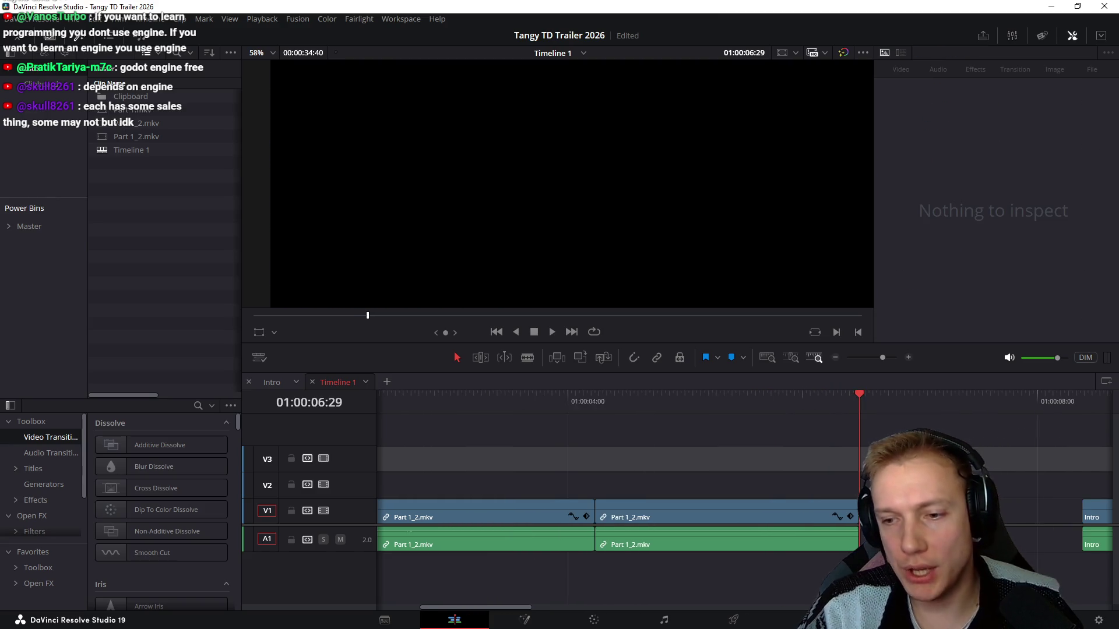
{"action": "scroll", "coordinate": [743, 525], "scroll_direction": "left", "scroll_amount": 3}
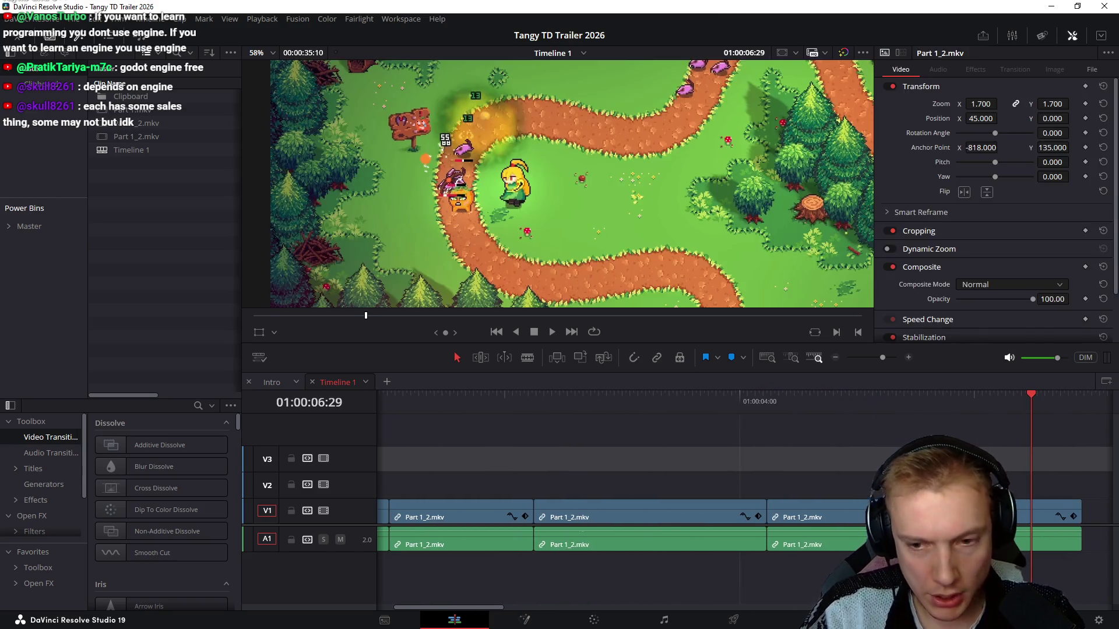
{"action": "key", "text": "ctrl+minus"}
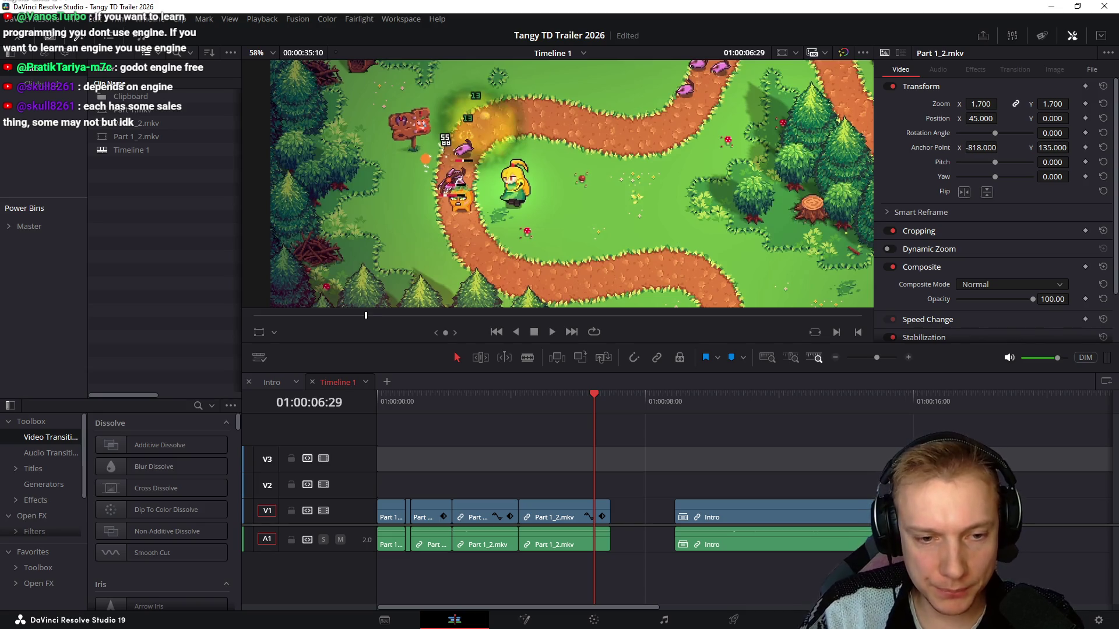
{"action": "key", "text": "j"}
{"action": "key", "text": "j"}
{"action": "key", "text": "l"}
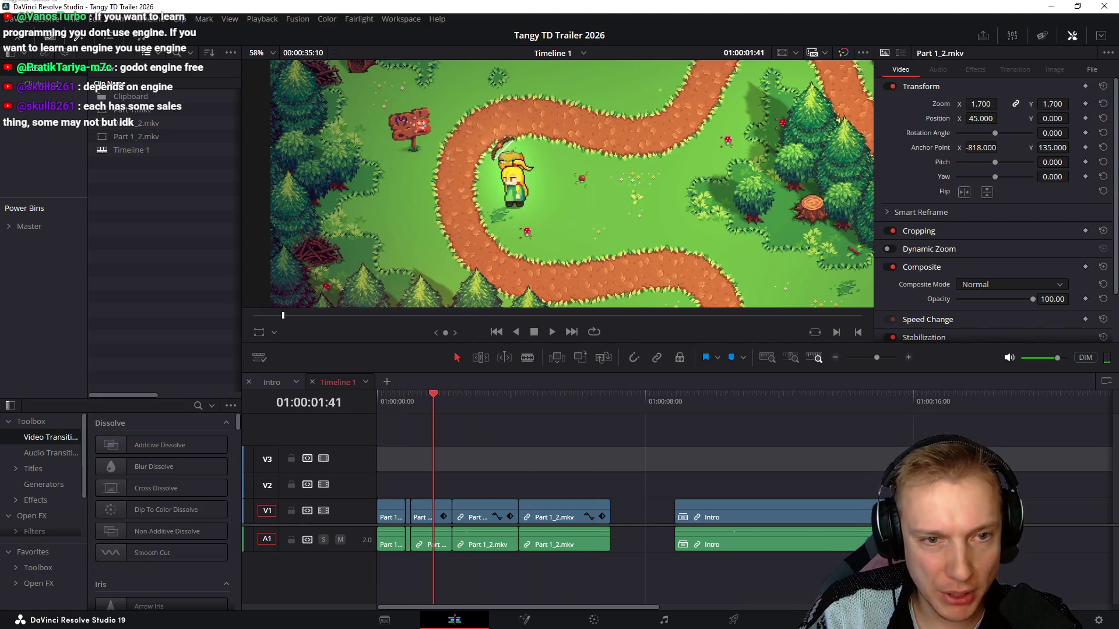
{"action": "key", "text": "j"}
{"action": "key", "text": "j"}
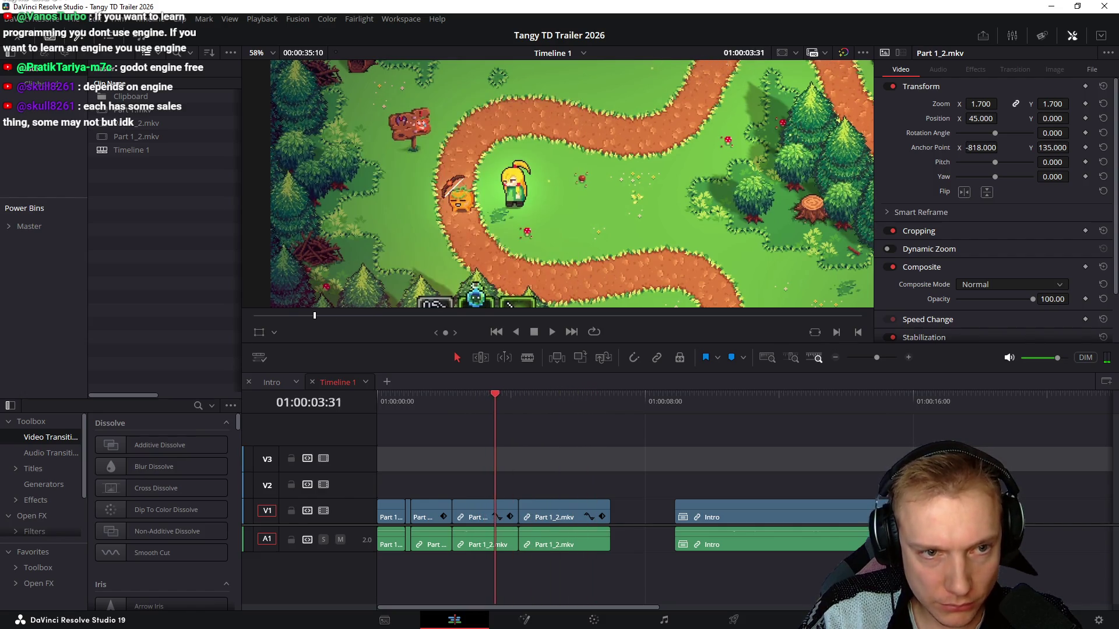
{"action": "key", "text": "j"}
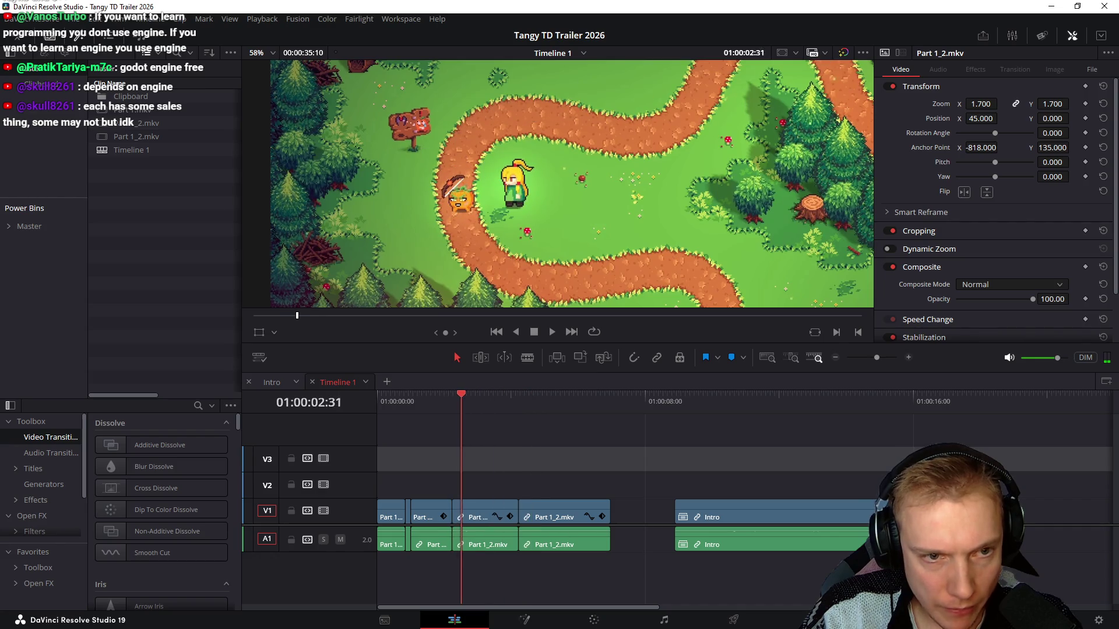
{"action": "key", "text": "l"}
{"action": "left_click_drag", "start_coordinate": [574, 464], "coordinate": [509, 522]}
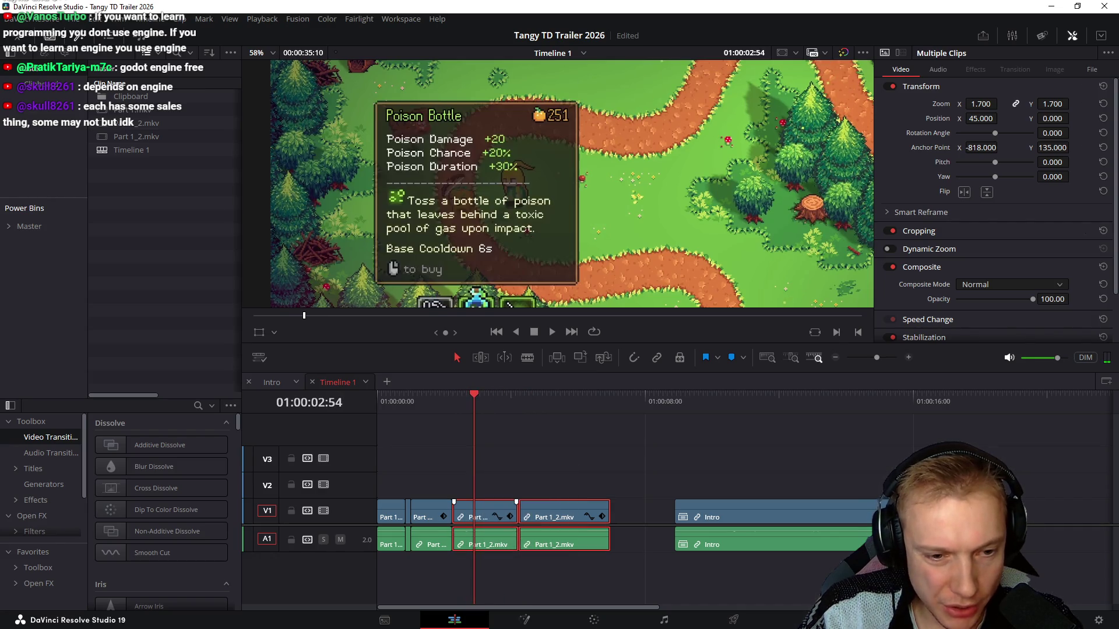
{"action": "key", "text": "l"}
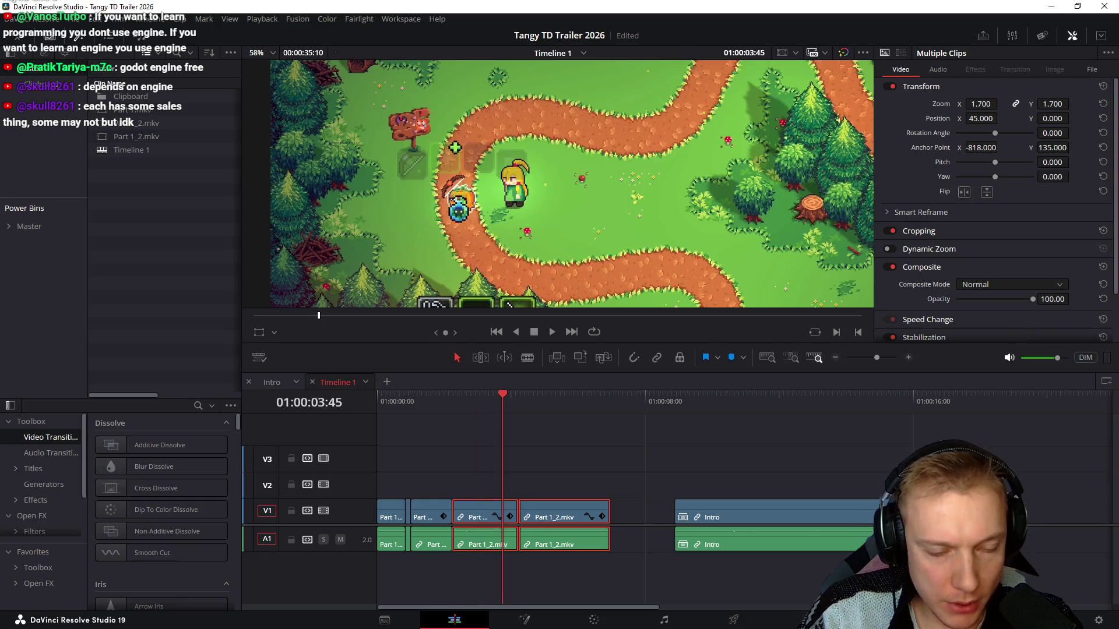
{"action": "left_click", "coordinate": [611, 460]}
{"action": "key", "text": "j"}
{"action": "key", "text": "j"}
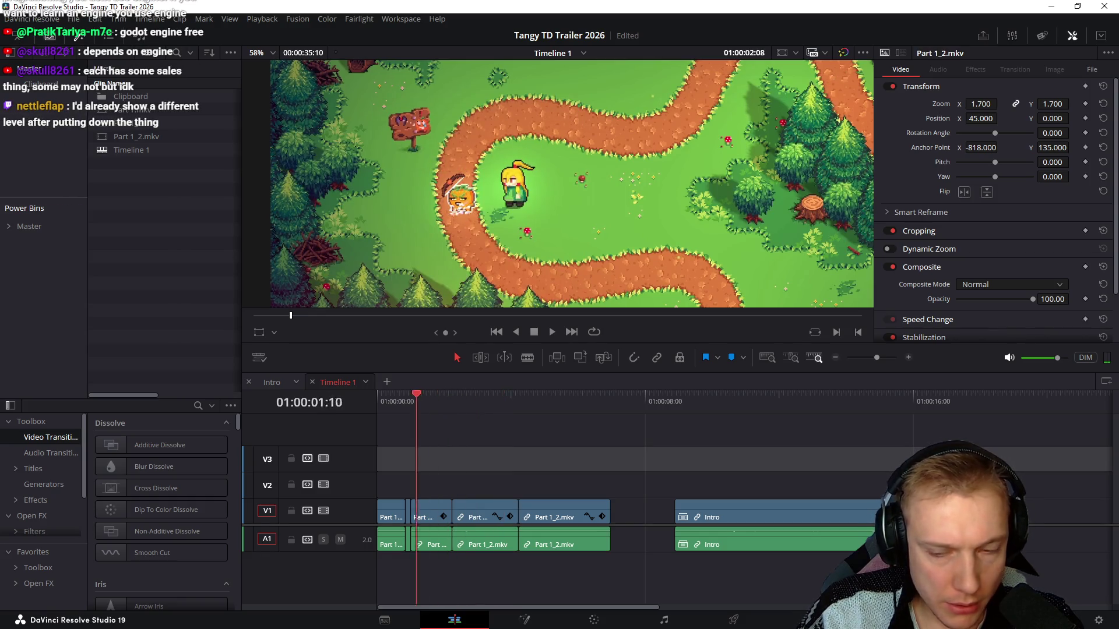
{"action": "key", "text": "k"}
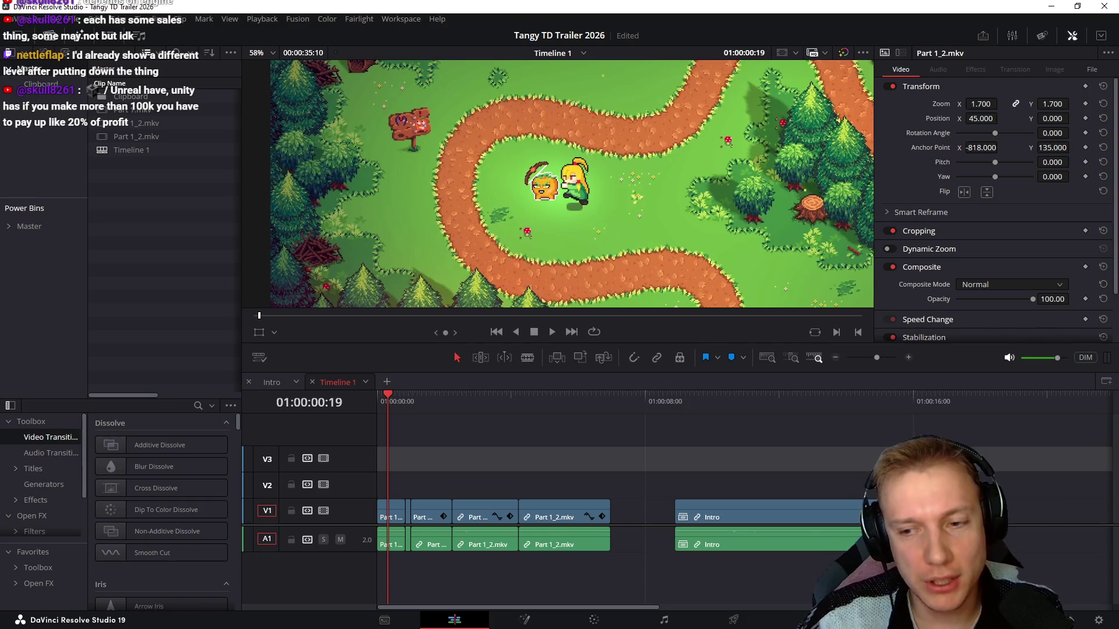
{"action": "key", "text": "space"}
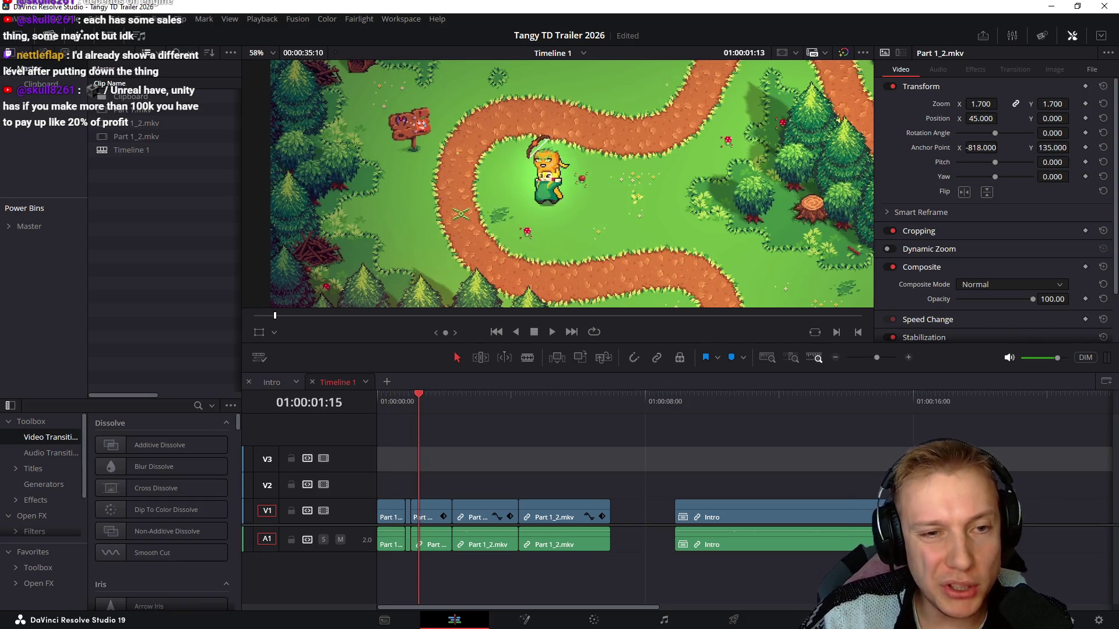
{"action": "key", "text": "j"}
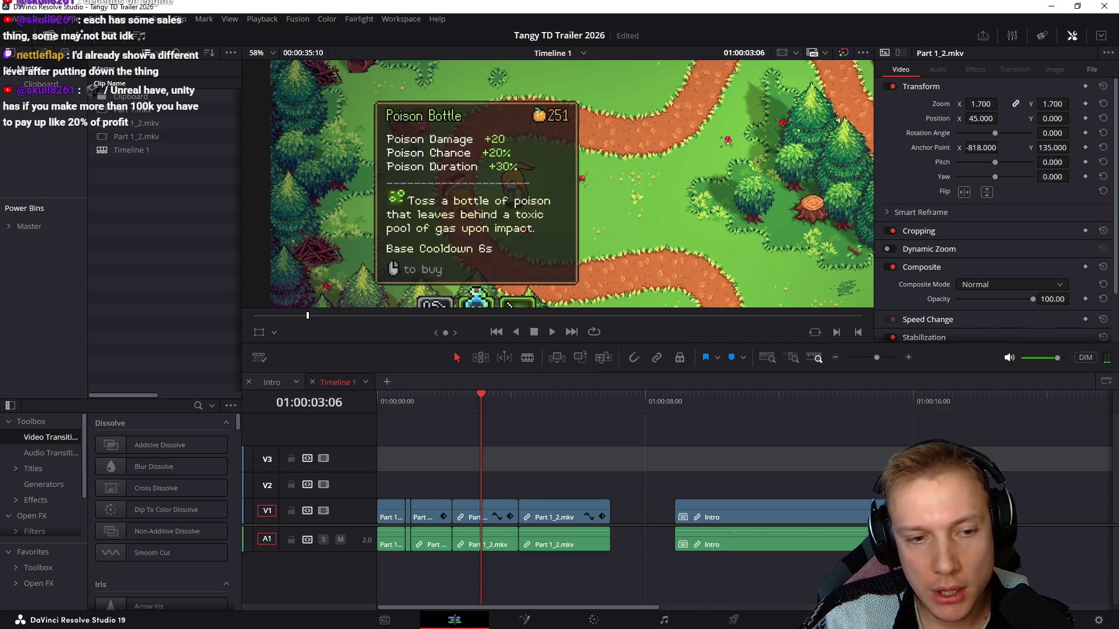
{"action": "key", "text": "space"}
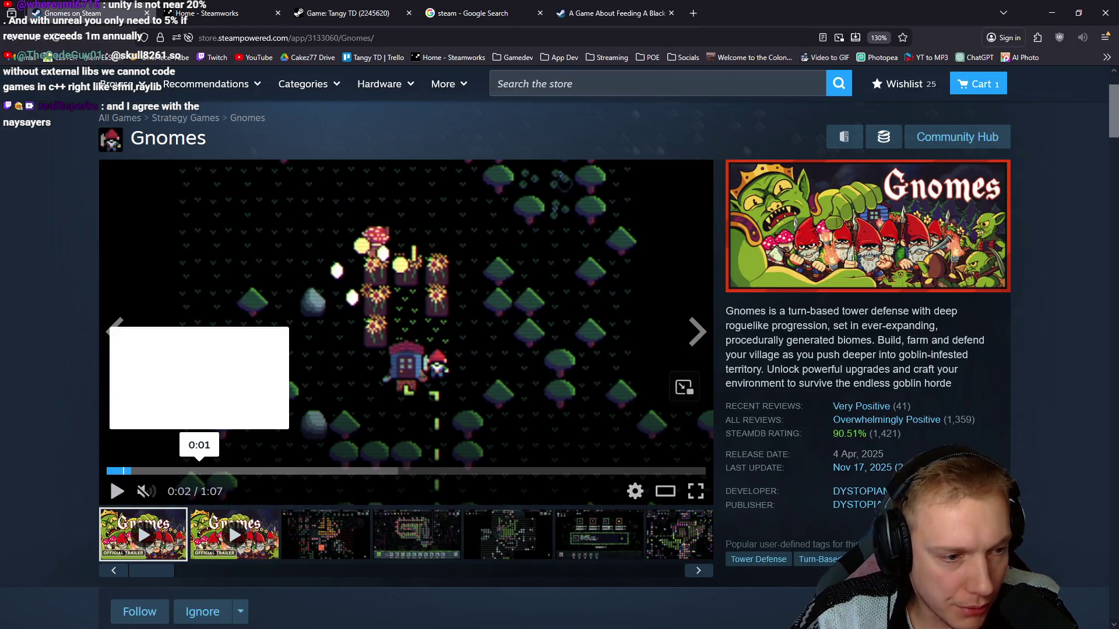
{"action": "key", "text": "space"}
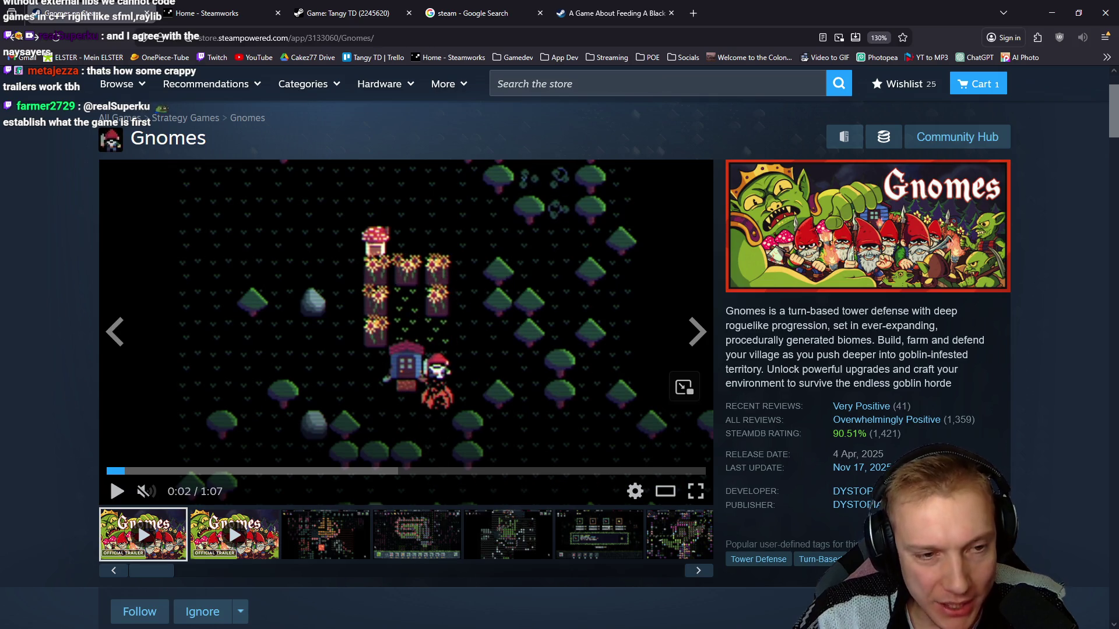
{"action": "key", "text": "space"}
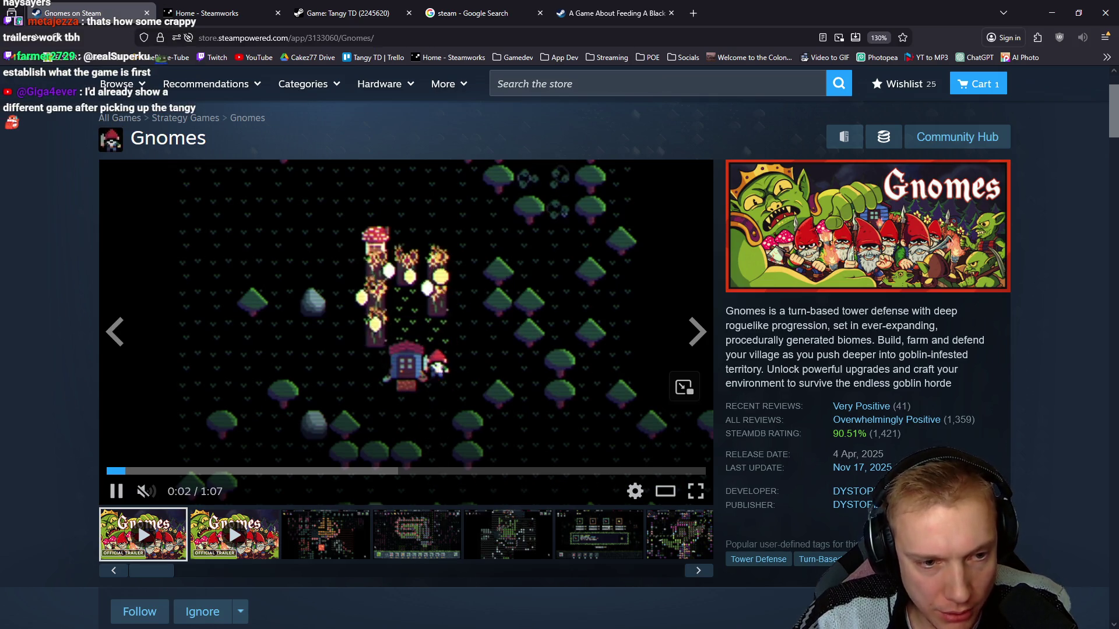
{"action": "key", "text": "space"}
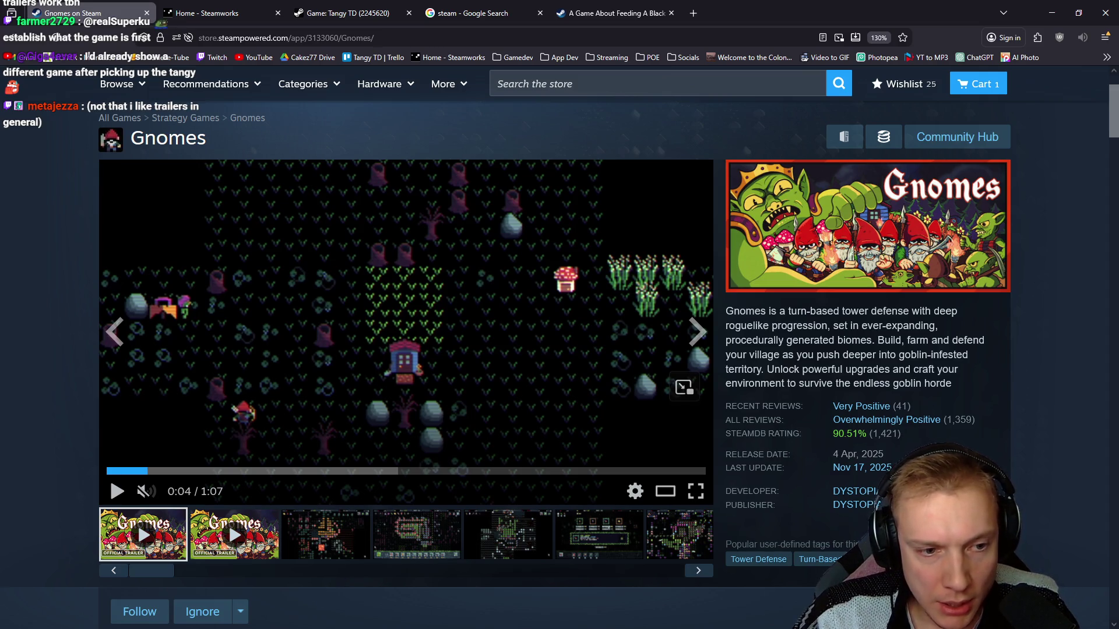
{"action": "key", "text": "space"}
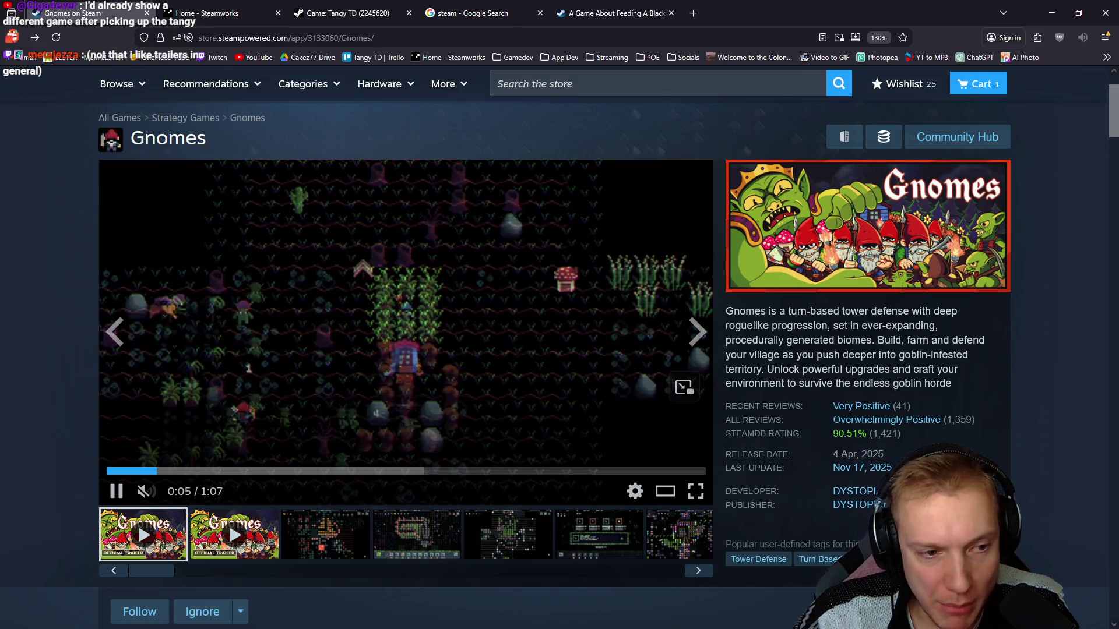
{"action": "key", "text": "space"}
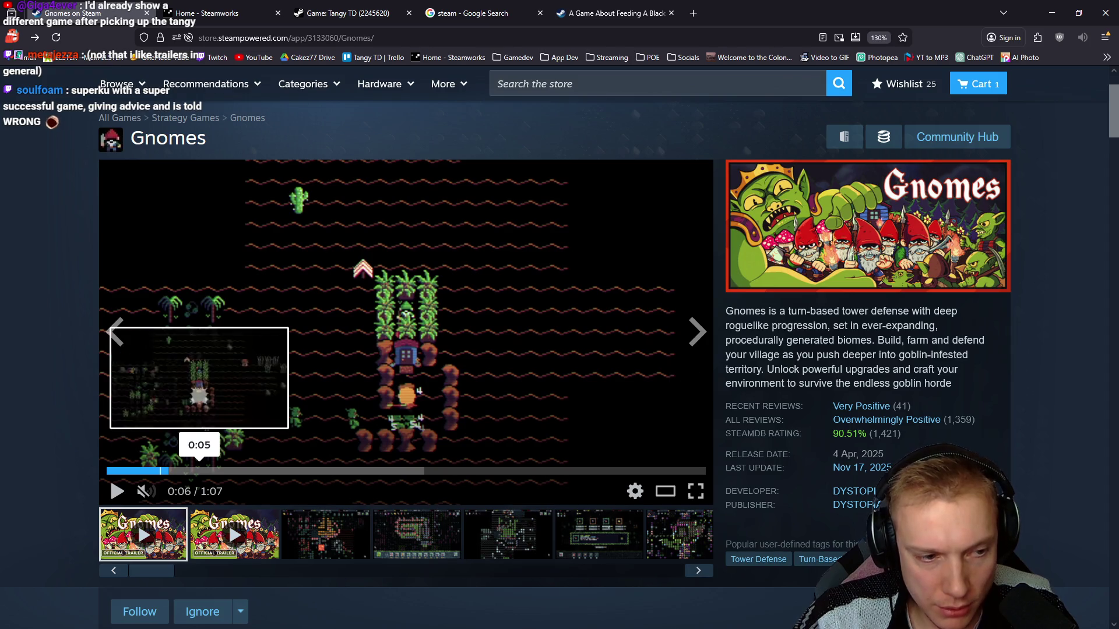
{"action": "left_click", "coordinate": [200, 470]}
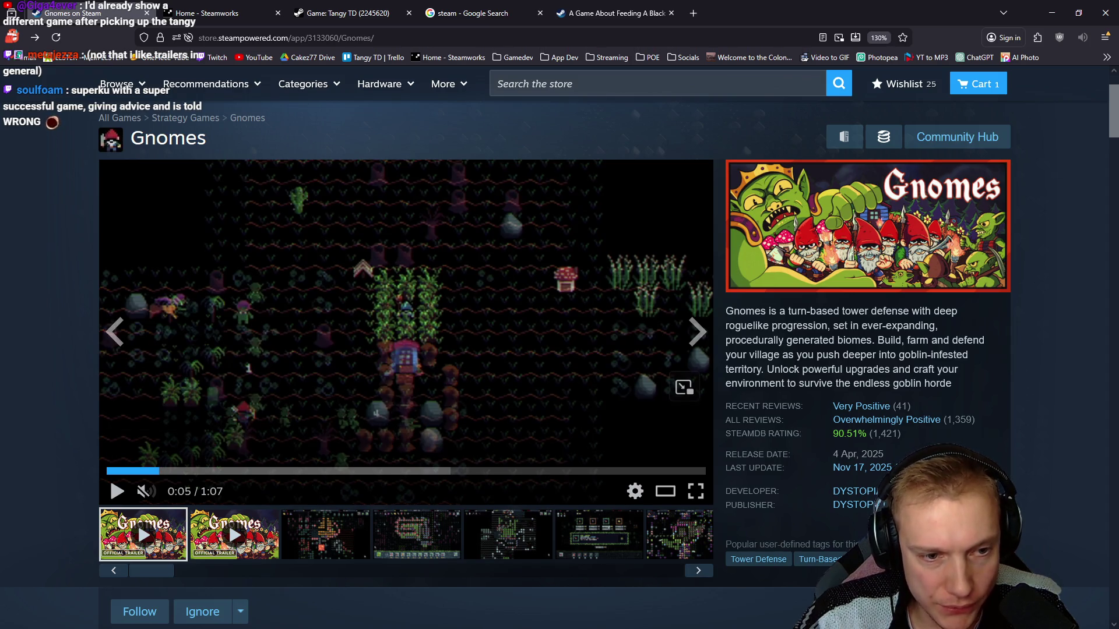
{"action": "left_click", "coordinate": [406, 332]}
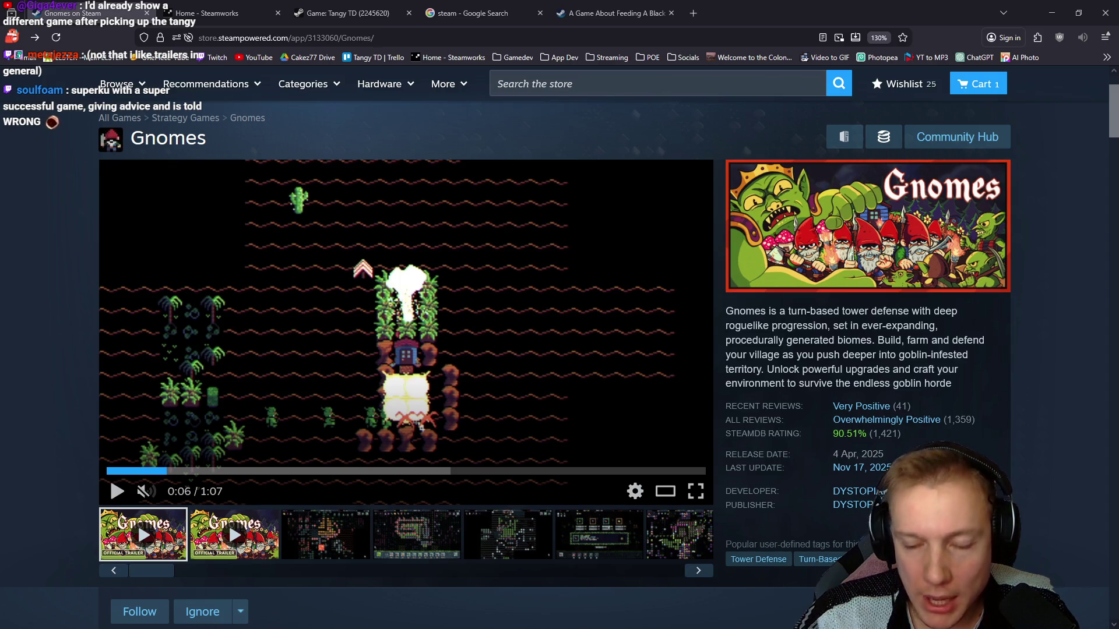
{"action": "key", "text": "alt+Tab"}
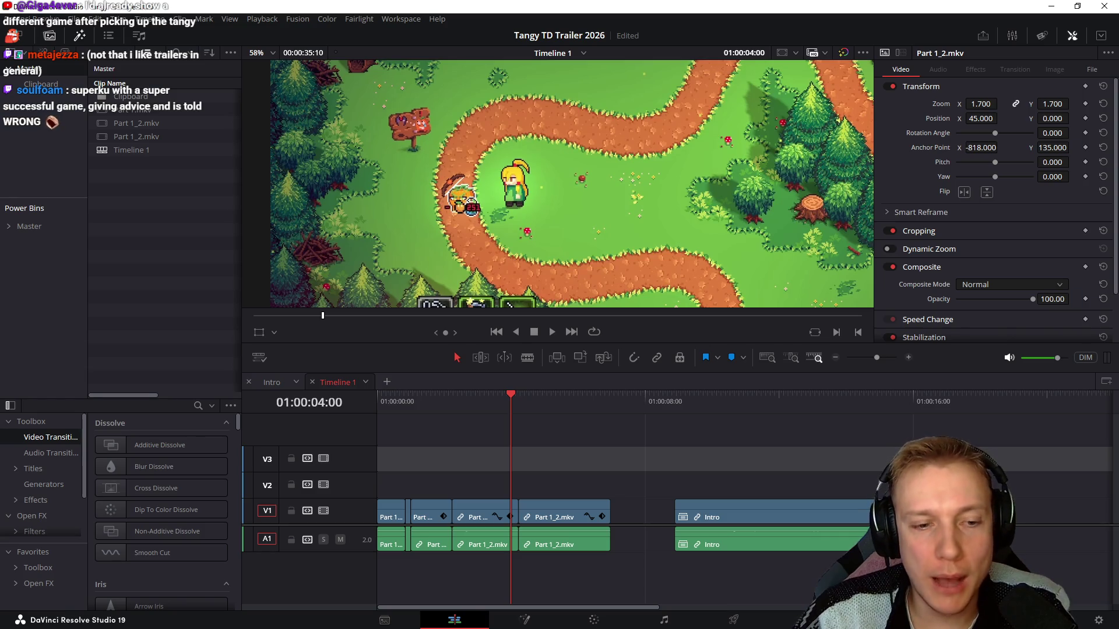
Reset the Transform on the four V1 gameplay cuts, then select their video and audio together
{"action": "mouse_move", "coordinate": [512, 398]}
{"action": "left_mouse_down"}
{"action": "mouse_move", "coordinate": [395, 397]}
{"action": "mouse_move", "coordinate": [540, 398]}
{"action": "left_mouse_up"}
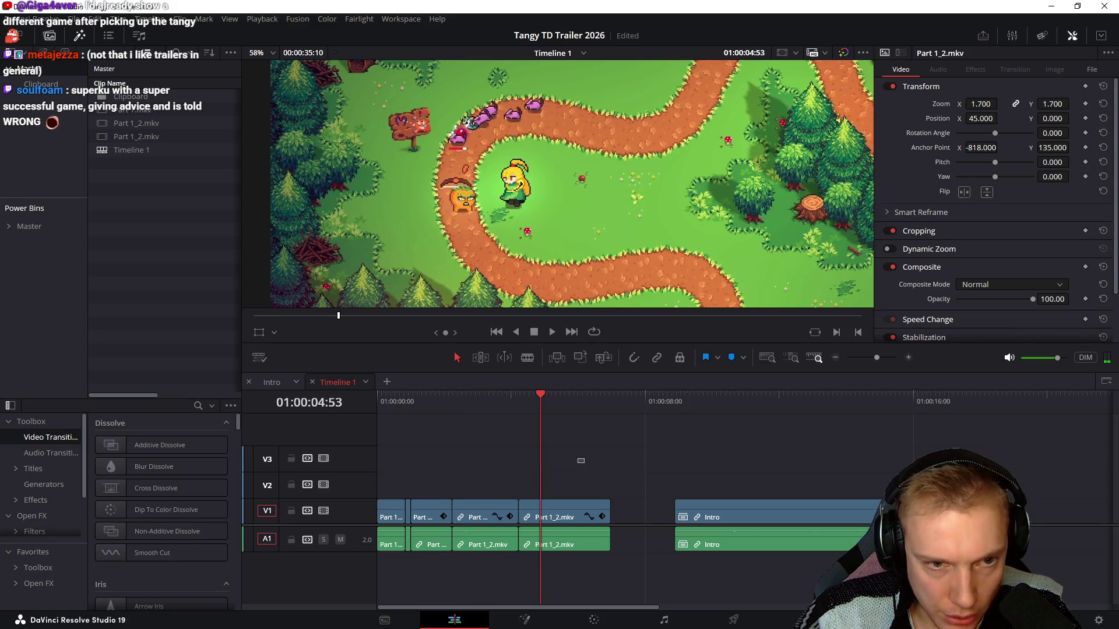
{"action": "left_click_drag", "start_coordinate": [585, 463], "coordinate": [386, 520]}
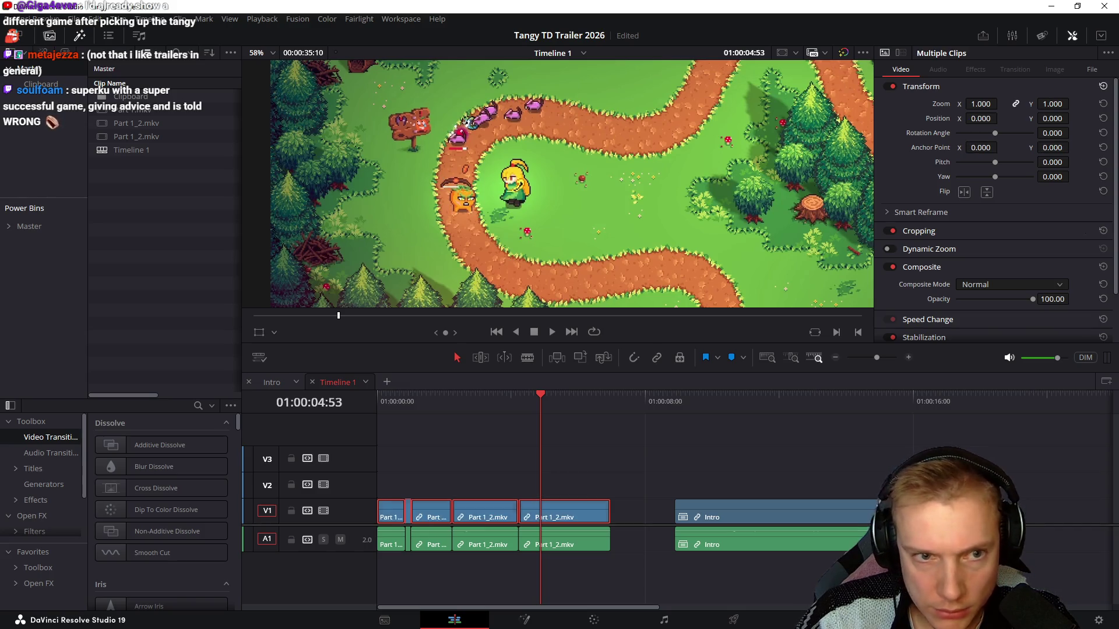
{"action": "left_click", "coordinate": [1102, 86]}
{"action": "left_click_drag", "start_coordinate": [616, 448], "coordinate": [392, 589]}
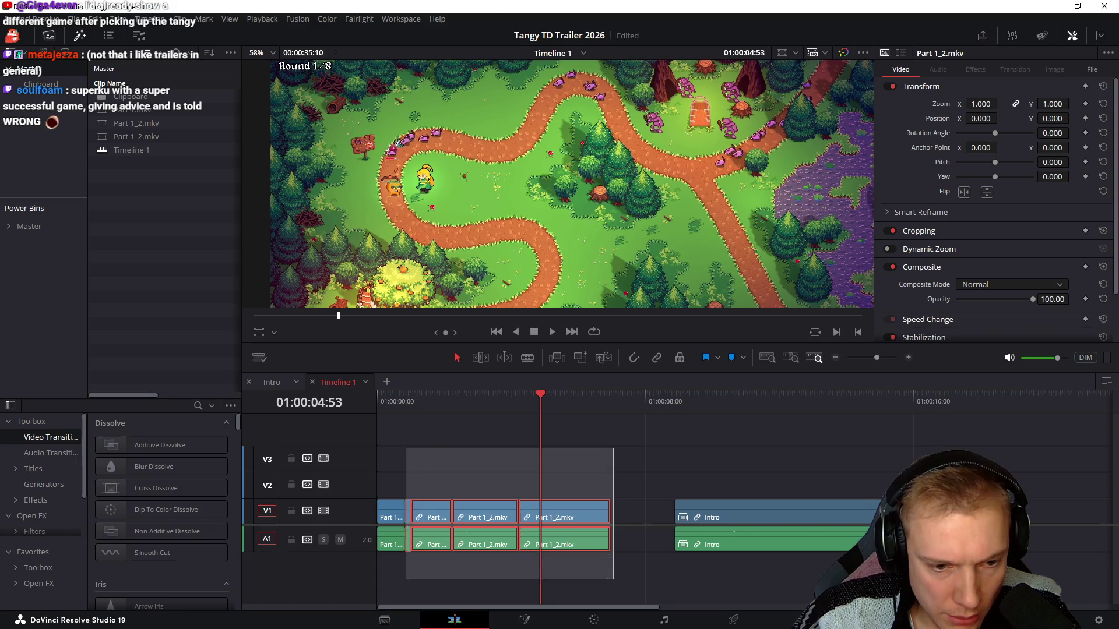
Make the selected cuts into Compound Clip 1 and apply a faster clip speed to it
{"action": "right_click", "coordinate": [482, 512]}
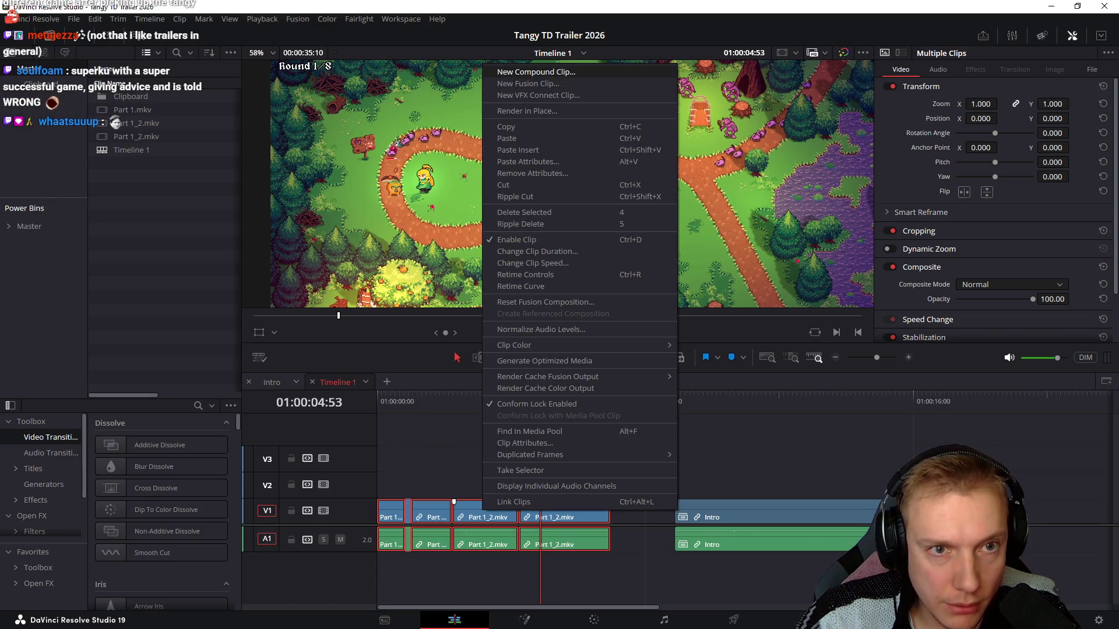
{"action": "left_click", "coordinate": [533, 72]}
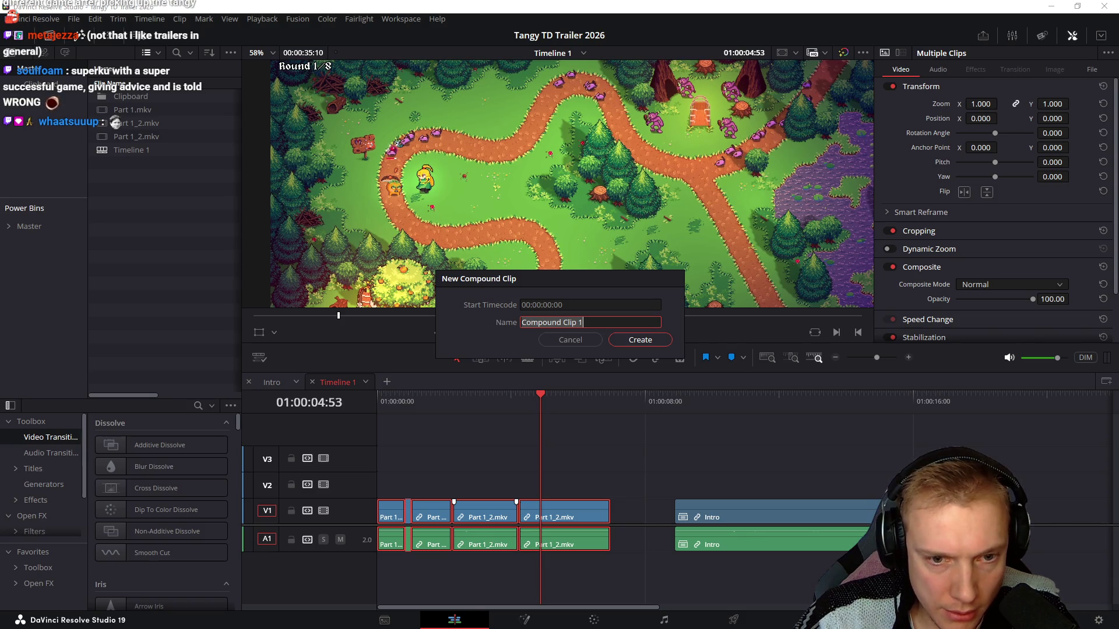
{"action": "key", "text": "Return"}
{"action": "left_click", "coordinate": [463, 515]}
{"action": "key", "text": "r"}
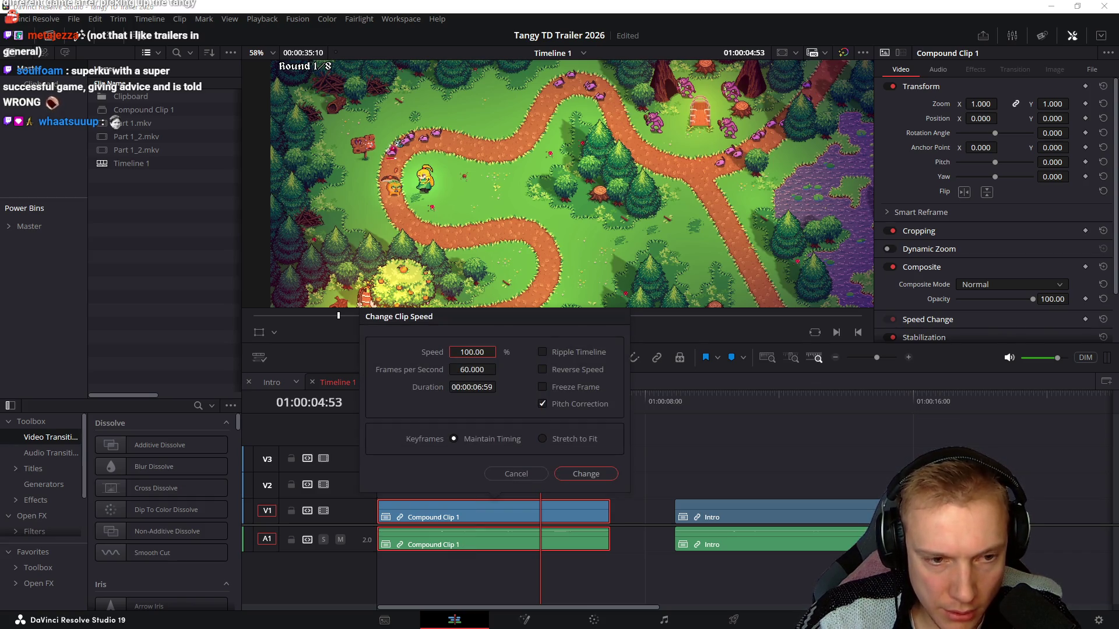
{"action": "key", "text": "Return"}
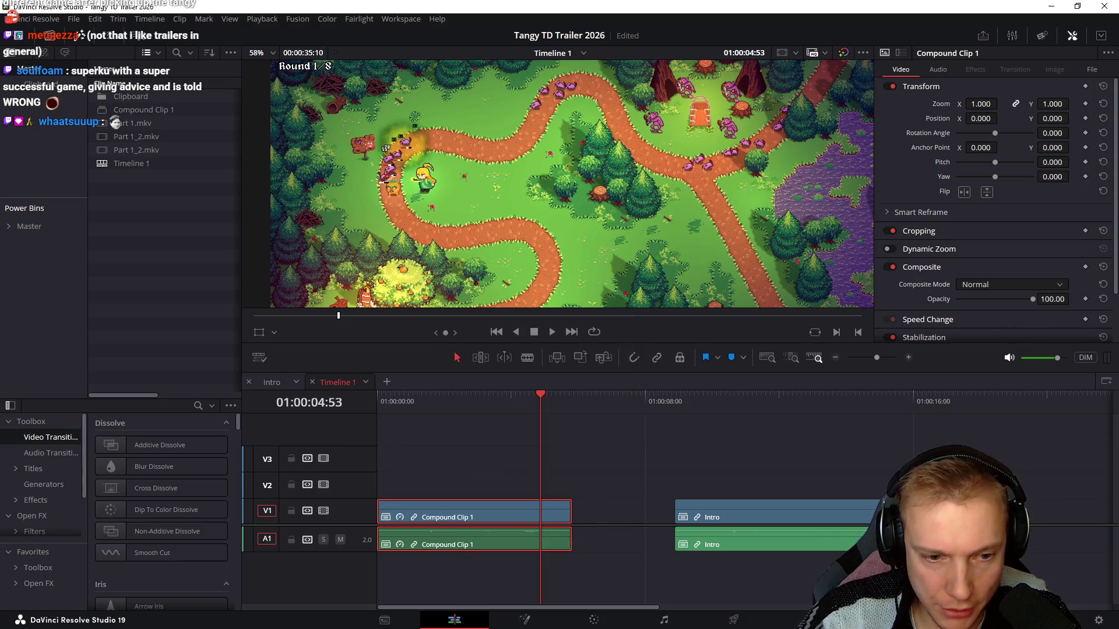
Play back the sped-up compound clip, then open Compound Clip 1 in its own timeline
{"action": "key", "text": "space"}
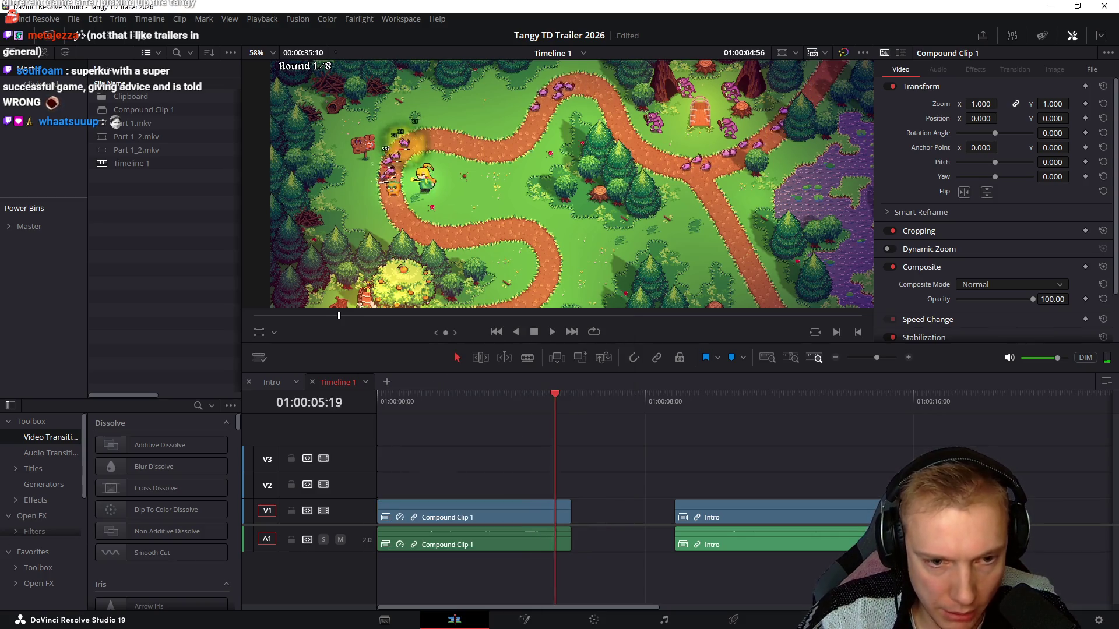
{"action": "key", "text": "Home"}
{"action": "key", "text": "space"}
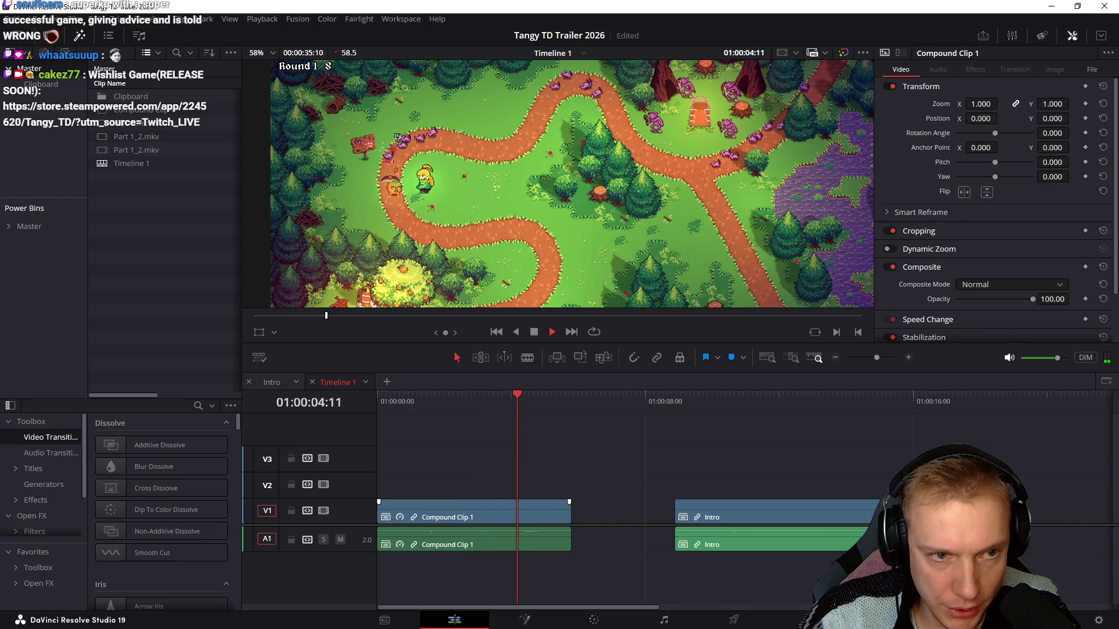
{"action": "key", "text": "space"}
{"action": "key", "text": "Left"}
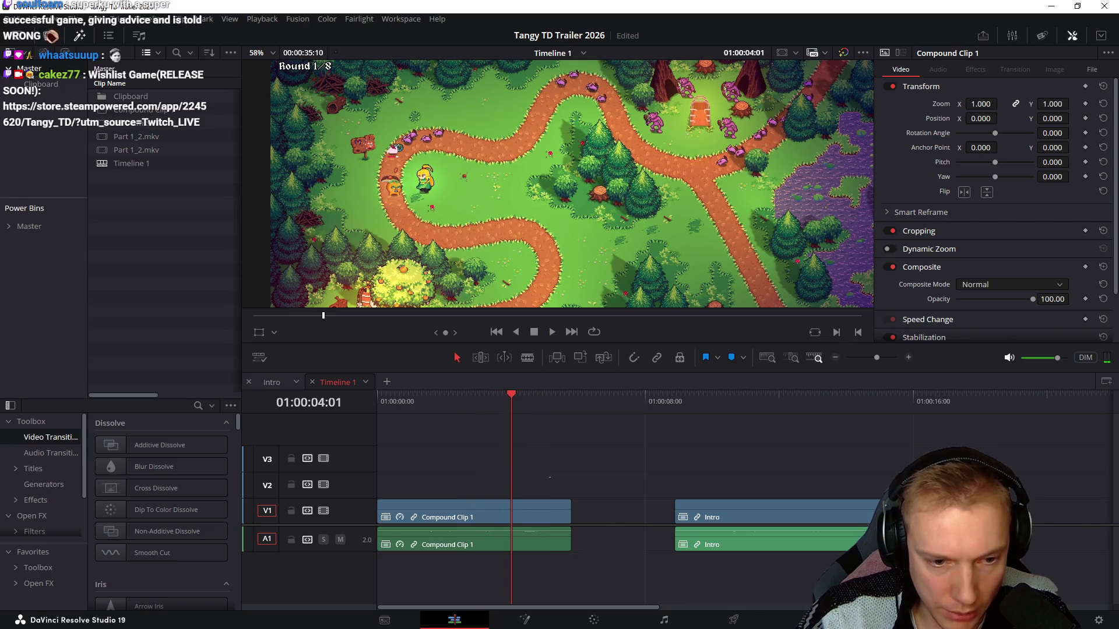
{"action": "right_click", "coordinate": [528, 517]}
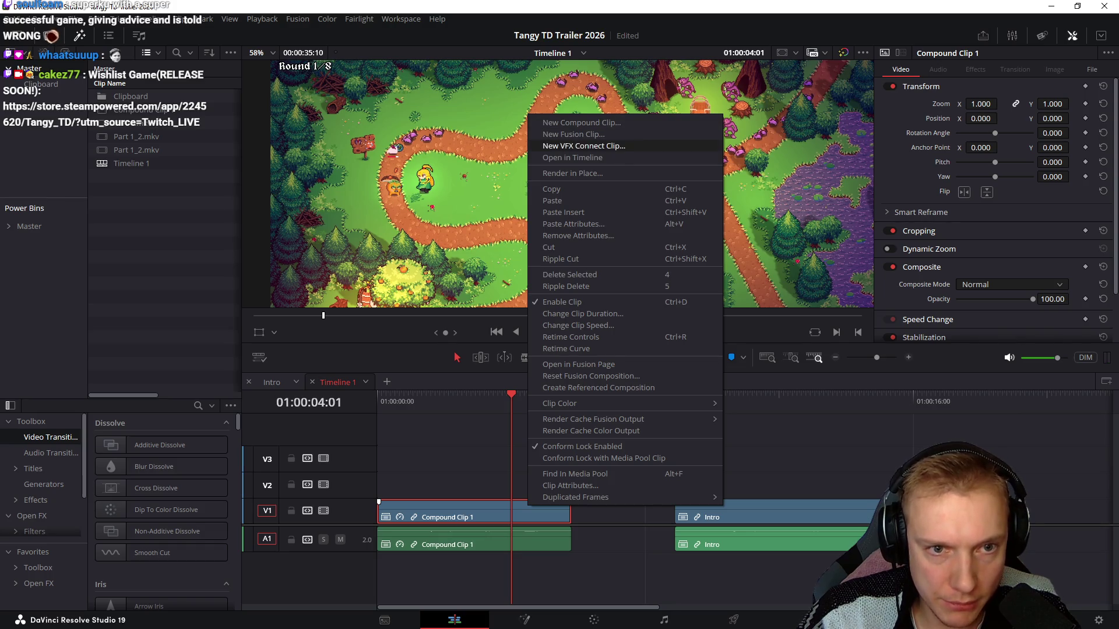
{"action": "key", "text": "Escape"}
{"action": "double_click", "coordinate": [528, 517]}
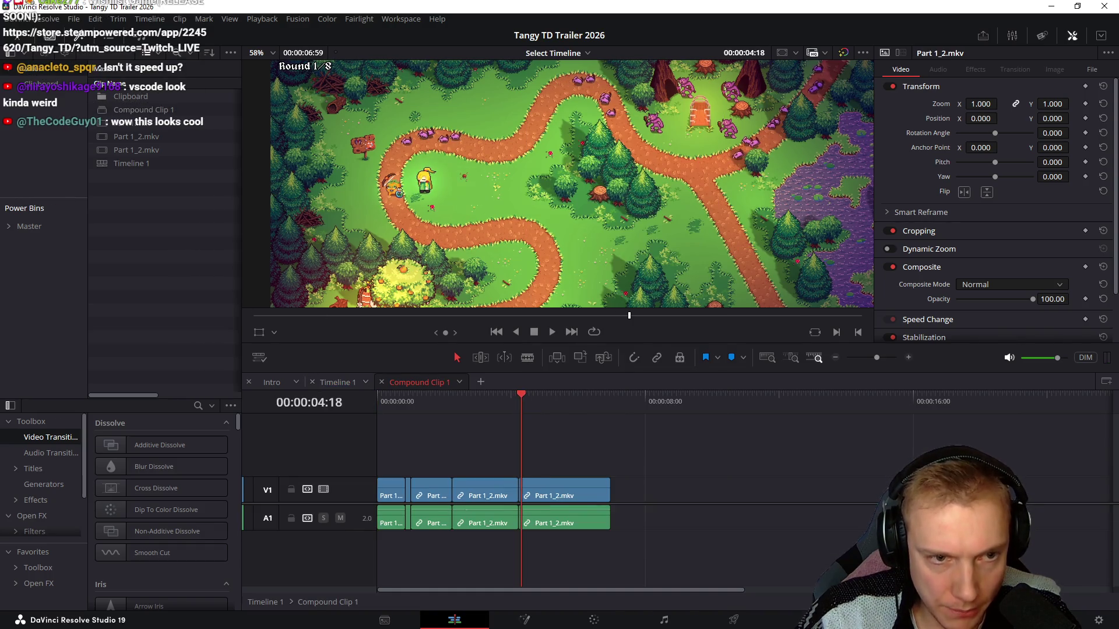
Add a Cross Dissolve at the cut between the Part 1_2 pieces inside Compound Clip 1
{"action": "key", "text": "ctrl+equal"}
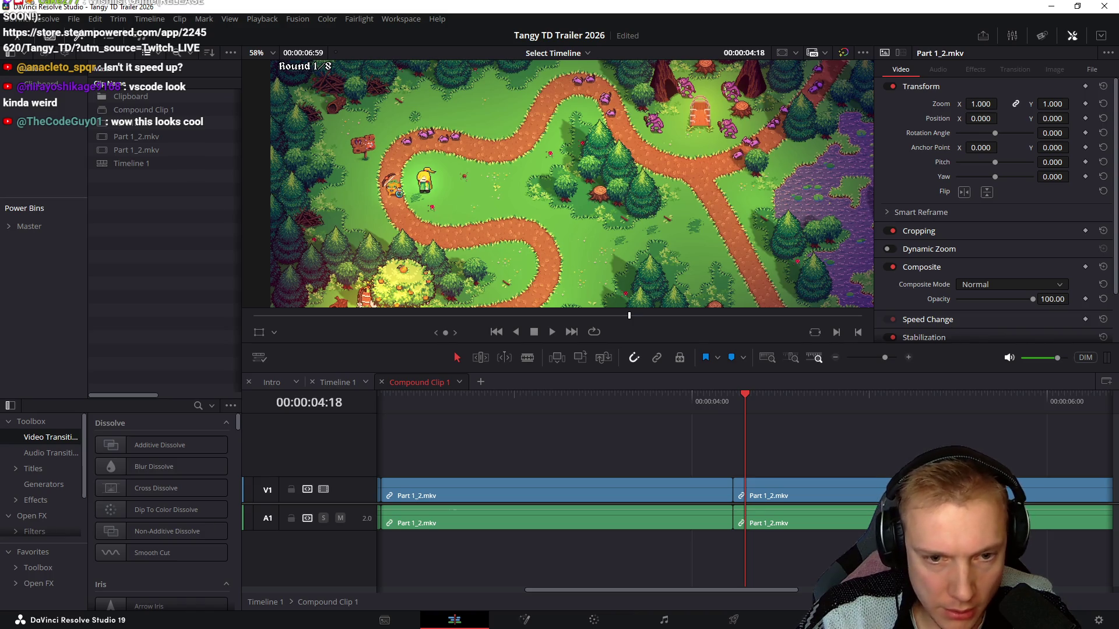
{"action": "key", "text": "Left"}
{"action": "key", "text": "Left"}
{"action": "key", "text": "Left"}
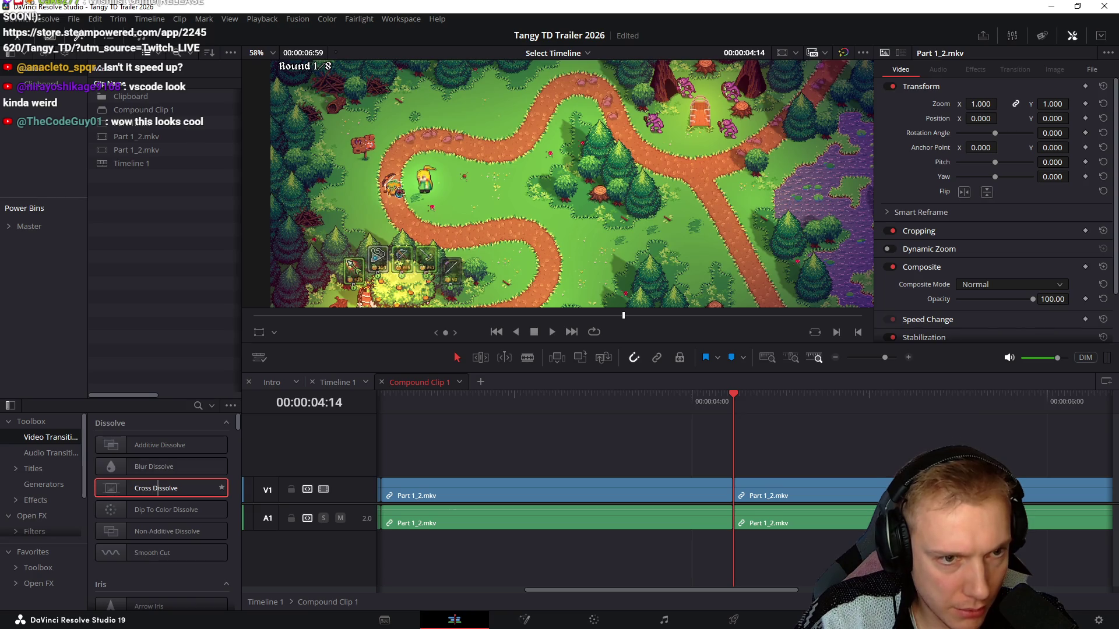
{"action": "left_click_drag", "start_coordinate": [156, 488], "coordinate": [733, 486]}
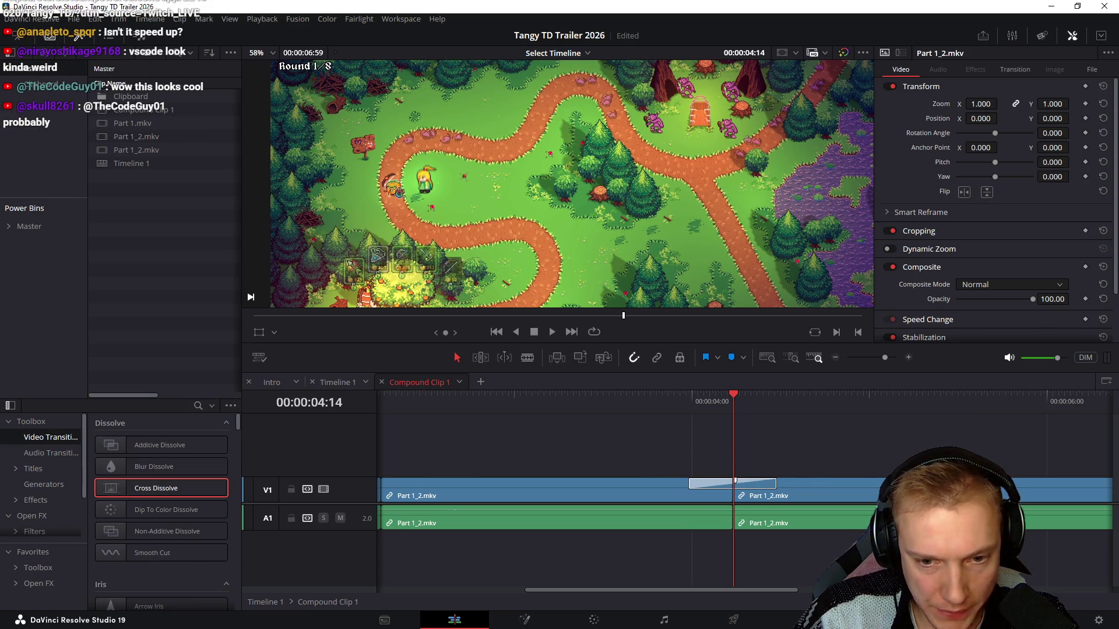
Replay the dissolve, trim the footage end at 00:00:05:54, and return to Timeline 1
{"action": "key", "text": "slash"}
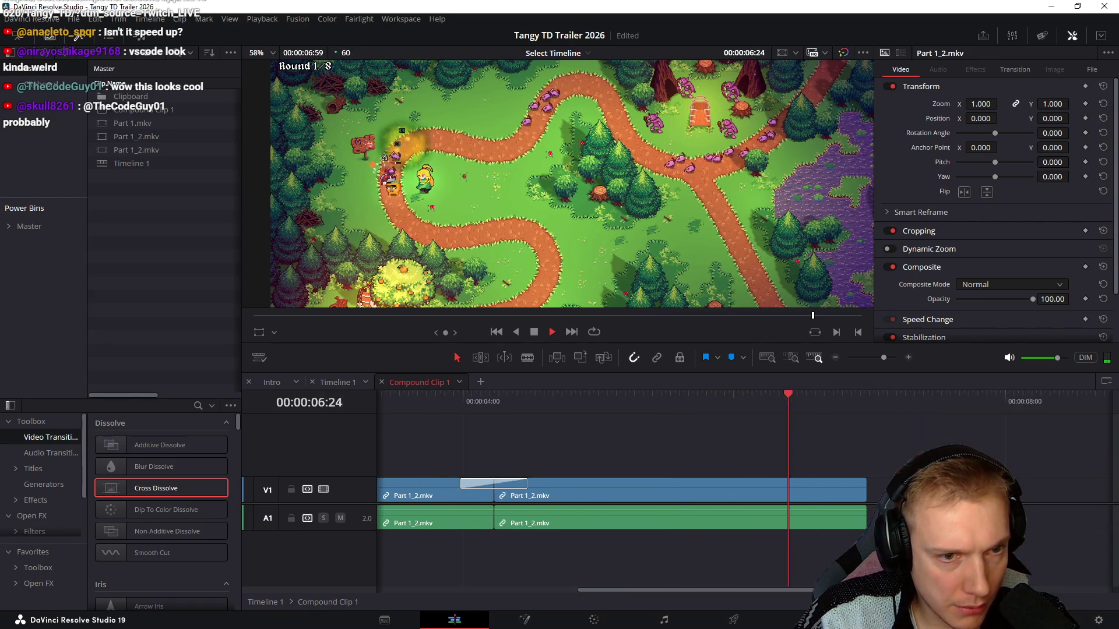
{"action": "key", "text": "space"}
{"action": "key", "text": "slash"}
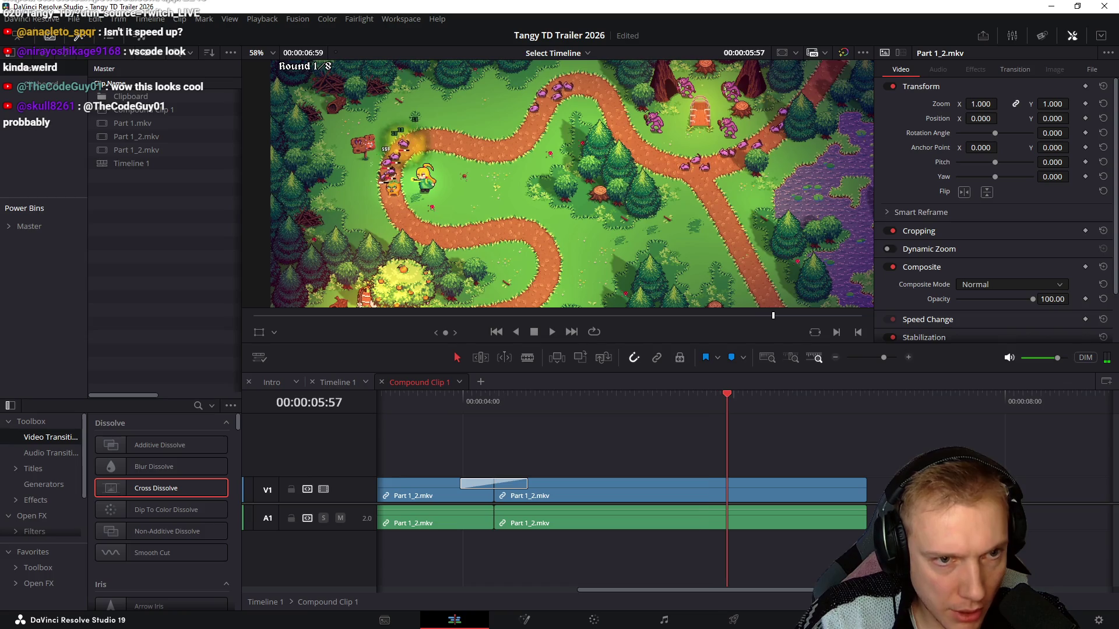
{"action": "key", "text": "slash"}
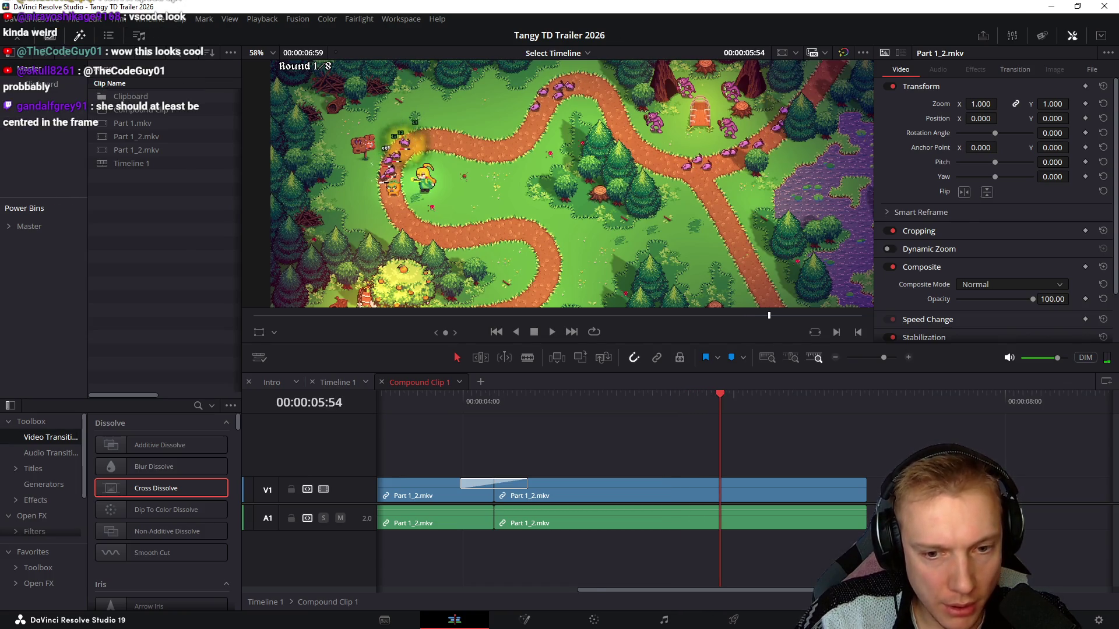
{"action": "key", "text": "shift+bracketright"}
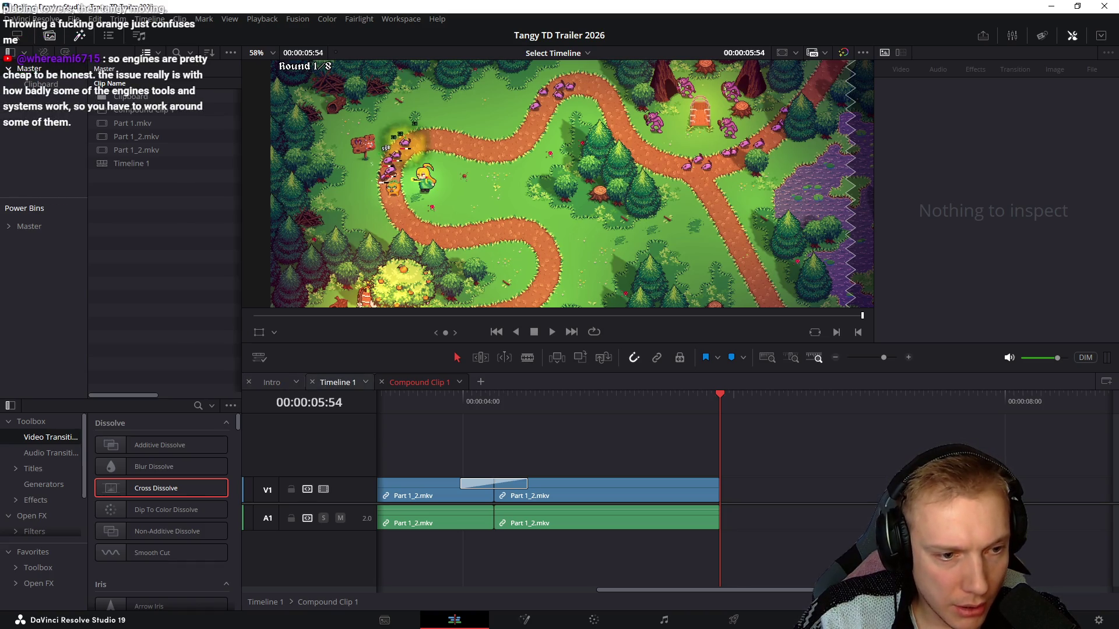
{"action": "left_click", "coordinate": [337, 381]}
Shorten Compound Clip 1 so it ends near 01:00:04:51, leaving a gap before Intro
{"action": "key", "text": "Down"}
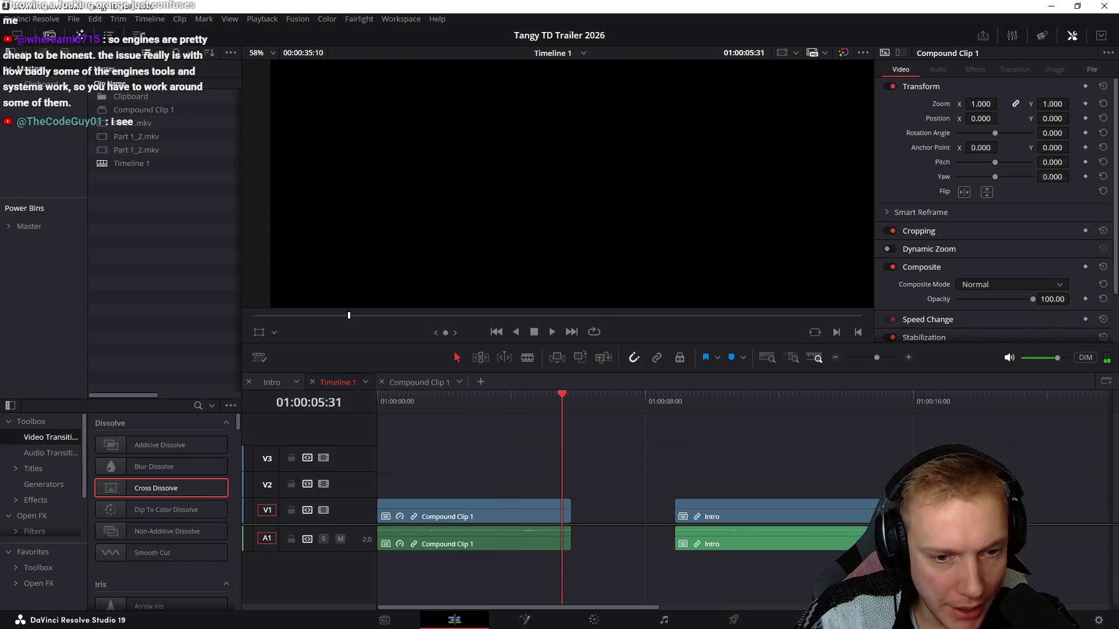
{"action": "left_click", "coordinate": [543, 403]}
{"action": "left_click", "coordinate": [542, 515]}
{"action": "left_click_drag", "start_coordinate": [568, 516], "coordinate": [540, 515]}
{"action": "left_click", "coordinate": [522, 419]}
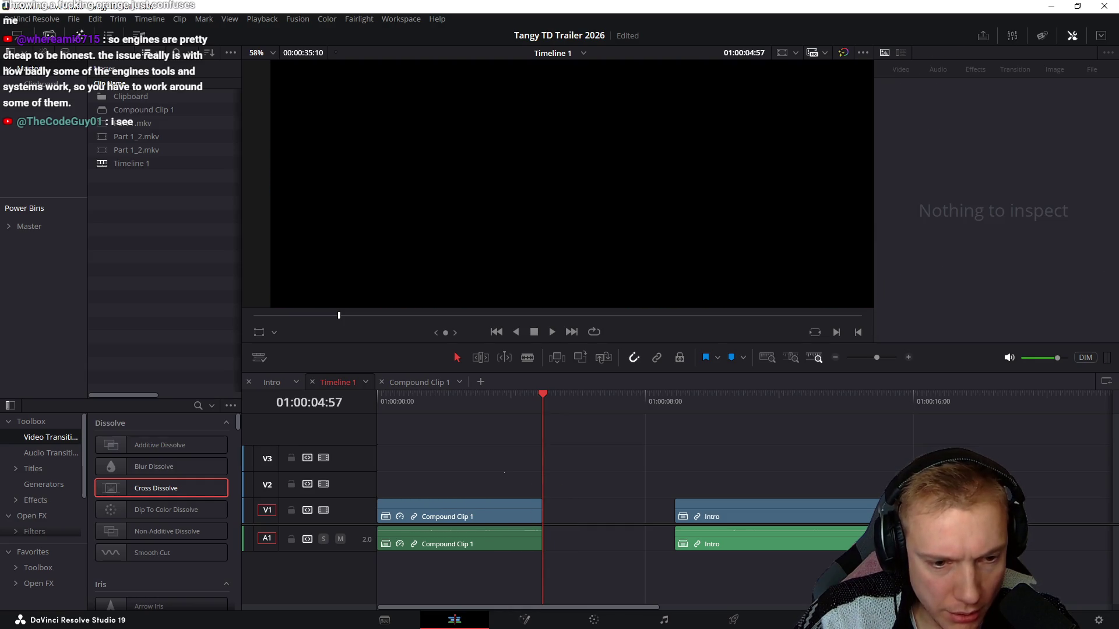
Play and scrub through the clip's final seconds to check the ending, then return to the start
{"action": "key", "text": "ctrl+equal"}
{"action": "key", "text": "space"}
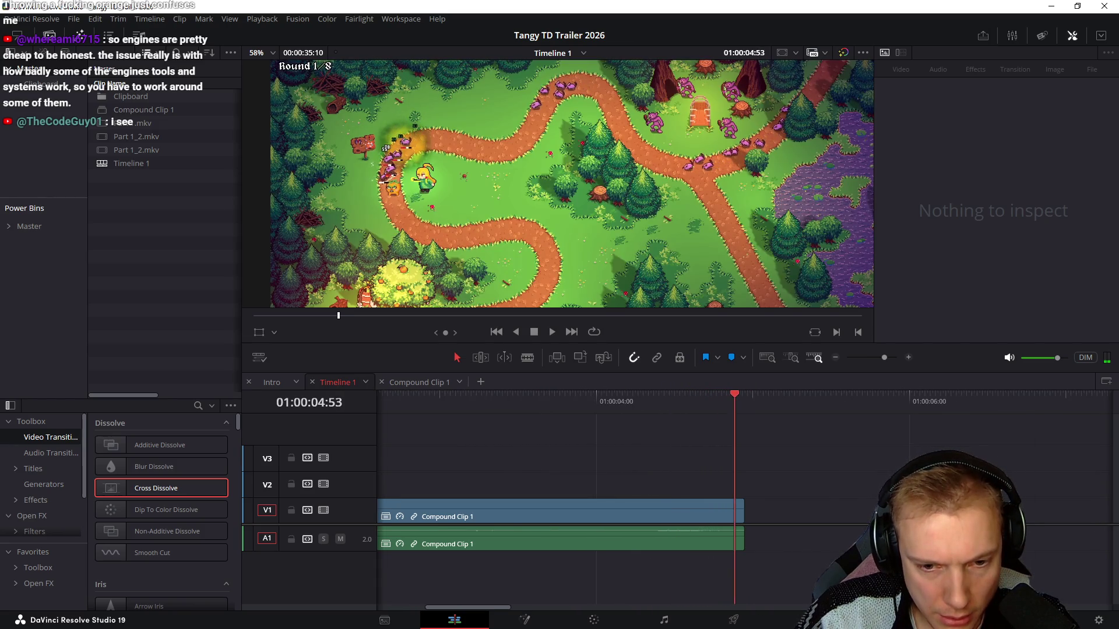
{"action": "key", "text": "Right"}
{"action": "key", "text": "Right"}
{"action": "key", "text": "Right"}
{"action": "key", "text": "ctrl+equal"}
{"action": "left_click_drag", "start_coordinate": [802, 489], "coordinate": [745, 550]}
{"action": "key", "text": "Left"}
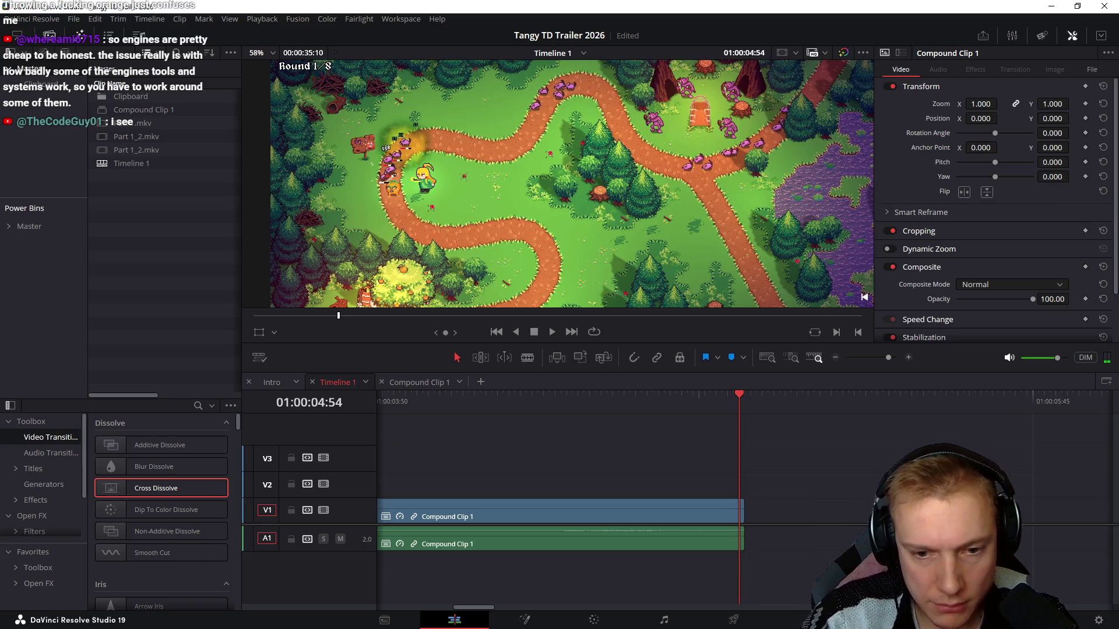
{"action": "scroll", "coordinate": [742, 524], "scroll_direction": "down", "scroll_amount": 1}
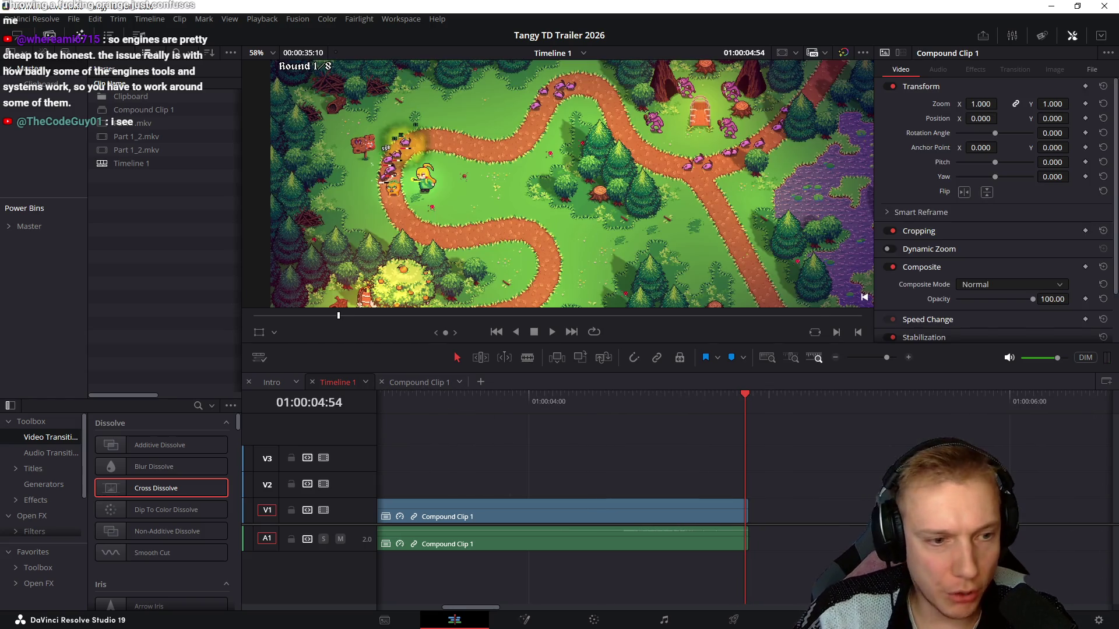
{"action": "mouse_move", "coordinate": [746, 394]}
{"action": "left_mouse_down"}
{"action": "mouse_move", "coordinate": [380, 394]}
{"action": "mouse_move", "coordinate": [979, 395]}
{"action": "mouse_move", "coordinate": [668, 394]}
{"action": "mouse_move", "coordinate": [929, 395]}
{"action": "left_mouse_up"}
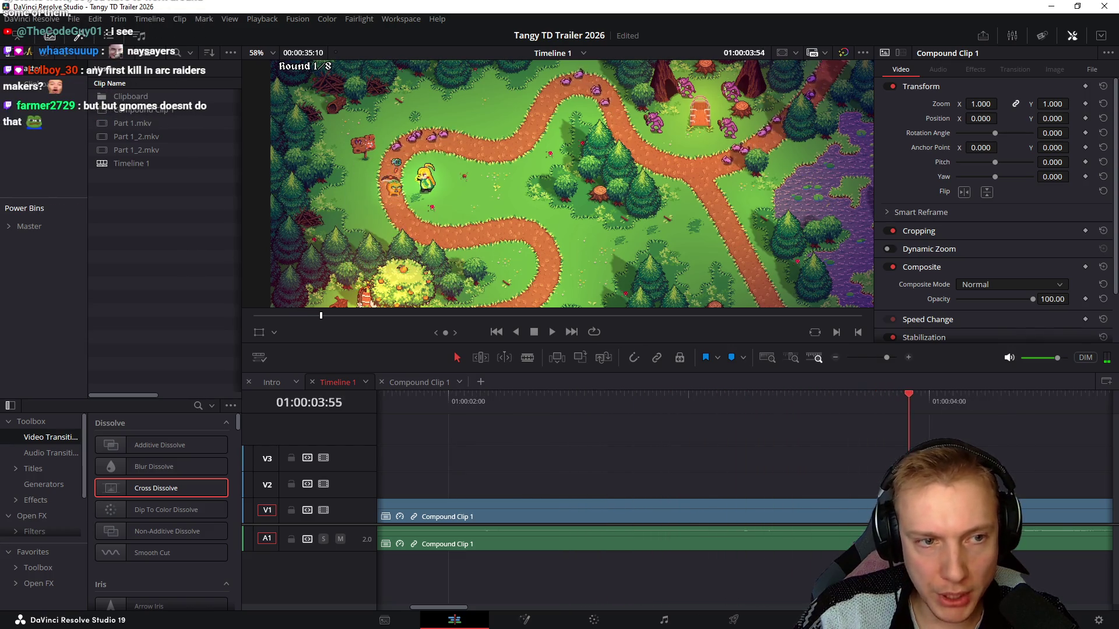
{"action": "scroll", "coordinate": [743, 489], "scroll_direction": "right", "scroll_amount": 3}
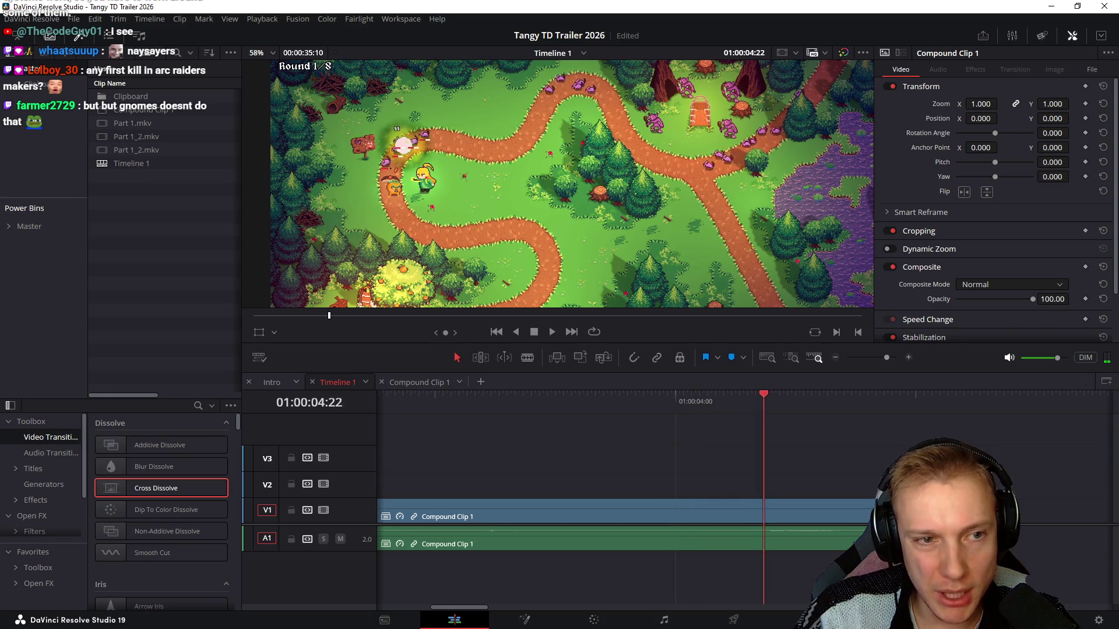
{"action": "left_click_drag", "start_coordinate": [676, 394], "coordinate": [877, 394]}
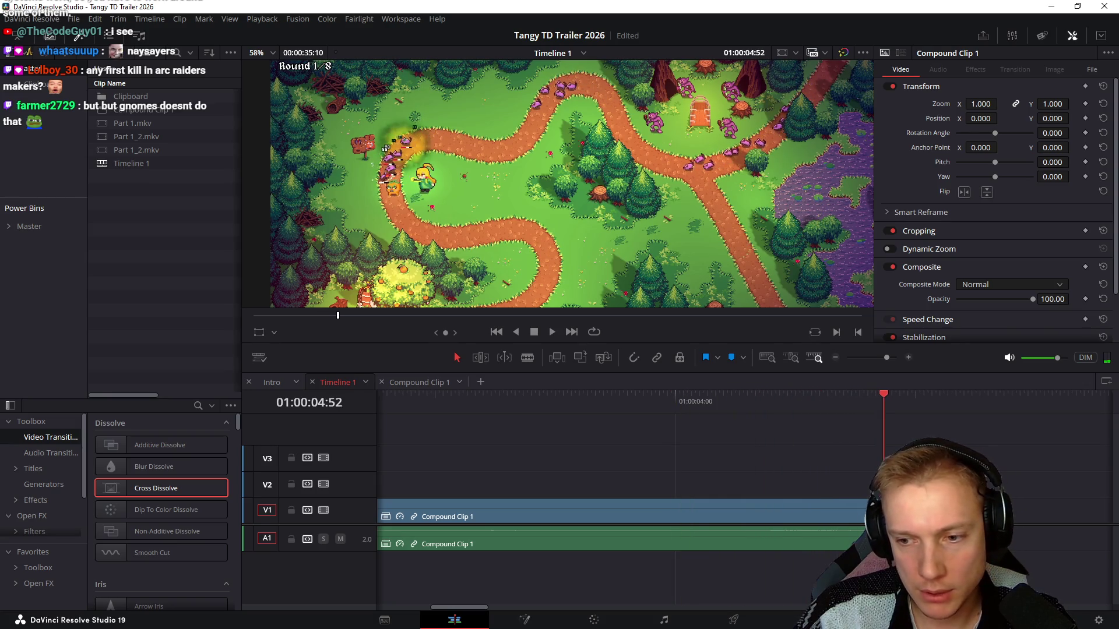
{"action": "key", "text": "ctrl+minus"}
{"action": "key", "text": "ctrl+minus"}
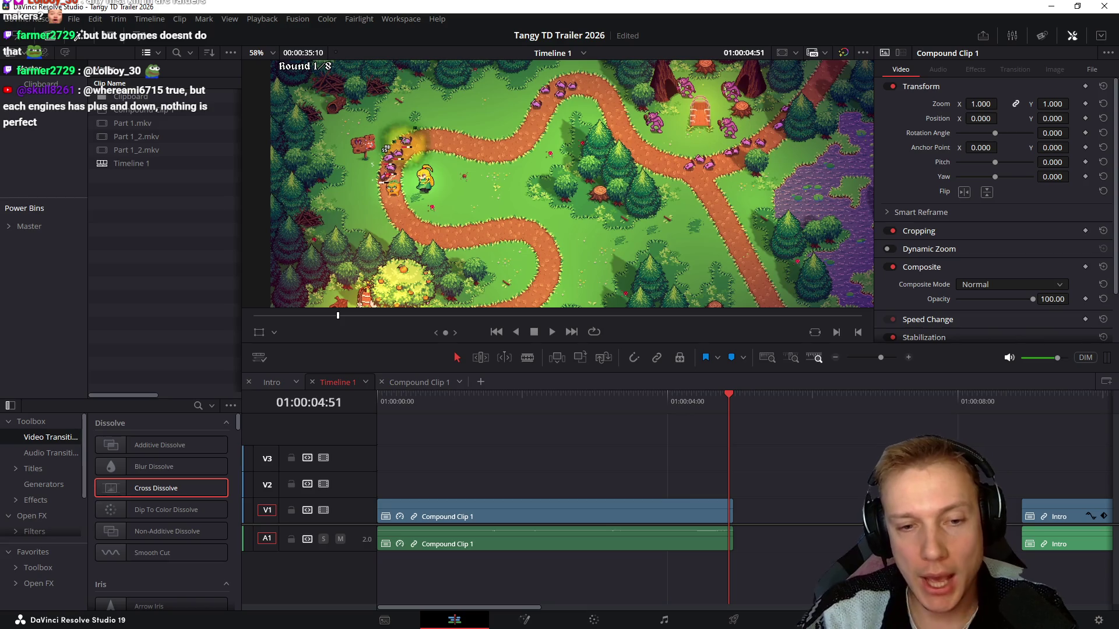
{"action": "key", "text": "j"}
{"action": "key", "text": "j"}
{"action": "key", "text": "j"}
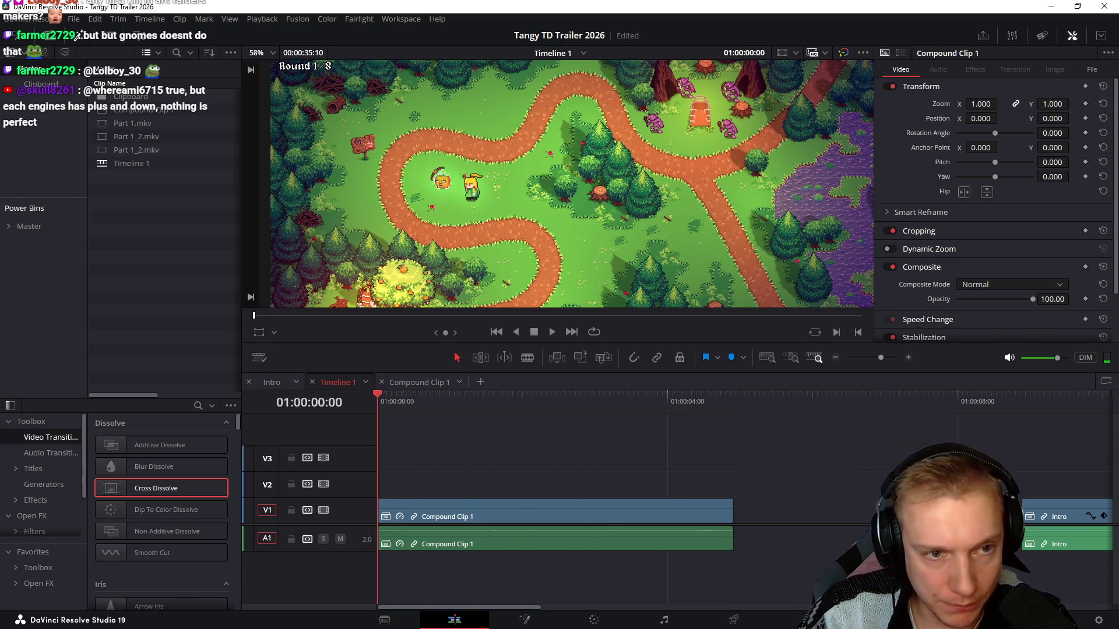
Select Compound Clip 1, zoom it to 1.46, save, and shift its framing sideways
{"action": "key", "text": "shift+v"}
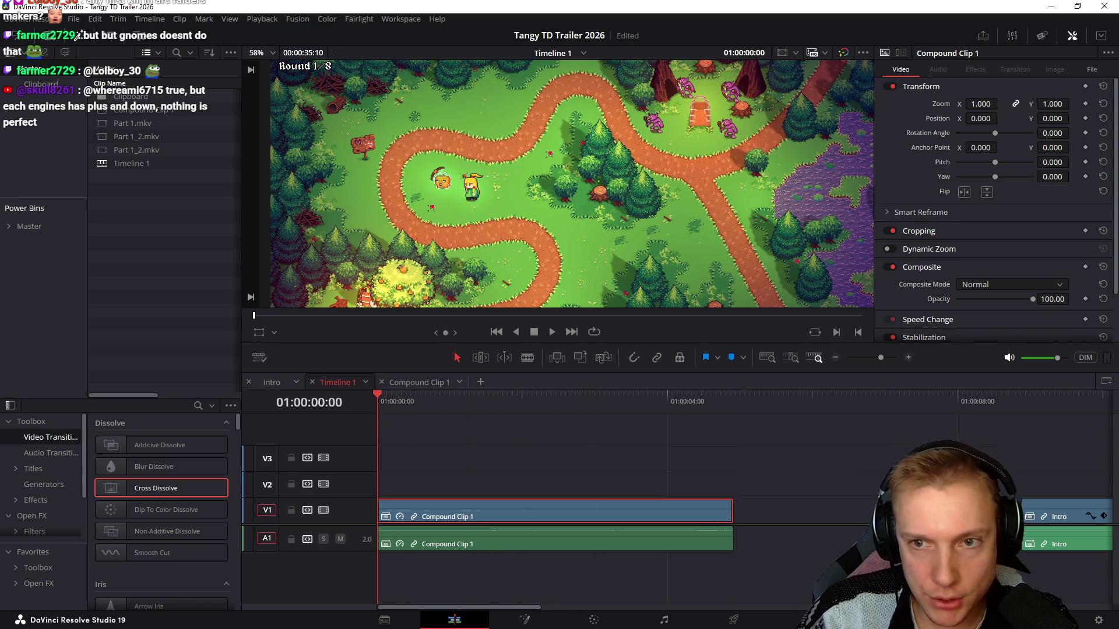
{"action": "left_click_drag", "start_coordinate": [980, 103], "coordinate": [1031, 104]}
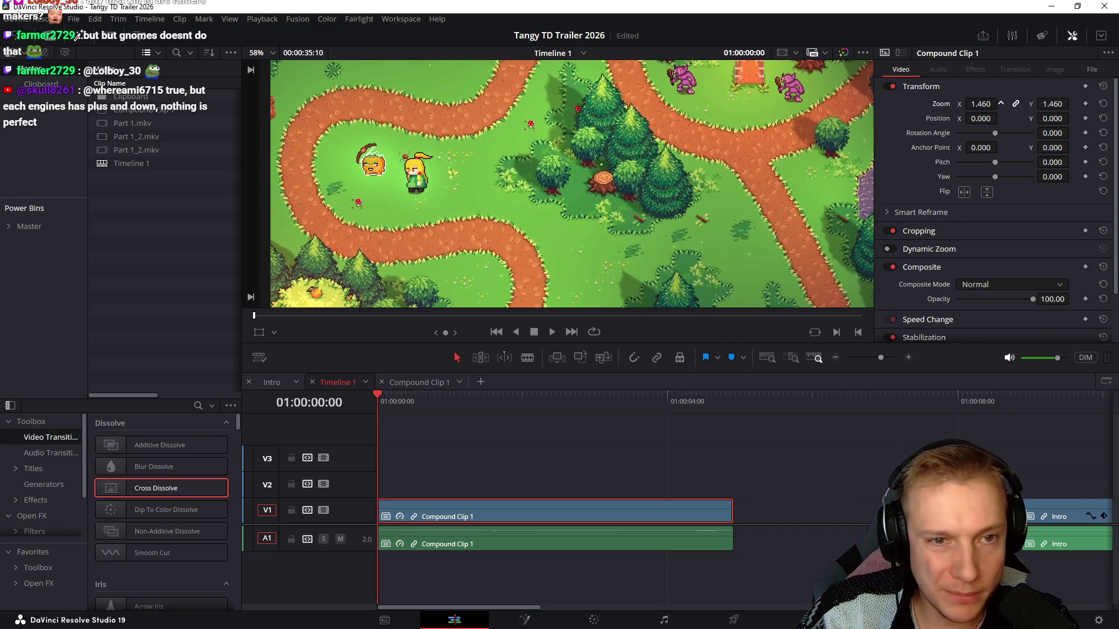
{"action": "key", "text": "ctrl+s"}
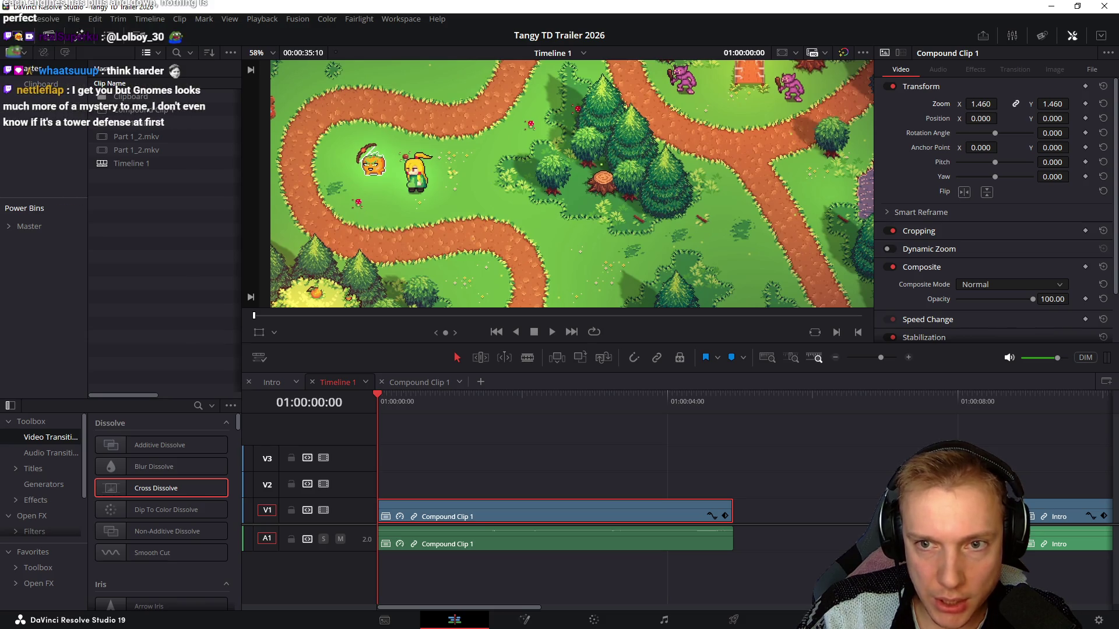
{"action": "left_click_drag", "start_coordinate": [980, 147], "coordinate": [909, 146]}
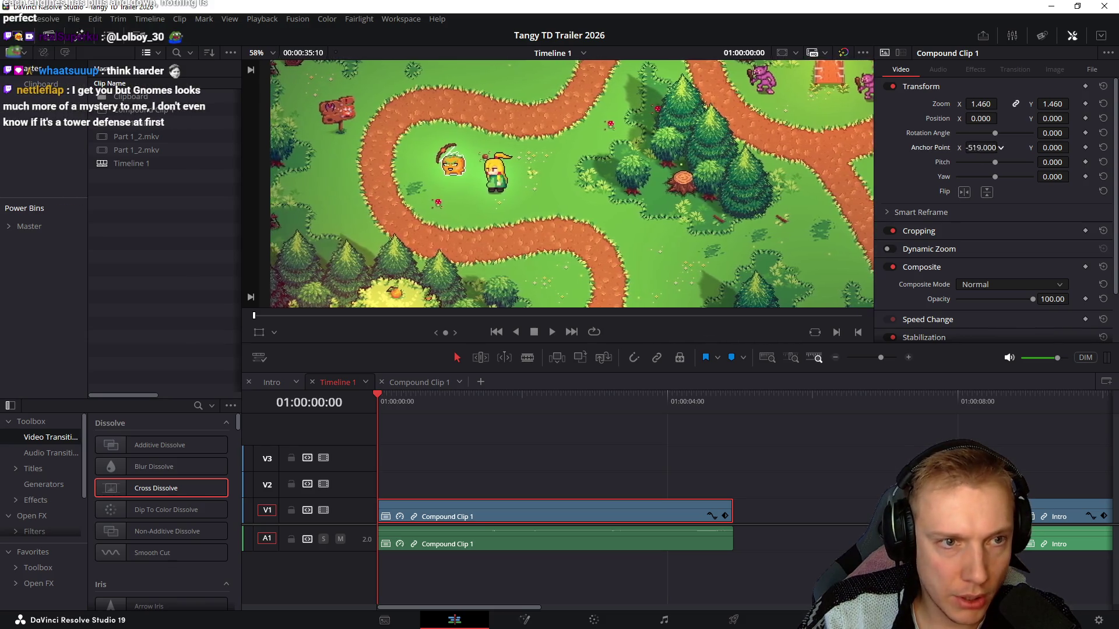
{"action": "left_click_drag", "start_coordinate": [1000, 147], "coordinate": [926, 147]}
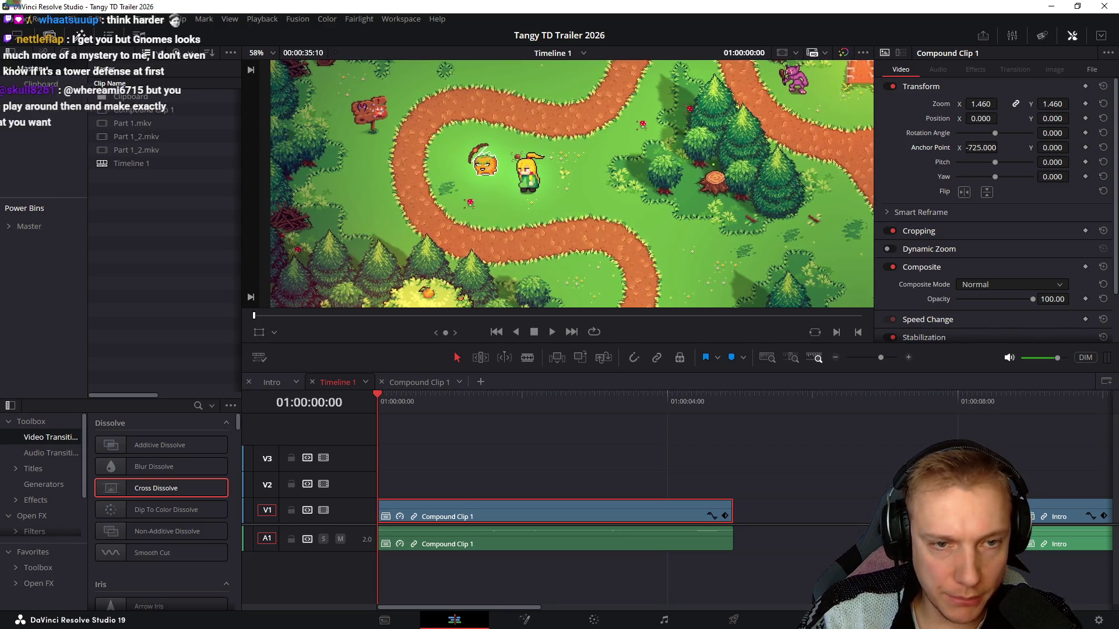
Zoom further to 1.82 and recentre the framing on the character, then play the opening
{"action": "key", "text": "shift+z"}
{"action": "left_click_drag", "start_coordinate": [980, 104], "coordinate": [1000, 104]}
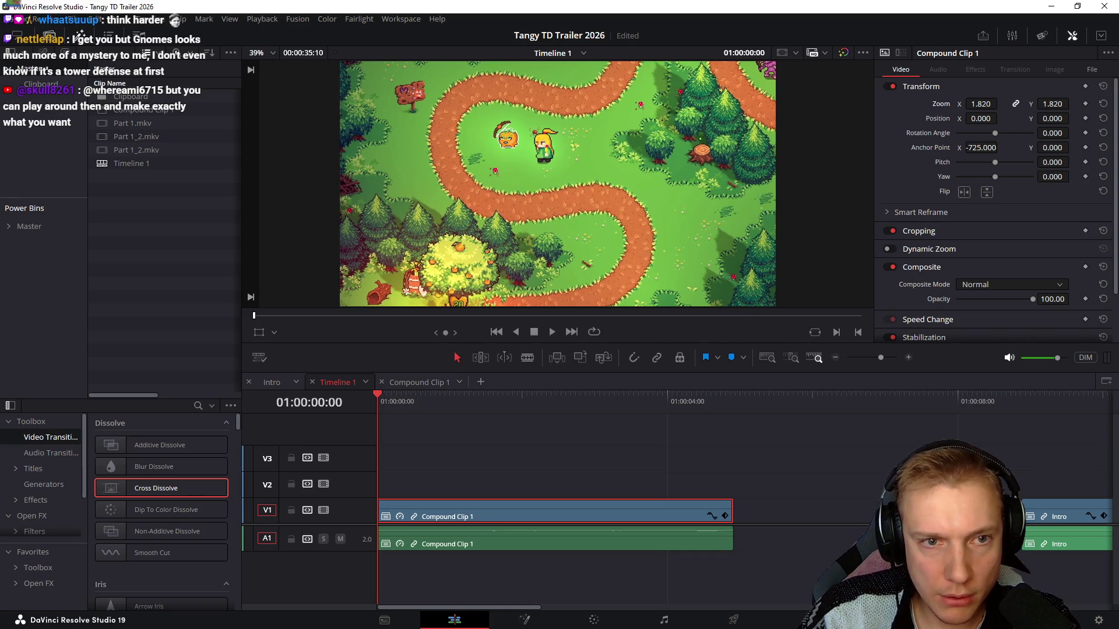
{"action": "scroll", "coordinate": [558, 184], "scroll_direction": "down", "scroll_amount": 1}
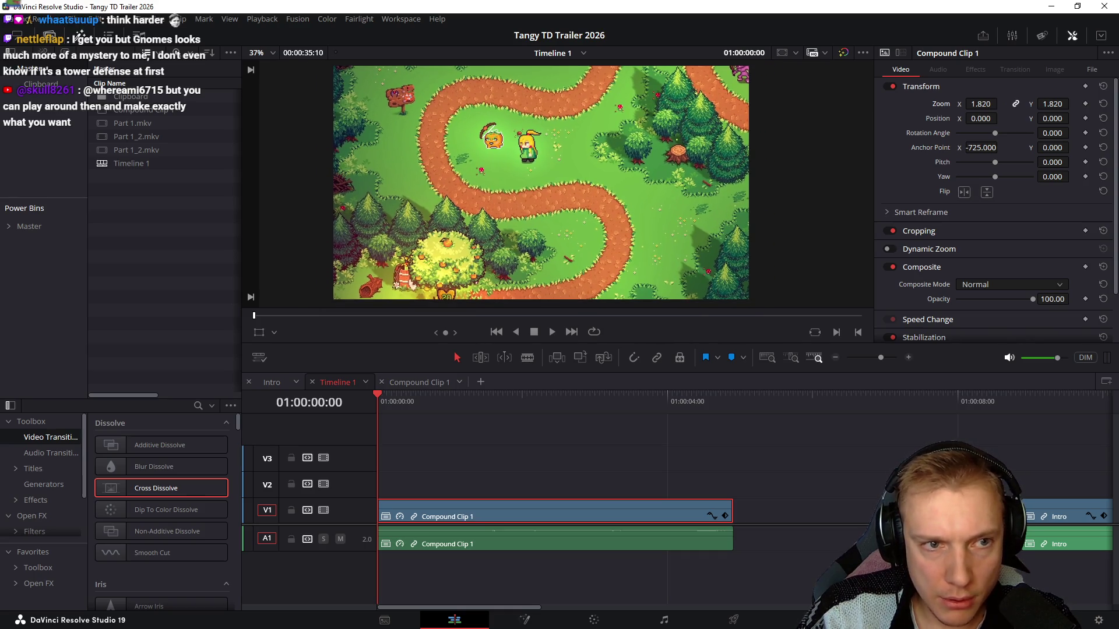
{"action": "mouse_move", "coordinate": [999, 147]}
{"action": "left_mouse_down"}
{"action": "mouse_move", "coordinate": [981, 147]}
{"action": "mouse_move", "coordinate": [1073, 147]}
{"action": "left_mouse_up"}
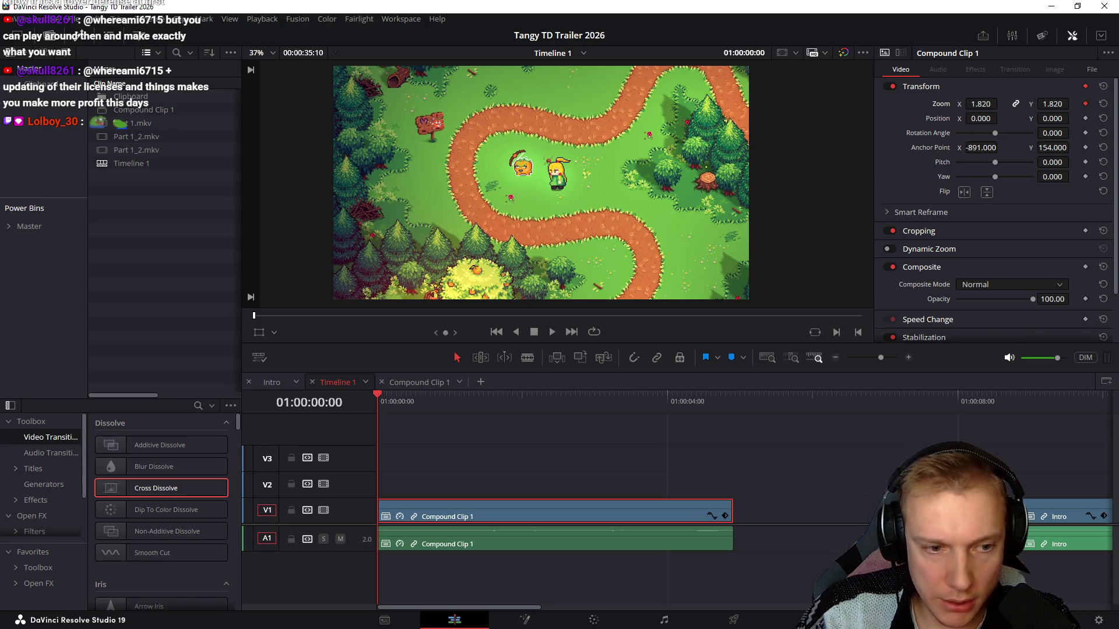
{"action": "key", "text": "space"}
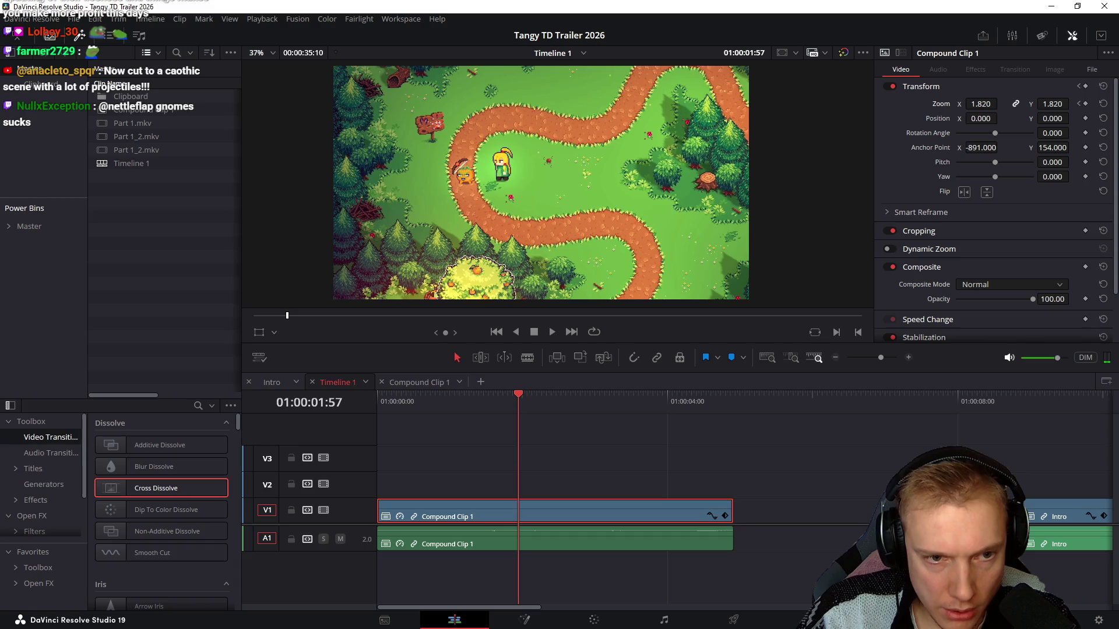
At 01:00:01:52 add a later keyframe with the framing raised and zoom eased to 1.71
{"action": "key", "text": "Left"}
{"action": "key", "text": "Left"}
{"action": "key", "text": "Left"}
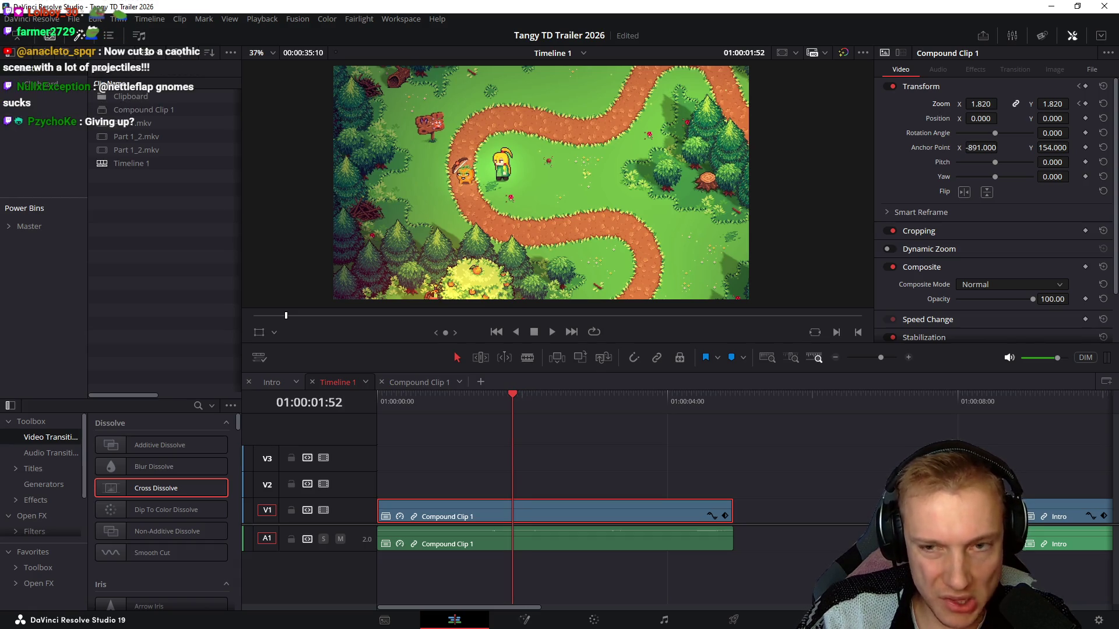
{"action": "key", "text": "Home"}
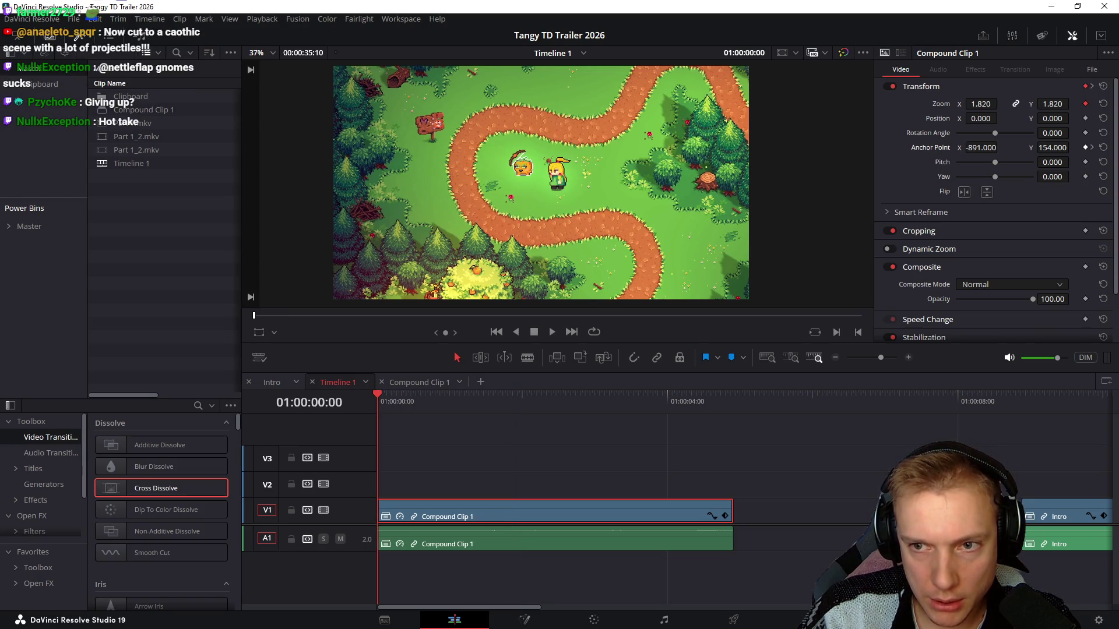
{"action": "key", "text": "bracketright"}
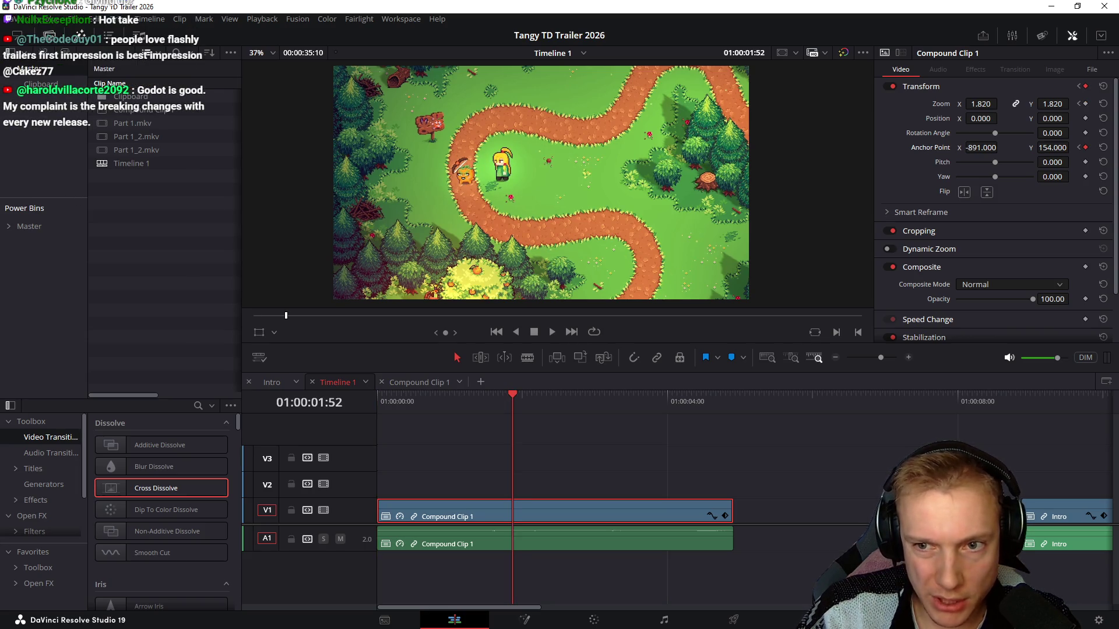
{"action": "left_click_drag", "start_coordinate": [1072, 147], "coordinate": [1072, 147]}
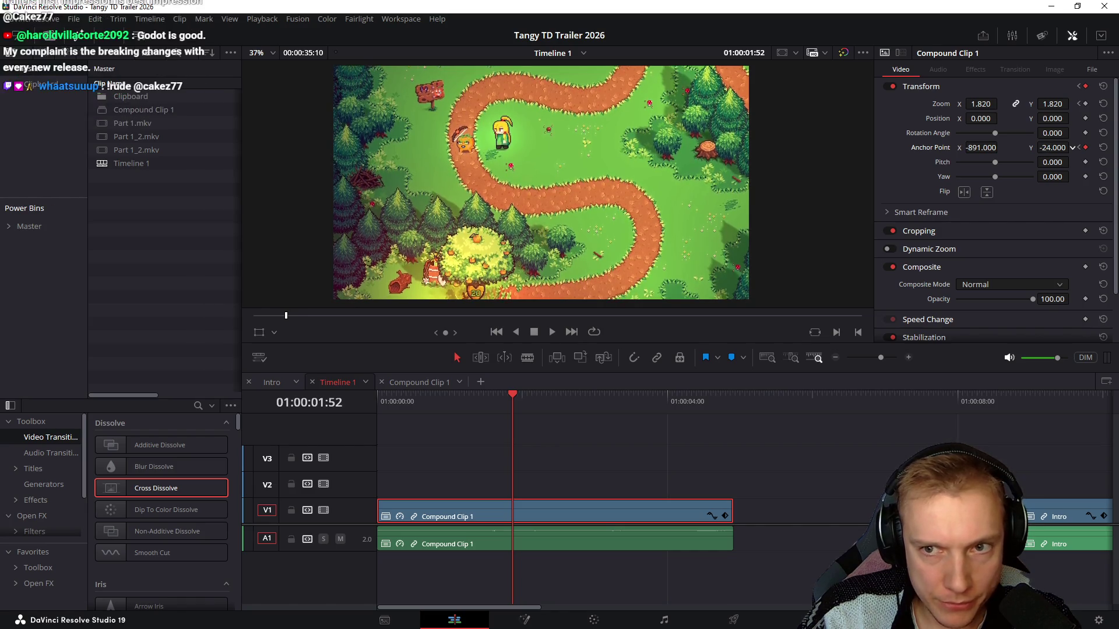
{"action": "left_click_drag", "start_coordinate": [980, 104], "coordinate": [961, 104]}
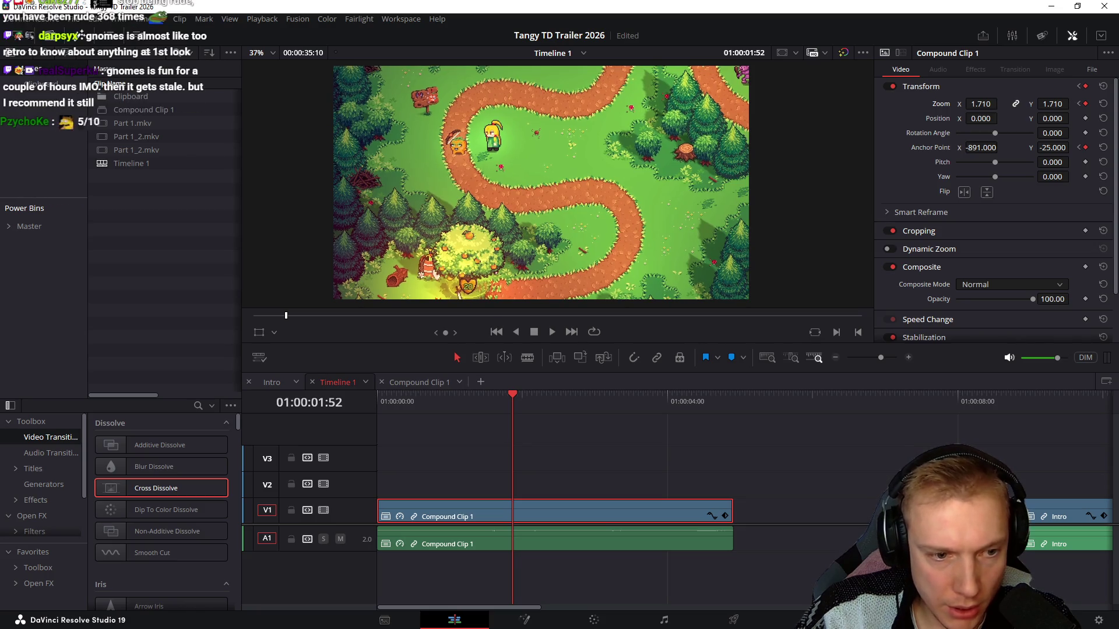
Replay the animated opening and step through frames around the move to 01:00:01:46
{"action": "key", "text": "Home"}
{"action": "key", "text": "space"}
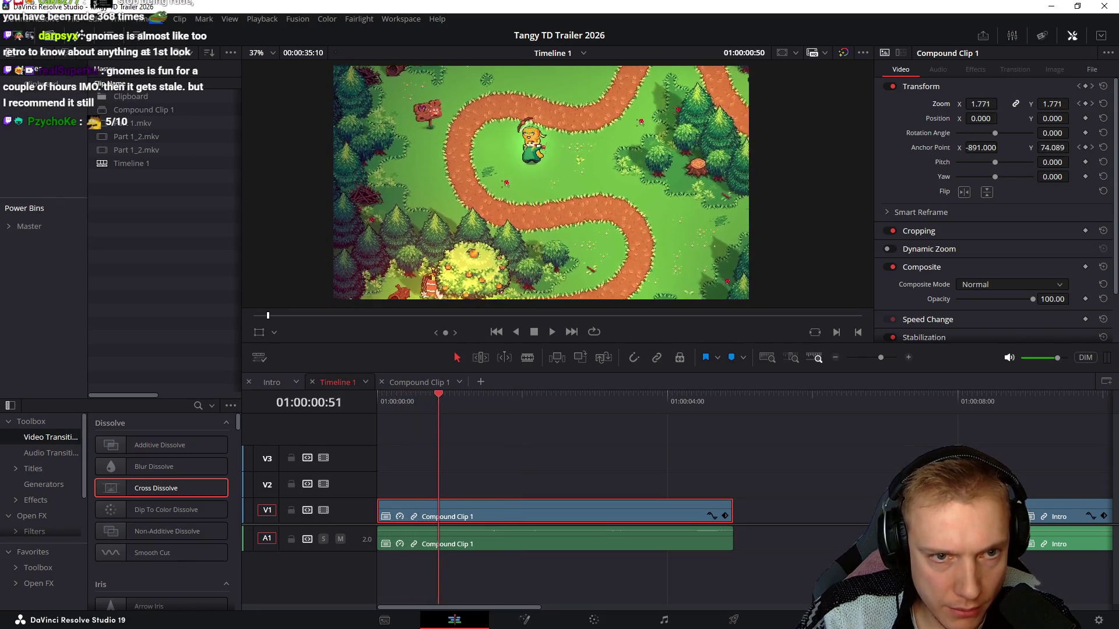
{"action": "key", "text": "space"}
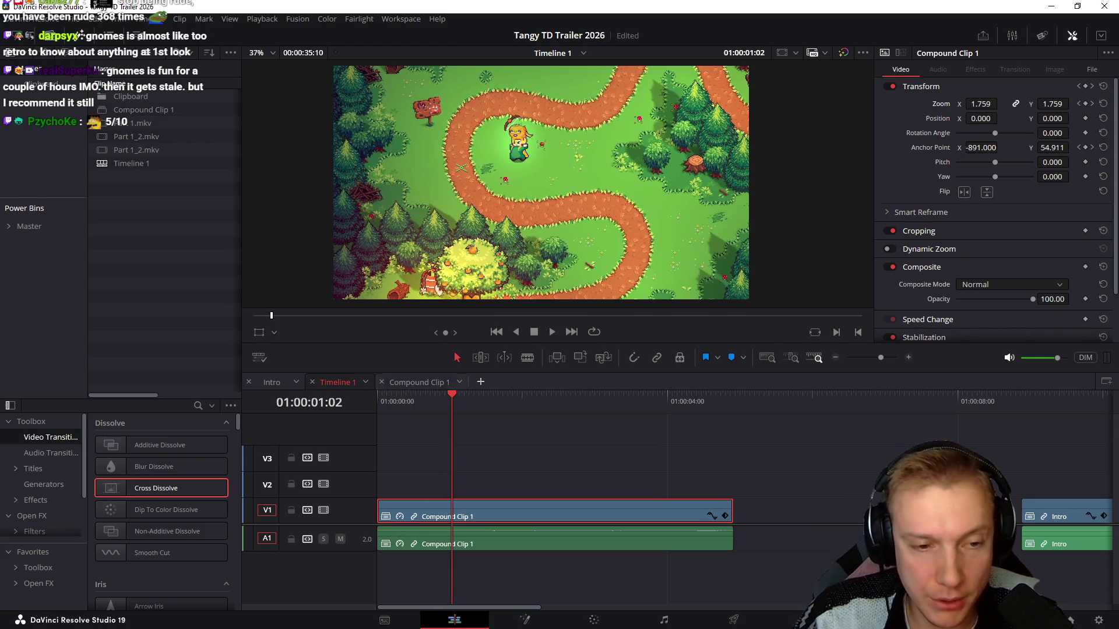
{"action": "key", "text": "Left"}
{"action": "key", "text": "Left"}
{"action": "key", "text": "Left"}
{"action": "key", "text": "Right"}
{"action": "key", "text": "Right"}
{"action": "key", "text": "Right"}
{"action": "key", "text": "space"}
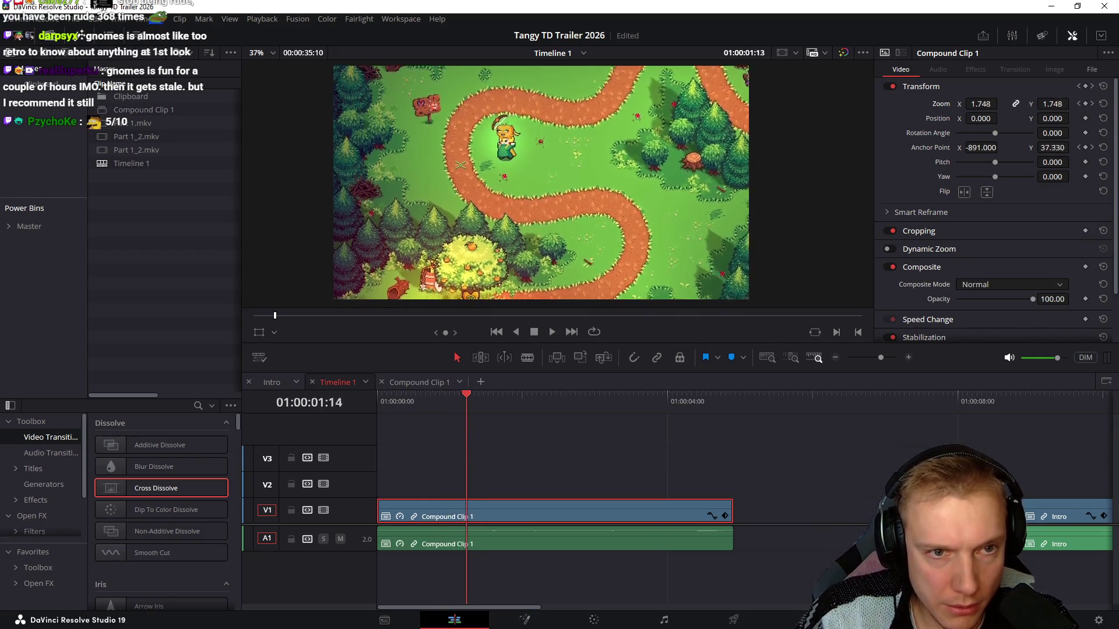
{"action": "key", "text": "space"}
{"action": "key", "text": "Right"}
{"action": "key", "text": "Right"}
{"action": "key", "text": "Right"}
{"action": "key", "text": "Right"}
{"action": "key", "text": "Right"}
{"action": "key", "text": "Right"}
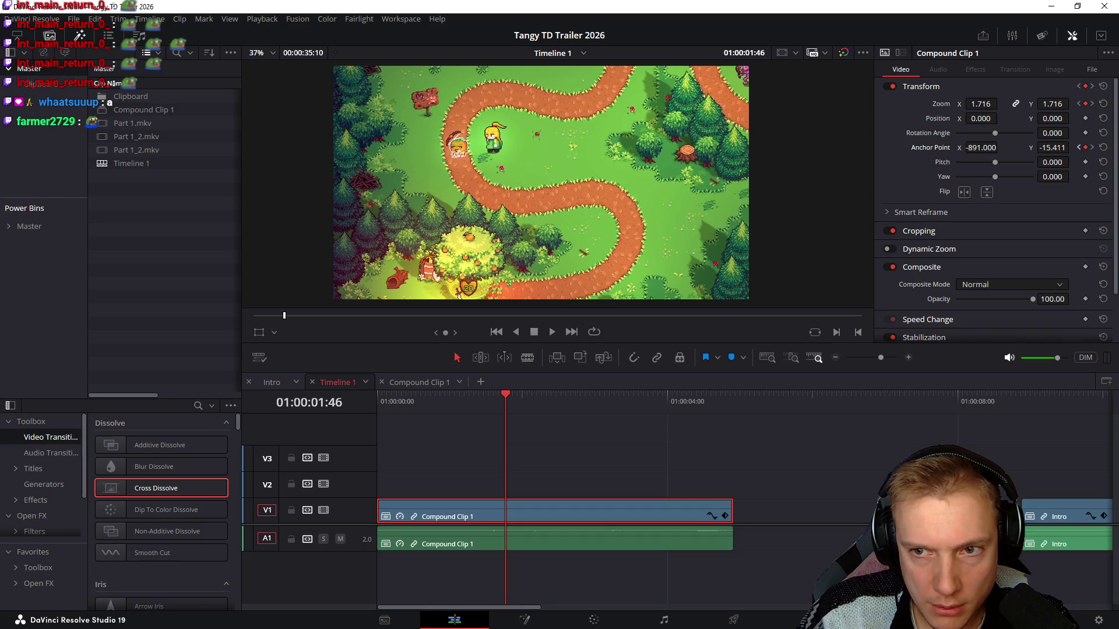
Correct the start anchor X to negative and confirm anchor point Y as 154 at the keyframe
{"action": "key", "text": "Home"}
{"action": "key", "text": "ctrl+a"}
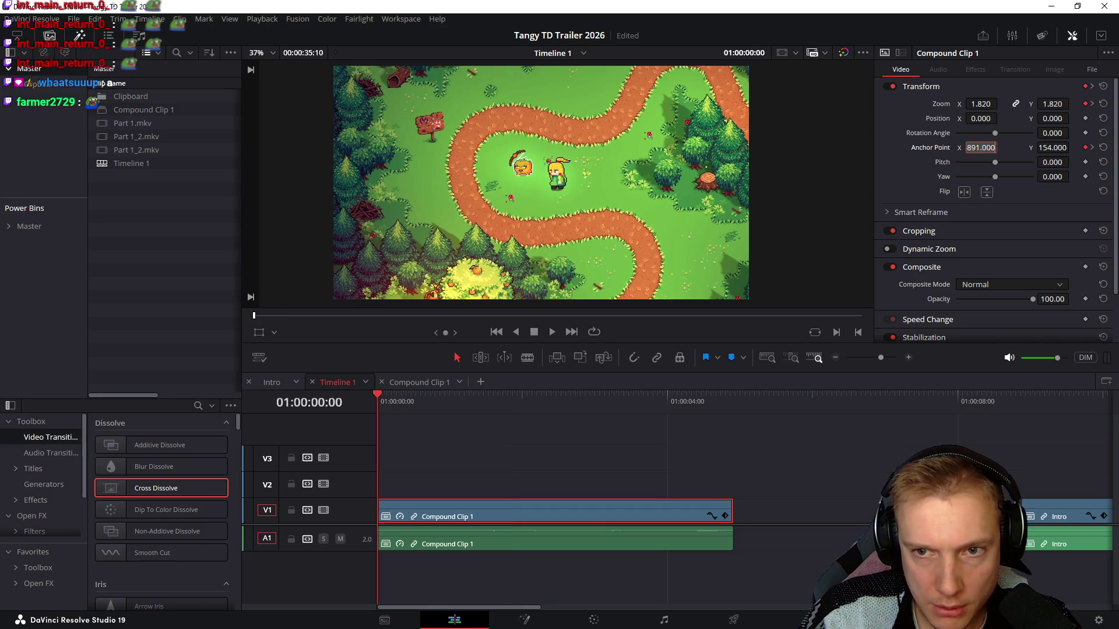
{"action": "type", "text": "-891"}
{"action": "key", "text": "Return"}
{"action": "key", "text": "]"}
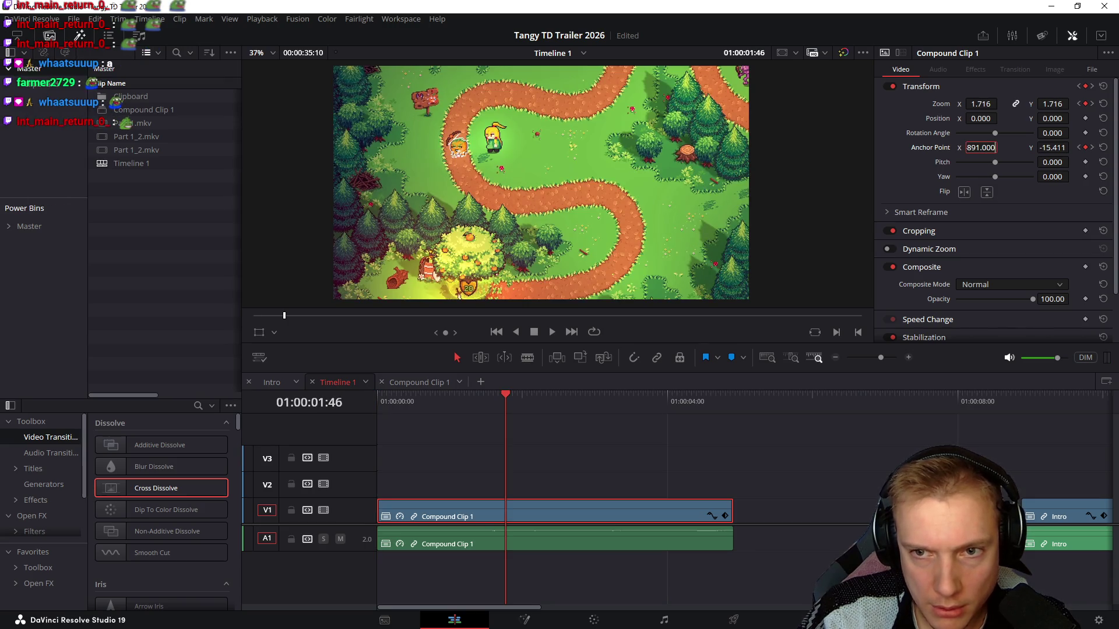
{"action": "type", "text": "-"}
{"action": "key", "text": "Return"}
{"action": "key", "text": "["}
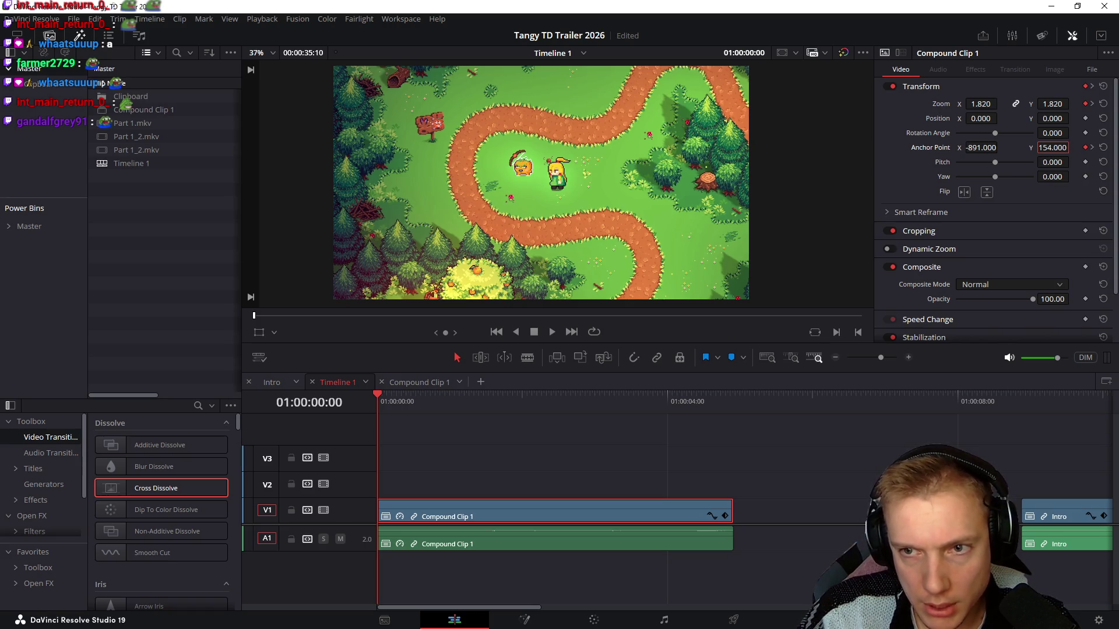
{"action": "key", "text": "Return"}
{"action": "key", "text": "bracketright"}
{"action": "type", "text": "154"}
{"action": "key", "text": "Return"}
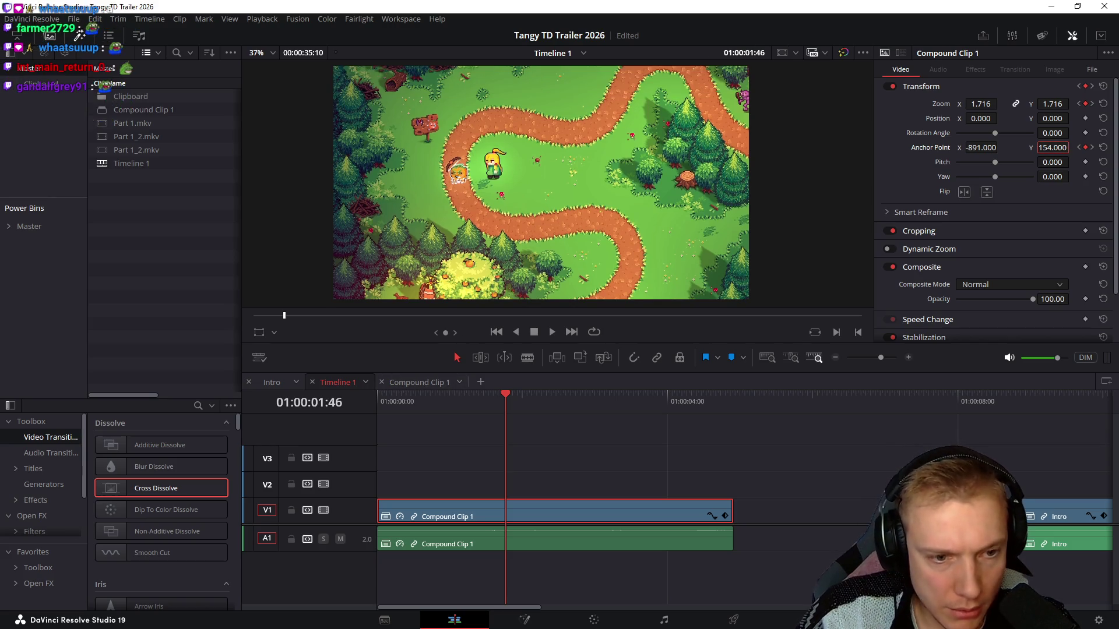
{"action": "key", "text": "Return"}
Preview the reframed zoom section repeatedly, then nudge the image slightly right
{"action": "key", "text": "bracketleft"}
{"action": "key", "text": "space"}
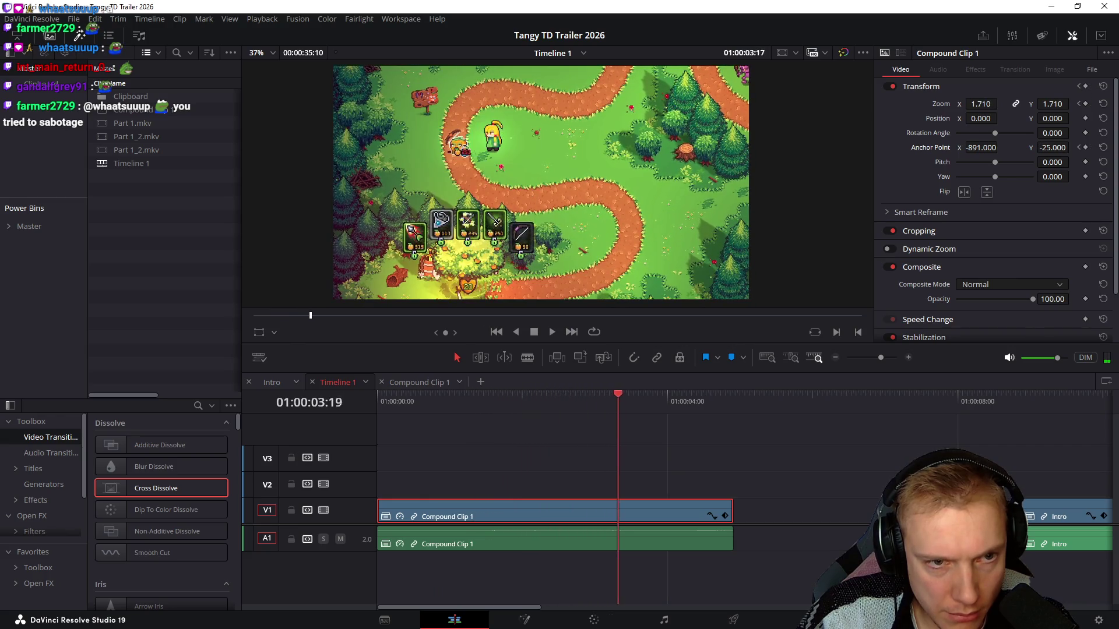
{"action": "key", "text": "shift+Left"}
{"action": "key", "text": "shift+Left"}
{"action": "key", "text": "shift+Left"}
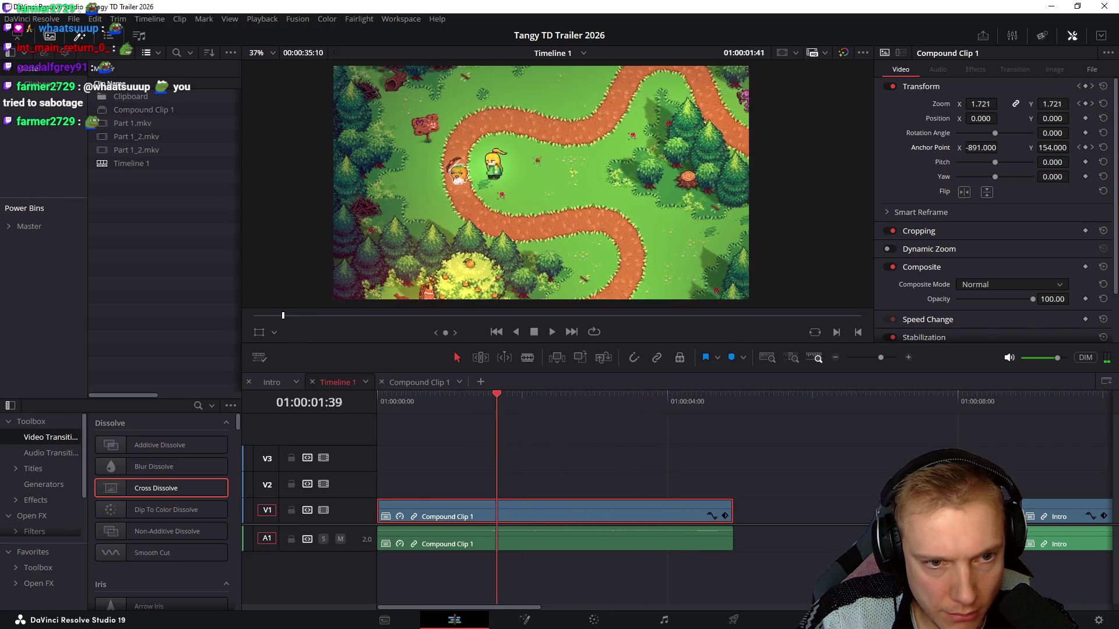
{"action": "key", "text": "Left"}
{"action": "key", "text": "Left"}
{"action": "key", "text": "Left"}
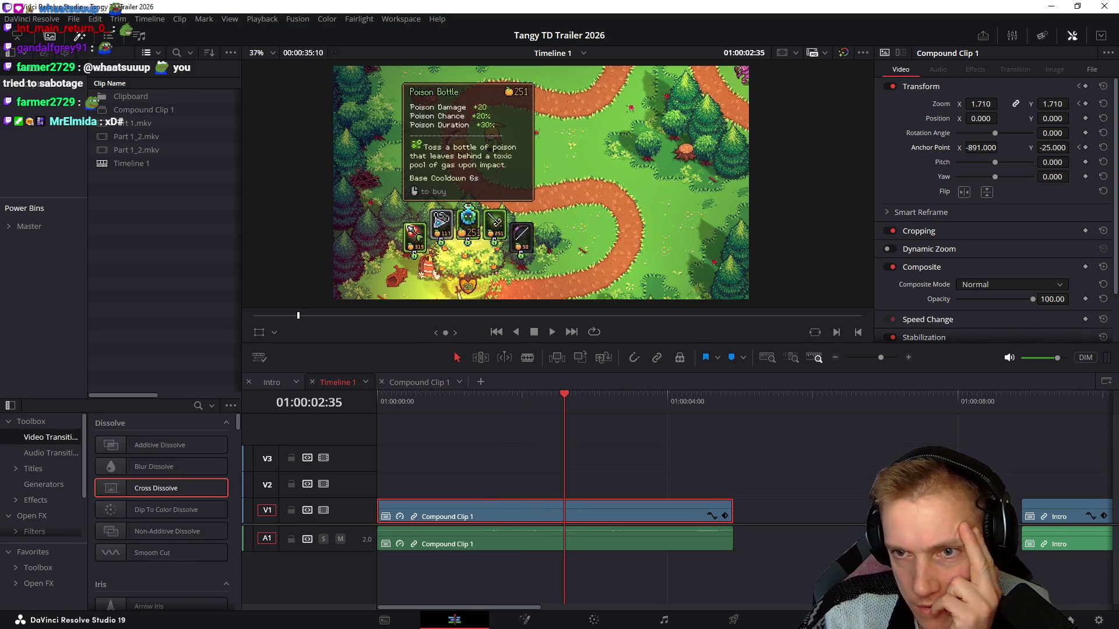
{"action": "key", "text": "shift+Left"}
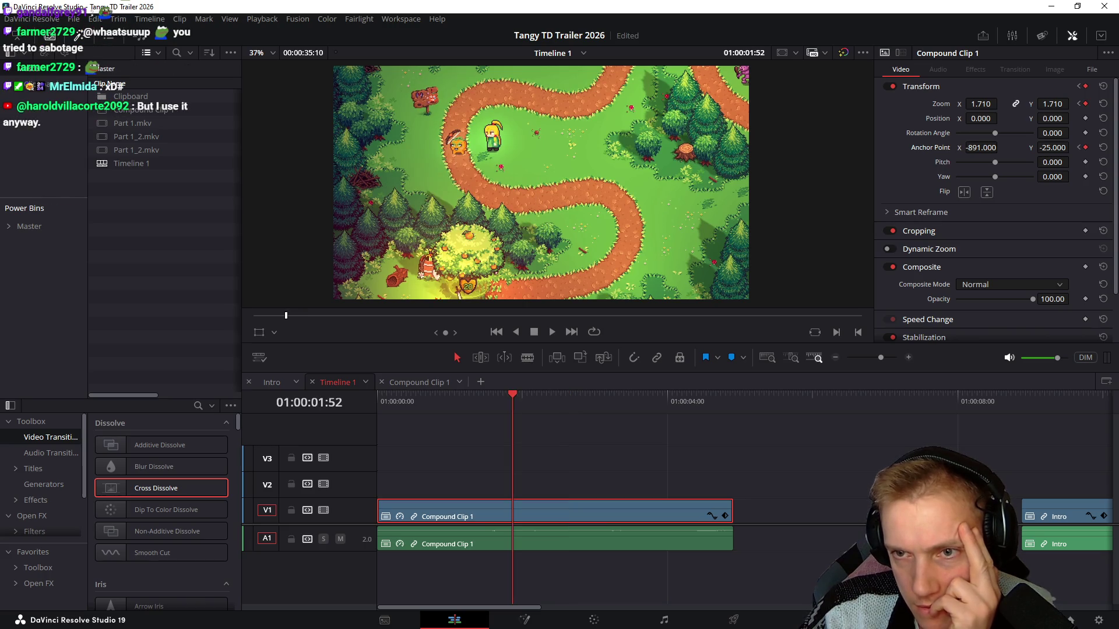
{"action": "key", "text": "shift+Left"}
{"action": "key", "text": "space"}
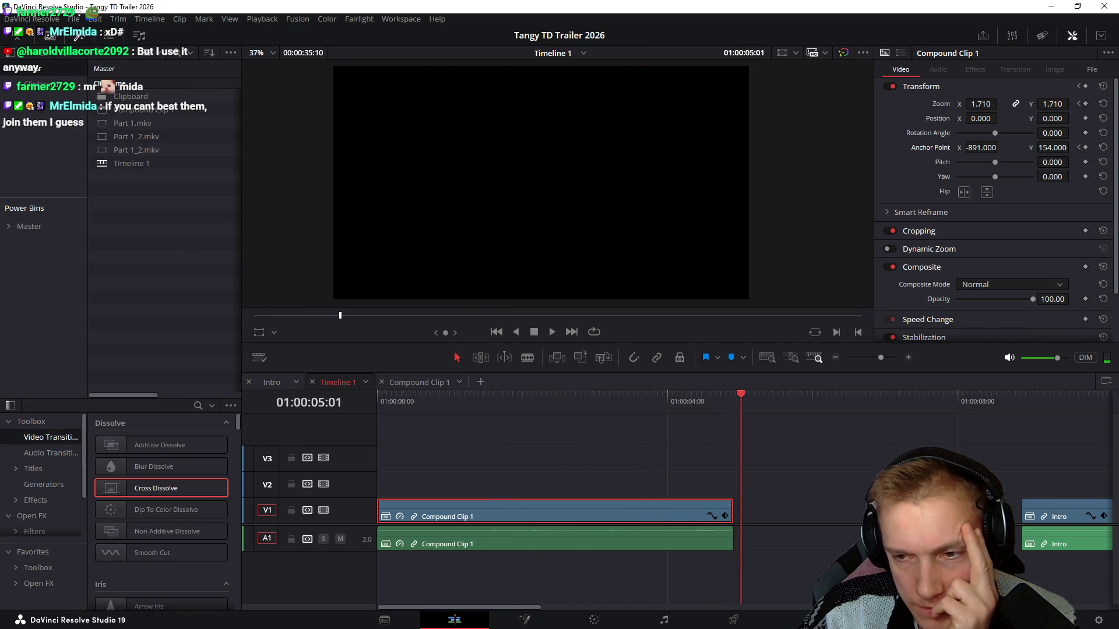
{"action": "key", "text": "shift+Left"}
{"action": "key", "text": "shift+Left"}
{"action": "key", "text": "shift+Left"}
{"action": "key", "text": "shift+Left"}
{"action": "key", "text": "shift+Left"}
{"action": "key", "text": "shift+Left"}
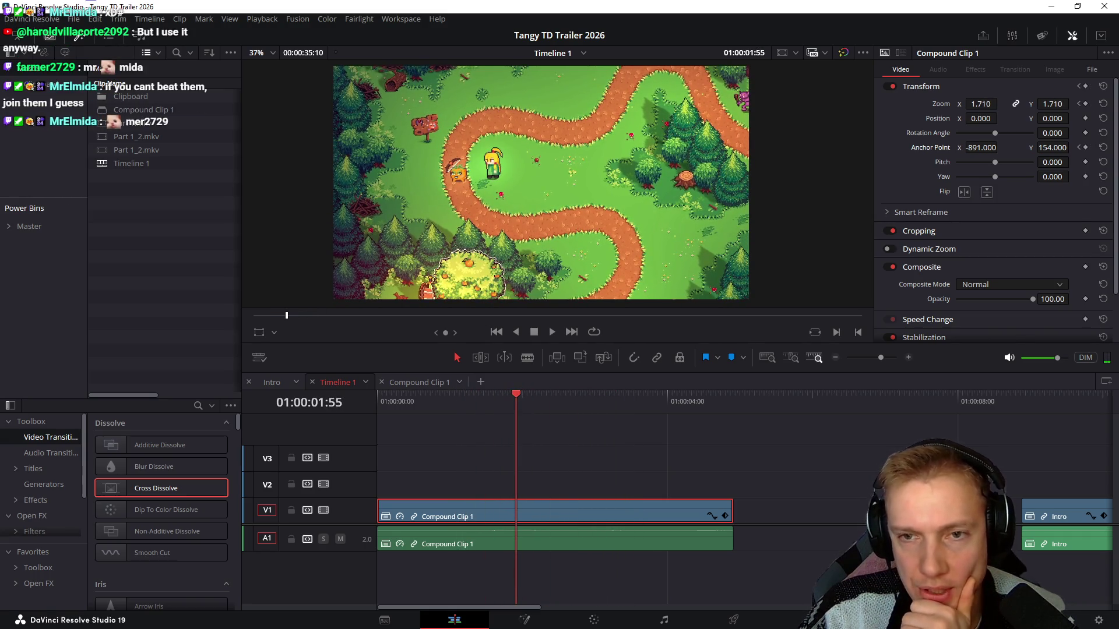
{"action": "left_click_drag", "start_coordinate": [981, 118], "coordinate": [997, 118]}
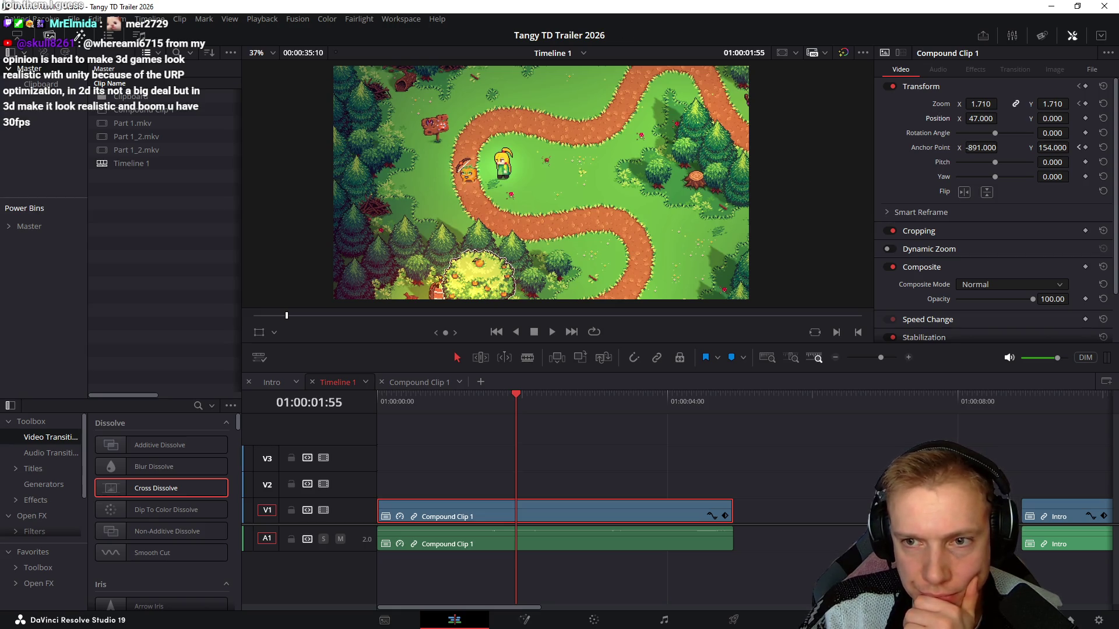
At the 01:00:01:46 keyframe raise anchor Y slightly and move the clip image upward in frame
{"action": "key", "text": "bracketleft"}
{"action": "left_click_drag", "start_coordinate": [1068, 147], "coordinate": [1072, 147]}
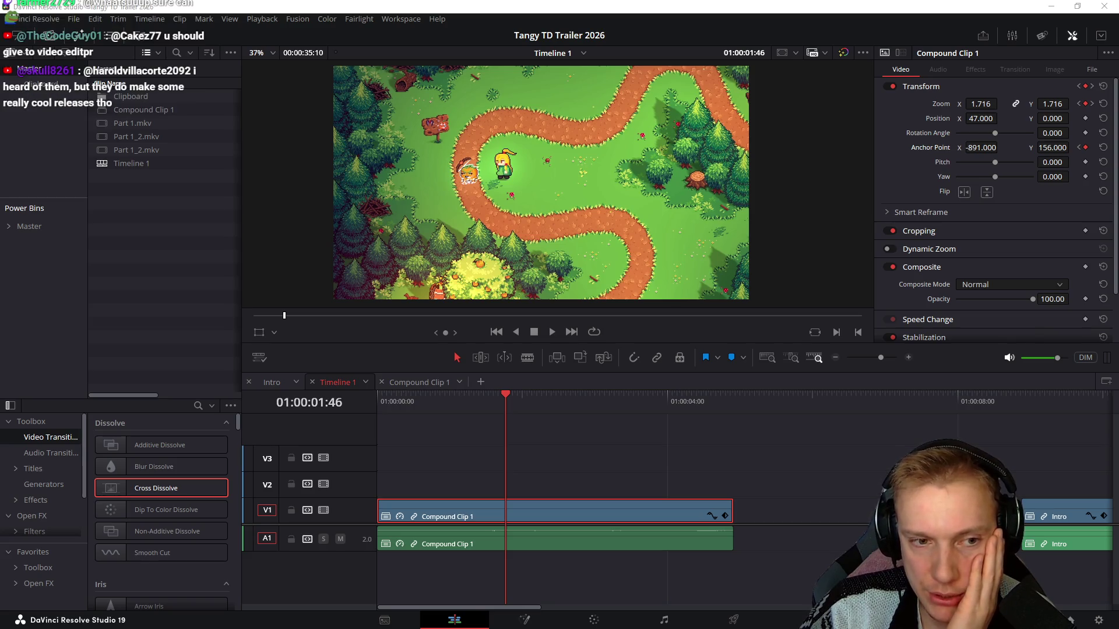
{"action": "mouse_move", "coordinate": [1051, 118]}
{"action": "left_mouse_down"}
{"action": "mouse_move", "coordinate": [1072, 118]}
{"action": "mouse_move", "coordinate": [1035, 118]}
{"action": "left_mouse_up"}
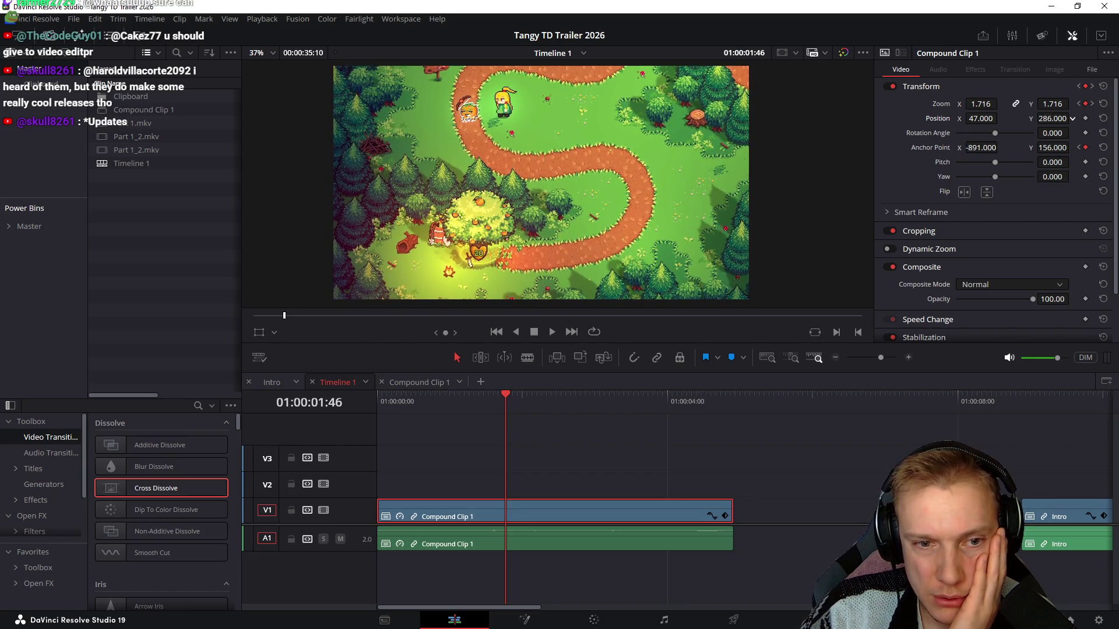
{"action": "left_click_drag", "start_coordinate": [1051, 119], "coordinate": [1072, 118]}
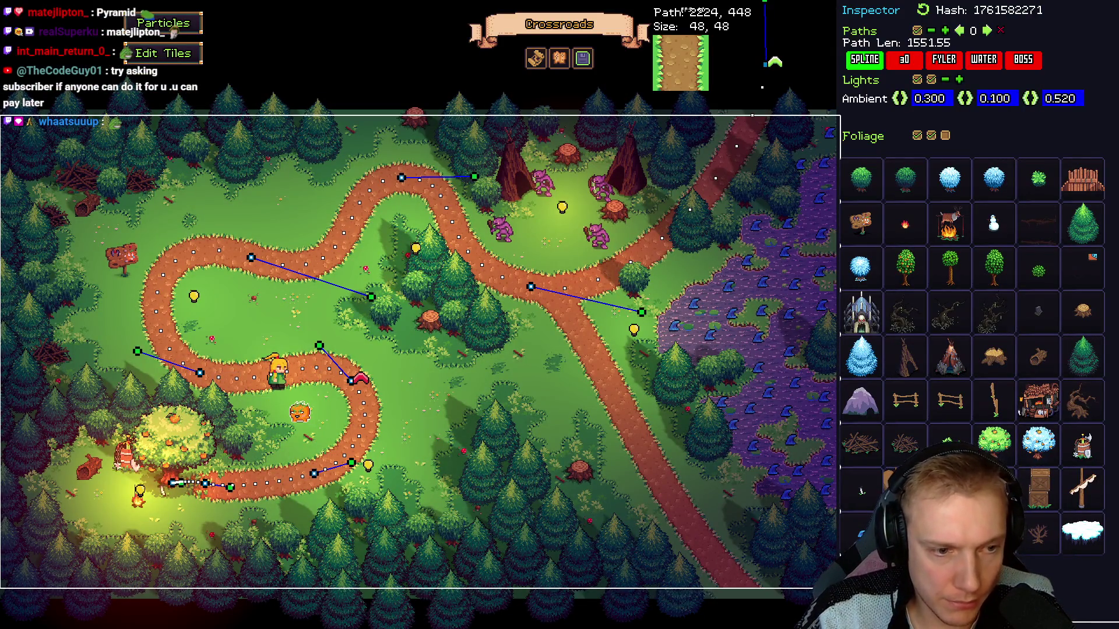
In the level editor, move a path spline node up to shorten the winding path, then close it
{"action": "key", "text": "Tab"}
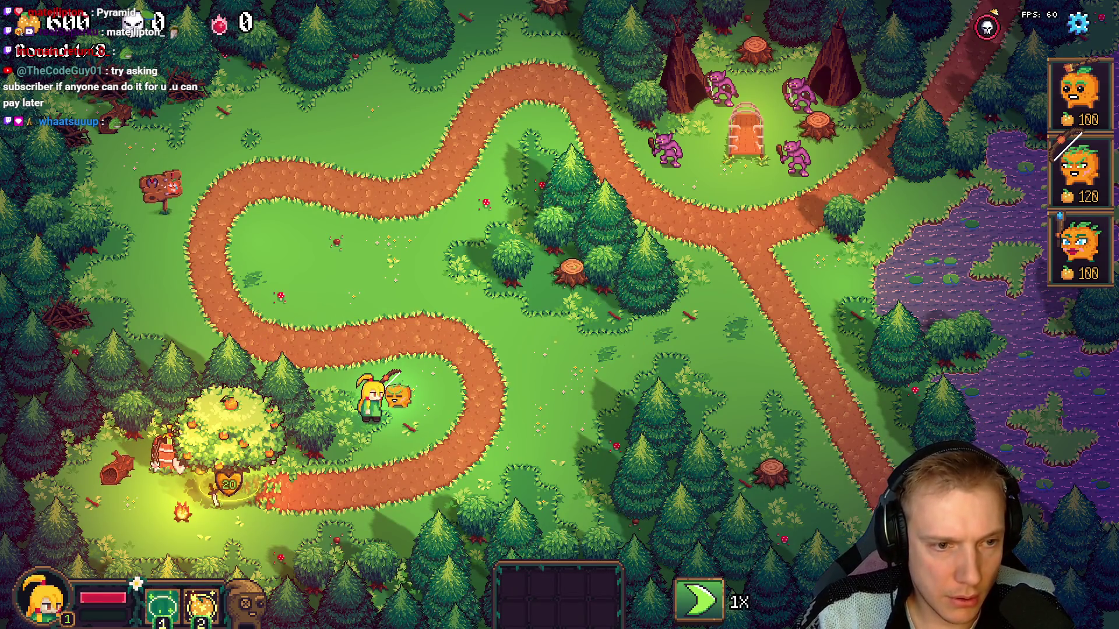
{"action": "key", "text": "Tab"}
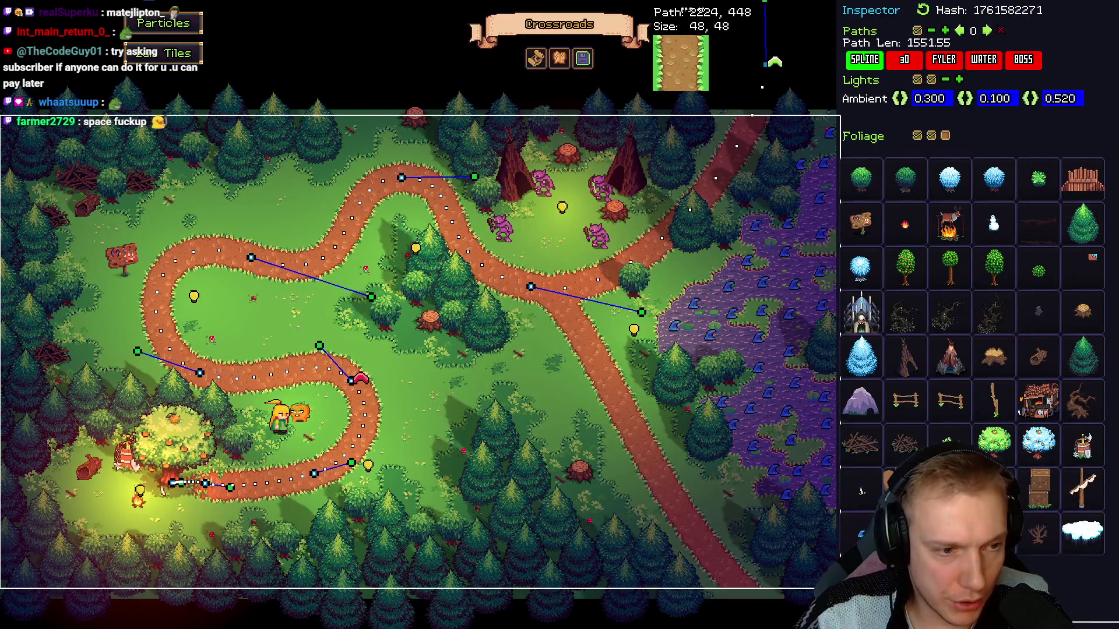
{"action": "left_click_drag", "start_coordinate": [201, 373], "coordinate": [202, 361]}
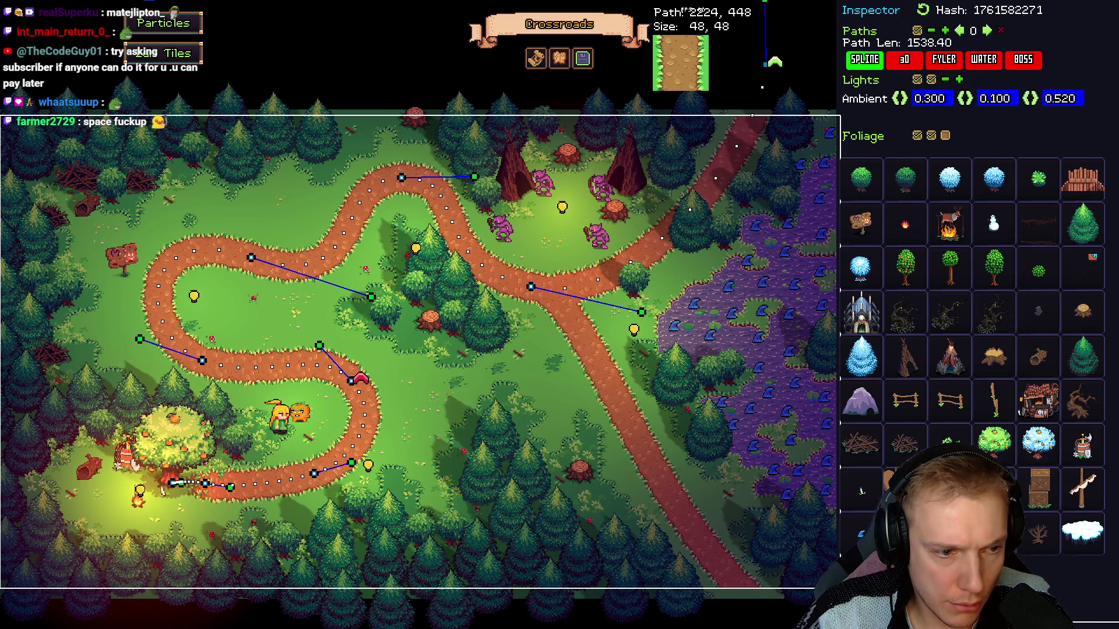
{"action": "key", "text": "F1"}
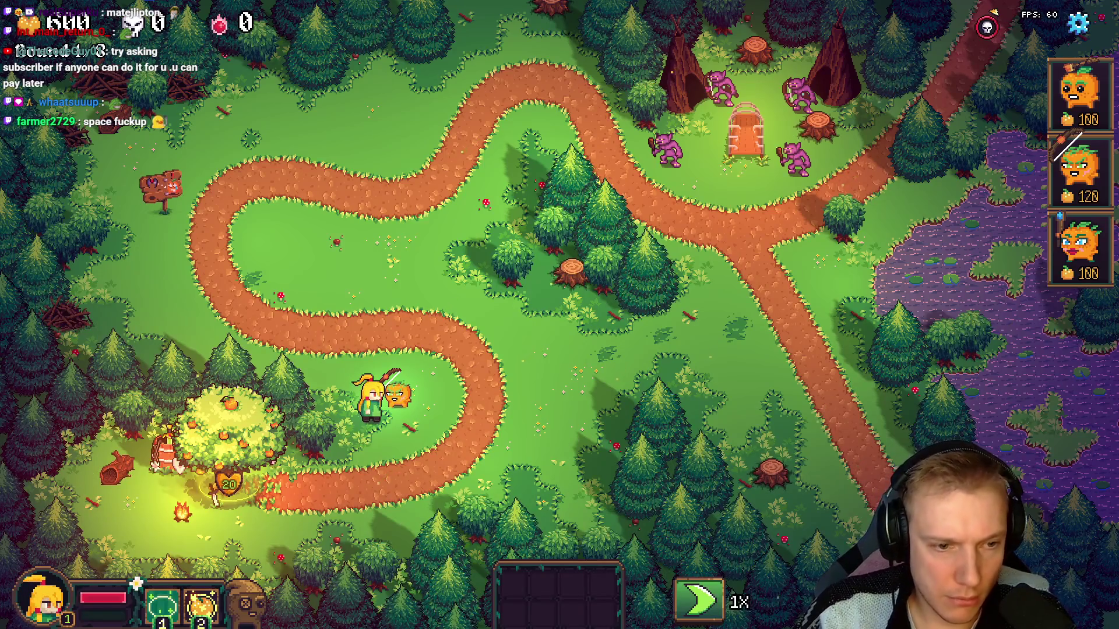
Walk the hero down, check the weapon shop by the tree, and head back up toward the path
{"action": "key", "text": "s"}
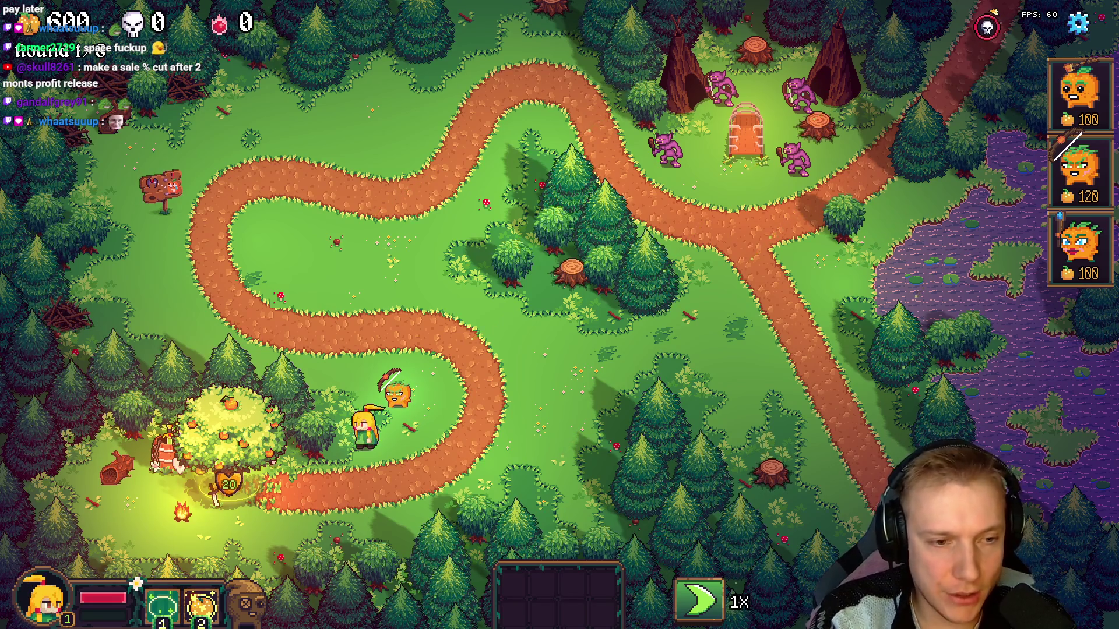
{"action": "key", "text": "e"}
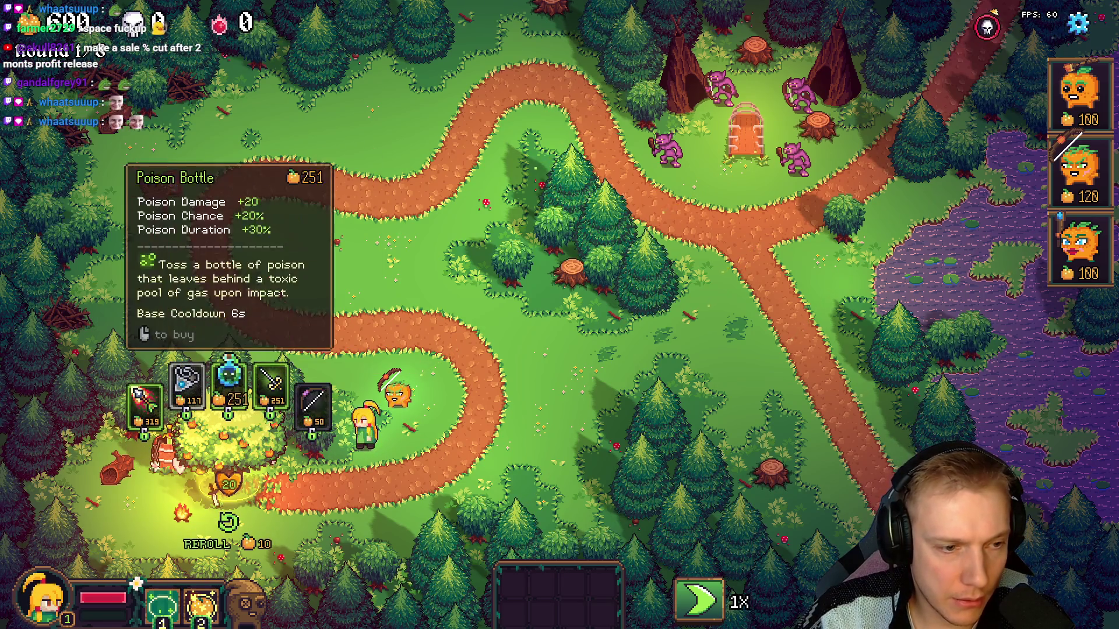
{"action": "key", "text": "Escape"}
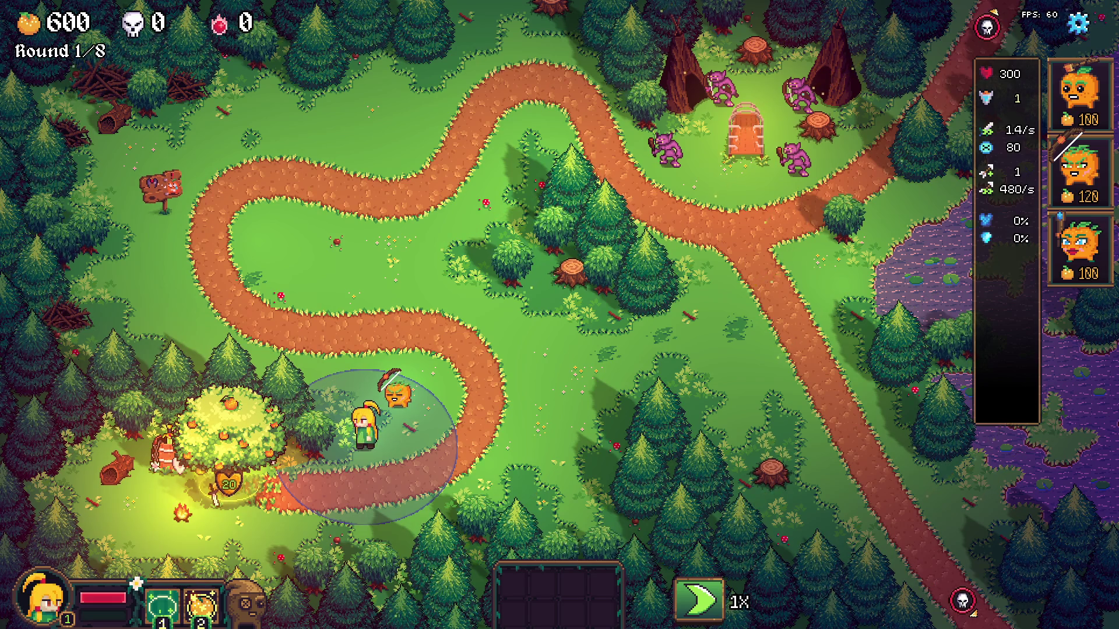
{"action": "key", "text": "Escape"}
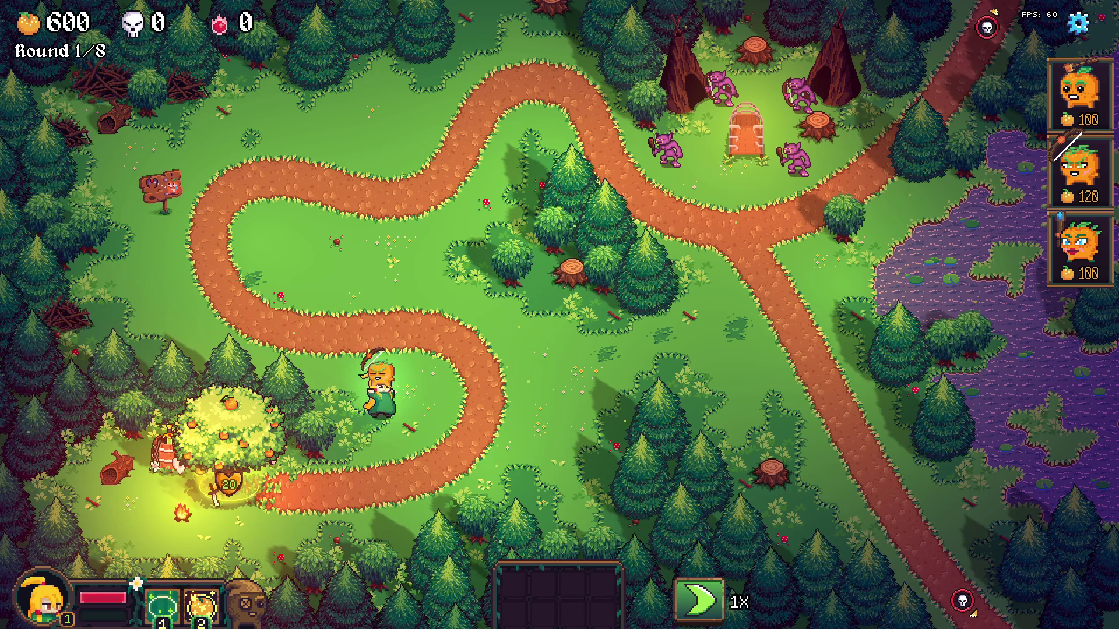
{"action": "key", "text": "w"}
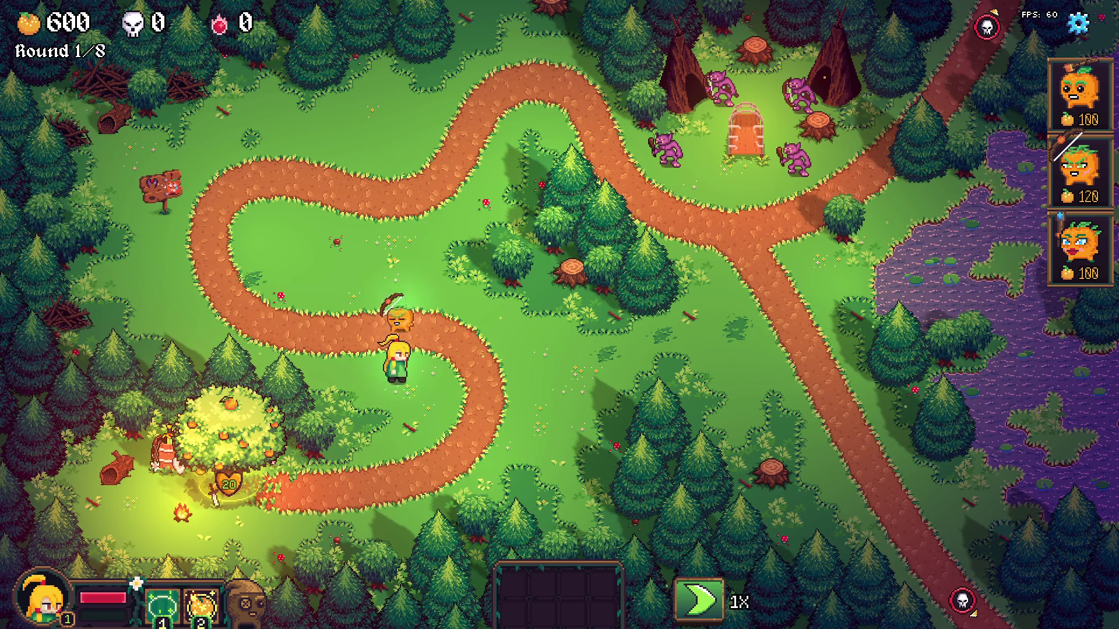
Buy a 251-gold weapon for the orange companion and reopen the shop to buy another
{"action": "left_click", "coordinate": [229, 429]}
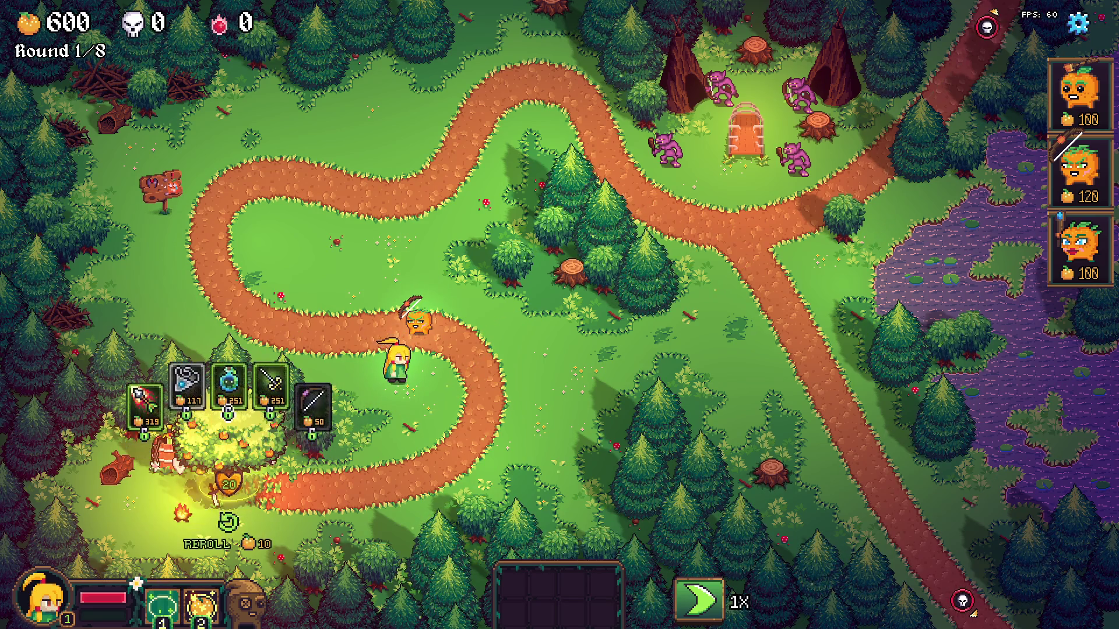
{"action": "left_click_drag", "start_coordinate": [227, 385], "coordinate": [419, 323]}
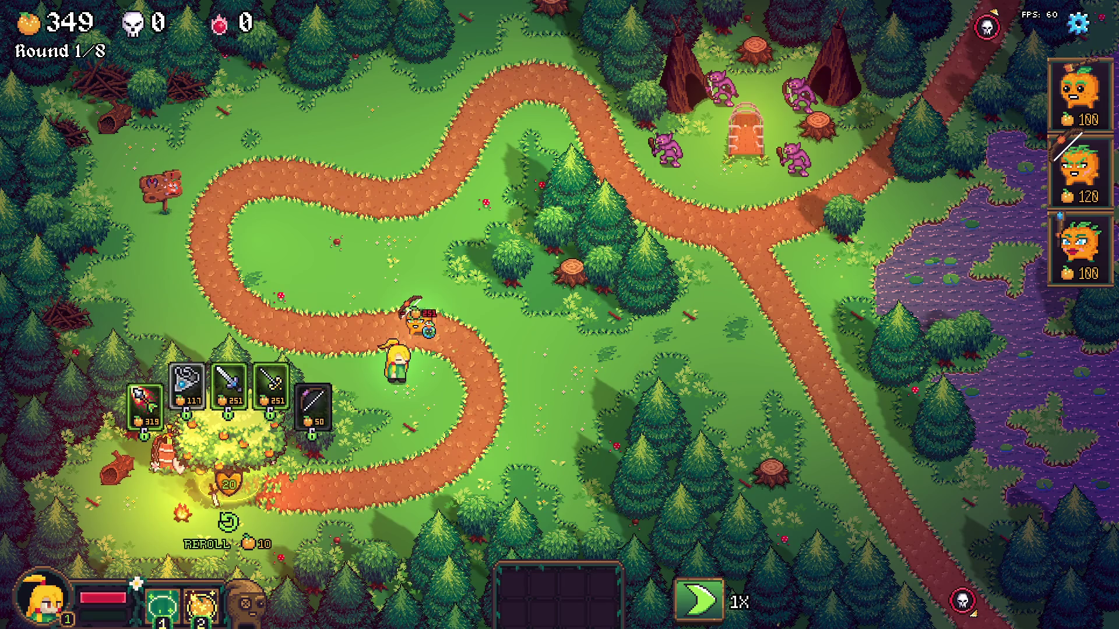
{"action": "key", "text": "s"}
{"action": "key", "text": "w"}
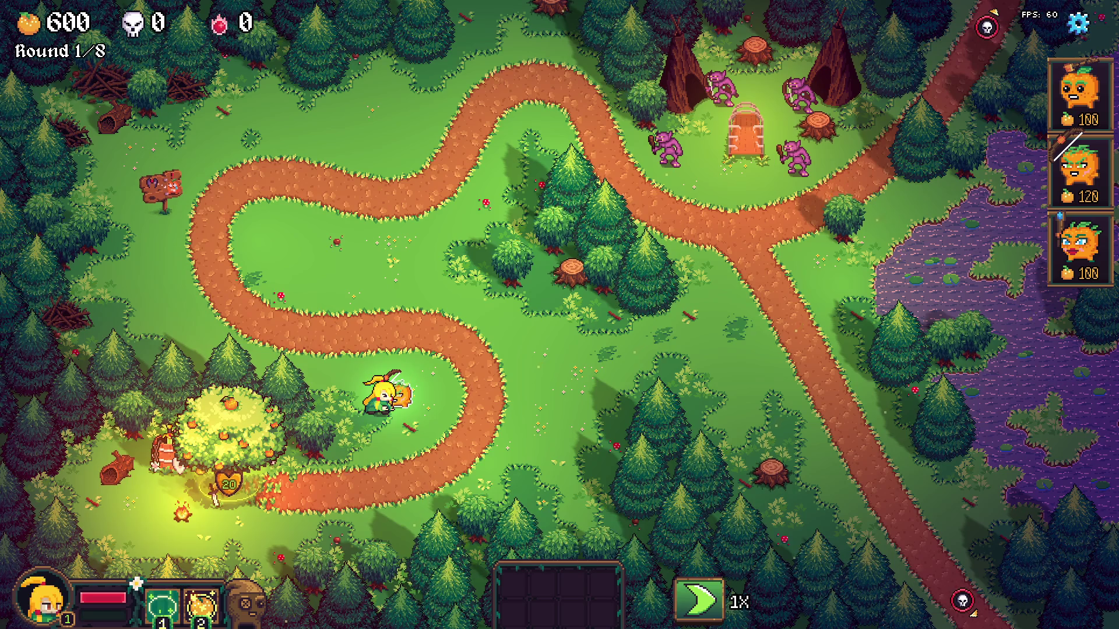
{"action": "key", "text": "w"}
{"action": "key", "text": "e"}
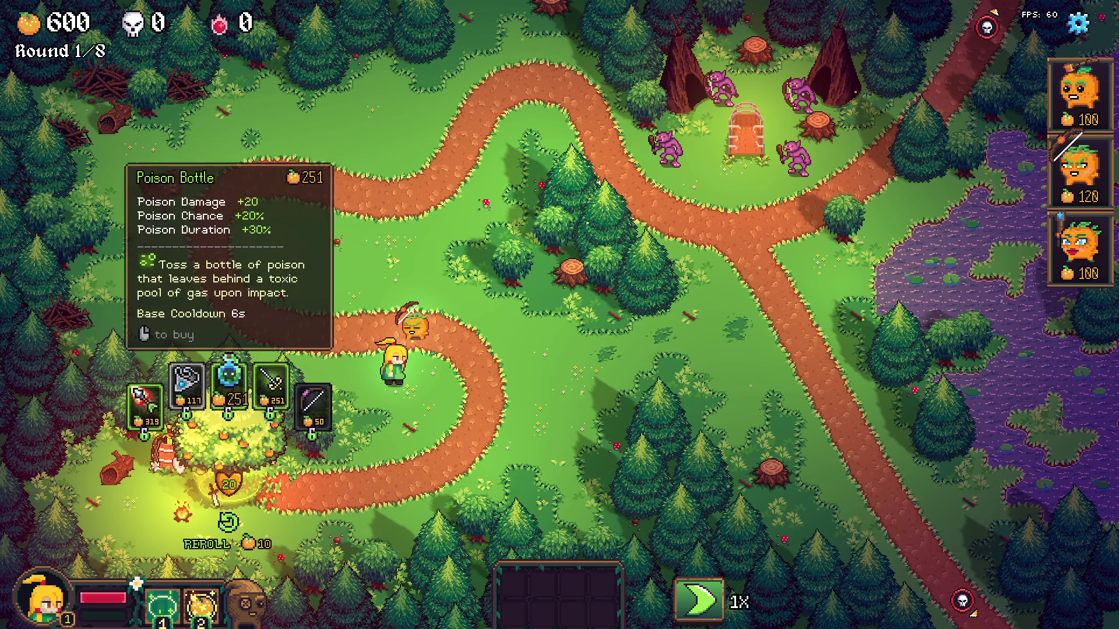
{"action": "key", "text": "e"}
{"action": "key", "text": "e"}
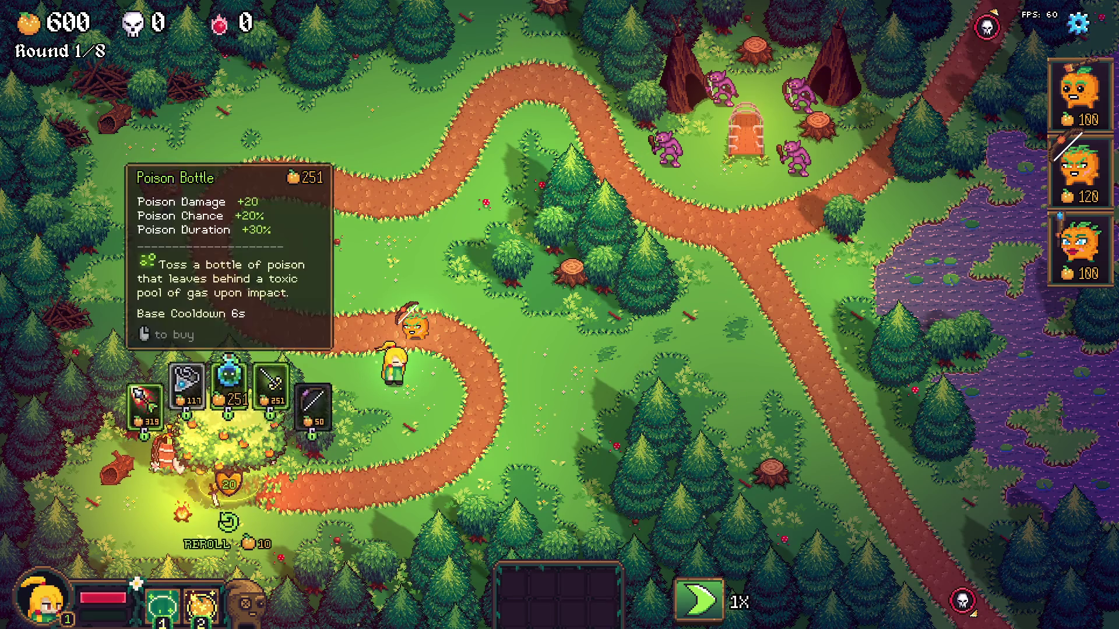
{"action": "key", "text": "space"}
{"action": "key", "text": "e"}
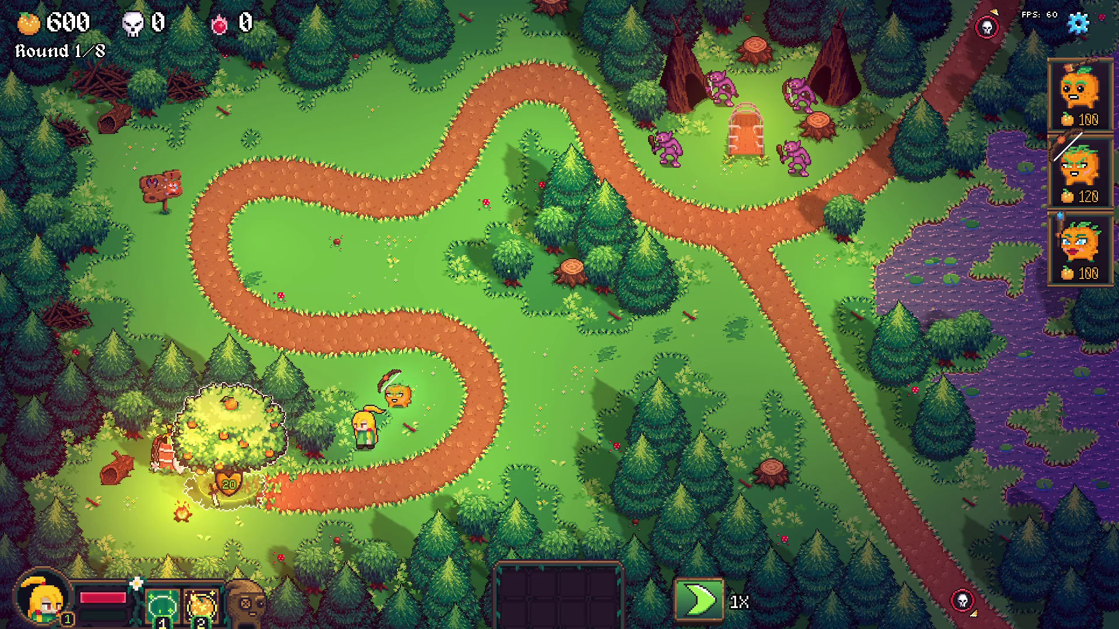
Walk to the tree shop, buy the blue weapon for the companion, and set triple speed
{"action": "key", "text": "d"}
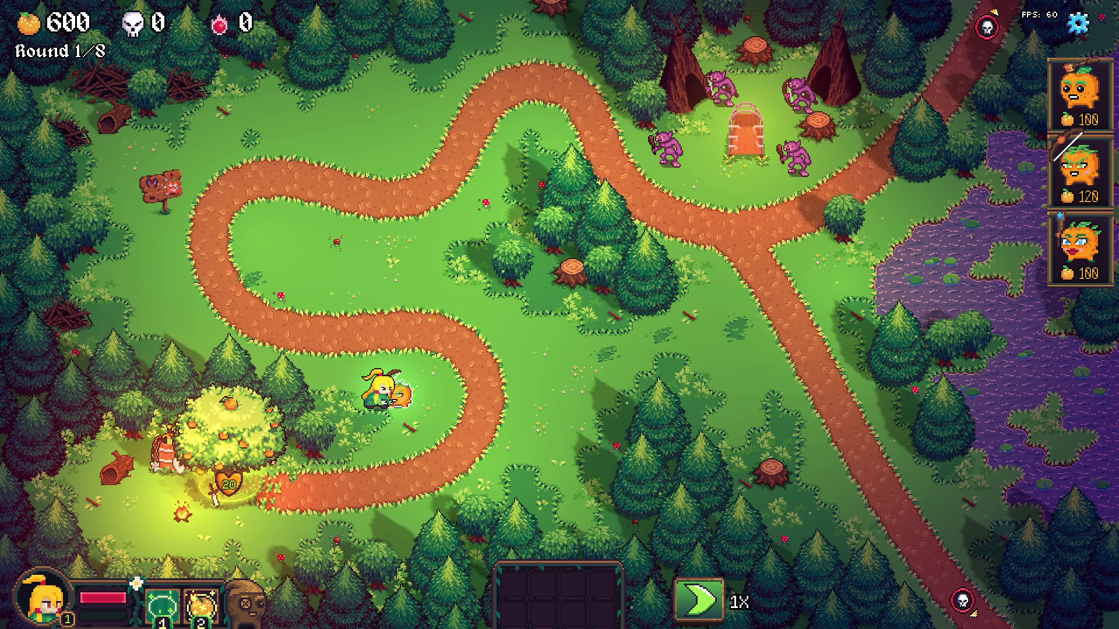
{"action": "key", "text": "w"}
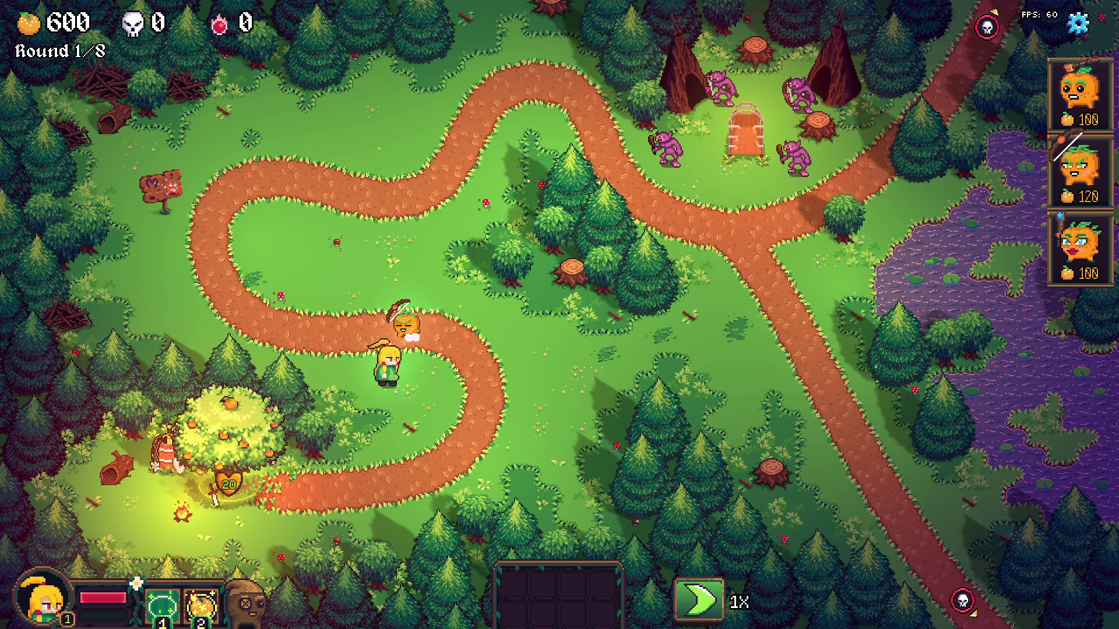
{"action": "key", "text": "e"}
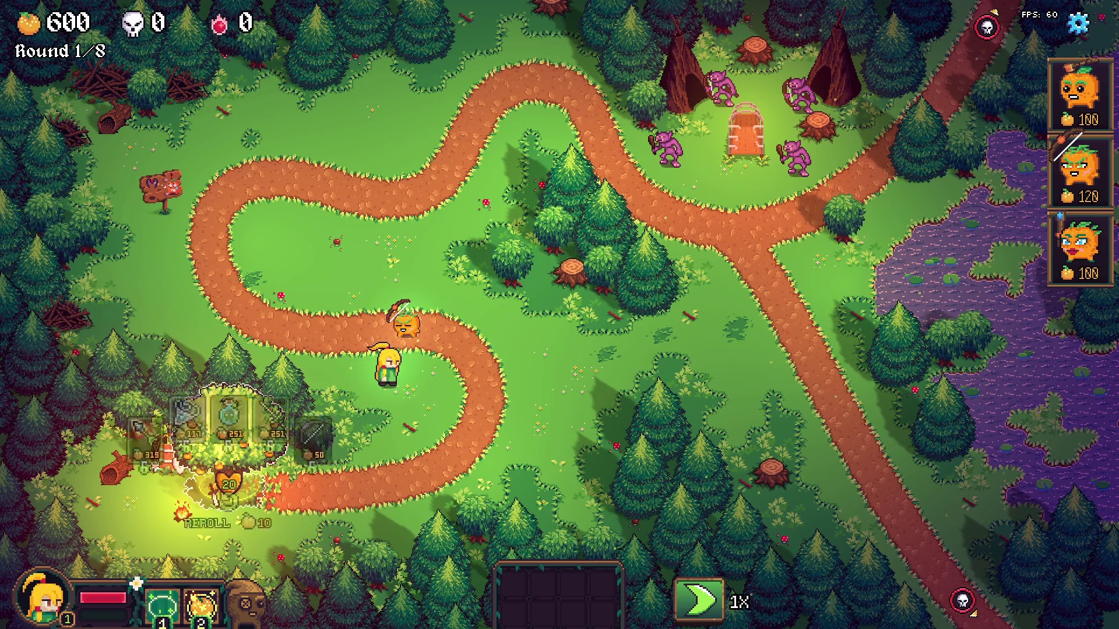
{"action": "key", "text": "e"}
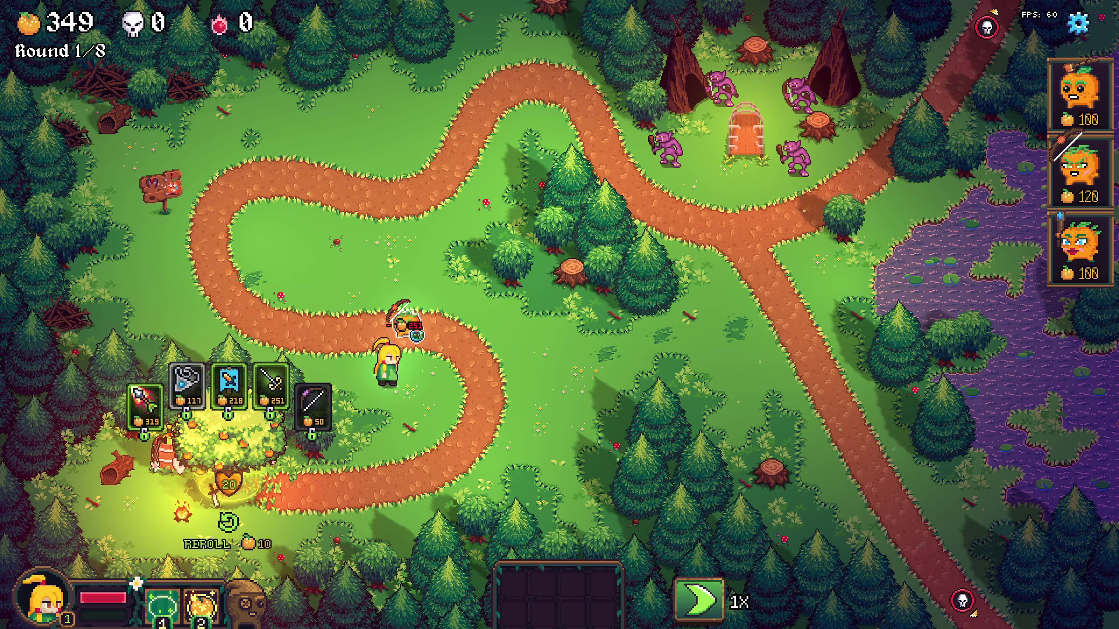
{"action": "key", "text": "Escape"}
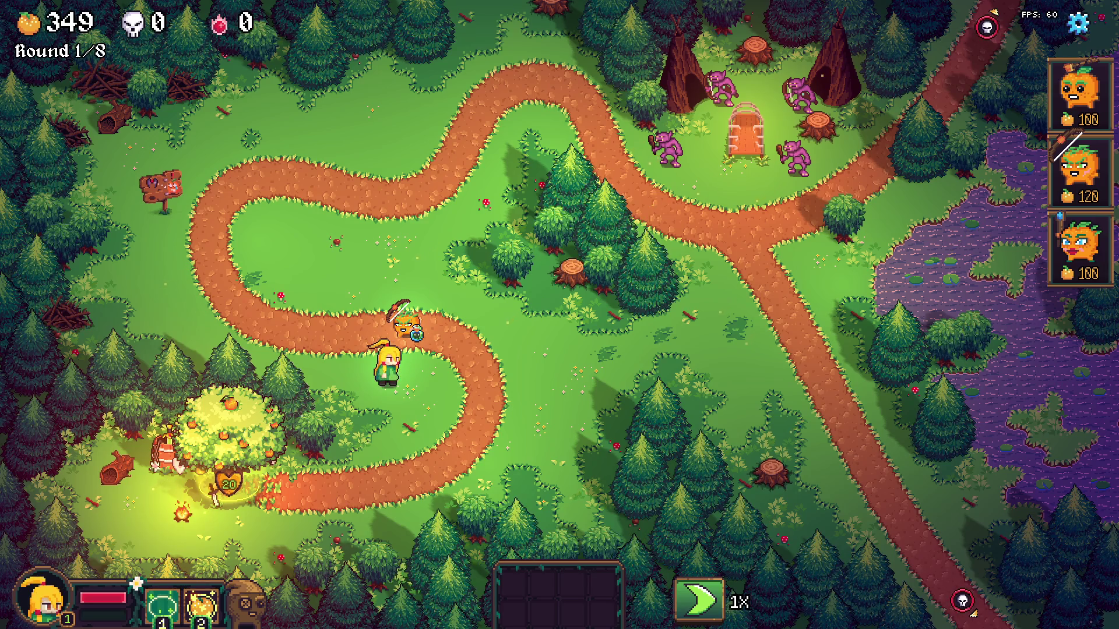
{"action": "key", "text": "space"}
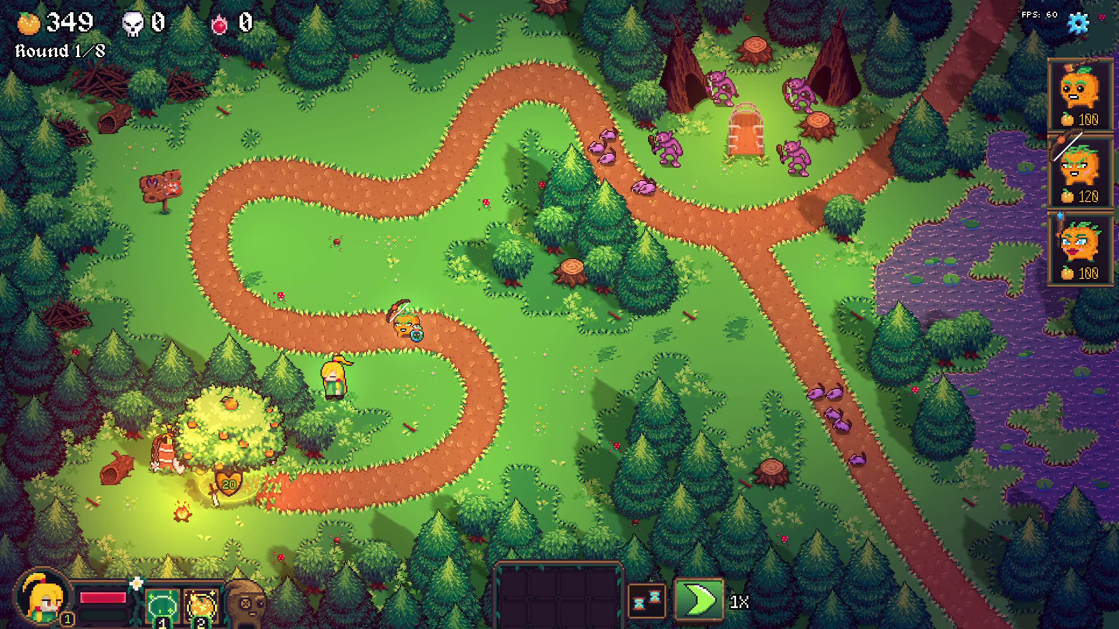
Steer the hero along the path toward the purple enemies into round 2, then pause to Options
{"action": "key", "text": "d"}
{"action": "key", "text": "w"}
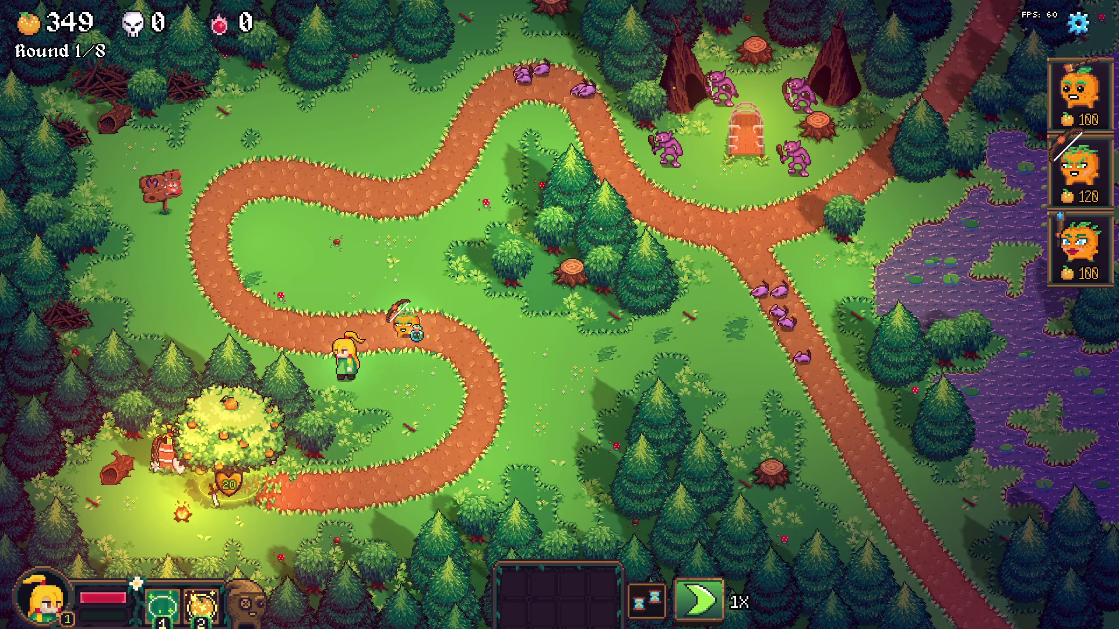
{"action": "key", "text": "d"}
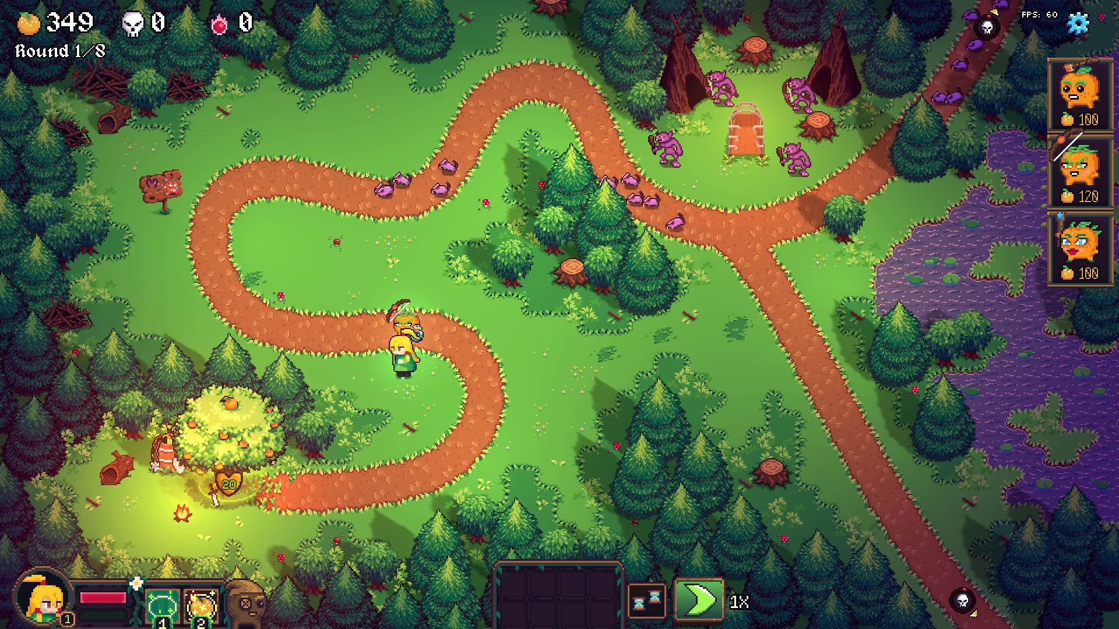
{"action": "key", "text": "a"}
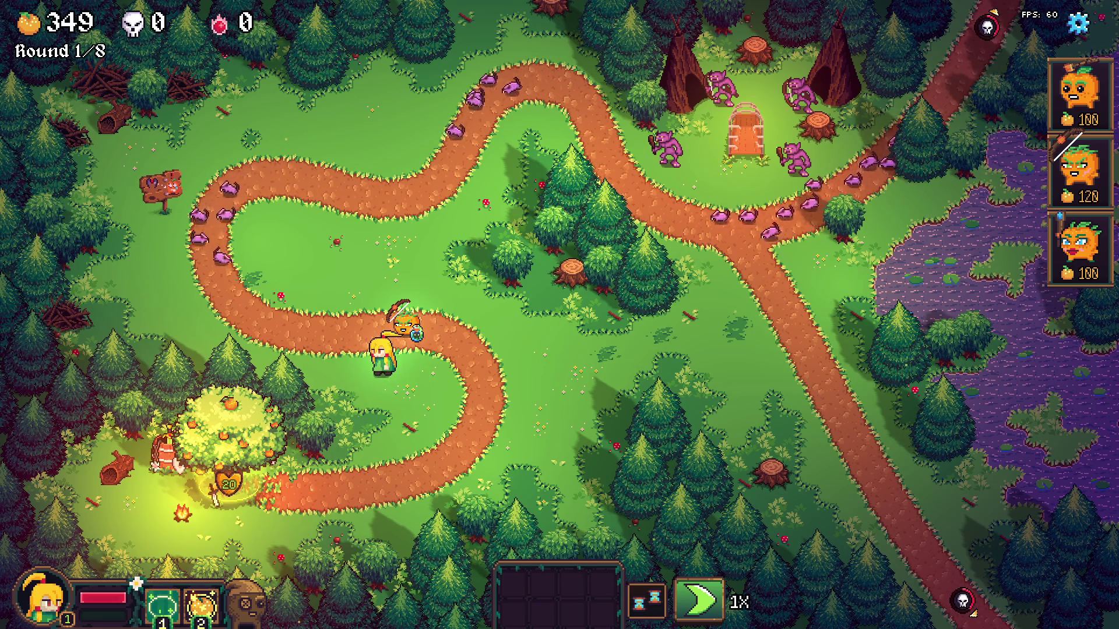
{"action": "key", "text": "a"}
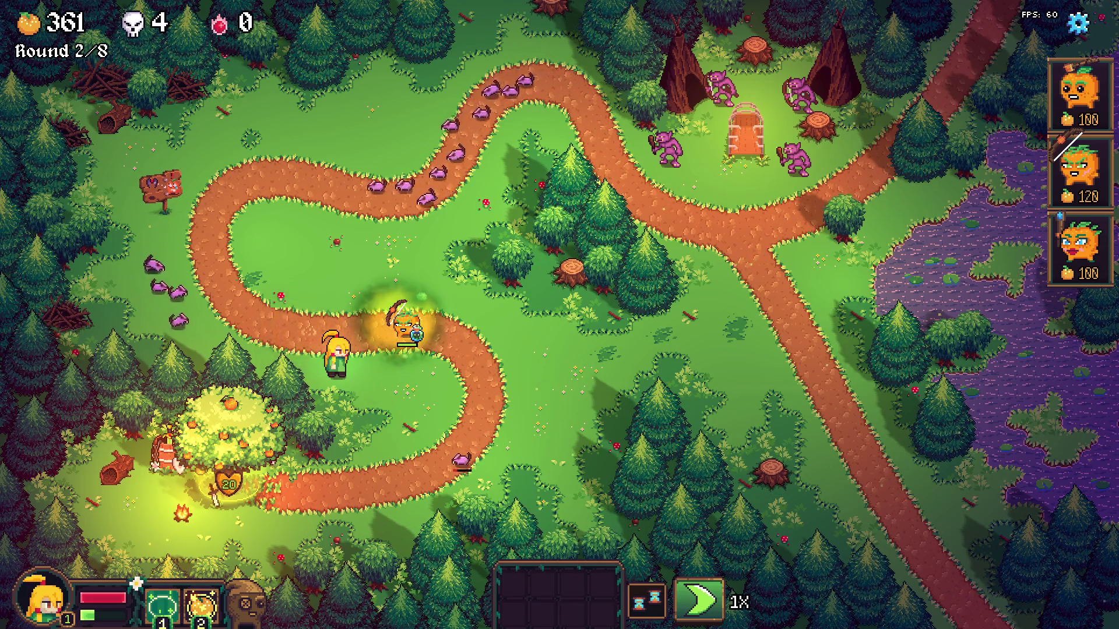
{"action": "key", "text": "Escape"}
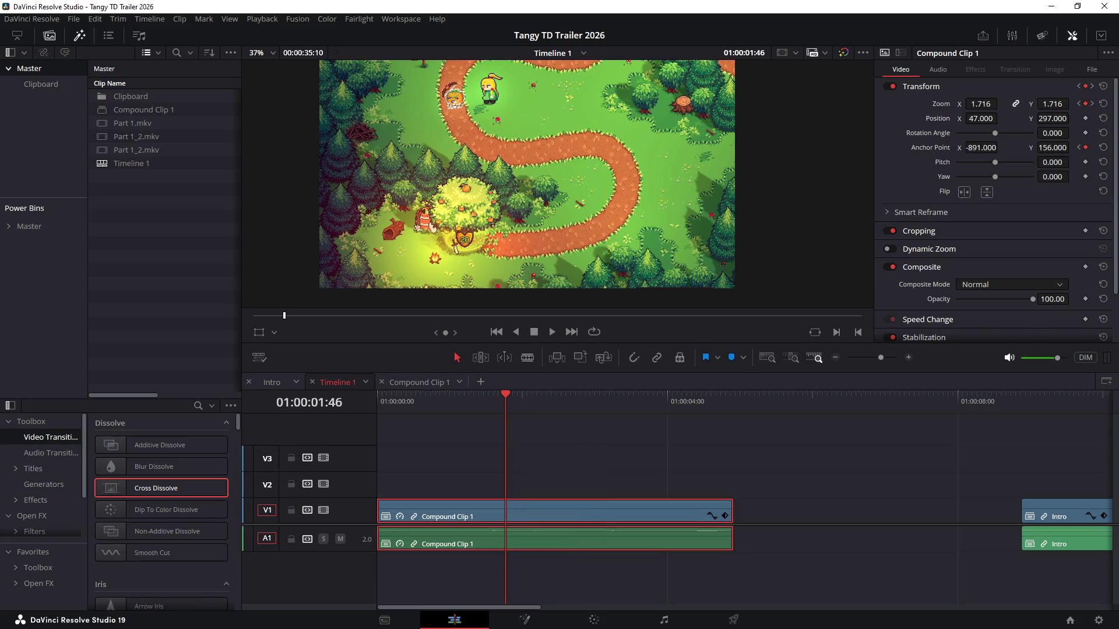
Delete Compound Clip 1, drag Intro later in the timeline, and switch to File Explorer
{"action": "key", "text": "Delete"}
{"action": "key", "text": "Home"}
{"action": "key", "text": "ctrl+minus"}
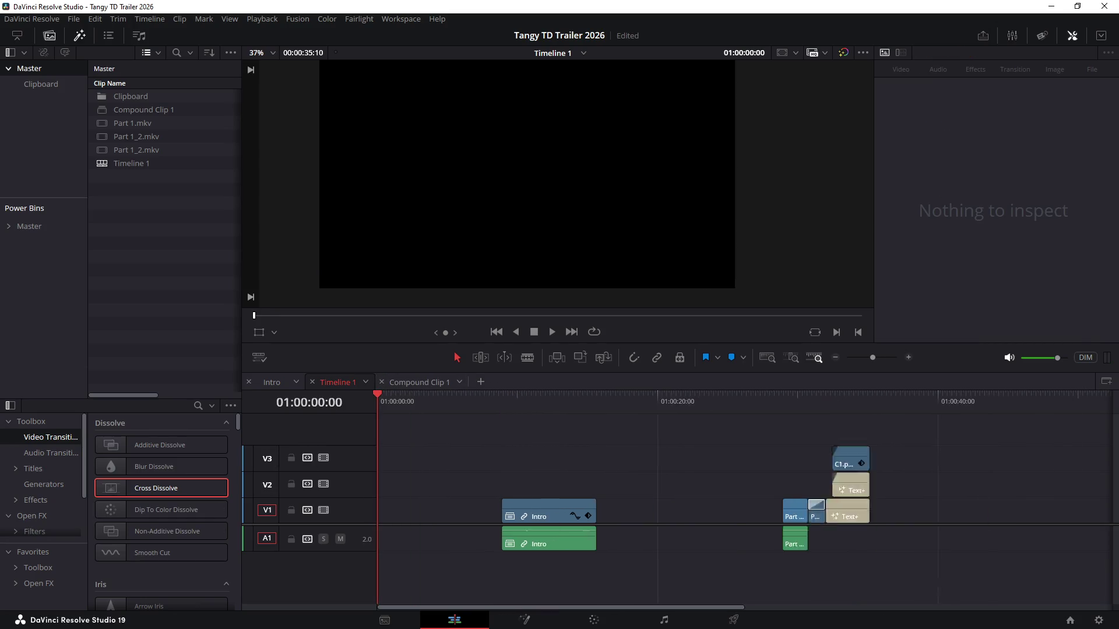
{"action": "mouse_move", "coordinate": [528, 515]}
{"action": "left_mouse_down"}
{"action": "mouse_move", "coordinate": [1014, 517]}
{"action": "mouse_move", "coordinate": [654, 518]}
{"action": "left_mouse_up"}
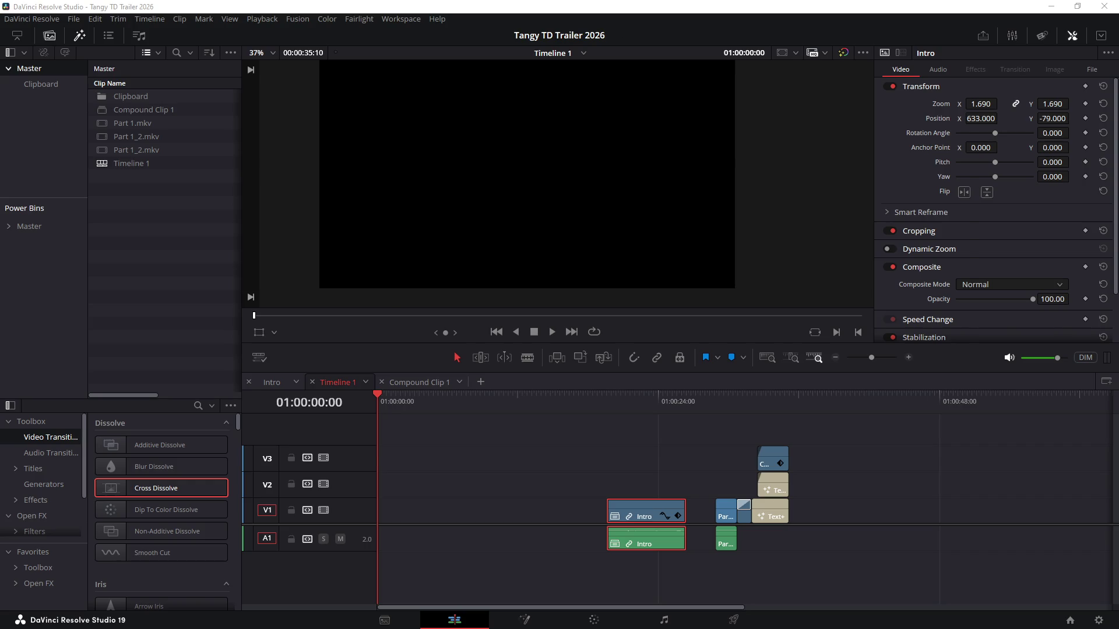
{"action": "key", "text": "alt+Tab"}
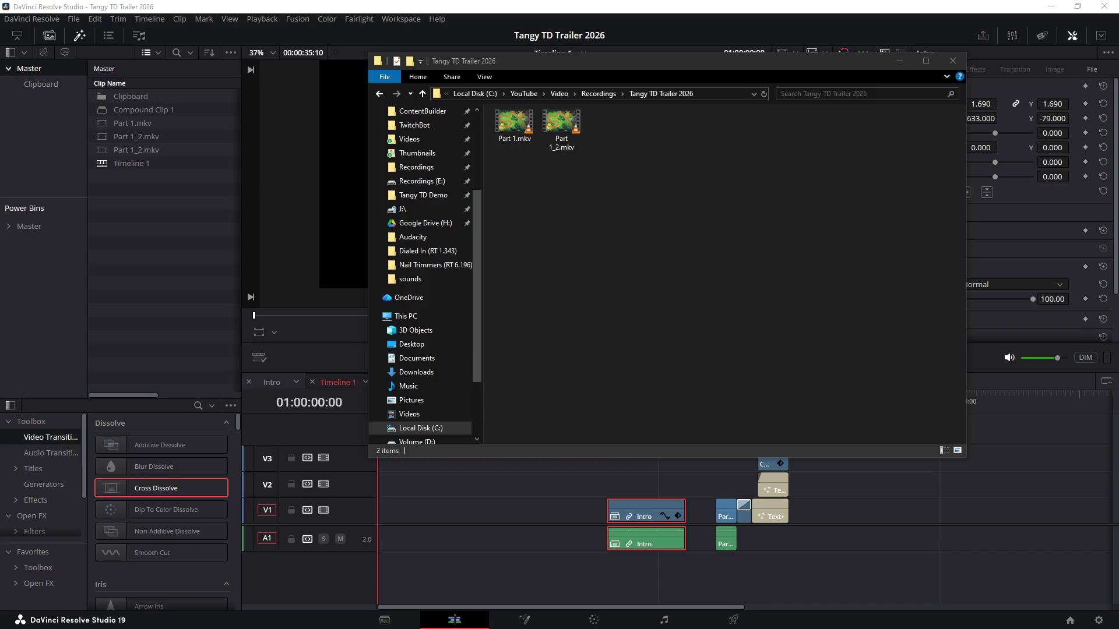
Move 01_14_26 16_06.mkv from Recordings (E:) into the trailer folder as Part 1_3.mkv
{"action": "key", "text": "alt+Tab"}
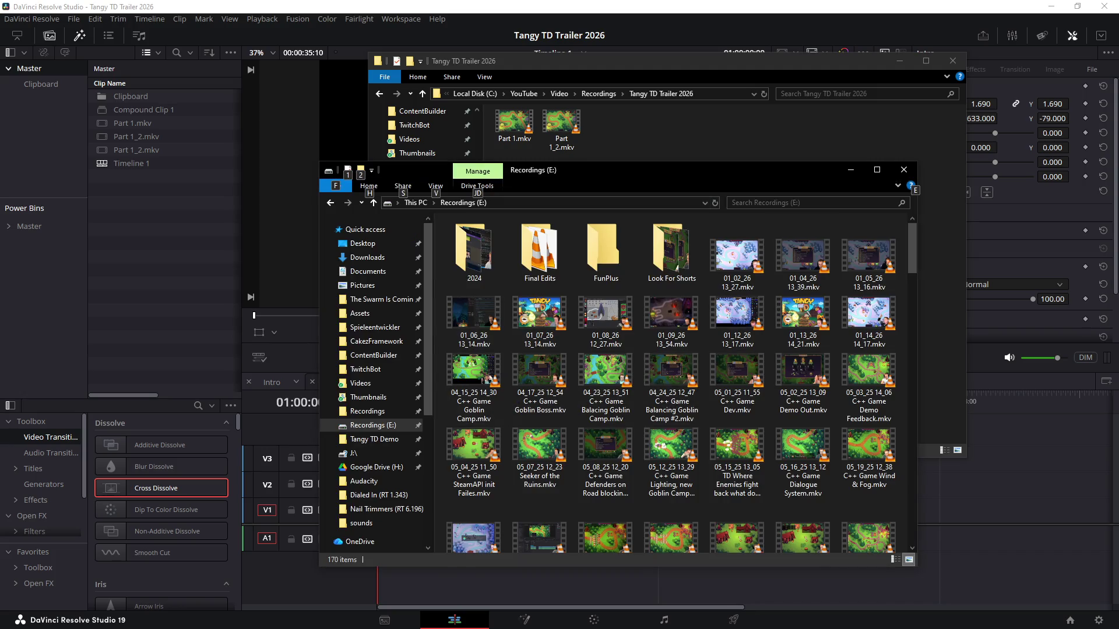
{"action": "left_click", "coordinate": [473, 409]}
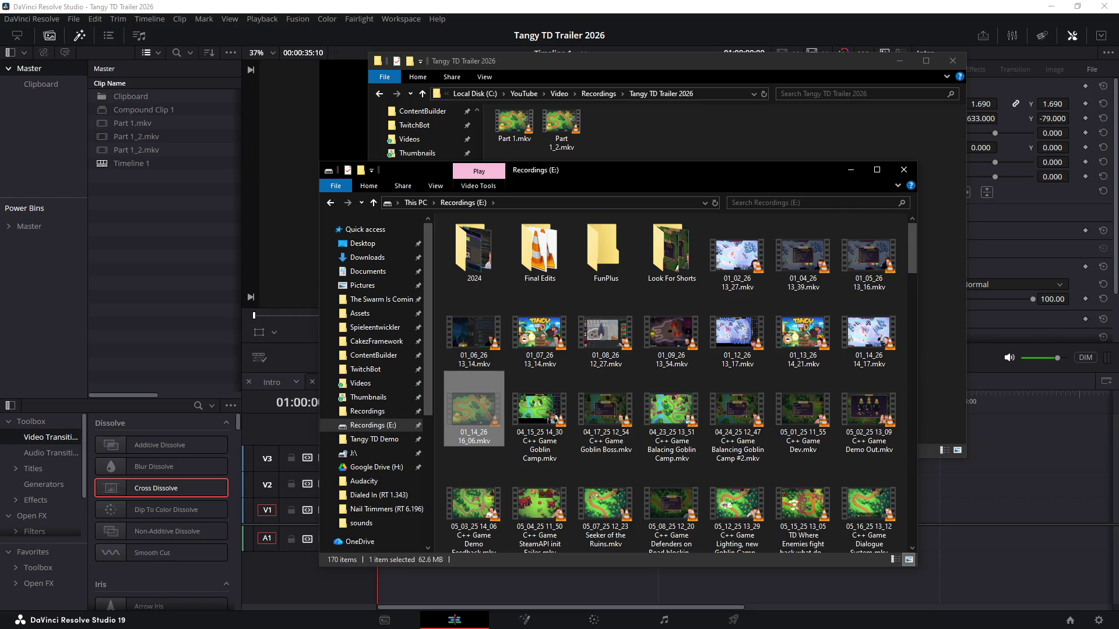
{"action": "key", "text": "ctrl+x"}
{"action": "key", "text": "alt+Tab"}
{"action": "key", "text": "ctrl+v"}
{"action": "key", "text": "F2"}
{"action": "type", "text": "Part 1"}
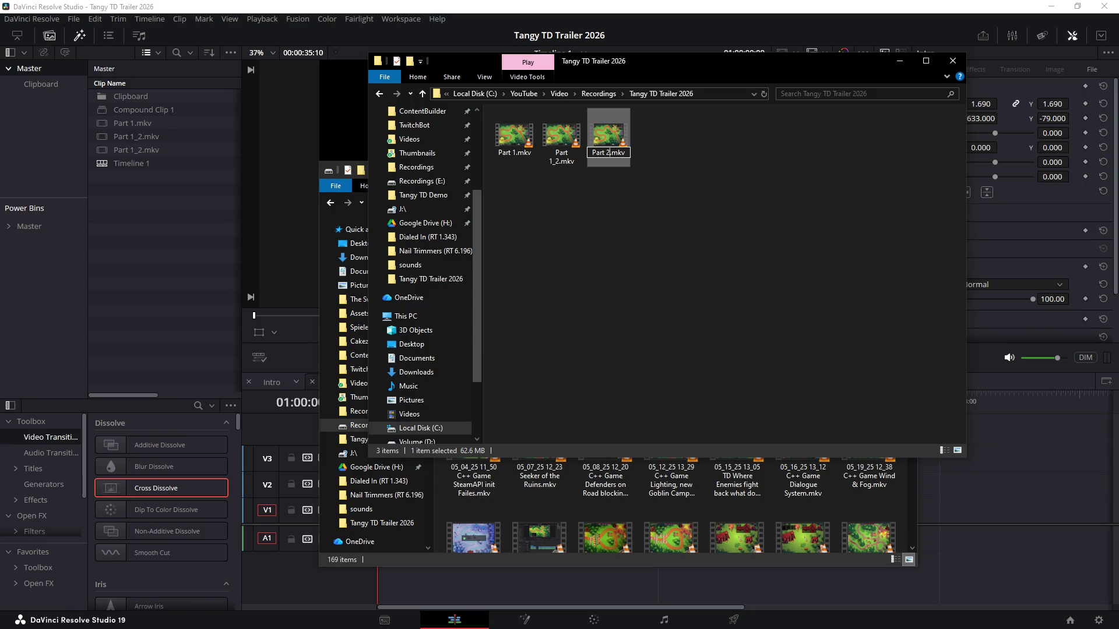
{"action": "type", "text": "_3"}
{"action": "key", "text": "Return"}
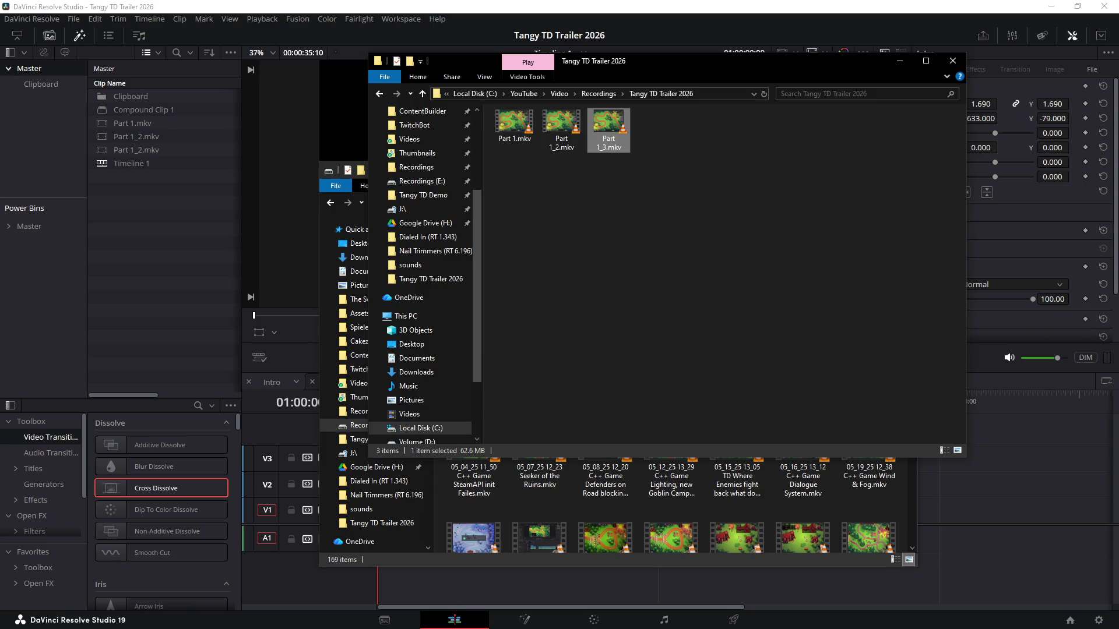
Add Part 1_3.mkv to the timeline, delete its A2 audio clip and the empty audio tracks
{"action": "left_click_drag", "start_coordinate": [608, 126], "coordinate": [948, 517]}
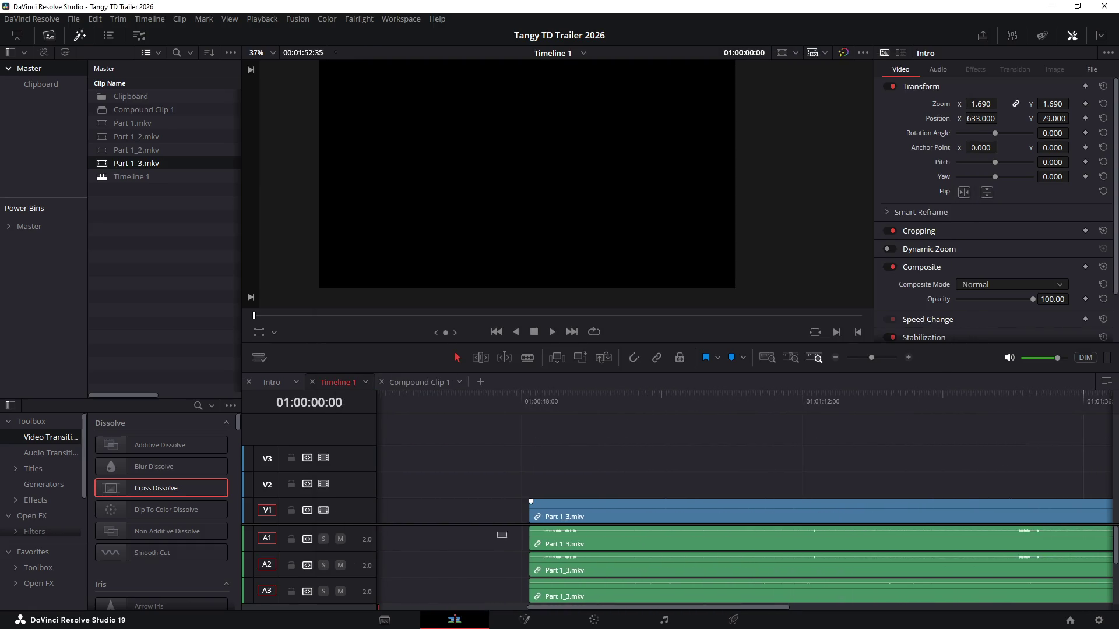
{"action": "left_click_drag", "start_coordinate": [499, 530], "coordinate": [1110, 575]}
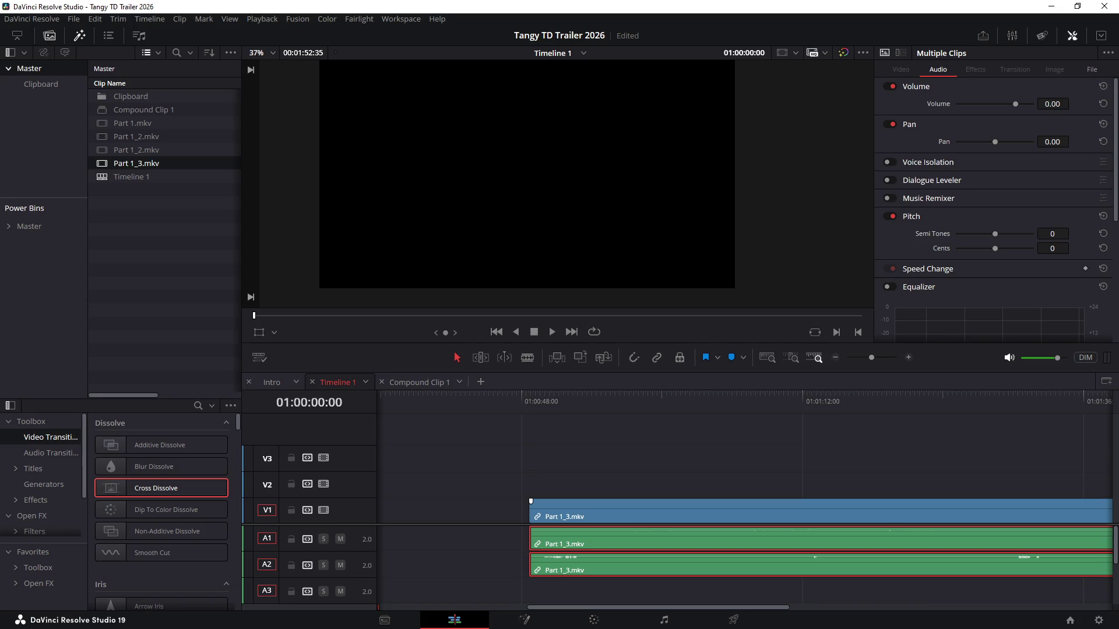
{"action": "left_click_drag", "start_coordinate": [512, 557], "coordinate": [572, 577]}
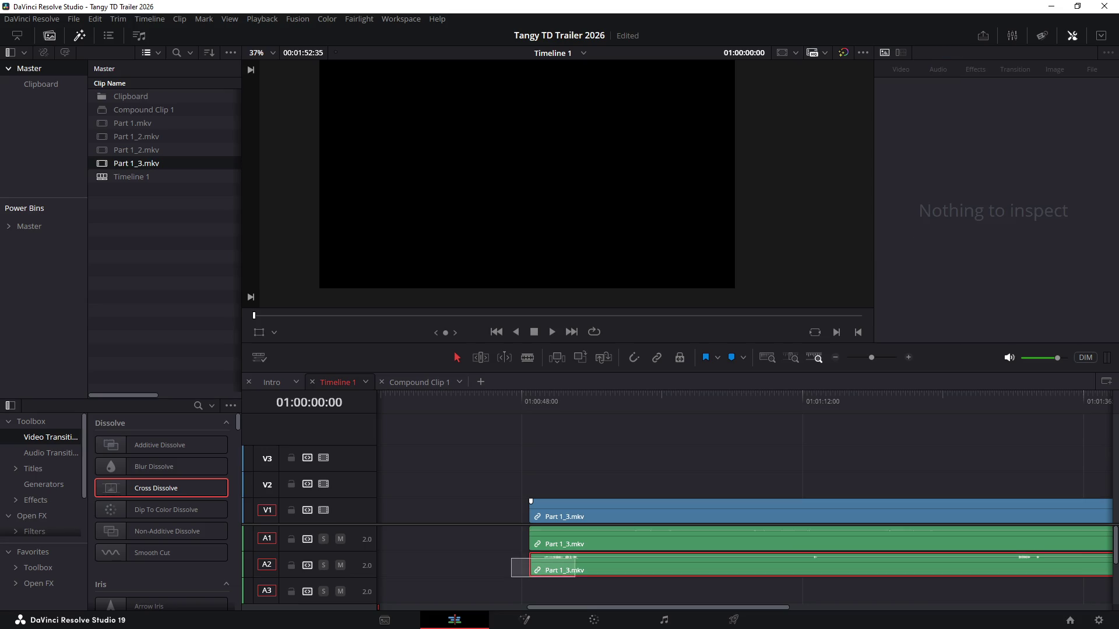
{"action": "key", "text": "Delete"}
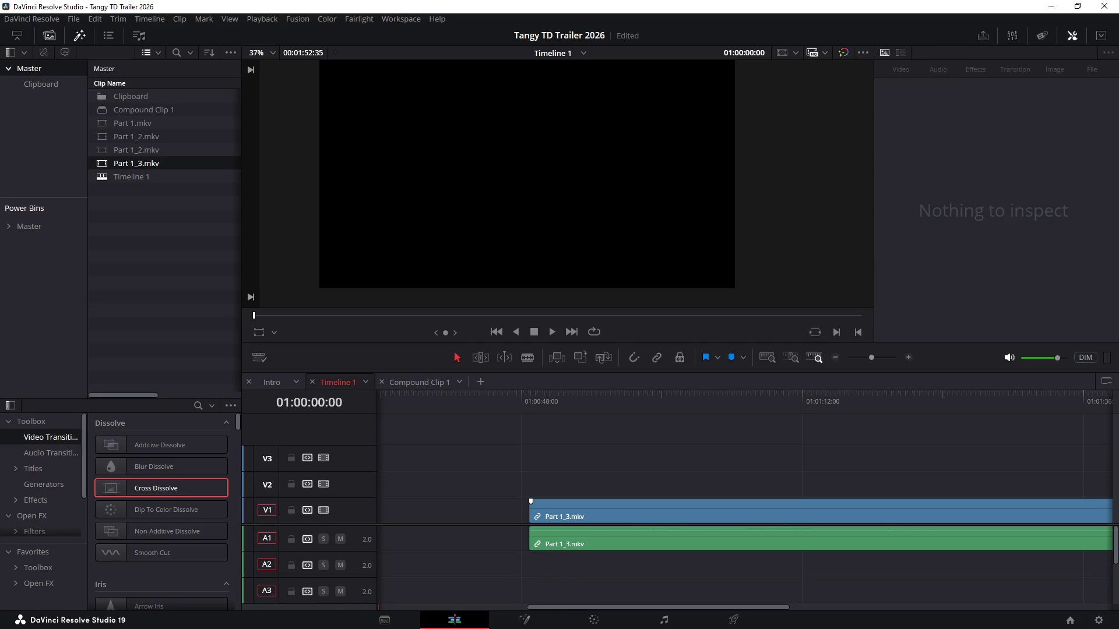
{"action": "right_click", "coordinate": [483, 478]}
{"action": "right_click", "coordinate": [361, 507]}
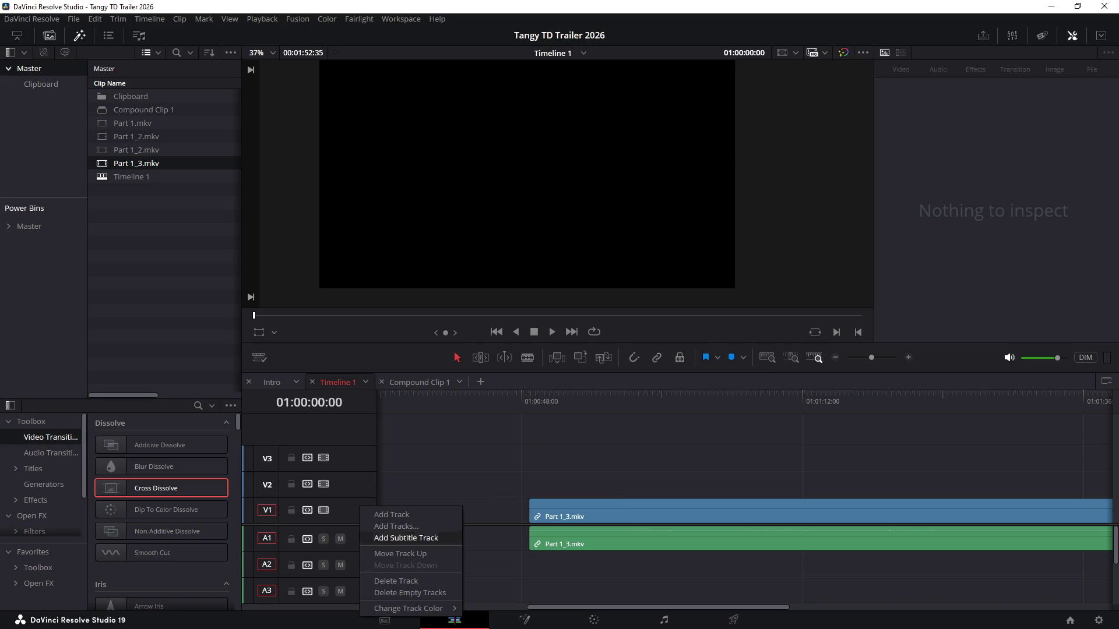
{"action": "left_click", "coordinate": [394, 593]}
{"action": "left_click", "coordinate": [789, 412]}
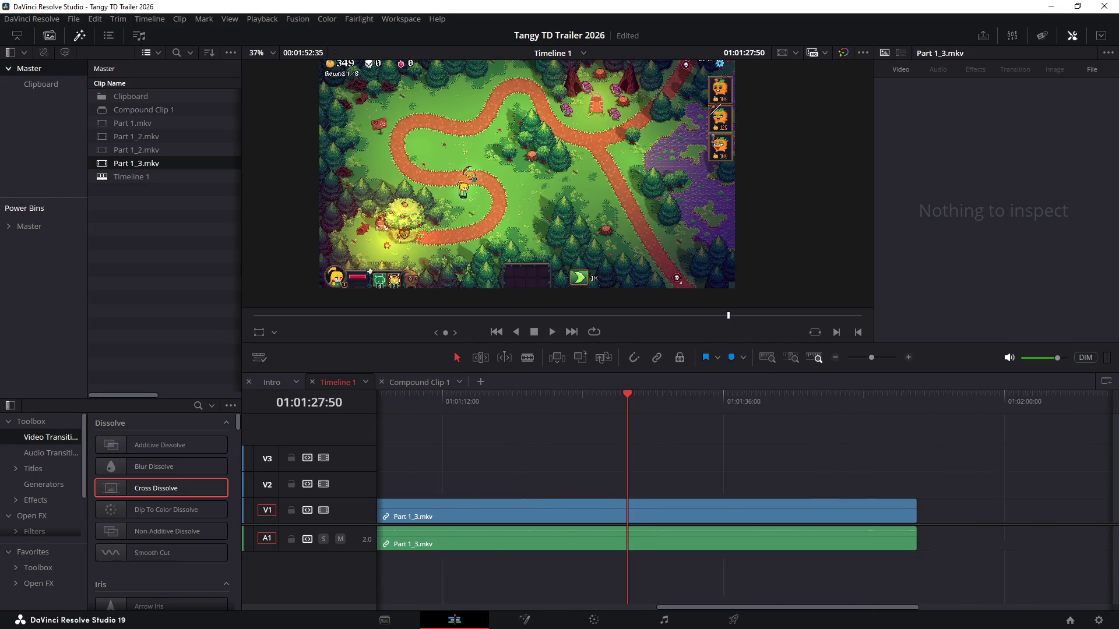
{"action": "mouse_move", "coordinate": [790, 401]}
{"action": "left_mouse_down"}
{"action": "mouse_move", "coordinate": [896, 400]}
{"action": "mouse_move", "coordinate": [406, 401]}
{"action": "mouse_move", "coordinate": [498, 400]}
{"action": "mouse_move", "coordinate": [468, 401]}
{"action": "mouse_move", "coordinate": [477, 401]}
{"action": "left_mouse_up"}
Shift all clips later and place Part 1_3.mkv at the timeline start ahead of Intro
{"action": "key", "text": "Up"}
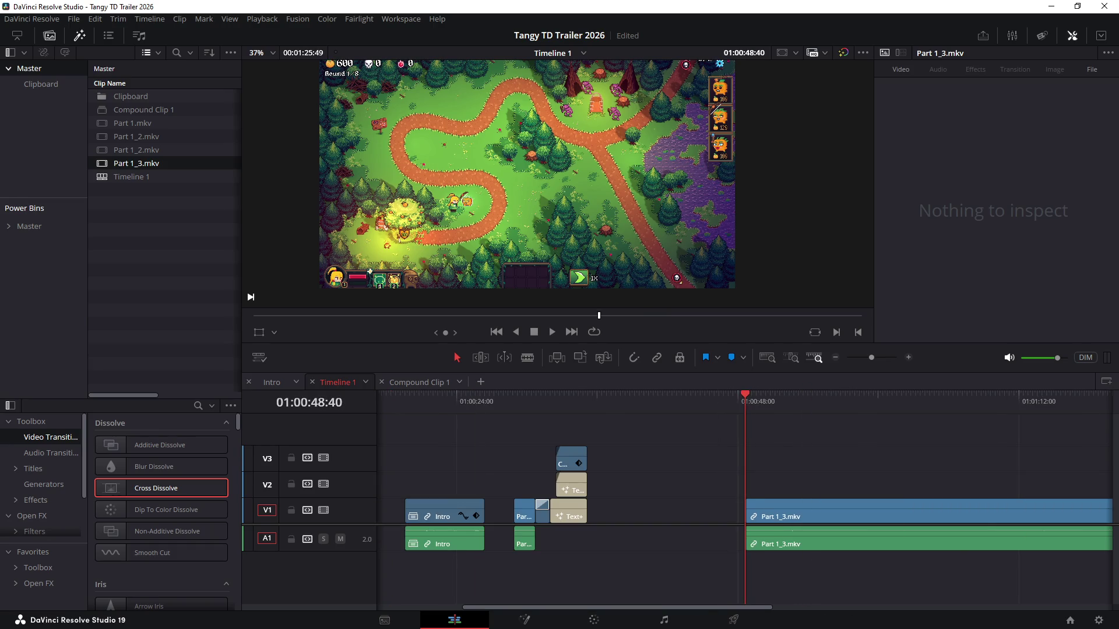
{"action": "left_click_drag", "start_coordinate": [717, 476], "coordinate": [845, 561]}
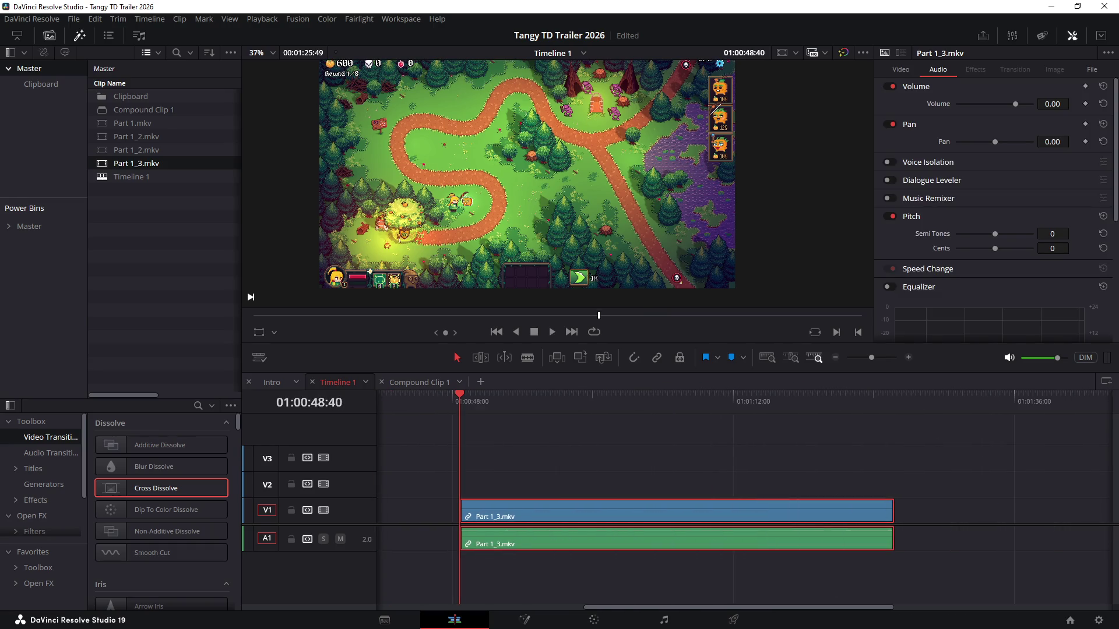
{"action": "key", "text": "Delete"}
{"action": "left_click", "coordinate": [407, 402]}
{"action": "key", "text": "ctrl+a"}
{"action": "left_click_drag", "start_coordinate": [647, 516], "coordinate": [987, 516]}
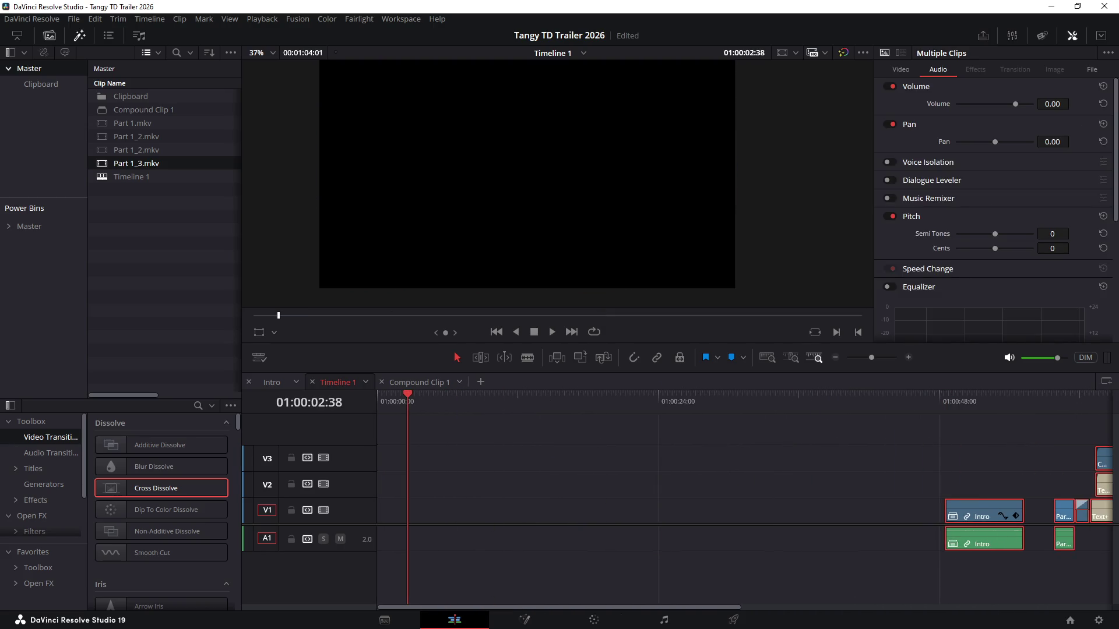
{"action": "left_click_drag", "start_coordinate": [137, 164], "coordinate": [393, 516]}
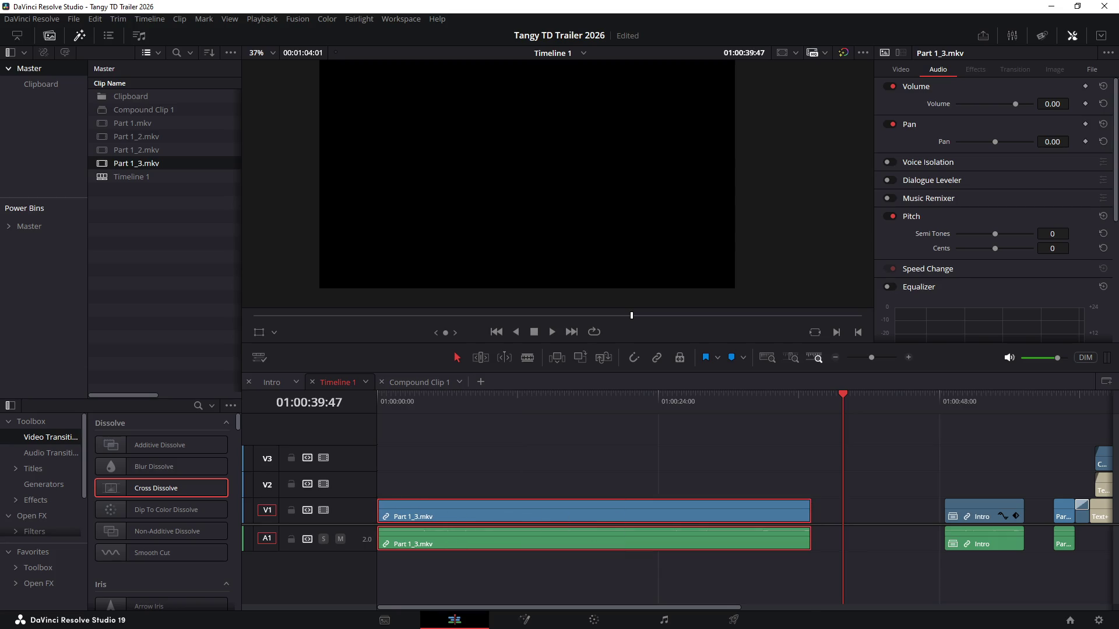
Return to the timeline start and select only the video part of Part 1_3.mkv
{"action": "left_click_drag", "start_coordinate": [430, 401], "coordinate": [377, 401]}
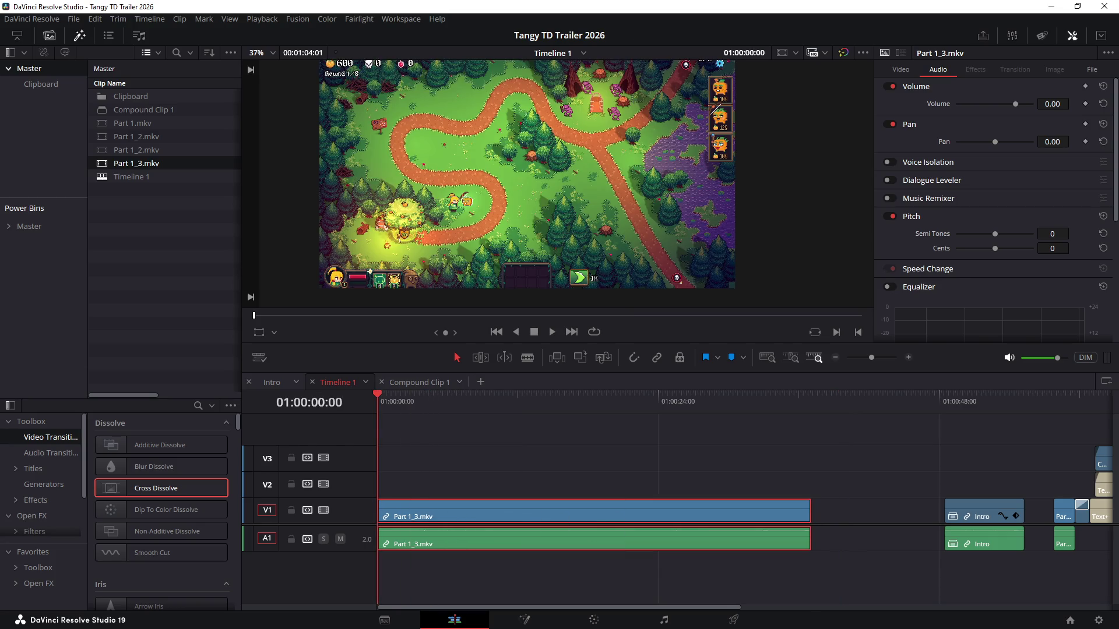
{"action": "left_click", "coordinate": [612, 458]}
{"action": "left_click", "coordinate": [481, 516]}
{"action": "left_click", "coordinate": [481, 515], "text": "alt"}
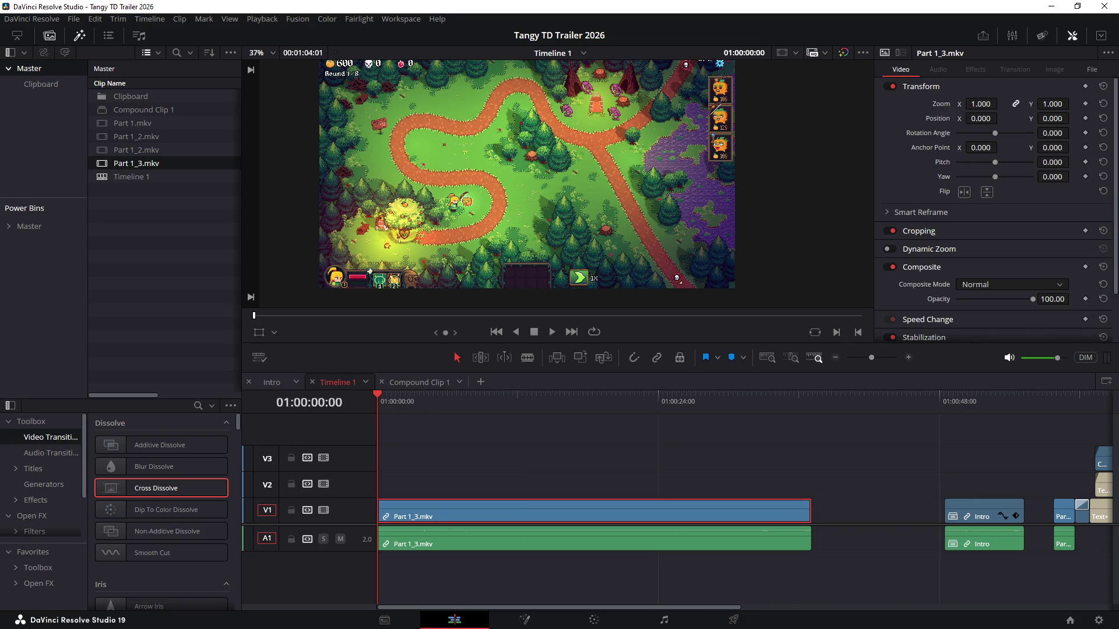
Zoom Part 1_3.mkv to 1.9 with anchor -742/-293 and Position X -41, framing hero and tree
{"action": "left_click_drag", "start_coordinate": [981, 104], "coordinate": [1013, 103]}
{"action": "left_click_drag", "start_coordinate": [980, 147], "coordinate": [909, 147]}
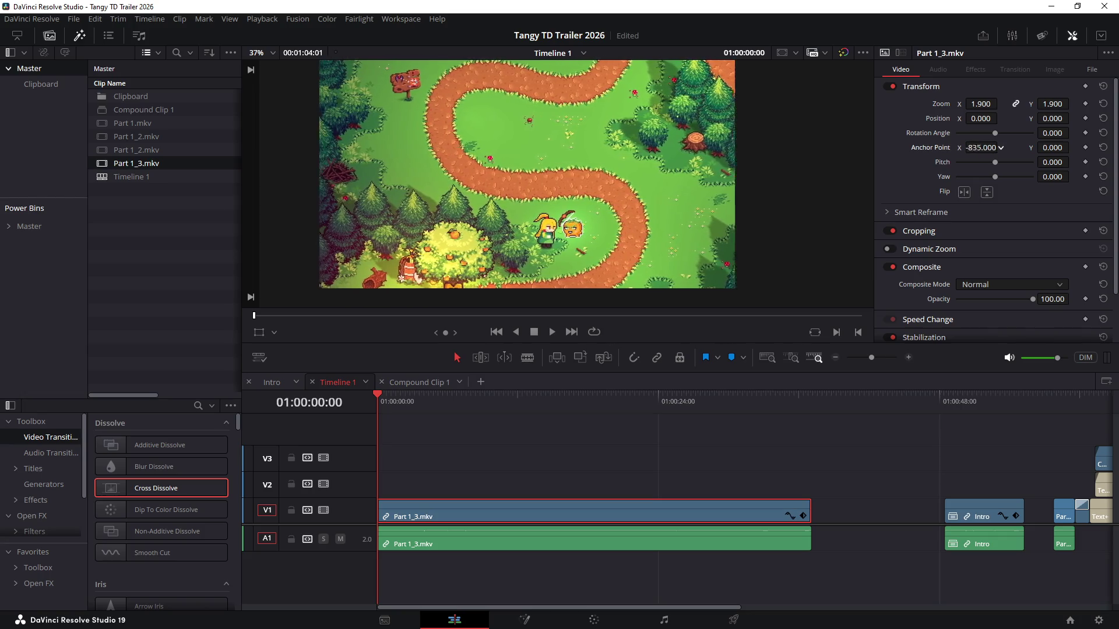
{"action": "mouse_move", "coordinate": [1000, 147]}
{"action": "left_mouse_down"}
{"action": "mouse_move", "coordinate": [1013, 147]}
{"action": "mouse_move", "coordinate": [996, 147]}
{"action": "left_mouse_up"}
{"action": "left_click_drag", "start_coordinate": [1072, 147], "coordinate": [1073, 147]}
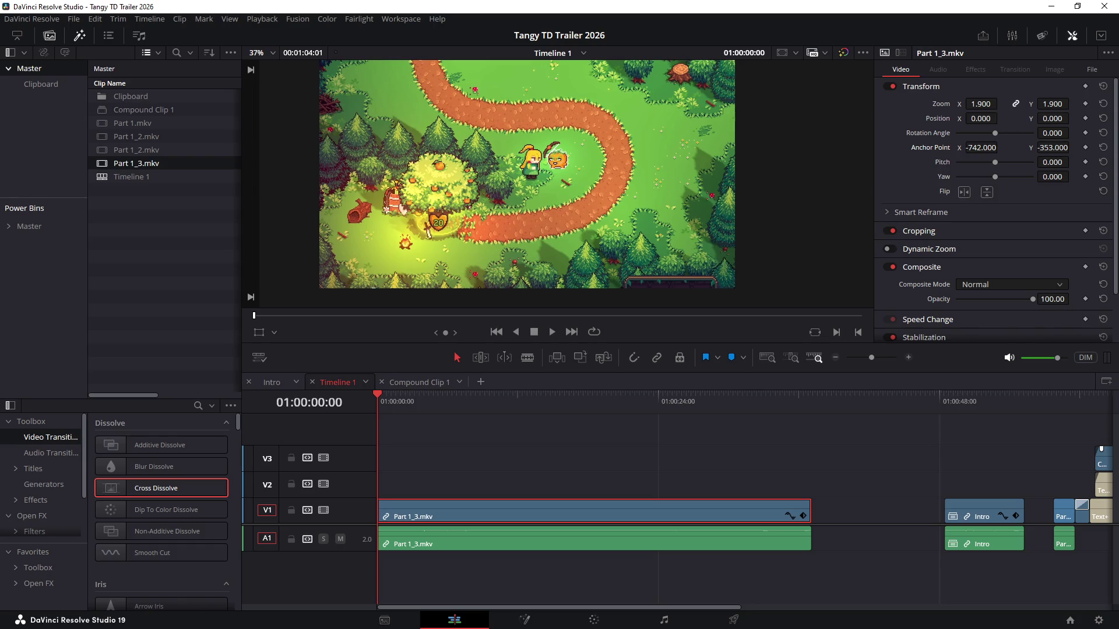
{"action": "left_click_drag", "start_coordinate": [1052, 147], "coordinate": [1081, 147]}
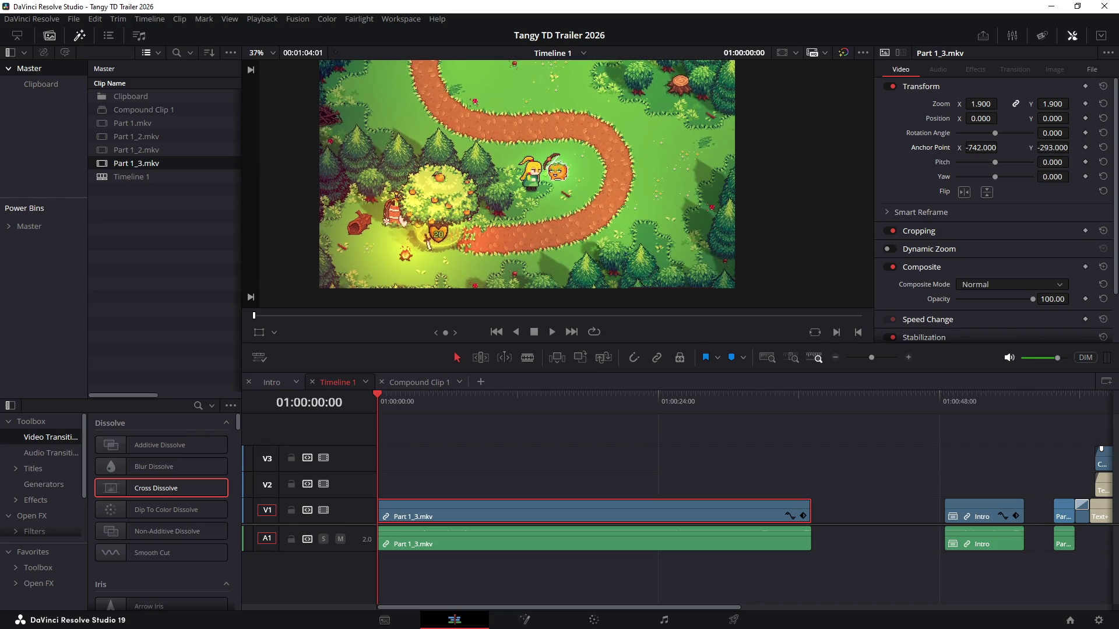
{"action": "mouse_move", "coordinate": [1001, 118]}
{"action": "left_mouse_down"}
{"action": "mouse_move", "coordinate": [963, 119]}
{"action": "mouse_move", "coordinate": [1002, 118]}
{"action": "left_mouse_up"}
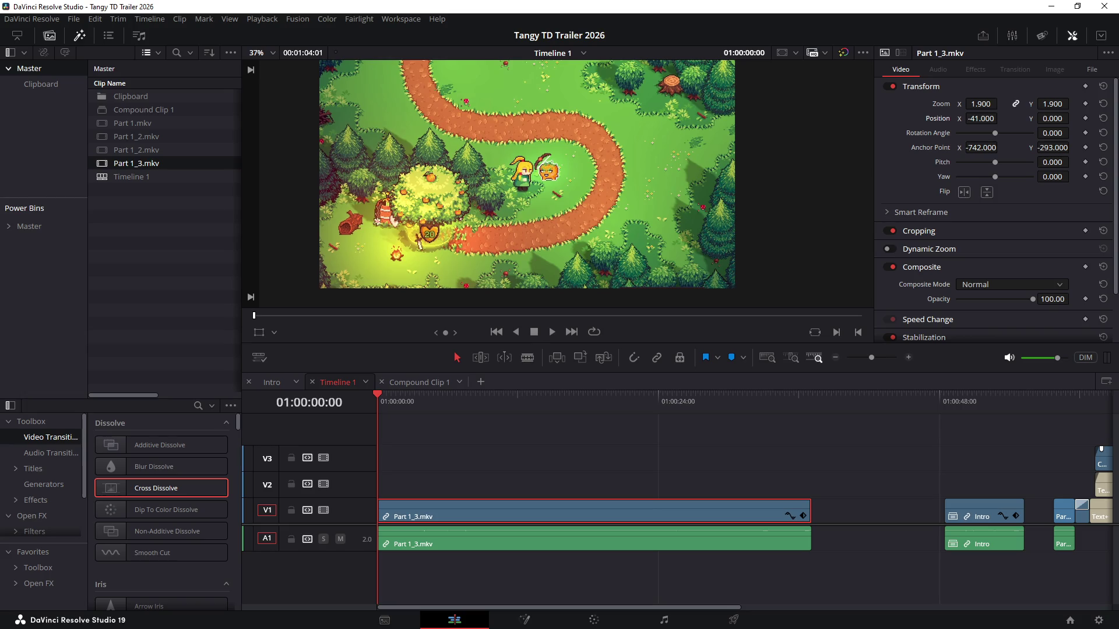
{"action": "key", "text": "ctrl+shift+a"}
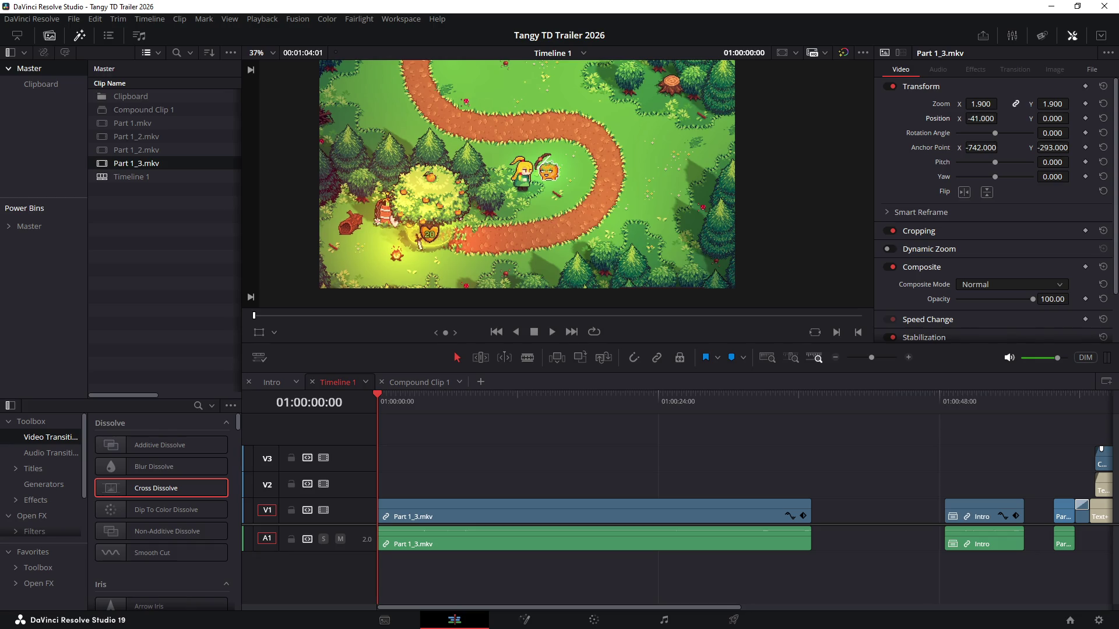
Review the opening of Part 1_3.mkv and split it at the first chosen gameplay frame
{"action": "key", "text": "space"}
{"action": "key", "text": "Home"}
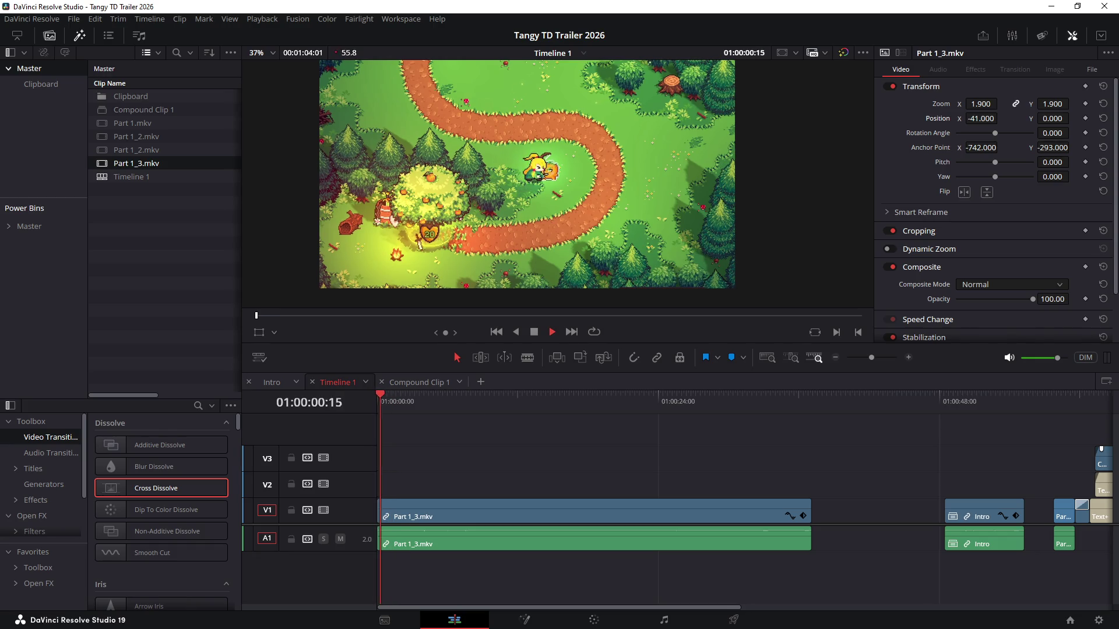
{"action": "key", "text": "space"}
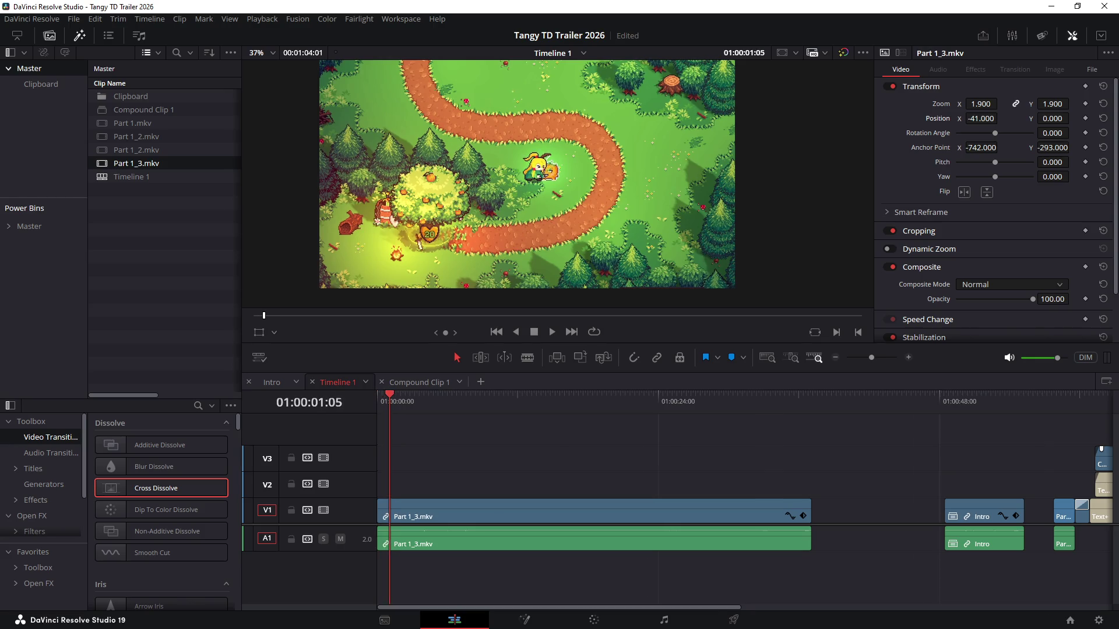
{"action": "key", "text": "ctrl+equal"}
{"action": "key", "text": "Home"}
{"action": "key", "text": "space"}
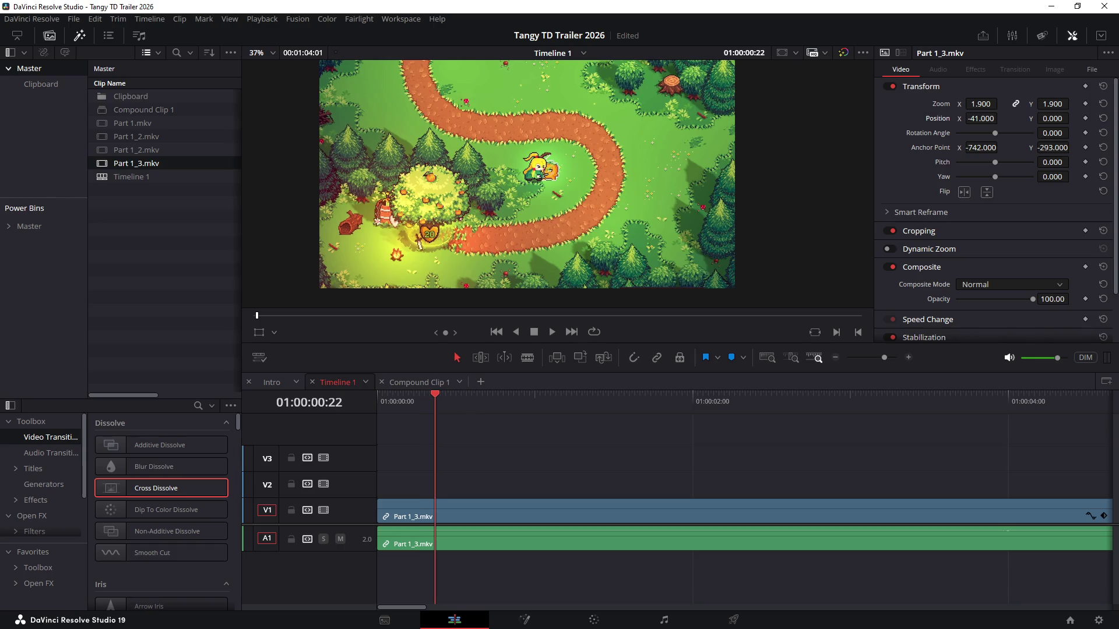
{"action": "key", "text": "ctrl+b"}
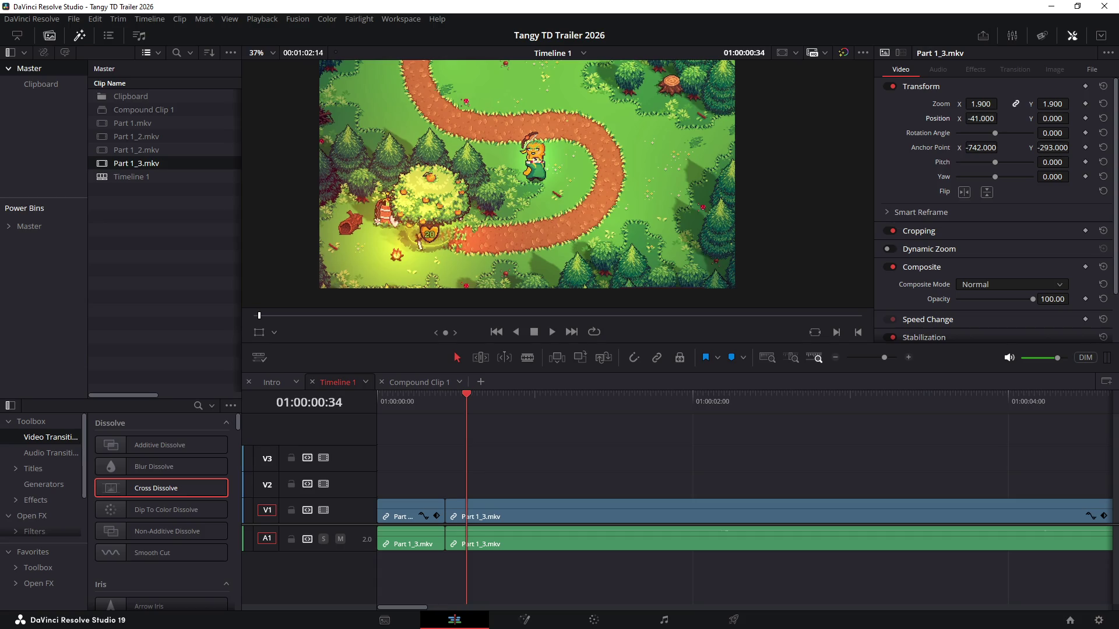
Split the clip at two further gameplay moments, stepping frame by frame to place the third cut
{"action": "key", "text": "ctrl+b"}
{"action": "key", "text": "space"}
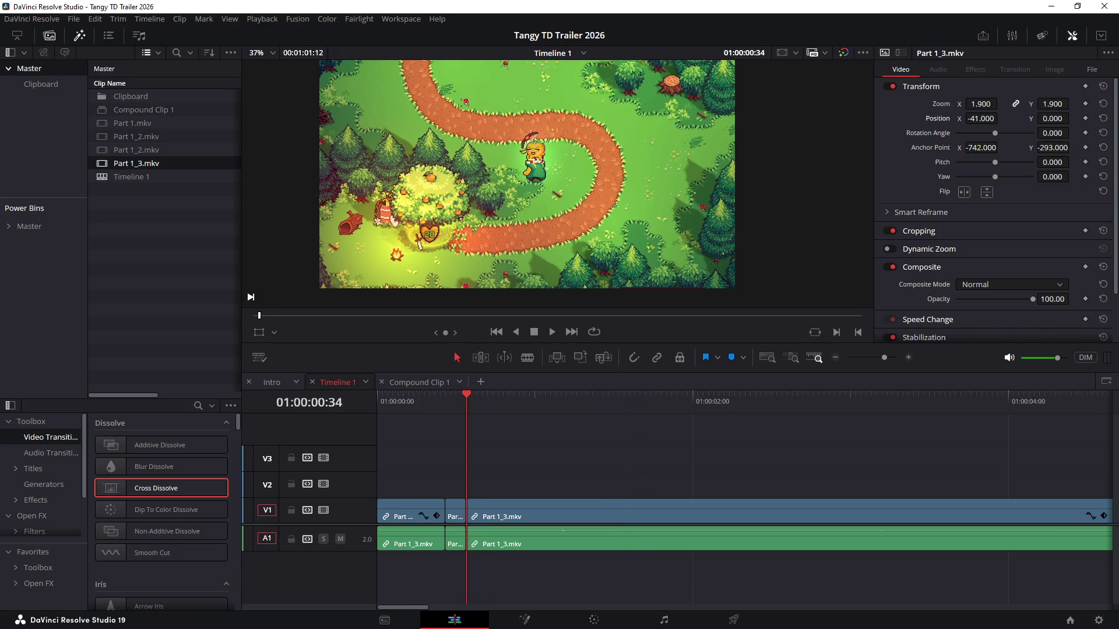
{"action": "key", "text": "space"}
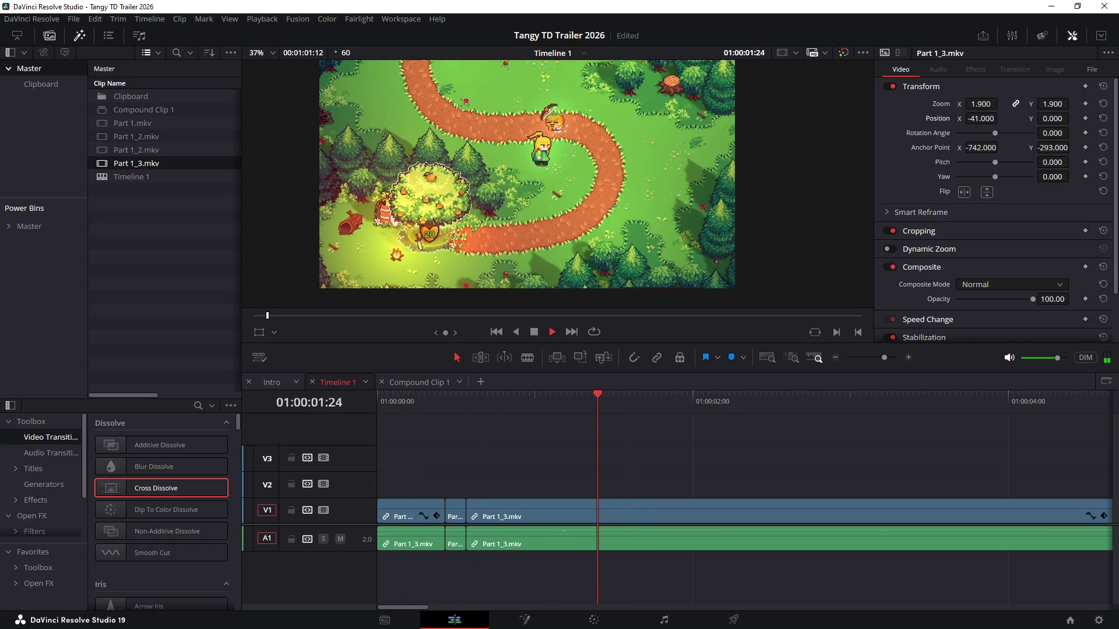
{"action": "key", "text": "space"}
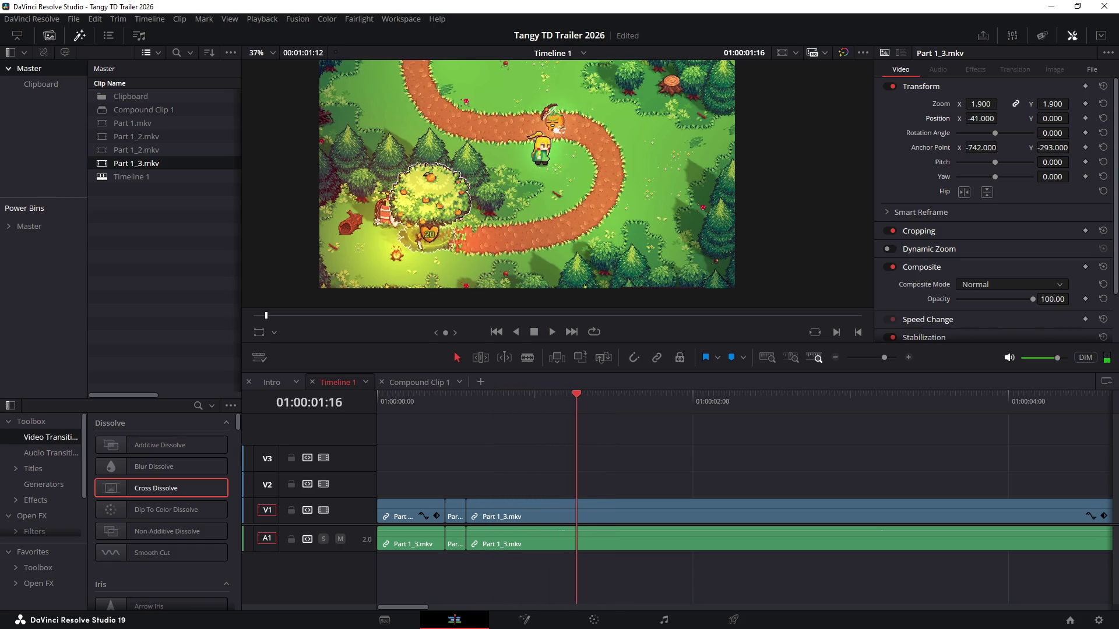
{"action": "key", "text": "Right"}
{"action": "key", "text": "Right"}
{"action": "key", "text": "Right"}
{"action": "key", "text": "Right"}
{"action": "key", "text": "Right"}
{"action": "key", "text": "Right"}
{"action": "key", "text": "Right"}
{"action": "key", "text": "Right"}
{"action": "key", "text": "Right"}
{"action": "key", "text": "Right"}
{"action": "key", "text": "Right"}
{"action": "key", "text": "Right"}
{"action": "key", "text": "Right"}
{"action": "key", "text": "Right"}
{"action": "key", "text": "Right"}
{"action": "key", "text": "Right"}
{"action": "key", "text": "ctrl+b"}
{"action": "key", "text": "Right"}
{"action": "key", "text": "Right"}
{"action": "key", "text": "Right"}
{"action": "key", "text": "space"}
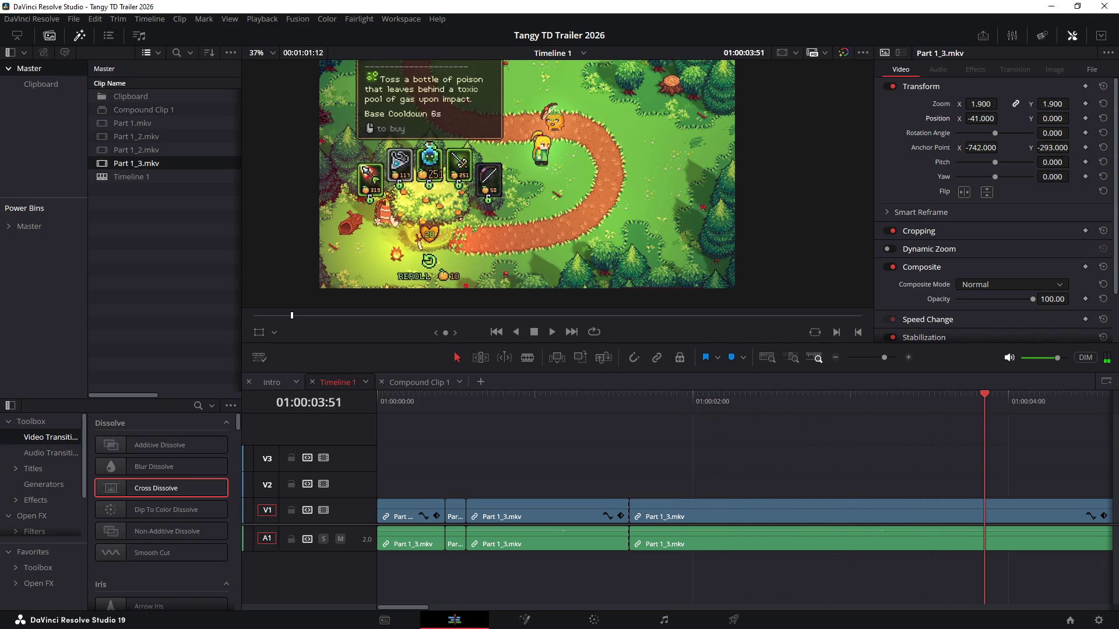
{"action": "scroll", "coordinate": [743, 507], "scroll_direction": "right", "scroll_amount": 5}
{"action": "mouse_move", "coordinate": [836, 402]}
{"action": "left_mouse_down"}
{"action": "mouse_move", "coordinate": [671, 401]}
{"action": "mouse_move", "coordinate": [684, 402]}
{"action": "left_mouse_up"}
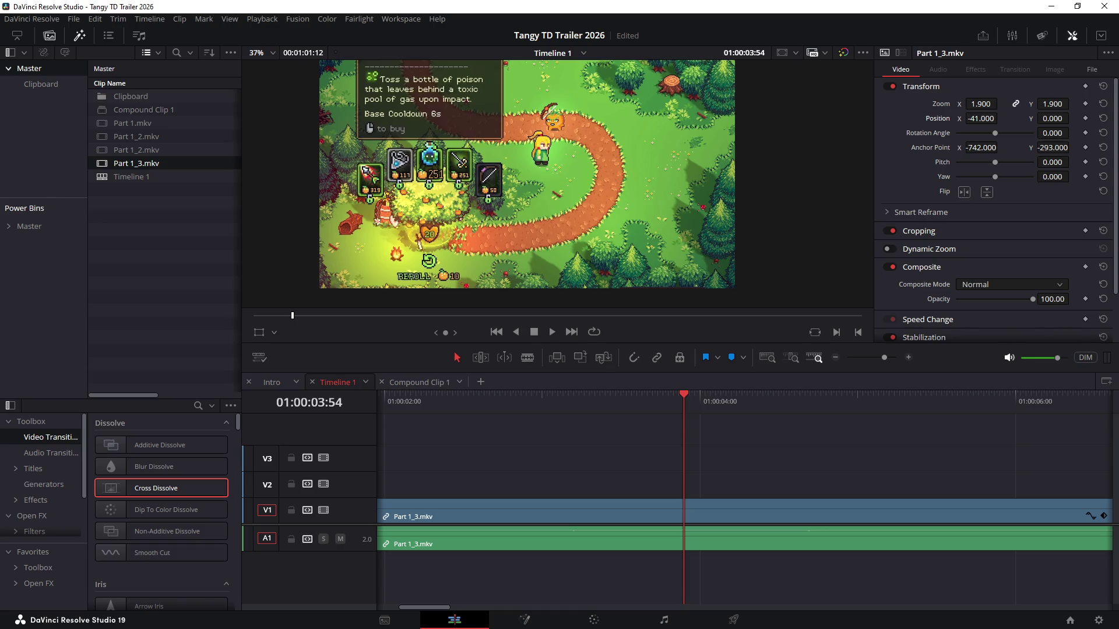
{"action": "scroll", "coordinate": [526, 174], "scroll_direction": "down", "scroll_amount": 2}
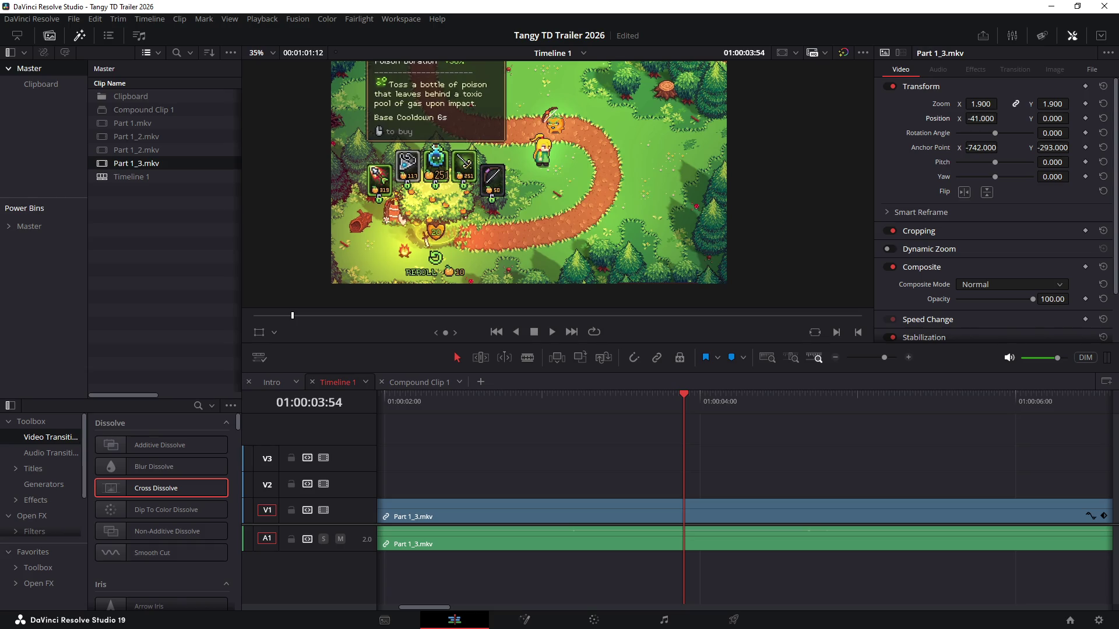
{"action": "scroll", "coordinate": [743, 498], "scroll_direction": "left", "scroll_amount": 3}
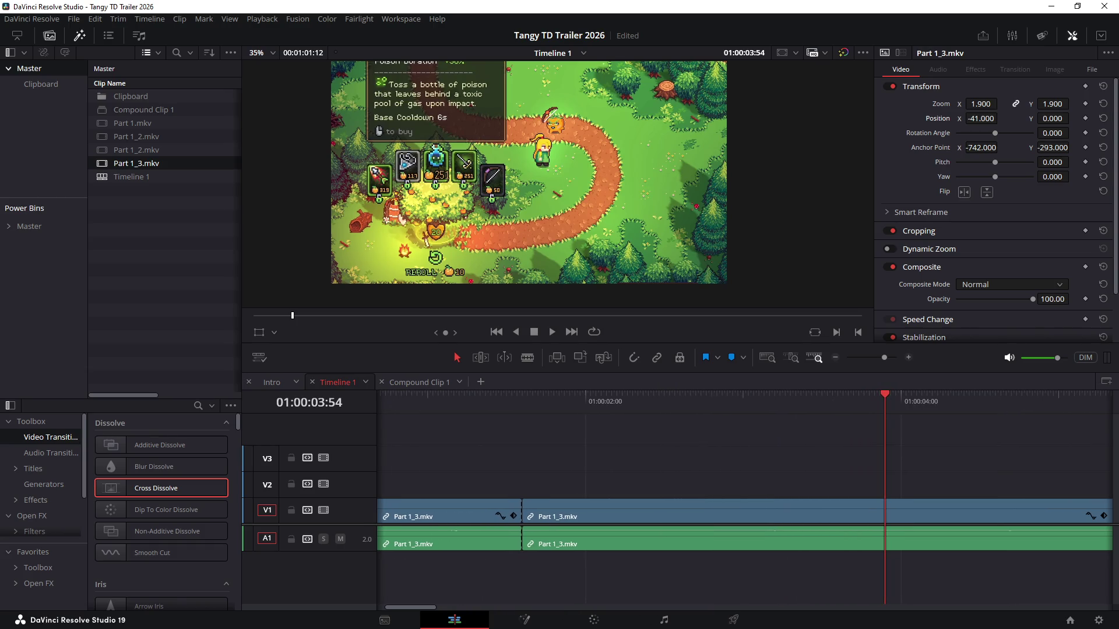
Play forward from the previous cut and split Part 1_3.mkv at the new frame
{"action": "key", "text": "space"}
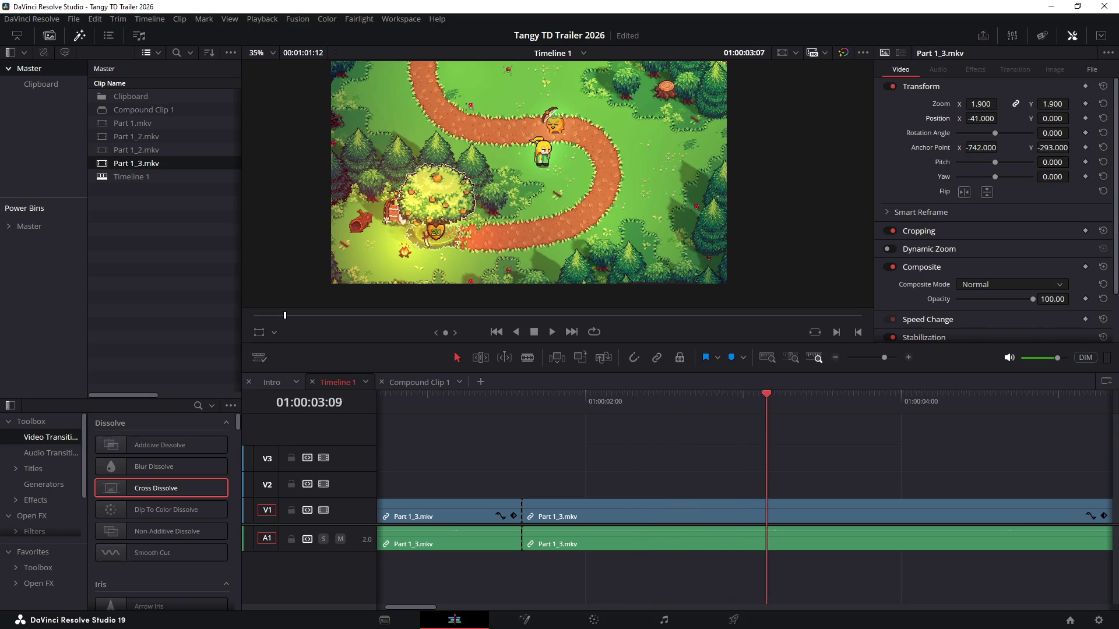
{"action": "left_click_drag", "start_coordinate": [790, 395], "coordinate": [743, 395]}
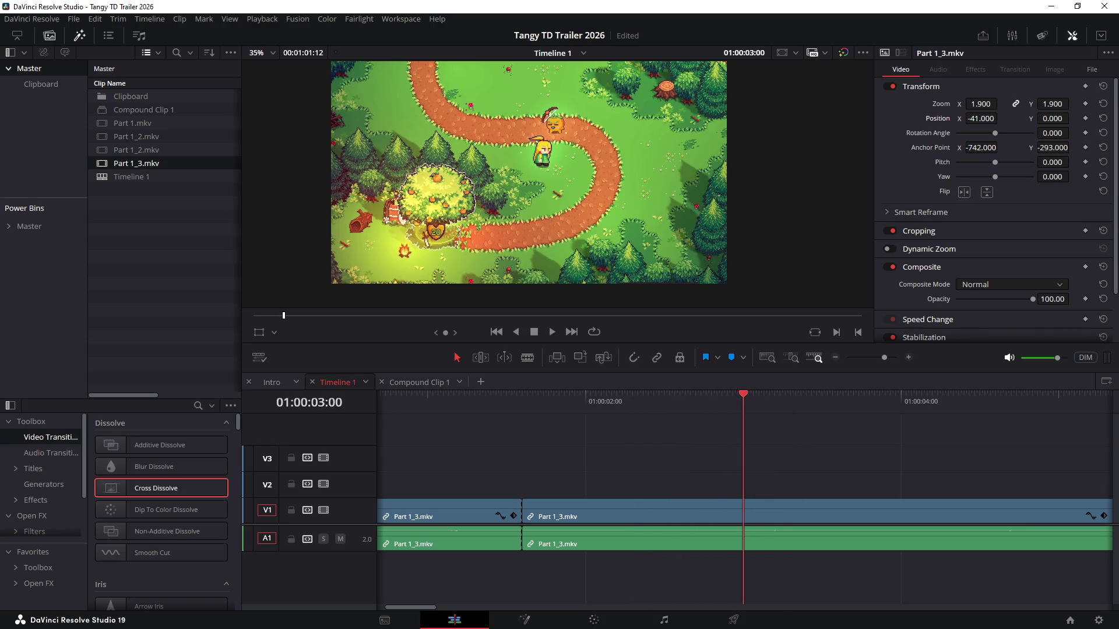
{"action": "key", "text": "Up"}
{"action": "key", "text": "space"}
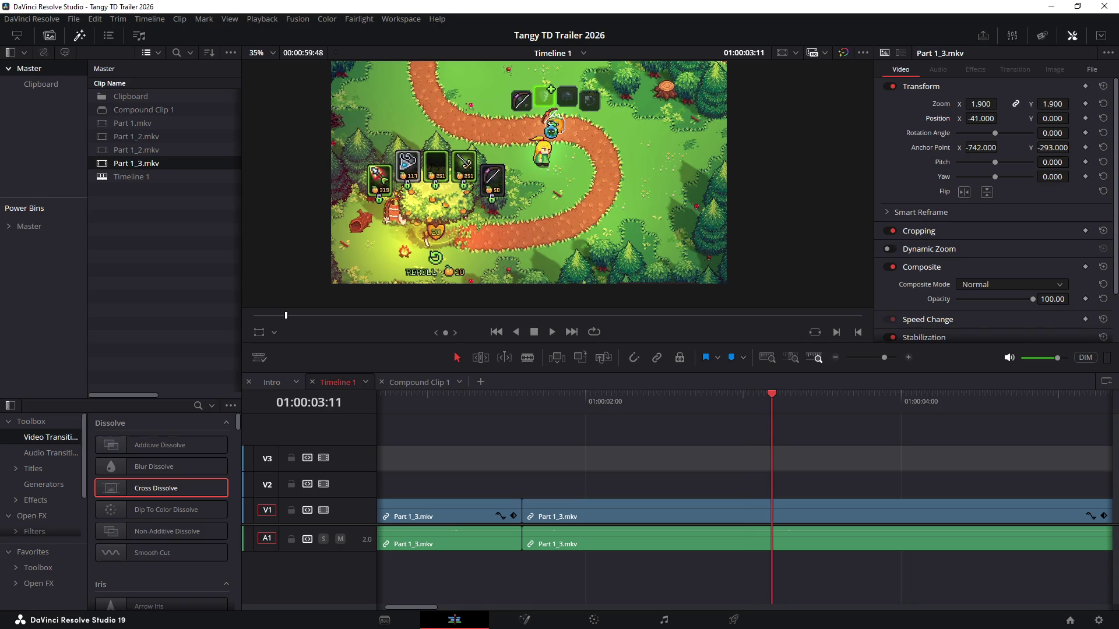
{"action": "key", "text": "ctrl+b"}
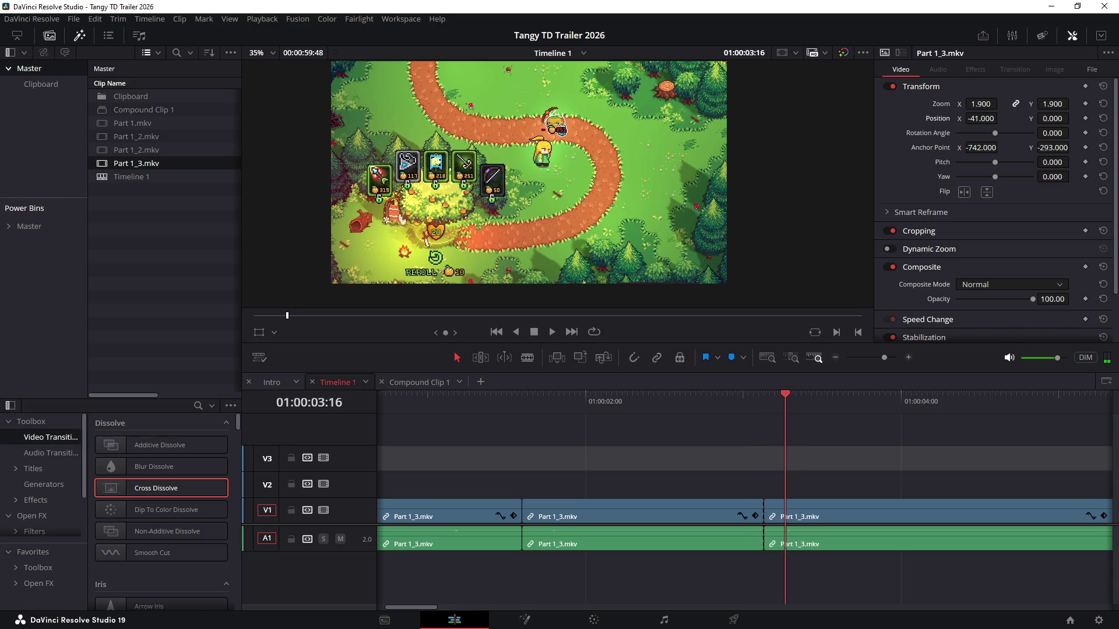
Trim the piece's end to the chosen frame and close the gap before the third piece
{"action": "key", "text": "j"}
{"action": "key", "text": "l"}
{"action": "key", "text": "k"}
{"action": "key", "text": "shift+bracketright"}
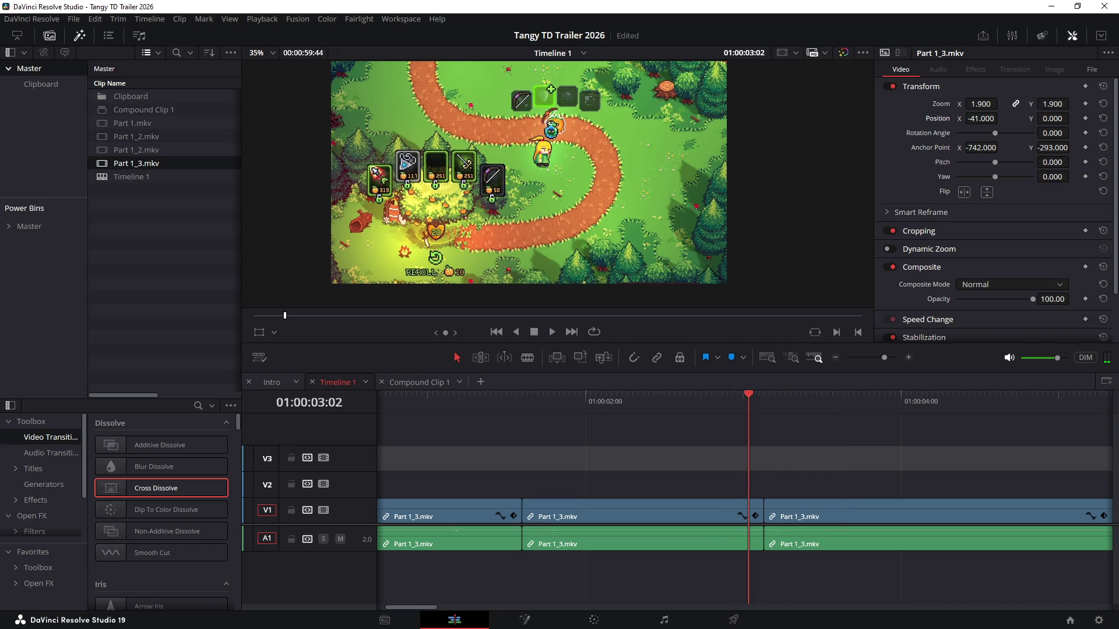
{"action": "key", "text": "Delete"}
{"action": "key", "text": "j"}
Play back and forth across the new join to check the pieces run back to back
{"action": "key", "text": "l"}
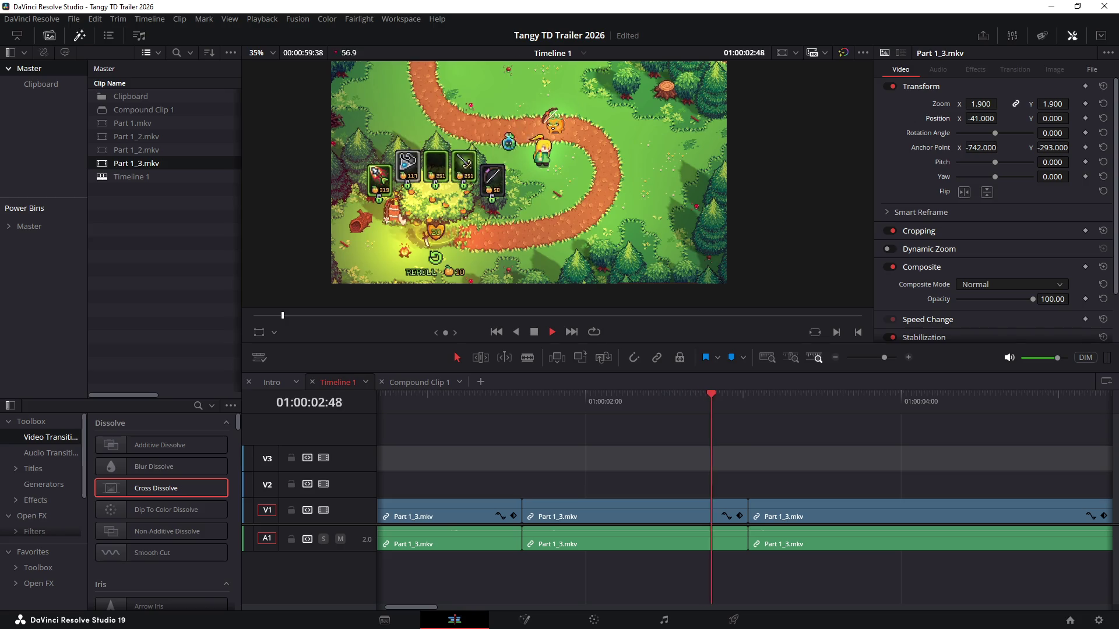
{"action": "key", "text": "j"}
{"action": "key", "text": "l"}
{"action": "key", "text": "k"}
{"action": "key", "text": "Right"}
{"action": "key", "text": "Right"}
{"action": "key", "text": "Left"}
{"action": "key", "text": "Left"}
{"action": "key", "text": "Left"}
{"action": "key", "text": "Left"}
{"action": "key", "text": "Left"}
{"action": "key", "text": "Left"}
{"action": "key", "text": "l"}
{"action": "key", "text": "k"}
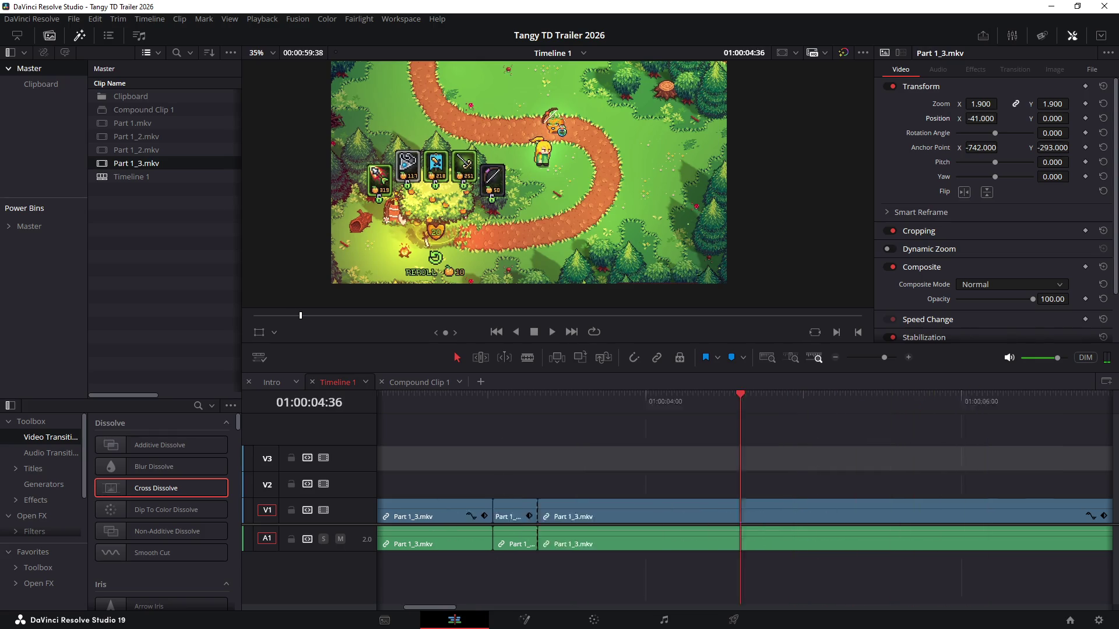
{"action": "key", "text": "l"}
{"action": "key", "text": "l"}
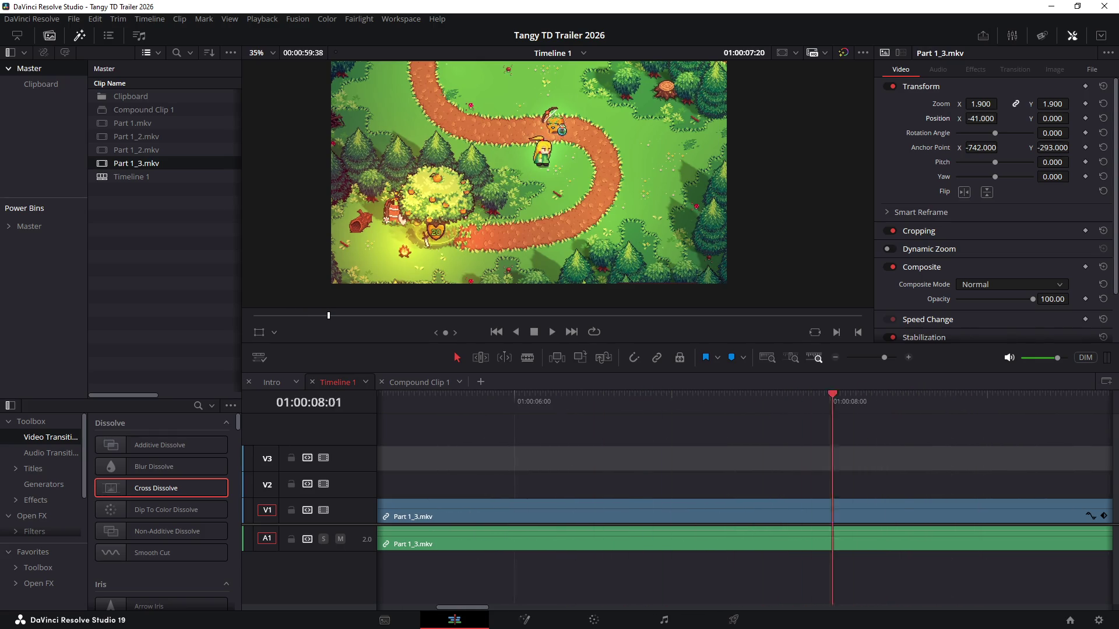
Zoom the timeline out and fast-forward into the long last Part 1_3.mkv piece
{"action": "key", "text": "k"}
{"action": "key", "text": "ctrl+minus"}
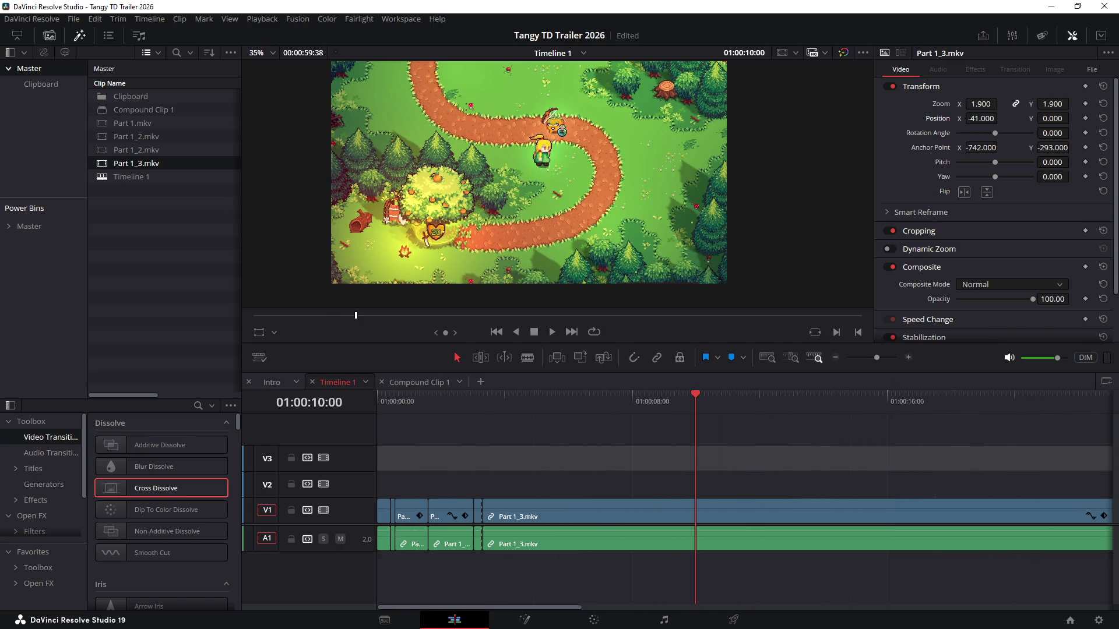
{"action": "key", "text": "l"}
{"action": "key", "text": "l"}
{"action": "key", "text": "l"}
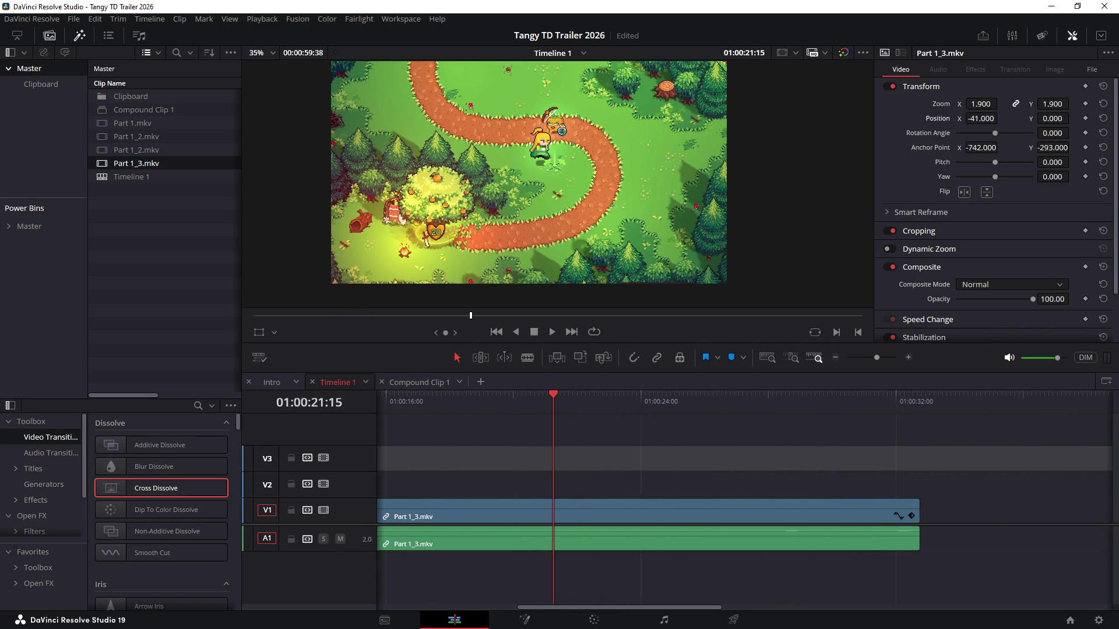
{"action": "key", "text": "l"}
{"action": "key", "text": "k"}
{"action": "key", "text": "j"}
{"action": "key", "text": "j"}
{"action": "key", "text": "l"}
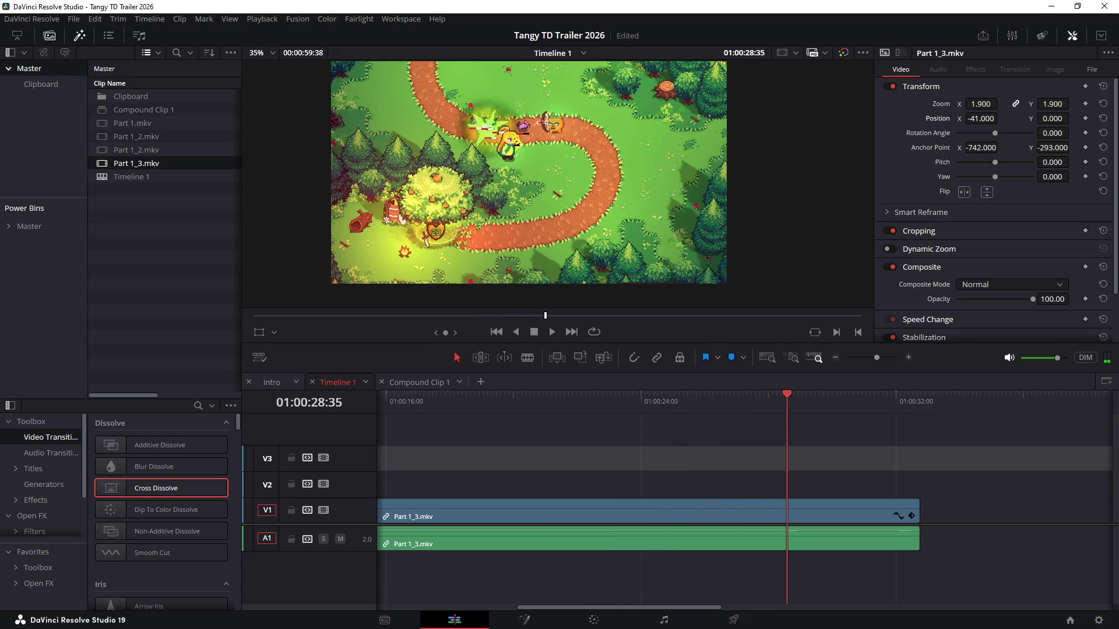
Settle on the exact frame and ripple-trim the last piece's start to it, closing the gap
{"action": "key", "text": "j"}
{"action": "key", "text": "l"}
{"action": "key", "text": "j"}
{"action": "key", "text": "k"}
{"action": "key", "text": "Left"}
{"action": "key", "text": "Right"}
{"action": "key", "text": "Right"}
{"action": "key", "text": "shift+bracketleft"}
Ripple-trim the piece's end near 01:00:06 and select all the V1 gameplay pieces
{"action": "key", "text": "l"}
{"action": "key", "text": "shift+Left"}
{"action": "key", "text": "shift+Left"}
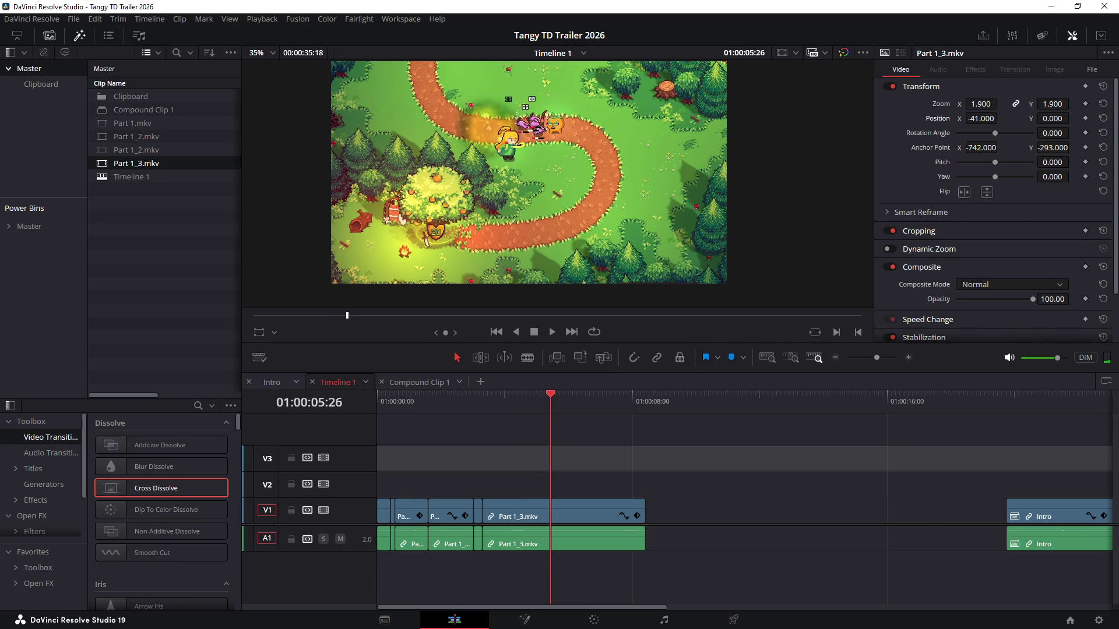
{"action": "key", "text": "shift+bracketright"}
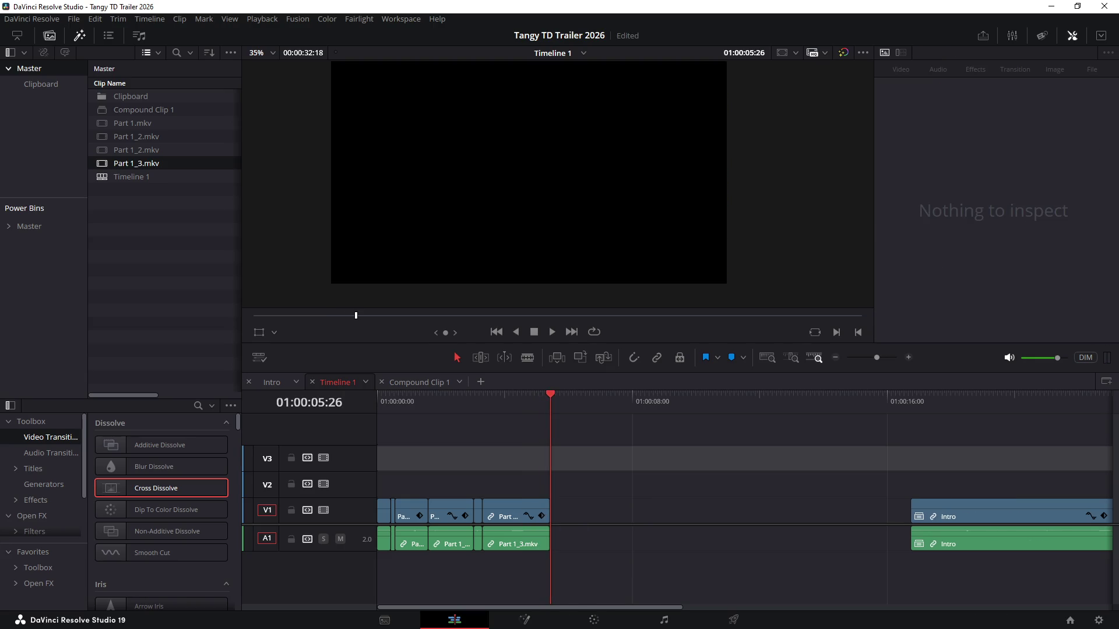
{"action": "key", "text": "shift+Left"}
{"action": "key", "text": "shift+Left"}
{"action": "key", "text": "shift+Left"}
{"action": "key", "text": "l"}
{"action": "key", "text": "k"}
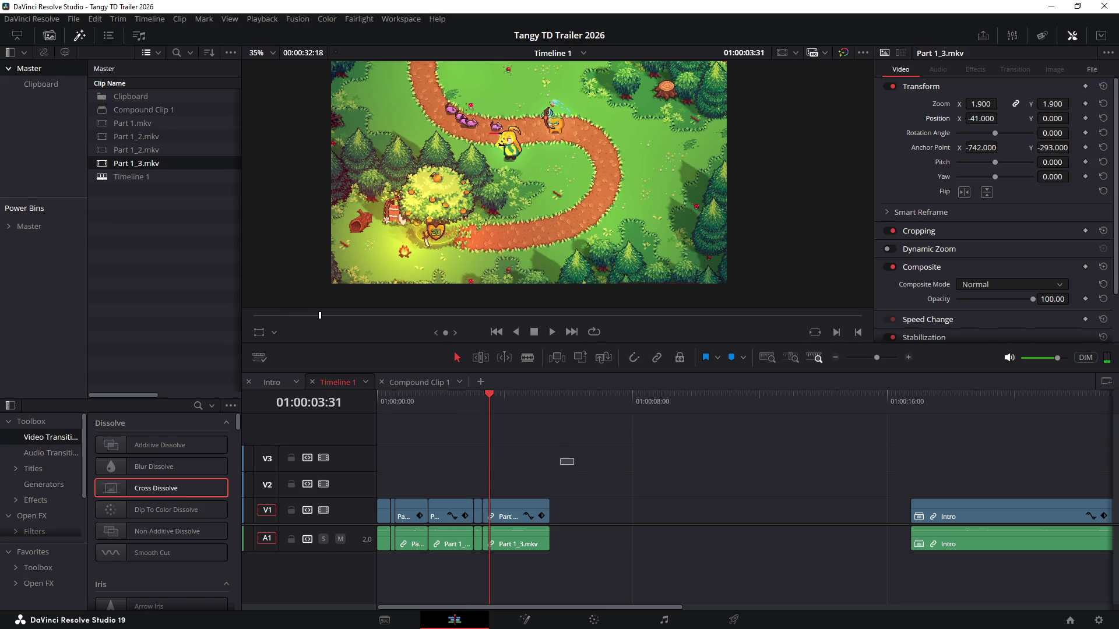
{"action": "left_click_drag", "start_coordinate": [571, 459], "coordinate": [380, 514]}
{"action": "key", "text": "Left"}
{"action": "key", "text": "Left"}
{"action": "key", "text": "Left"}
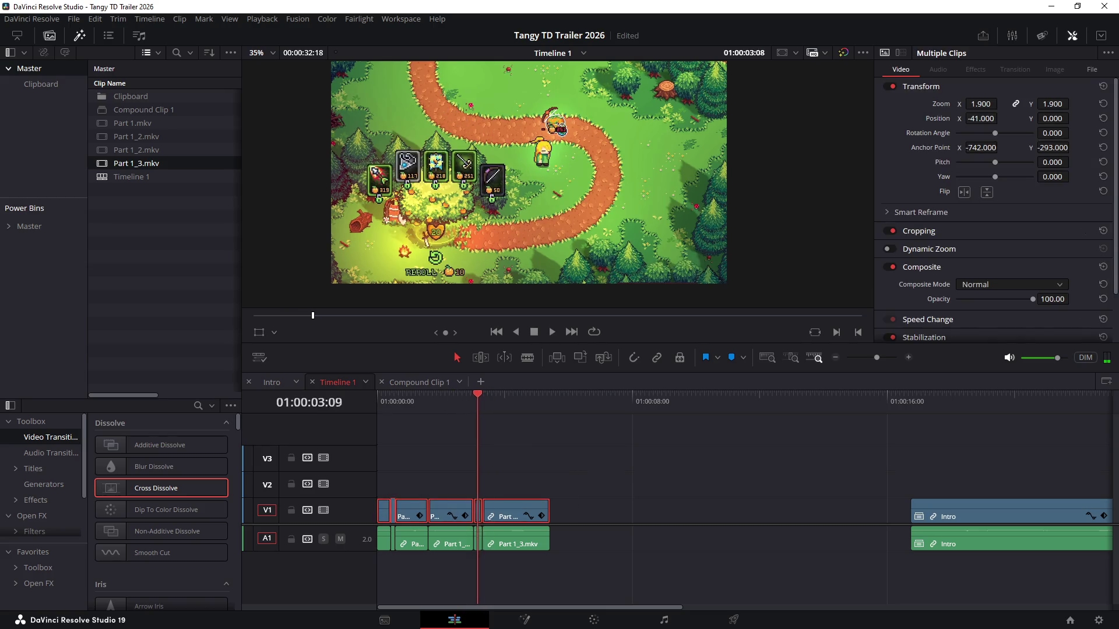
Set all selected pieces to Zoom 1.490 and Anchor Point X -826, check the framing, then deselect
{"action": "key", "text": "Left"}
{"action": "key", "text": "Left"}
{"action": "key", "text": "Left"}
{"action": "key", "text": "Left"}
{"action": "key", "text": "Left"}
{"action": "key", "text": "Left"}
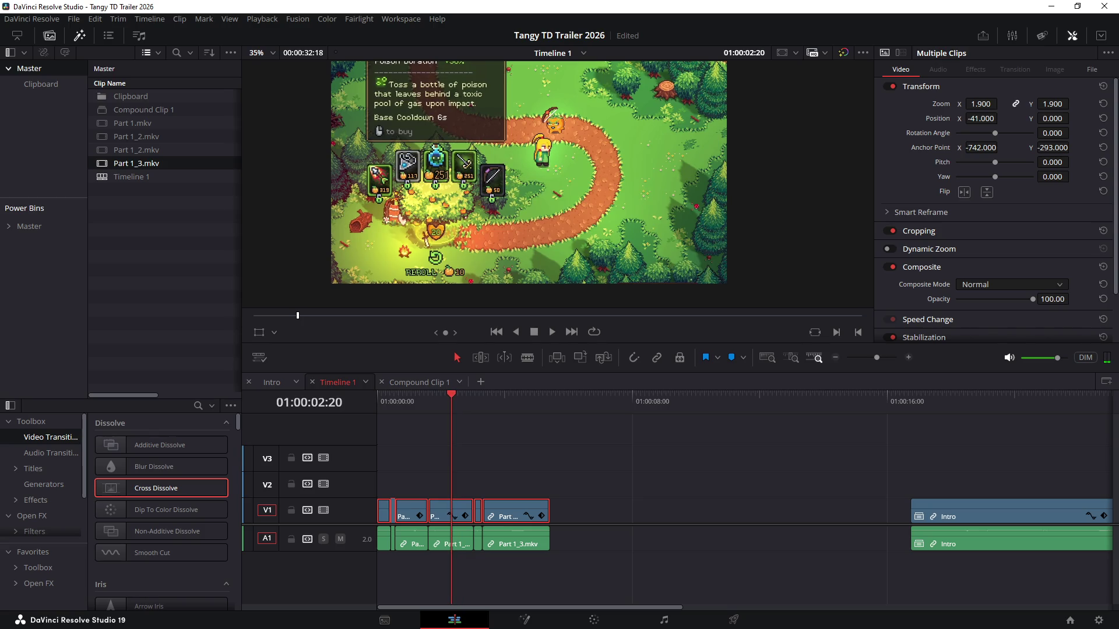
{"action": "mouse_move", "coordinate": [1000, 103]}
{"action": "left_mouse_down"}
{"action": "mouse_move", "coordinate": [979, 103]}
{"action": "mouse_move", "coordinate": [1001, 103]}
{"action": "left_mouse_up"}
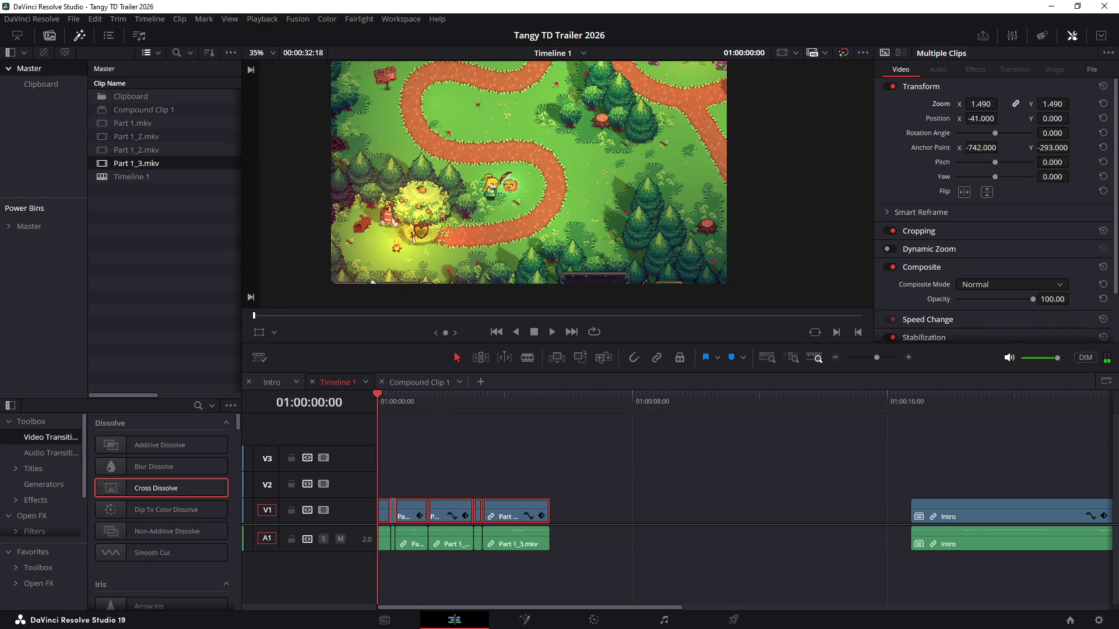
{"action": "key", "text": "space"}
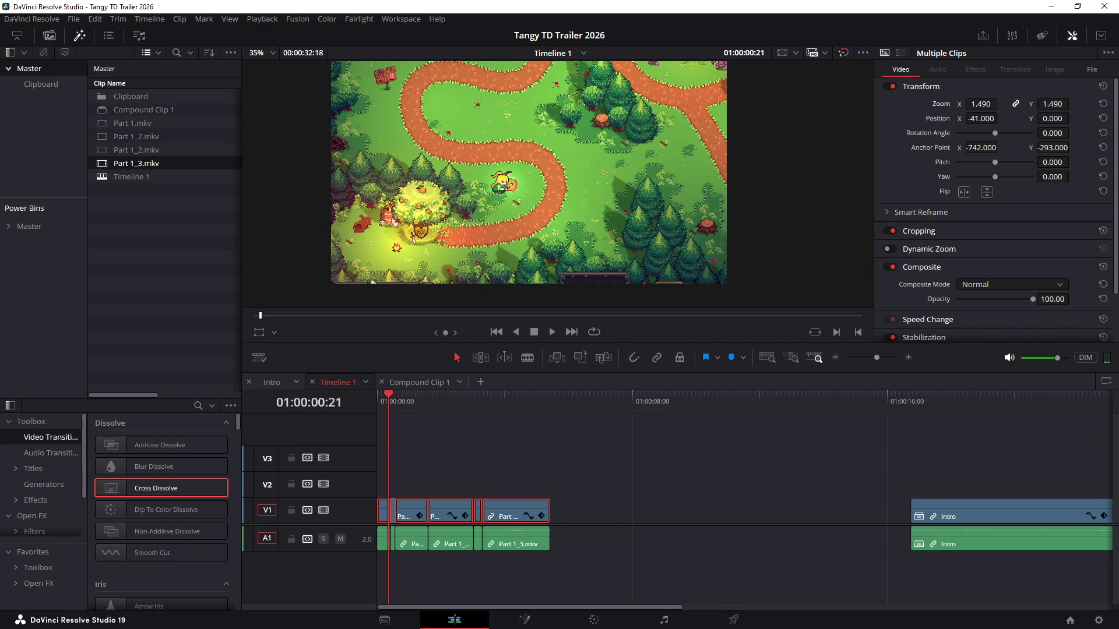
{"action": "left_click_drag", "start_coordinate": [980, 147], "coordinate": [927, 147]}
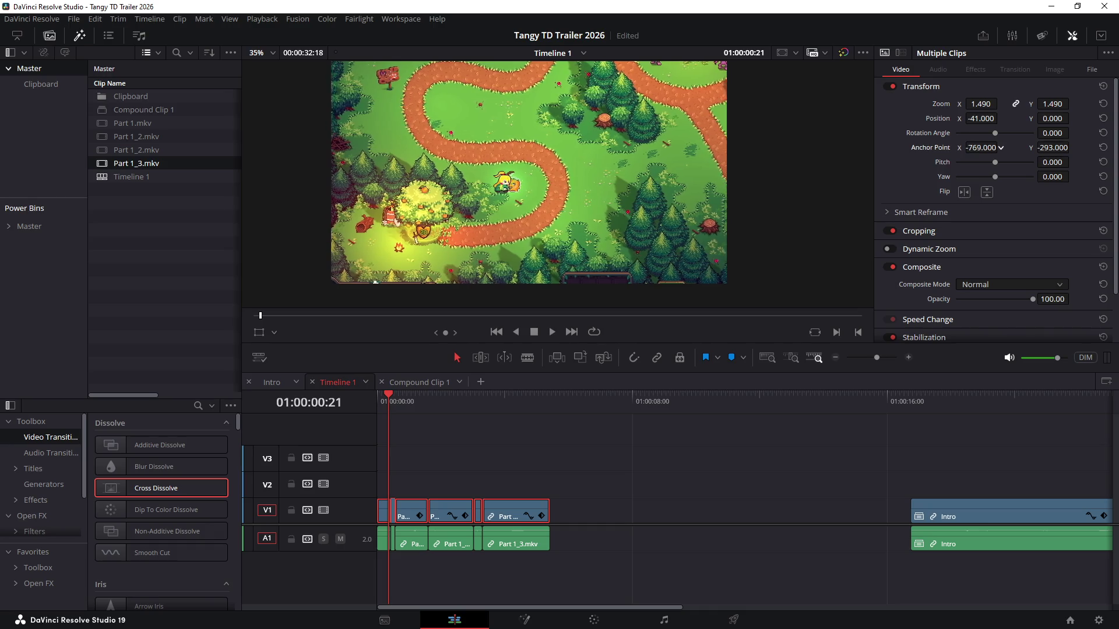
{"action": "left_click_drag", "start_coordinate": [1000, 148], "coordinate": [1010, 146]}
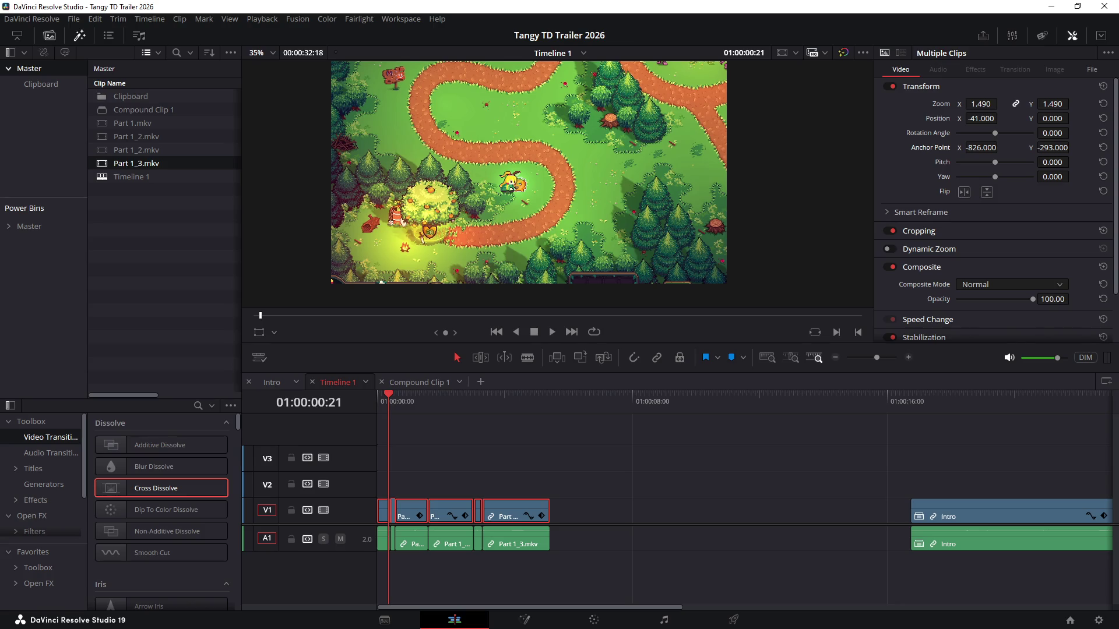
{"action": "key", "text": "space"}
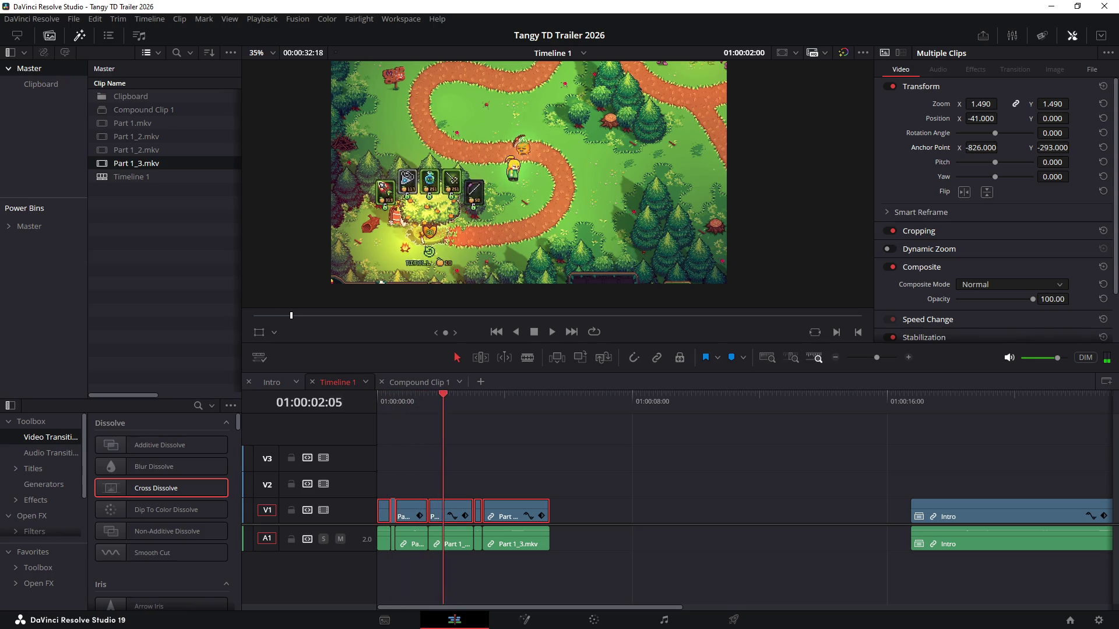
{"action": "left_click_drag", "start_coordinate": [450, 395], "coordinate": [433, 395]}
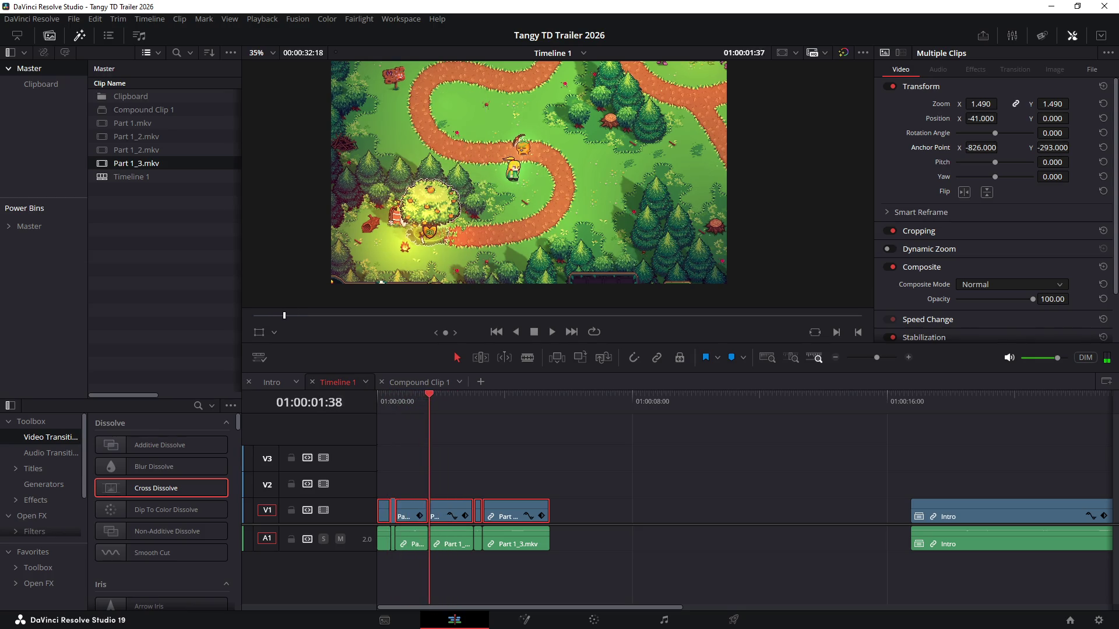
{"action": "left_click_drag", "start_coordinate": [432, 395], "coordinate": [451, 395]}
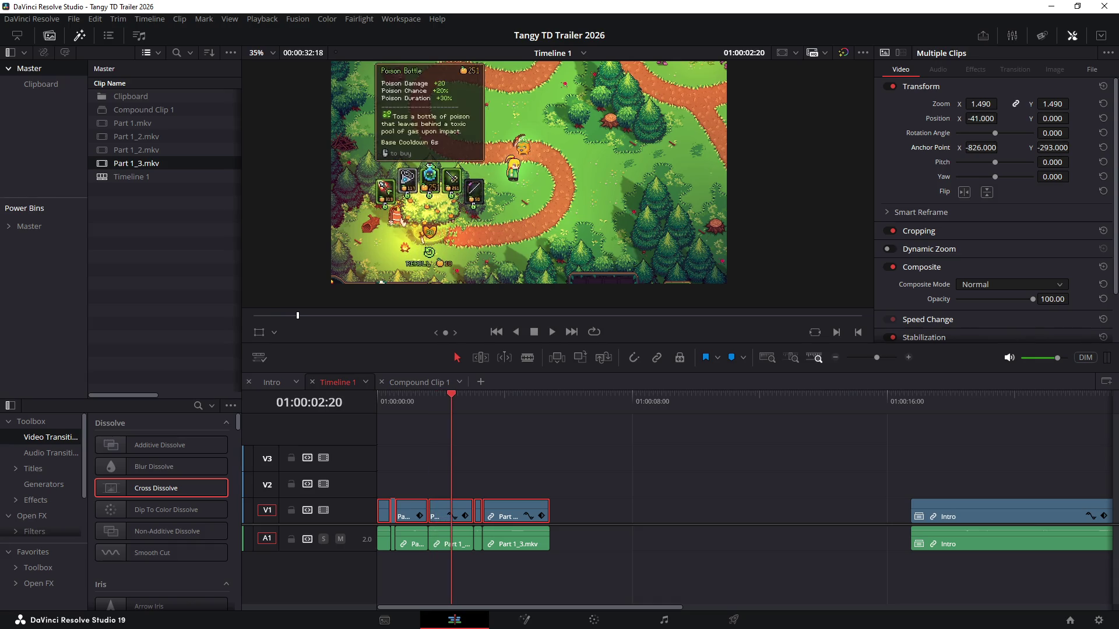
{"action": "key", "text": "ctrl+shift+a"}
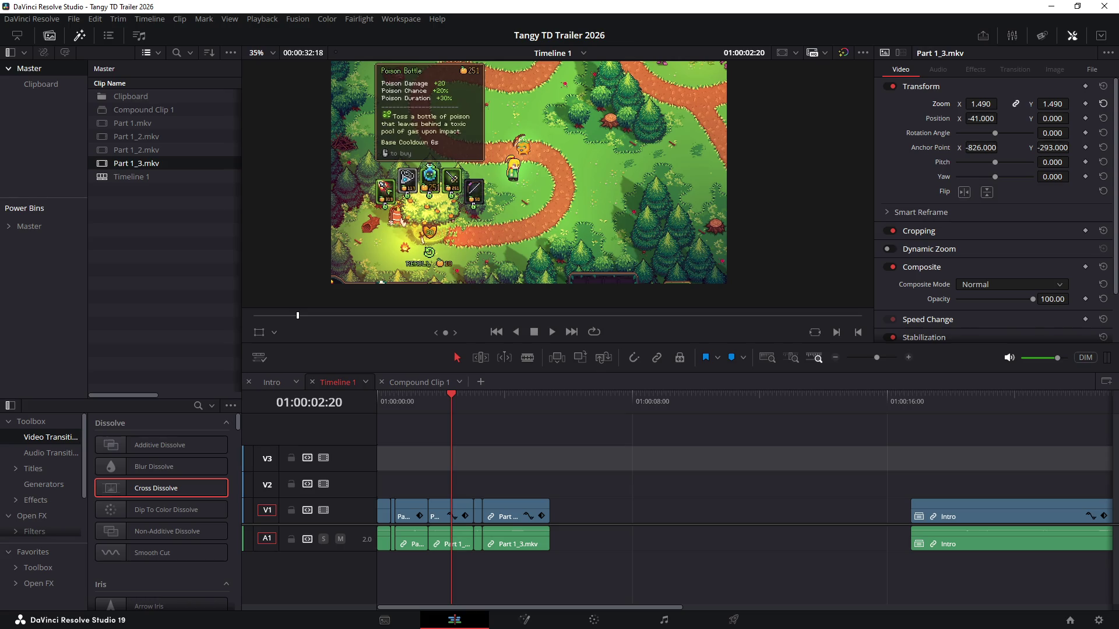
Reset the three opening clips' zoom and combine them into a compound clip named Intro
{"action": "left_click_drag", "start_coordinate": [580, 488], "coordinate": [346, 525]}
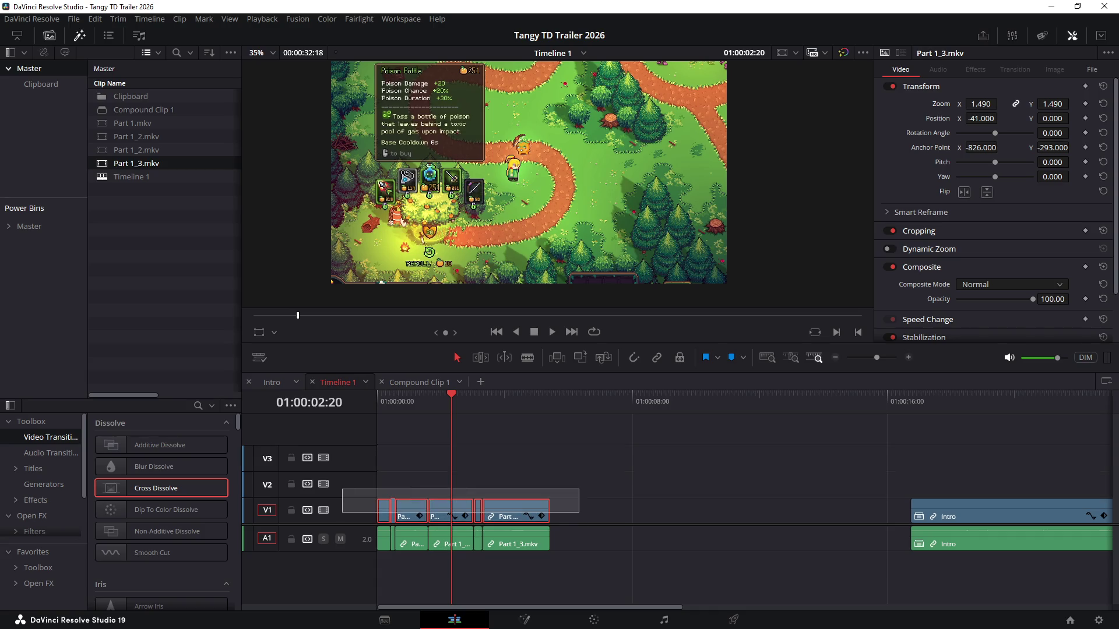
{"action": "left_click", "coordinate": [1104, 103]}
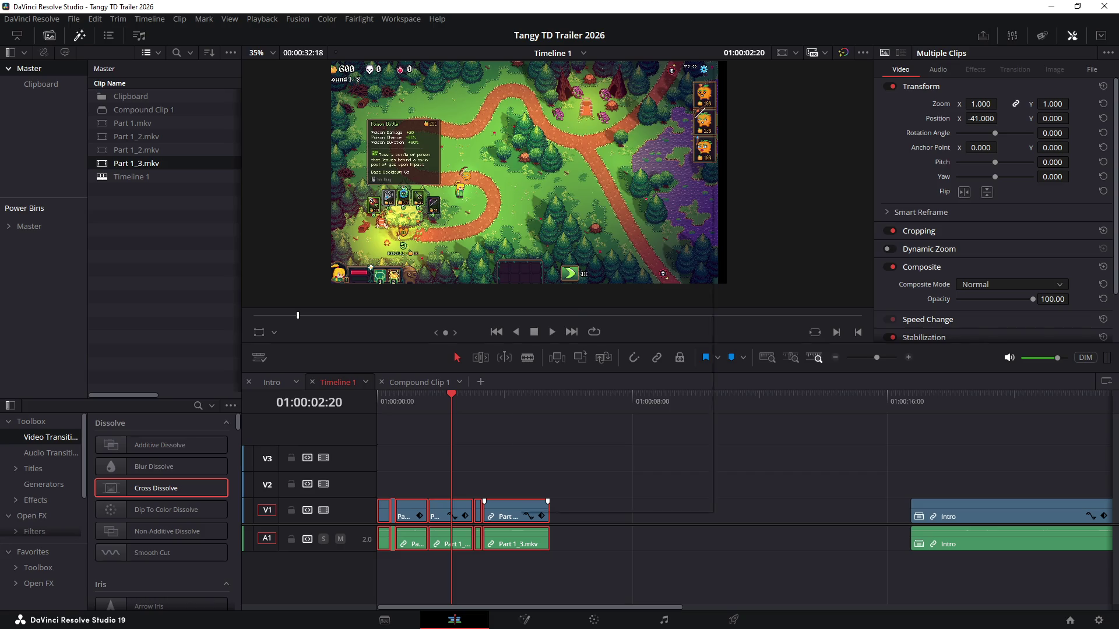
{"action": "right_click", "coordinate": [517, 512]}
{"action": "left_click", "coordinate": [571, 73]}
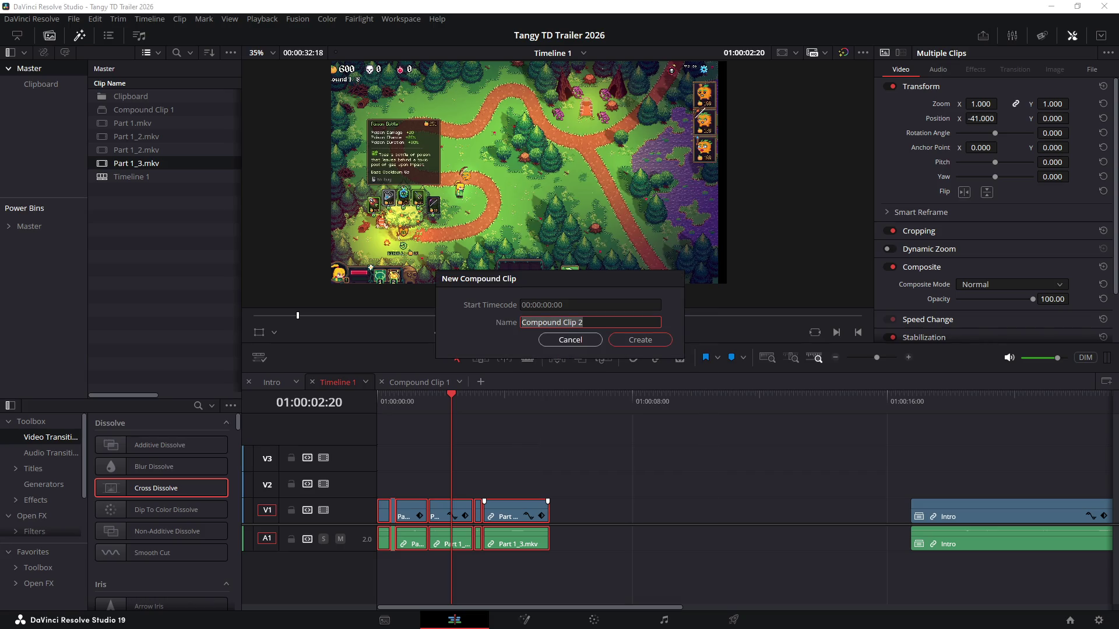
{"action": "key", "text": "Return"}
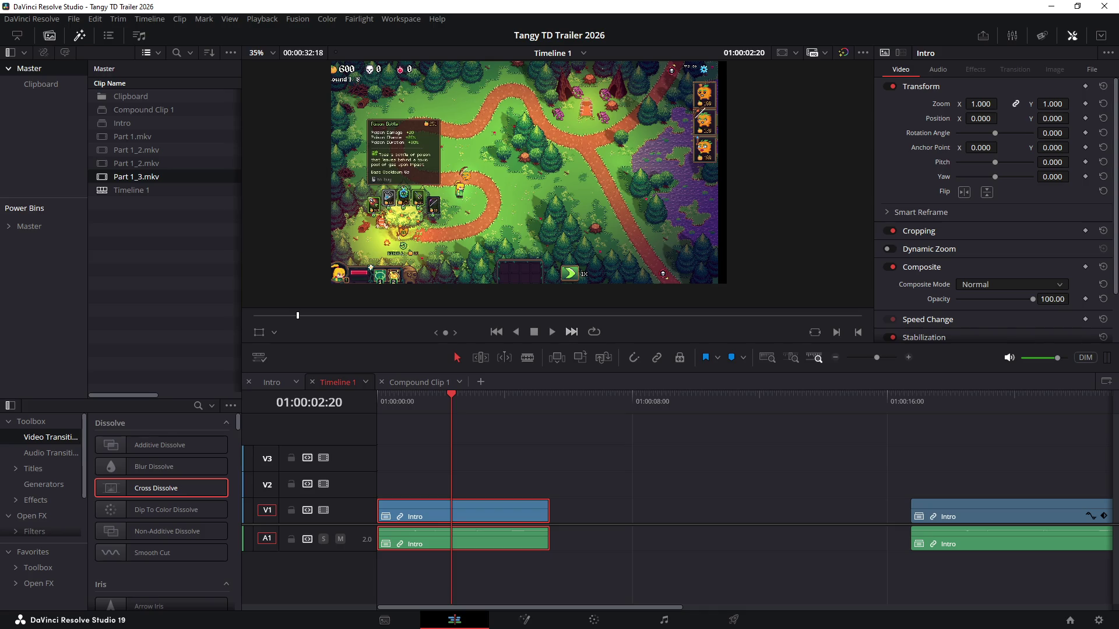
Change the Intro clip's speed to 120% and return to a frame inside it
{"action": "key", "text": "r"}
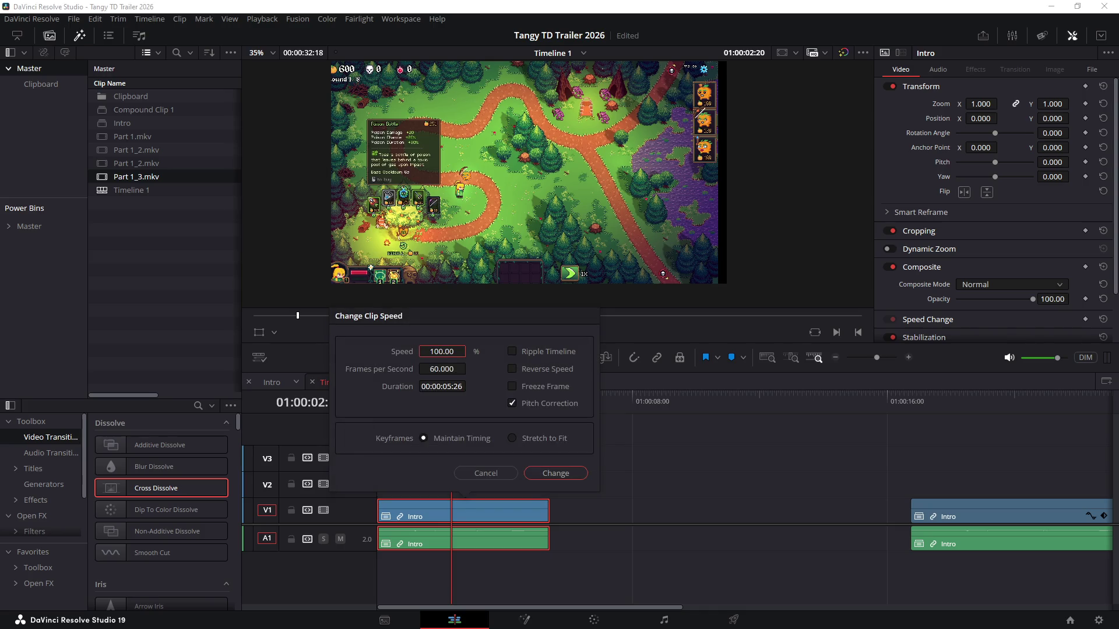
{"action": "key", "text": "Return"}
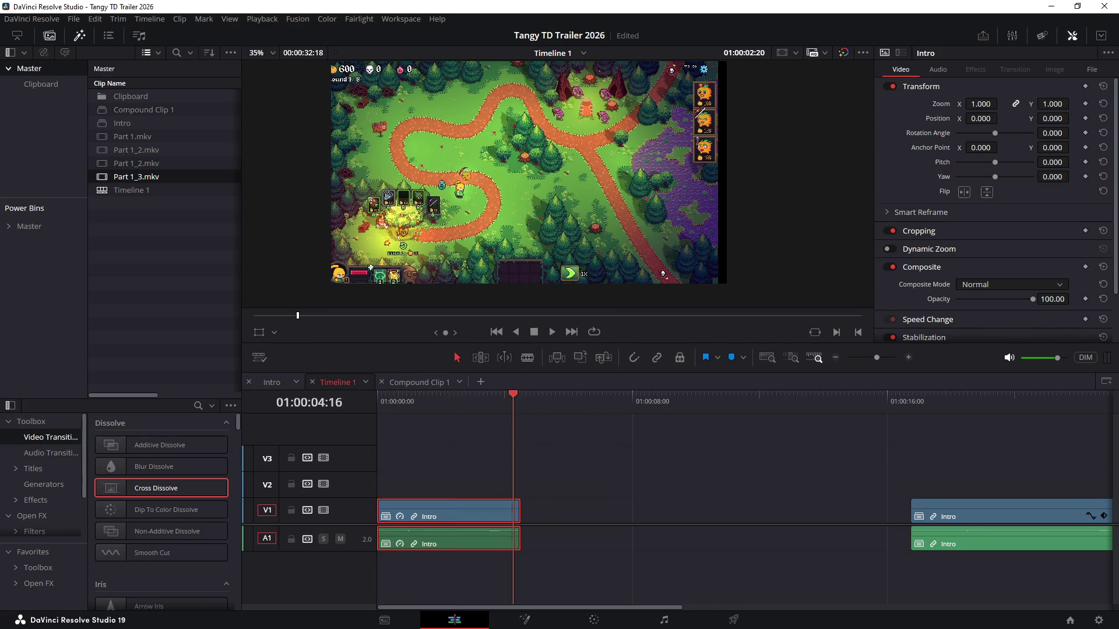
{"action": "key", "text": "Down"}
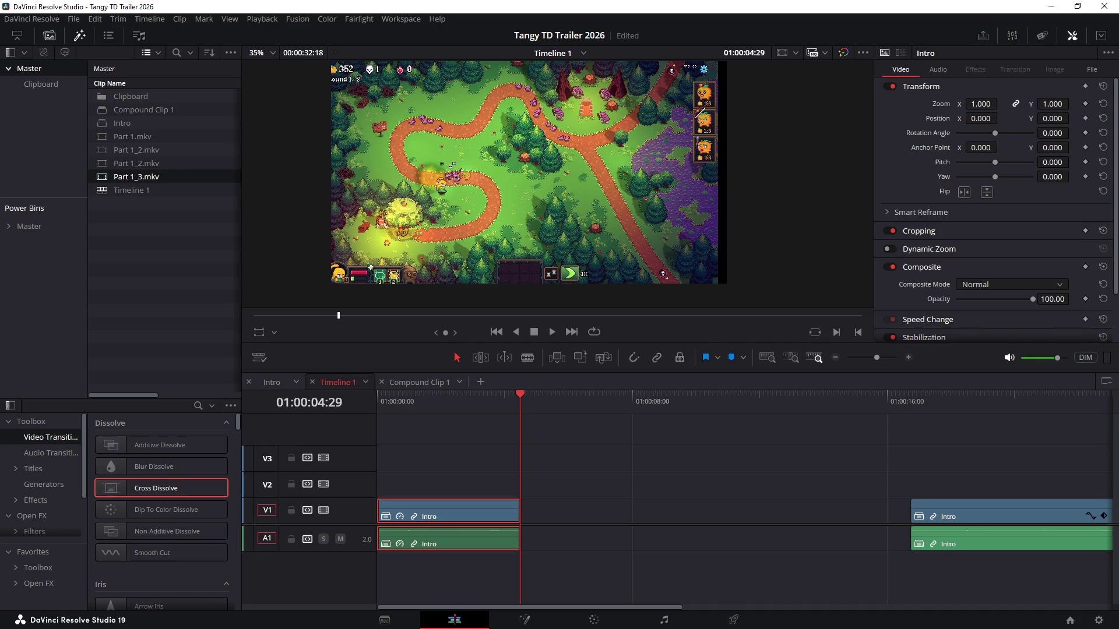
{"action": "left_click", "coordinate": [432, 398]}
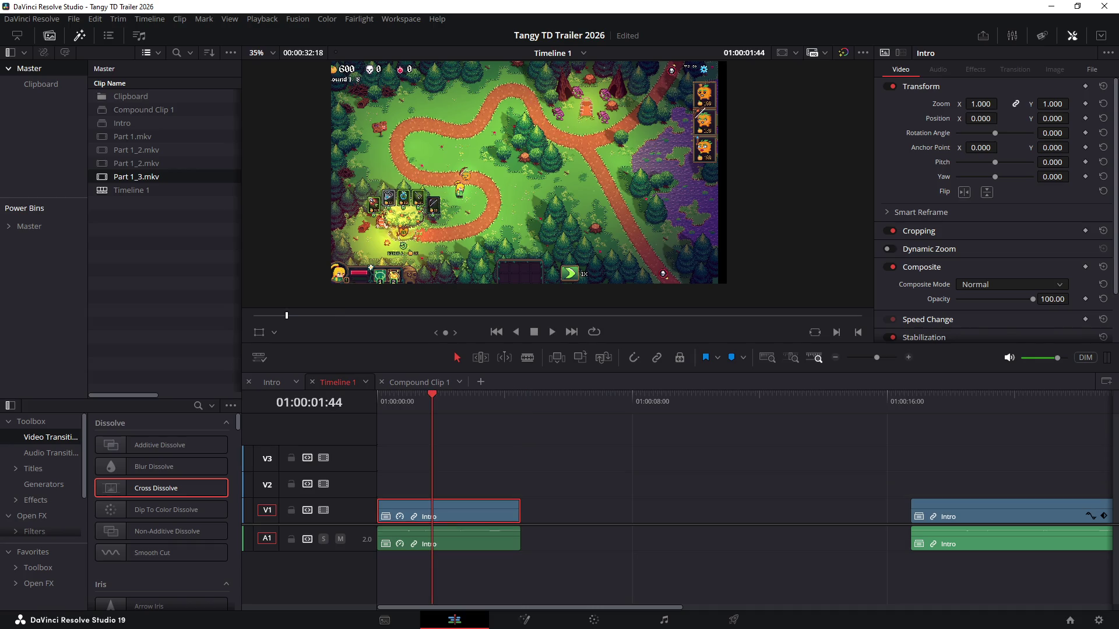
Set the Intro clip to Zoom 1.5 with Anchor Point around -963, -263 on the tree and shop
{"action": "left_click_drag", "start_coordinate": [980, 103], "coordinate": [1003, 103]}
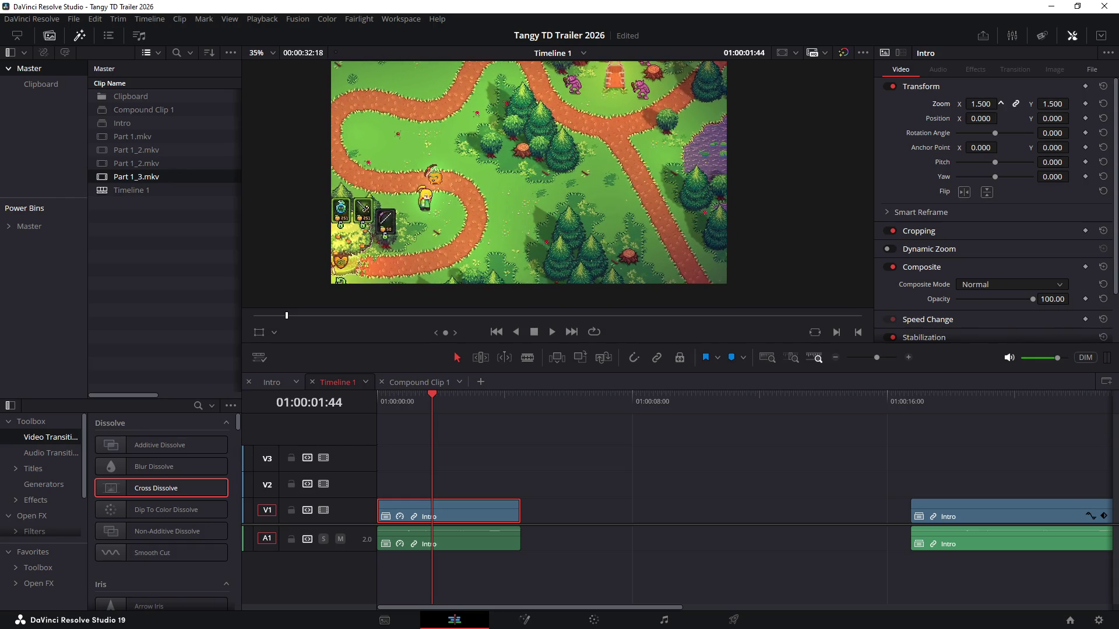
{"action": "left_click_drag", "start_coordinate": [981, 147], "coordinate": [926, 148]}
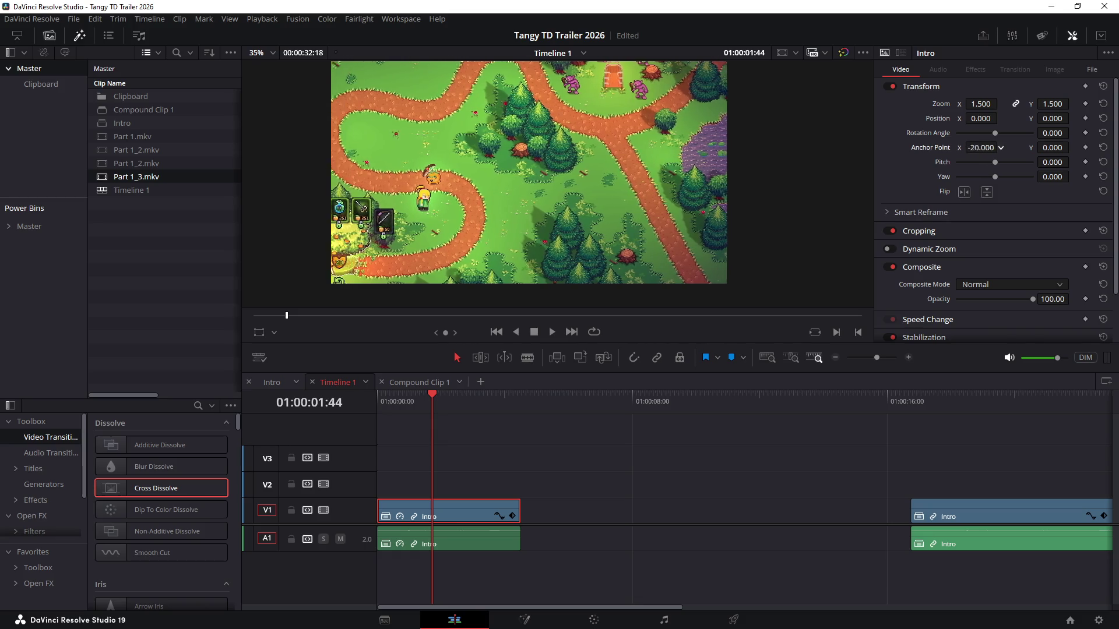
{"action": "left_click_drag", "start_coordinate": [1001, 148], "coordinate": [1005, 146]}
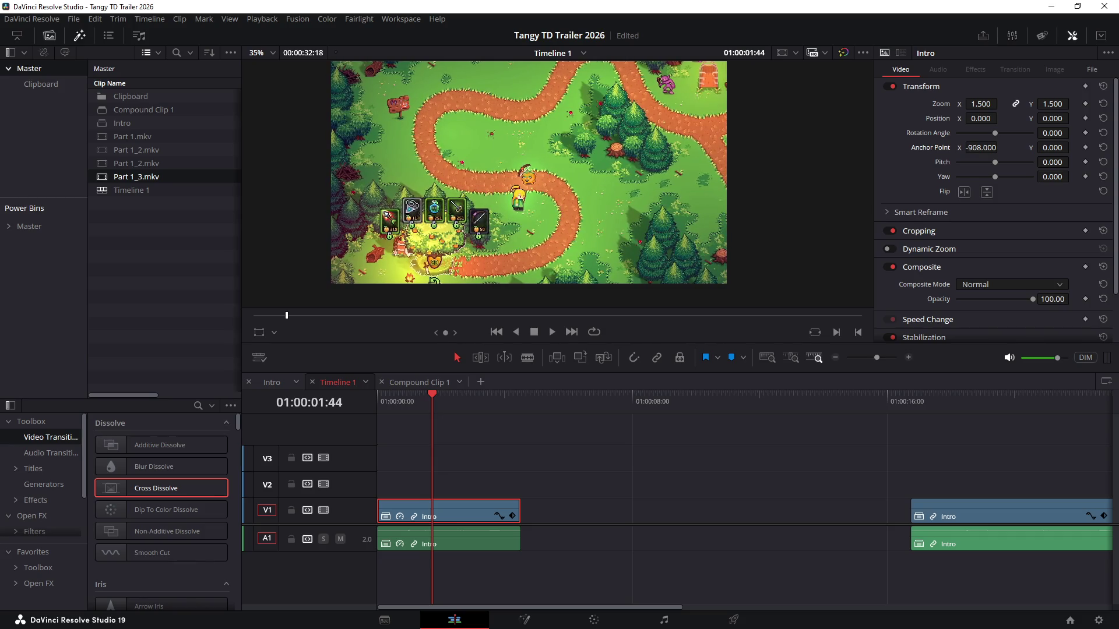
{"action": "key", "text": "space"}
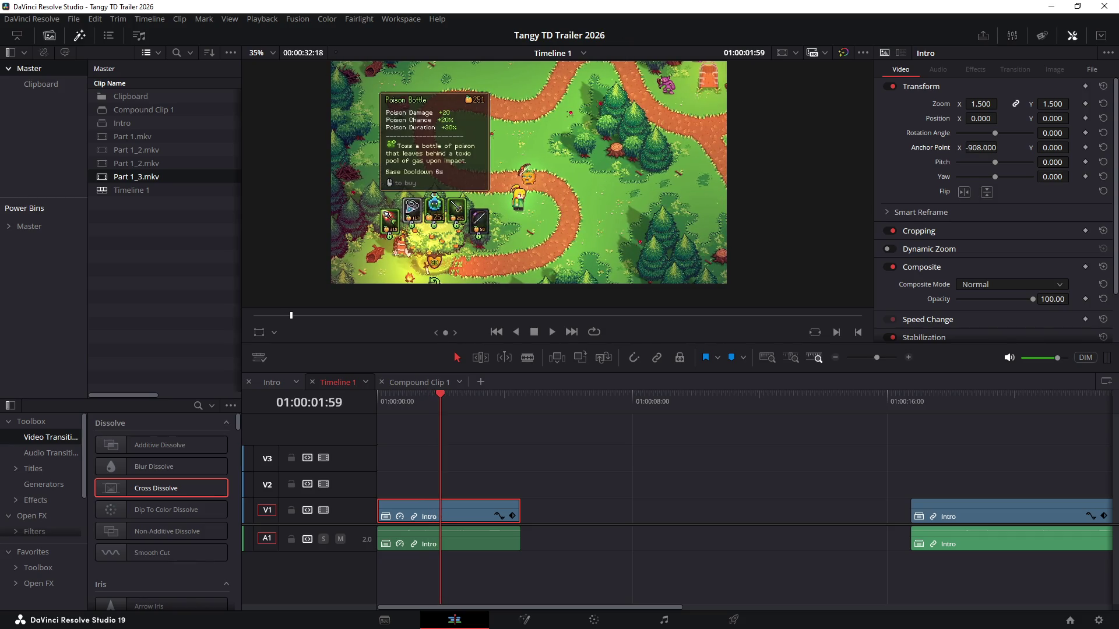
{"action": "left_click_drag", "start_coordinate": [1052, 147], "coordinate": [1072, 147]}
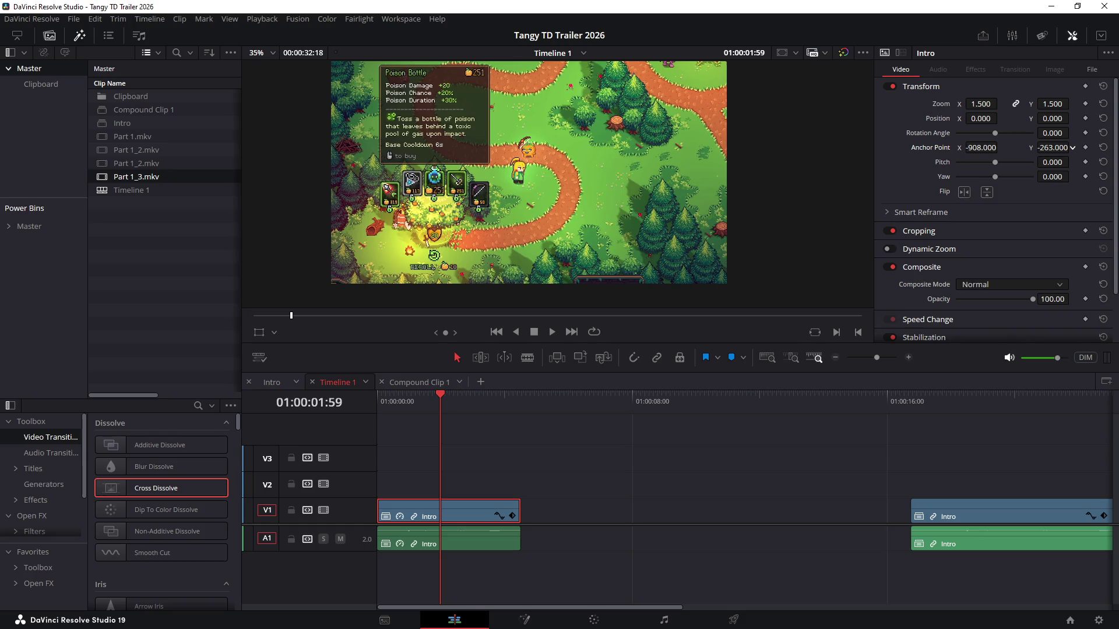
{"action": "left_click_drag", "start_coordinate": [999, 148], "coordinate": [999, 148]}
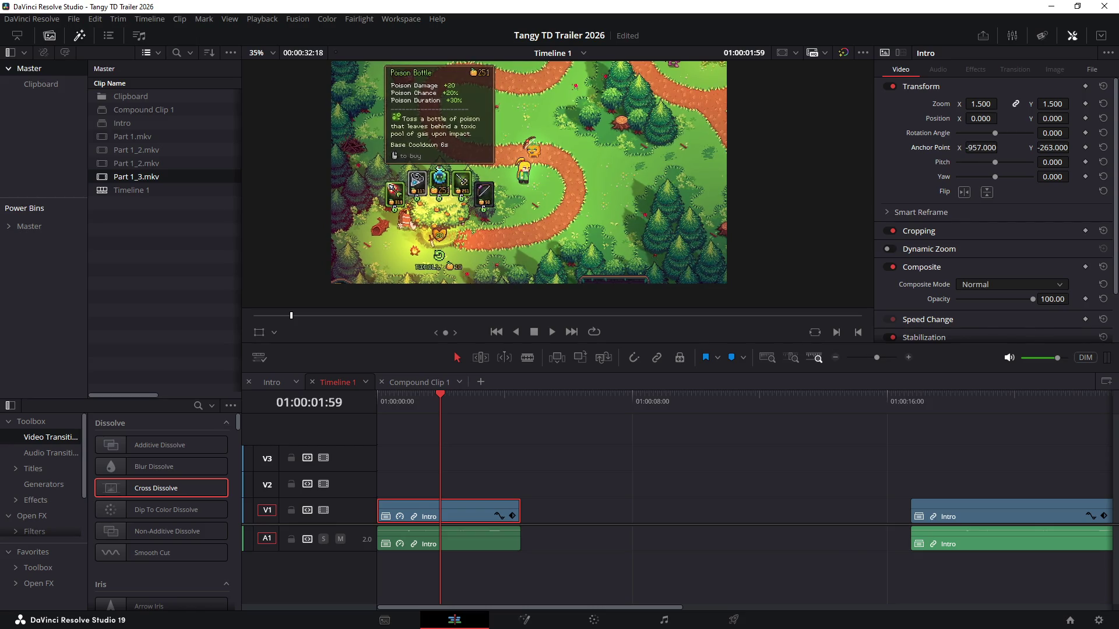
Save the project, nudge the anchor, and add a Zoom keyframe at the current frame
{"action": "key", "text": "ctrl+s"}
{"action": "left_click_drag", "start_coordinate": [999, 147], "coordinate": [1000, 146]}
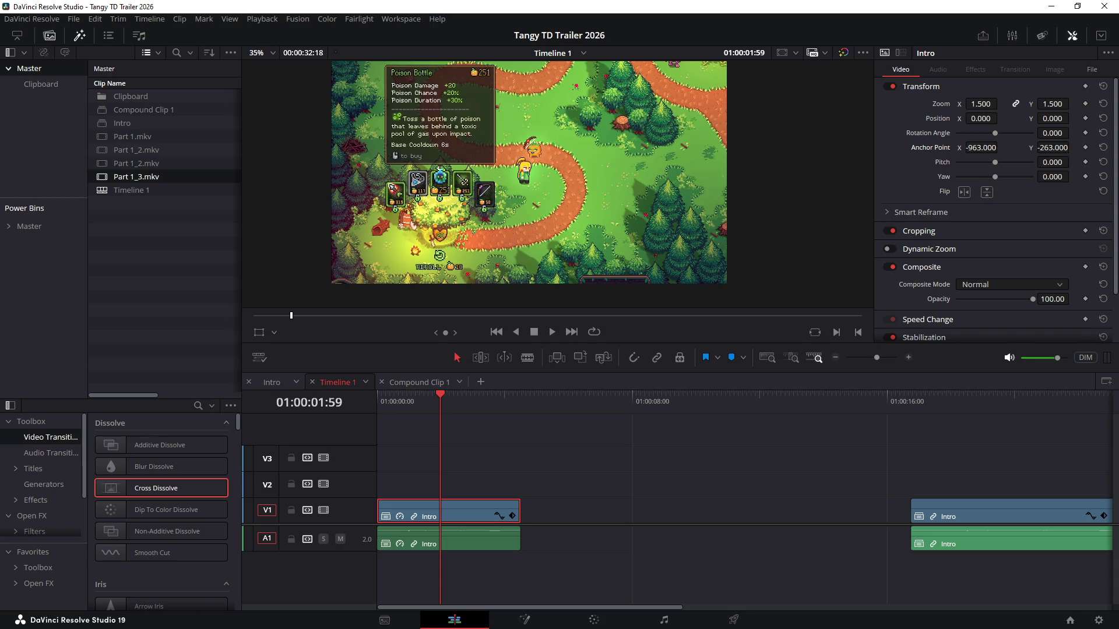
{"action": "left_click", "coordinate": [1085, 104]}
Play the opening back and forth to review the zoom motion
{"action": "key", "text": "j"}
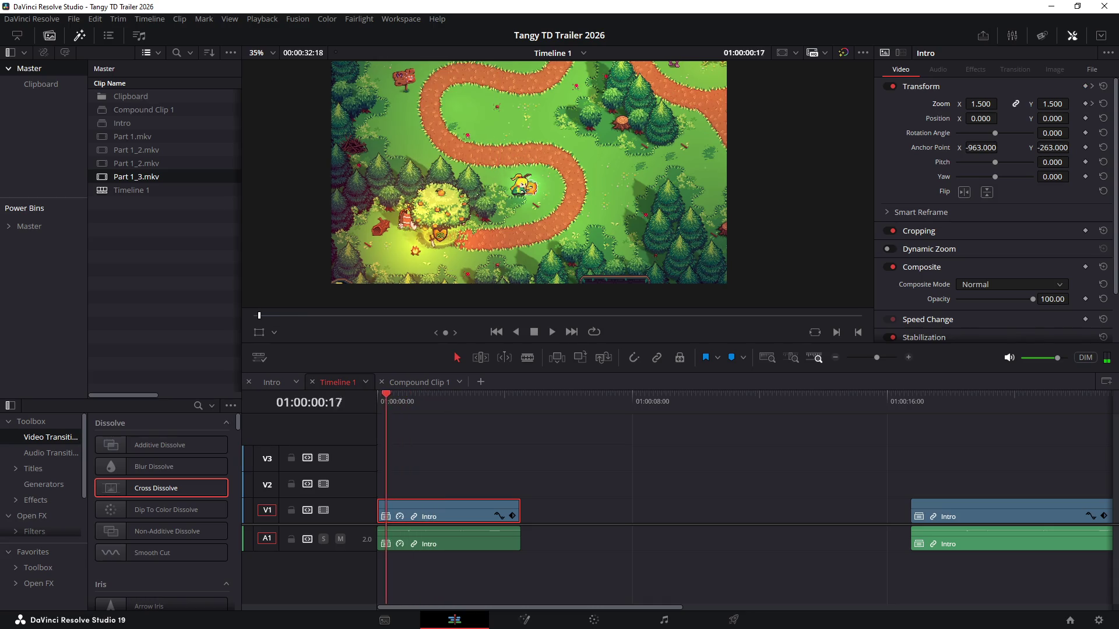
{"action": "key", "text": "l"}
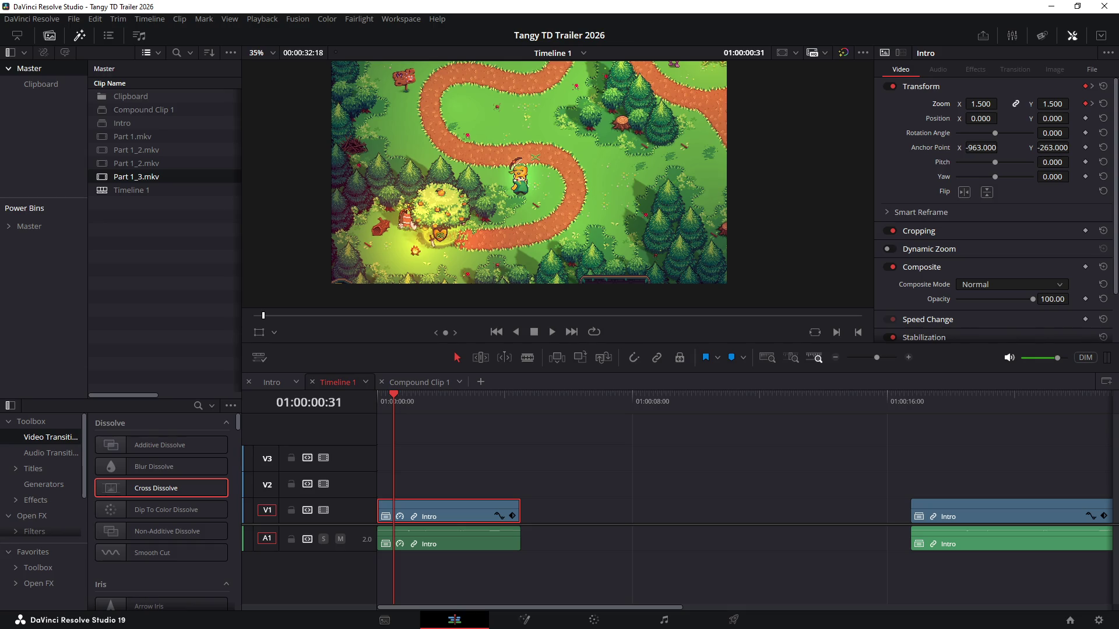
{"action": "key", "text": "space"}
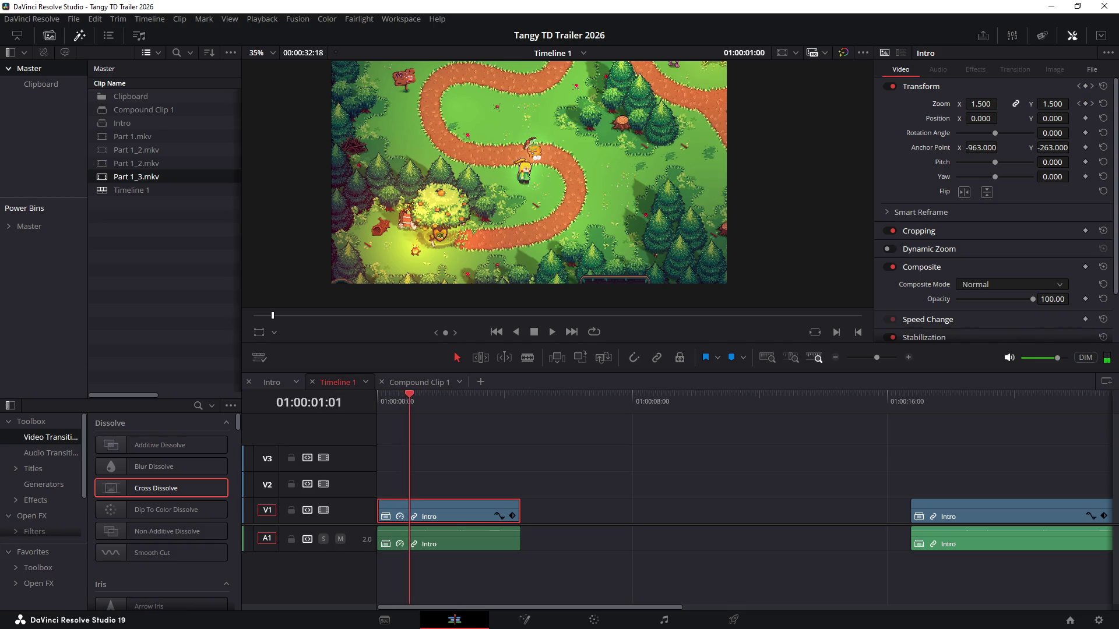
{"action": "key", "text": "j"}
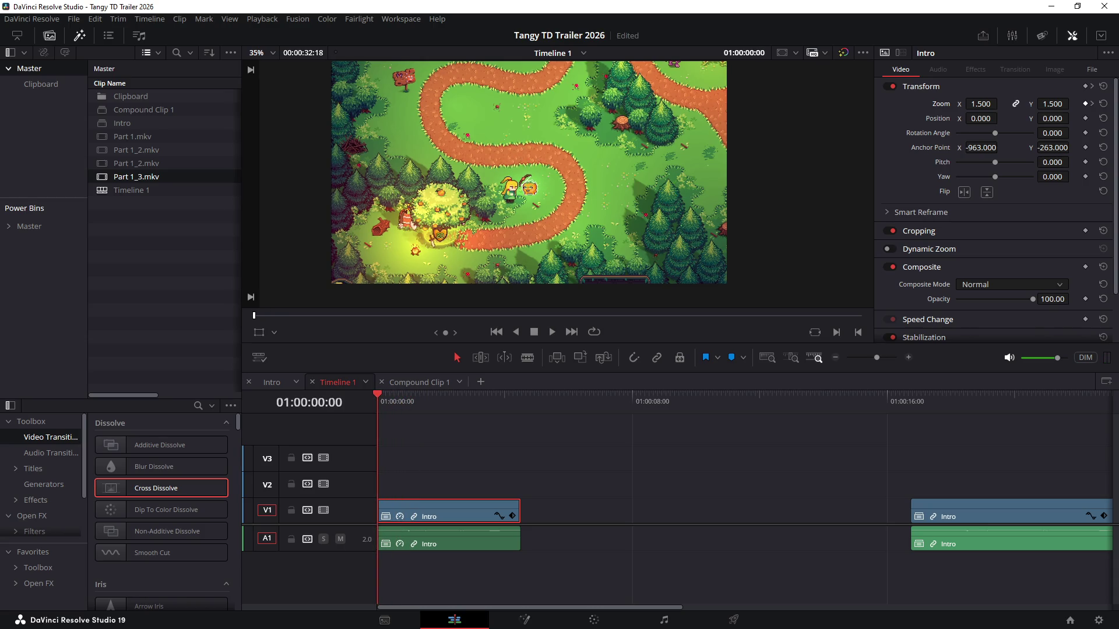
Settle the 00:31 keyframe's zoom back at 1.5, save, and add an Anchor Point keyframe at 00:00
{"action": "left_click", "coordinate": [1090, 104]}
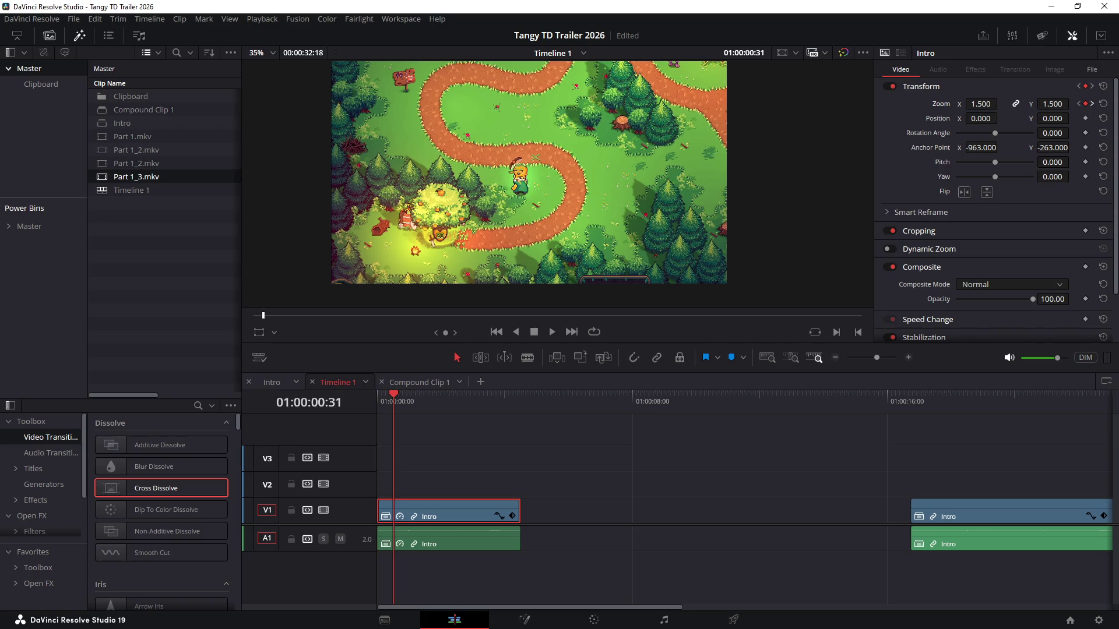
{"action": "mouse_move", "coordinate": [980, 103]}
{"action": "left_mouse_down"}
{"action": "mouse_move", "coordinate": [1022, 103]}
{"action": "mouse_move", "coordinate": [988, 103]}
{"action": "left_mouse_up"}
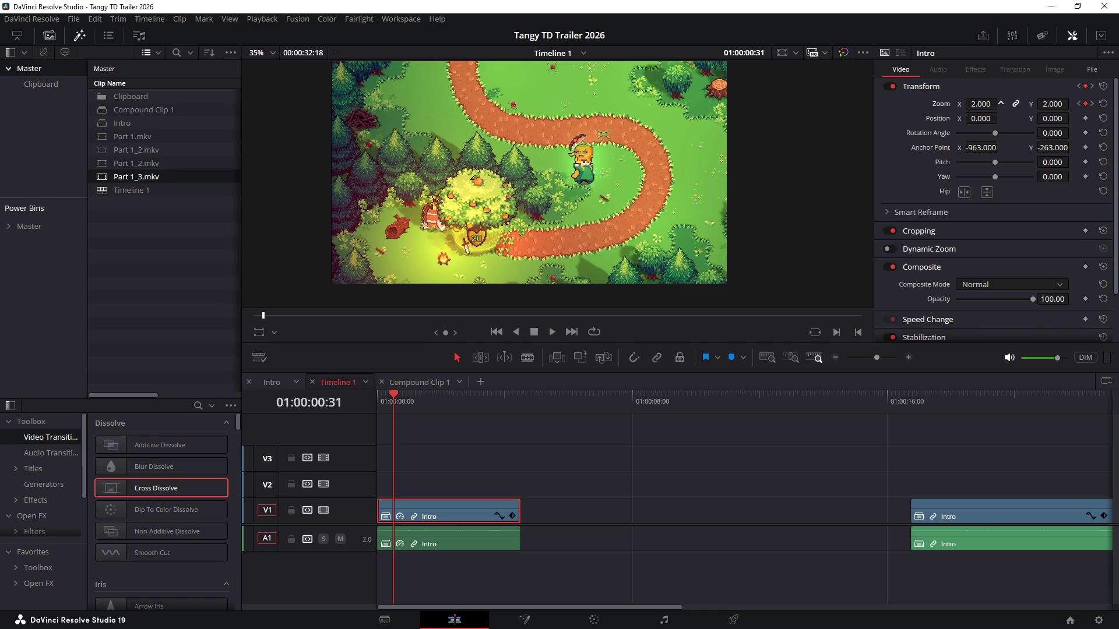
{"action": "left_click_drag", "start_coordinate": [1001, 103], "coordinate": [913, 103]}
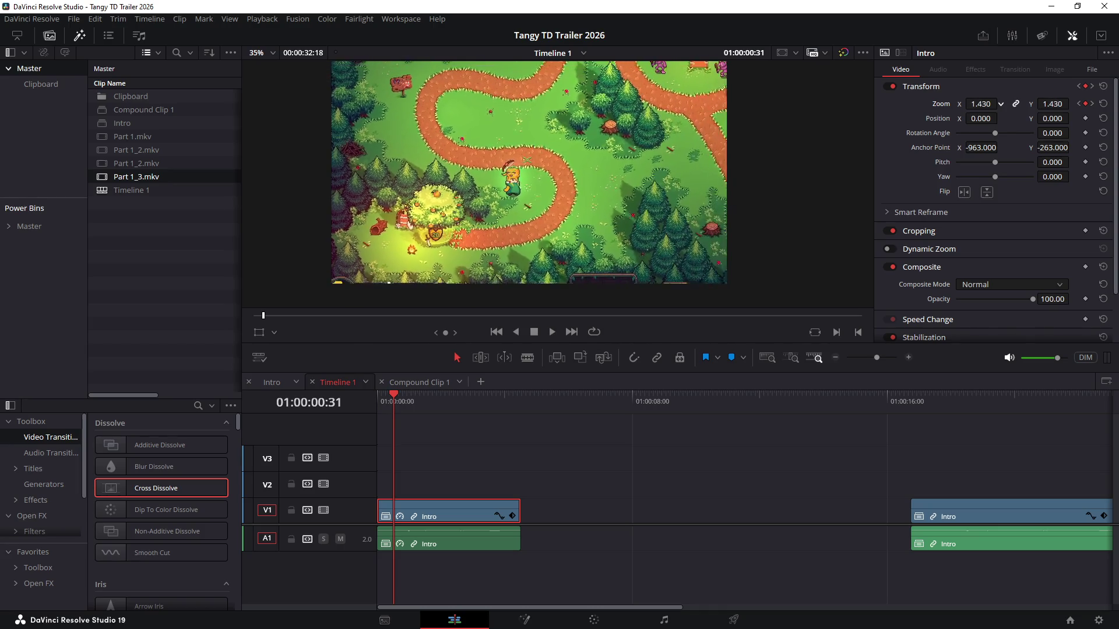
{"action": "left_click_drag", "start_coordinate": [981, 103], "coordinate": [989, 103]}
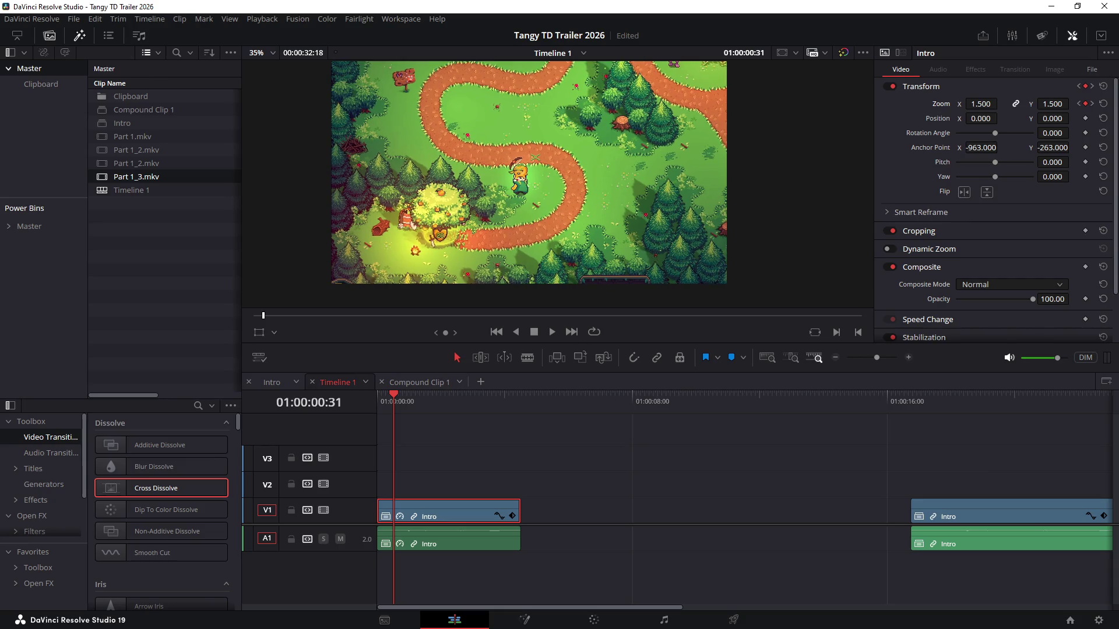
{"action": "key", "text": "ctrl+s"}
{"action": "key", "text": "Home"}
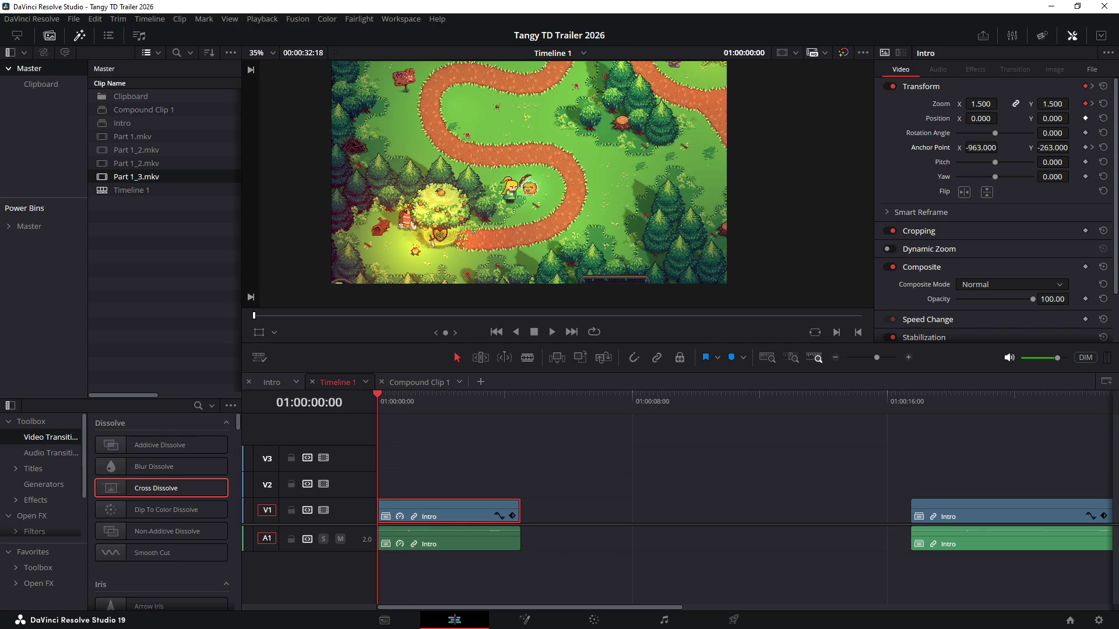
{"action": "left_click", "coordinate": [1084, 147]}
{"action": "scroll", "coordinate": [560, 184], "scroll_direction": "up", "scroll_amount": 3}
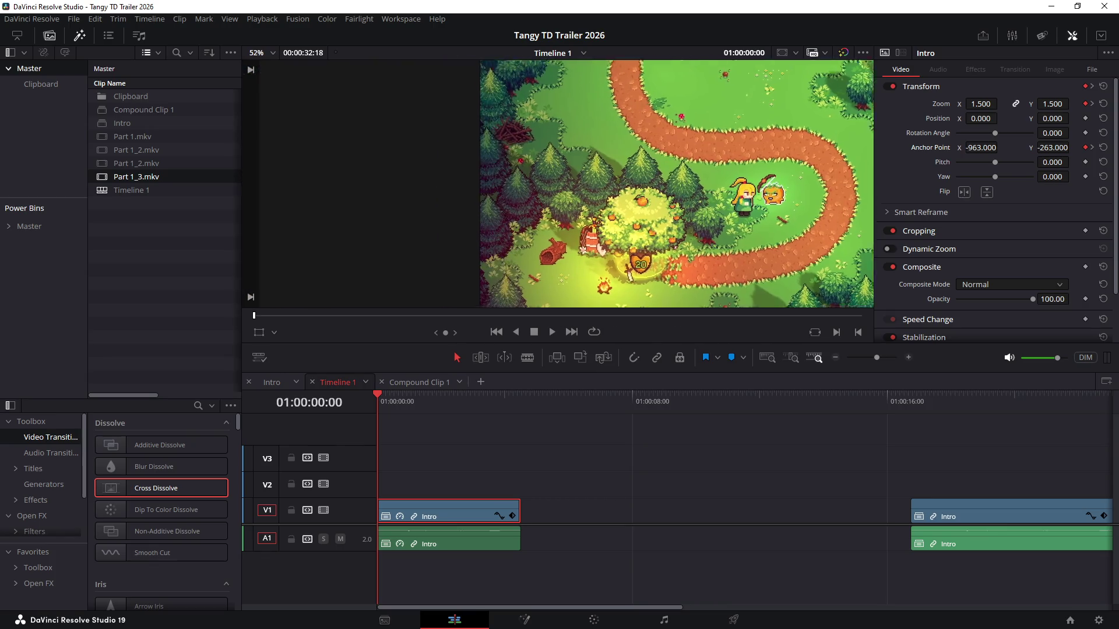
{"action": "scroll", "coordinate": [721, 184], "scroll_direction": "up", "scroll_amount": 2}
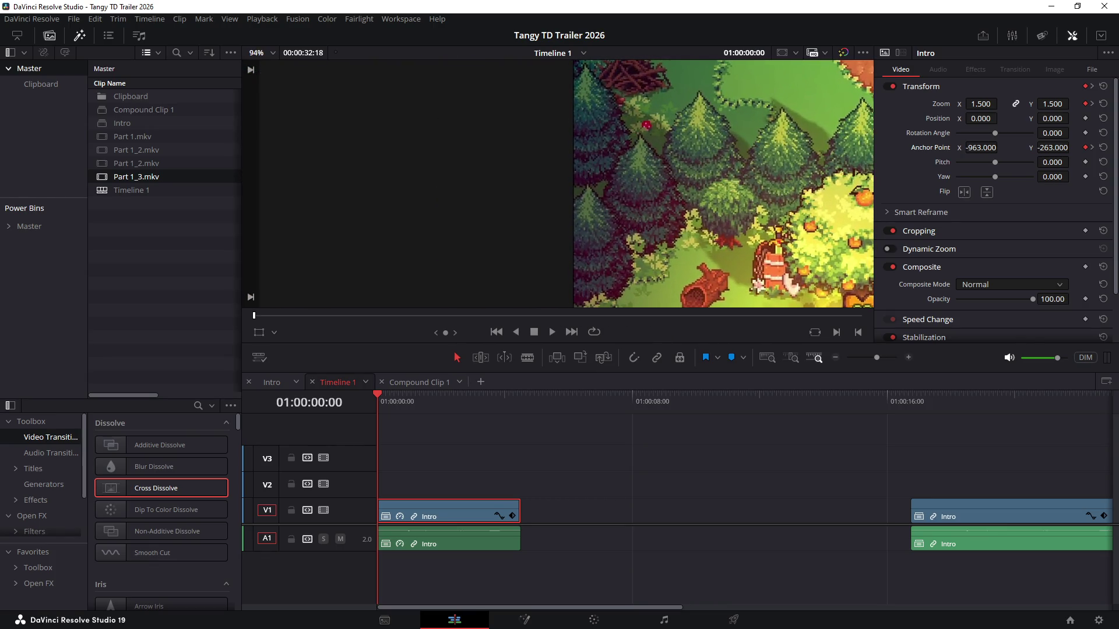
Set the Intro clip's Position X to -3 and pan the viewer to check its left edge
{"action": "left_click_drag", "start_coordinate": [1003, 118], "coordinate": [999, 117]}
{"action": "scroll", "coordinate": [721, 183], "scroll_direction": "down", "scroll_amount": 2}
{"action": "scroll", "coordinate": [721, 184], "scroll_direction": "down", "scroll_amount": 1}
{"action": "scroll", "coordinate": [721, 185], "scroll_direction": "down", "scroll_amount": 1}
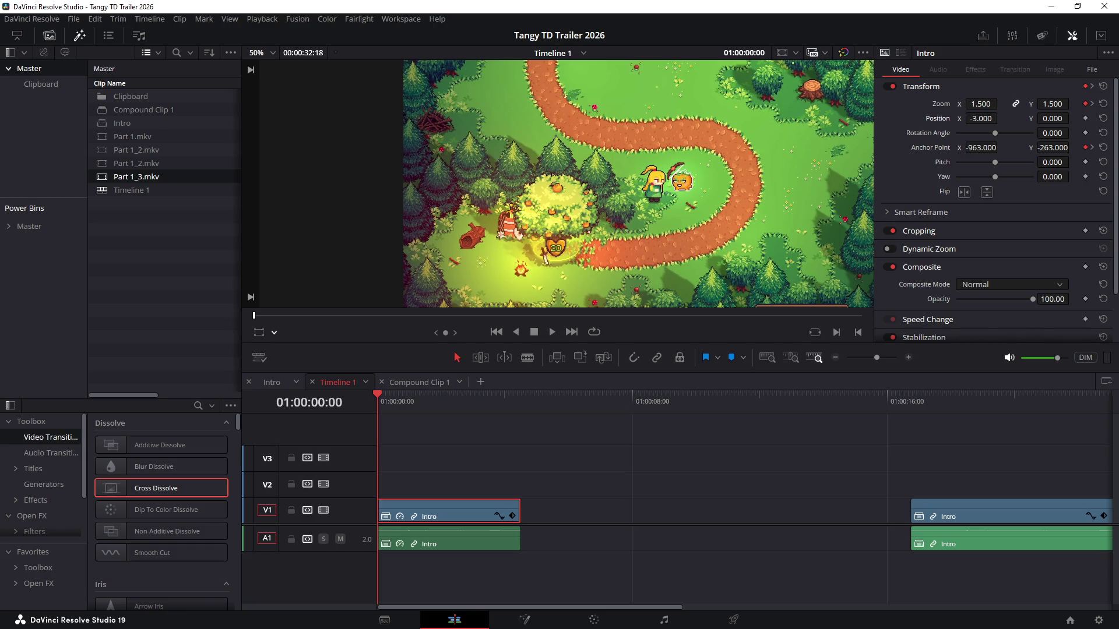
{"action": "mouse_move", "coordinate": [519, 235]}
{"action": "left_mouse_down"}
{"action": "mouse_move", "coordinate": [428, 229]}
{"action": "mouse_move", "coordinate": [440, 259]}
{"action": "left_mouse_up"}
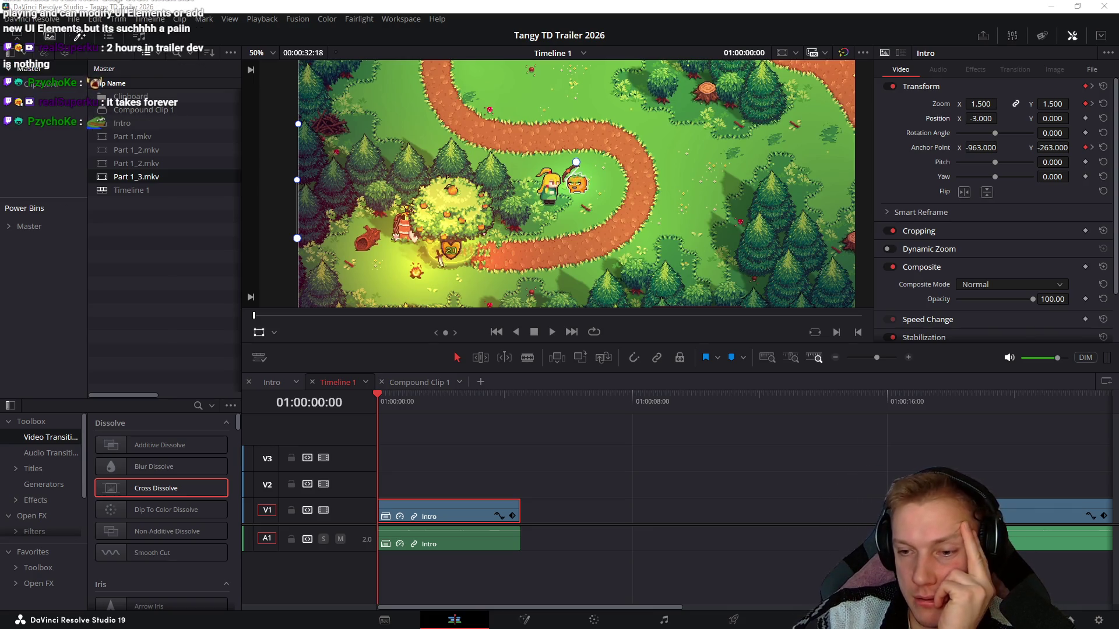
{"action": "scroll", "coordinate": [557, 184], "scroll_direction": "down", "scroll_amount": 1}
{"action": "scroll", "coordinate": [557, 184], "scroll_direction": "down", "scroll_amount": 1}
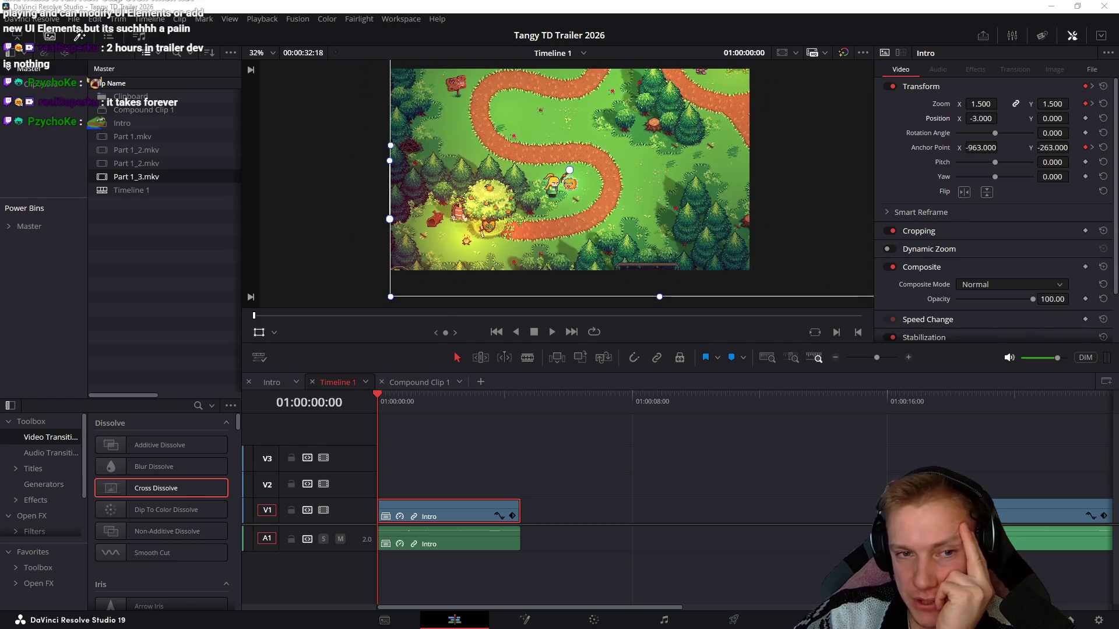
{"action": "scroll", "coordinate": [557, 184], "scroll_direction": "up", "scroll_amount": 1}
{"action": "scroll", "coordinate": [557, 184], "scroll_direction": "up", "scroll_amount": 1}
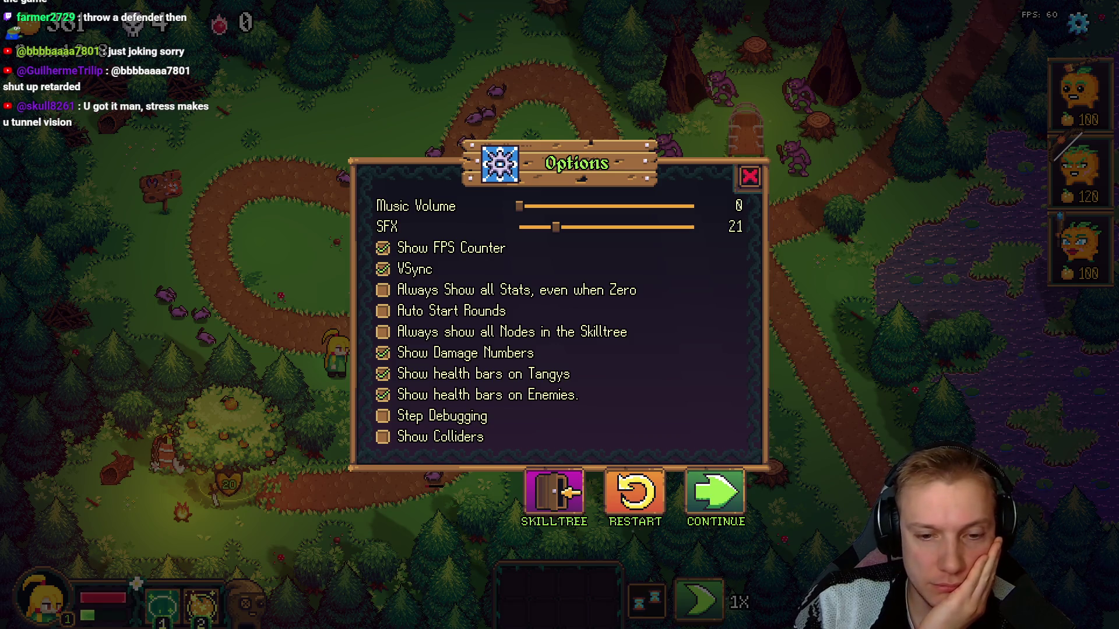
Continue from the Options dialog to resume Tangy TD with the item shop showing
{"action": "left_click", "coordinate": [715, 493]}
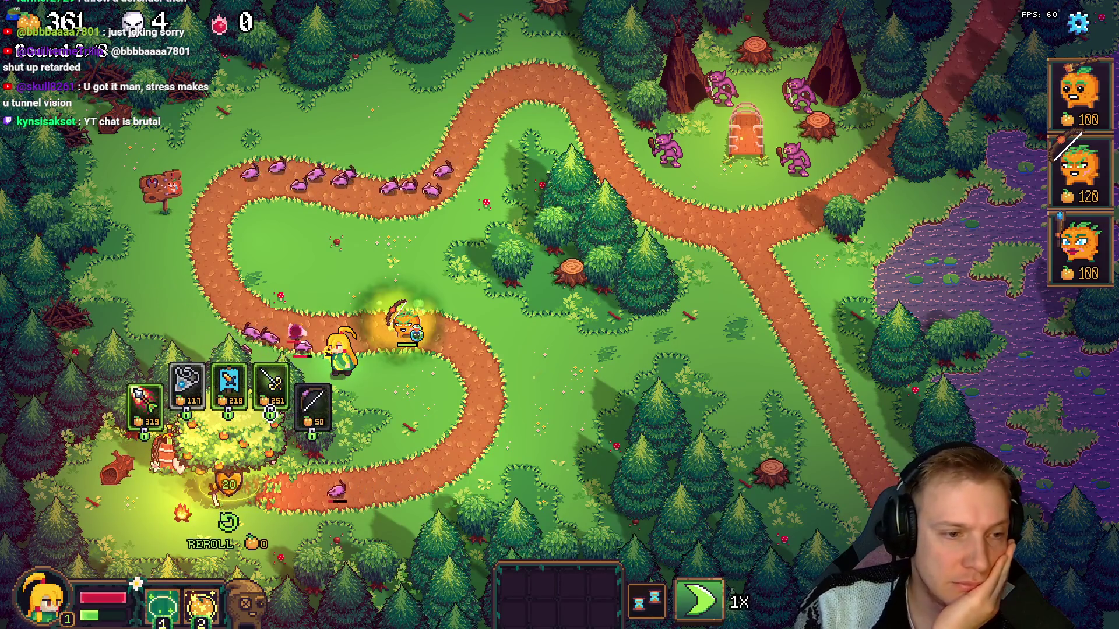